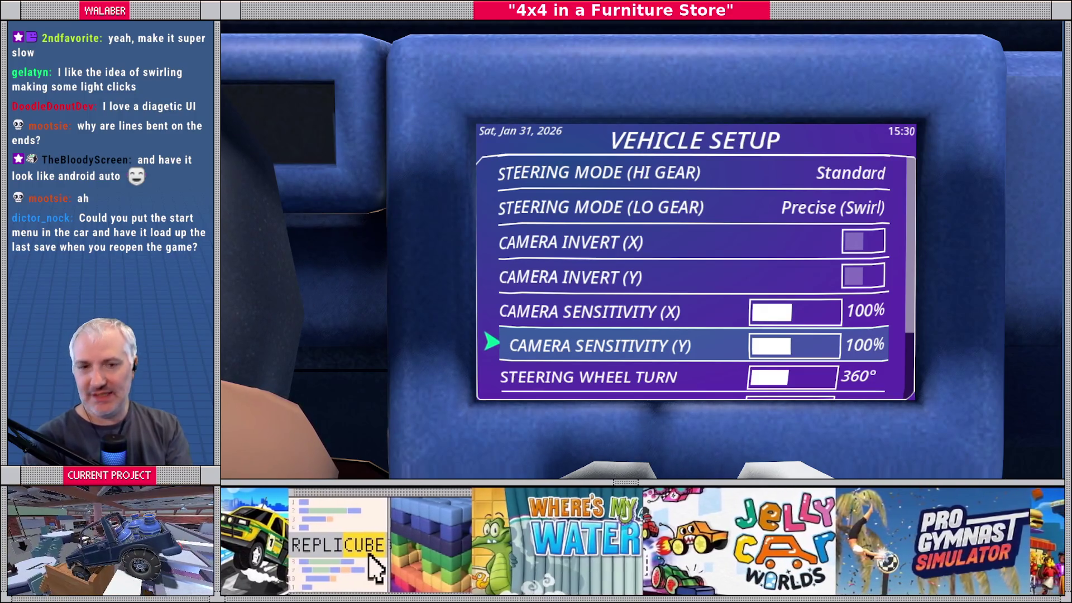
Go back to the Main Menu and browse the General Settings page
key("Escape")
key("Up")
key("Down")
key("Down")
key("Up")
key("Up")
key("Return")
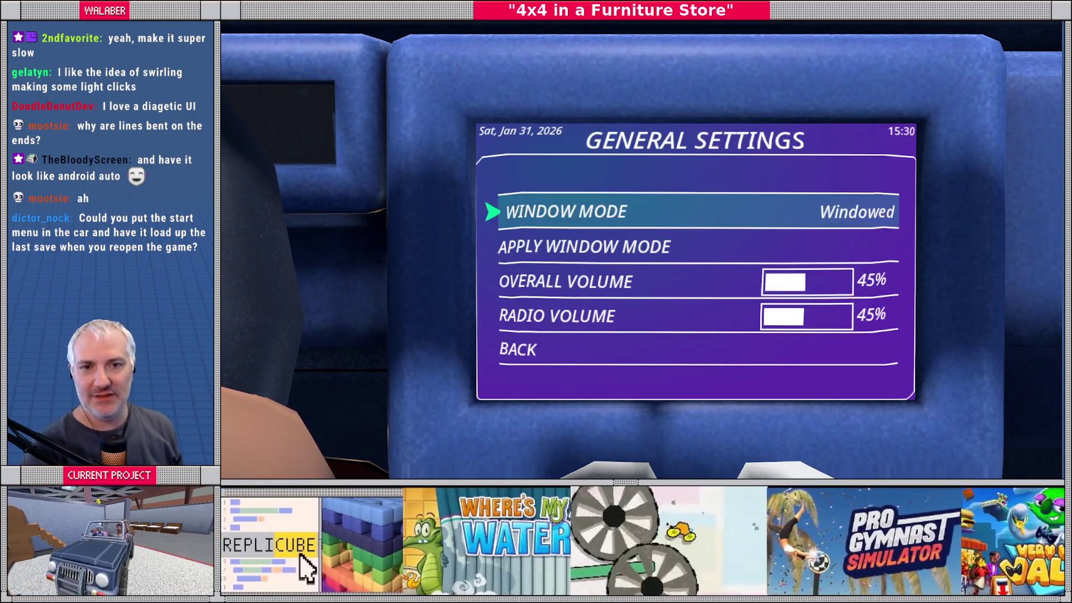
key("Down")
key("Down")
Browse Vehicle Setup, return to the Main Menu, and choose Shutdown to quit
key("Down")
key("Down")
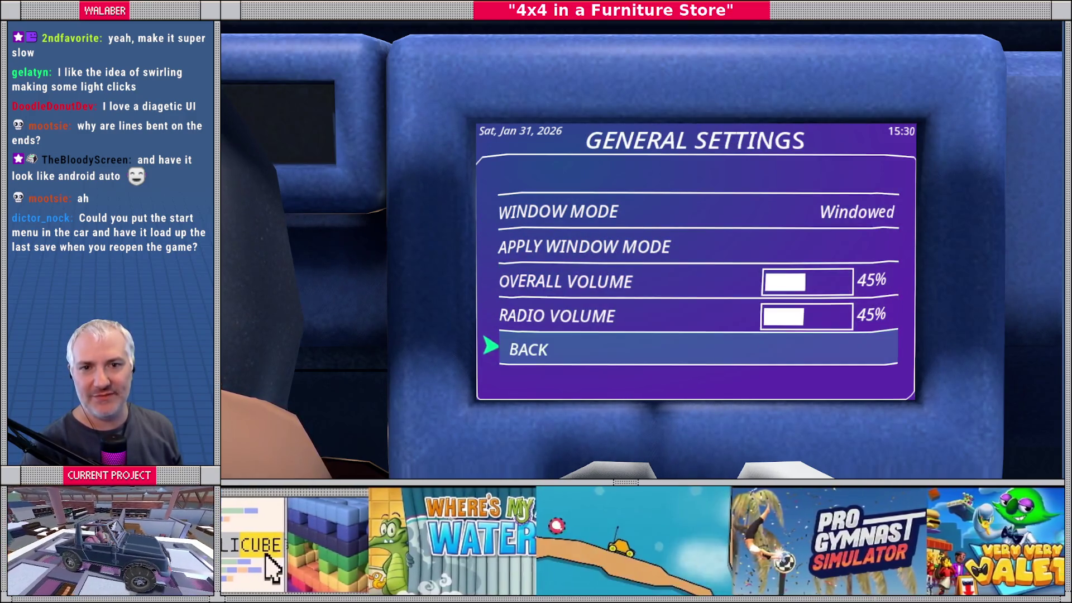
key("Return")
key("Down")
key("Return")
key("Down")
key("Down")
key("Down")
key("Escape")
key("Up")
key("Down")
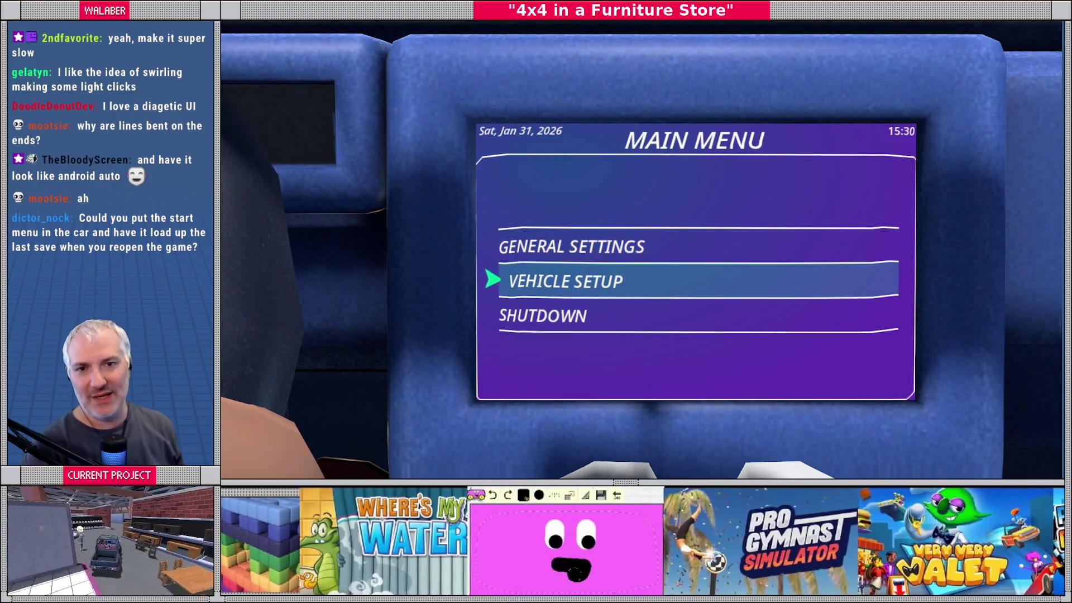
key("Down")
key("Return")
key("Return")
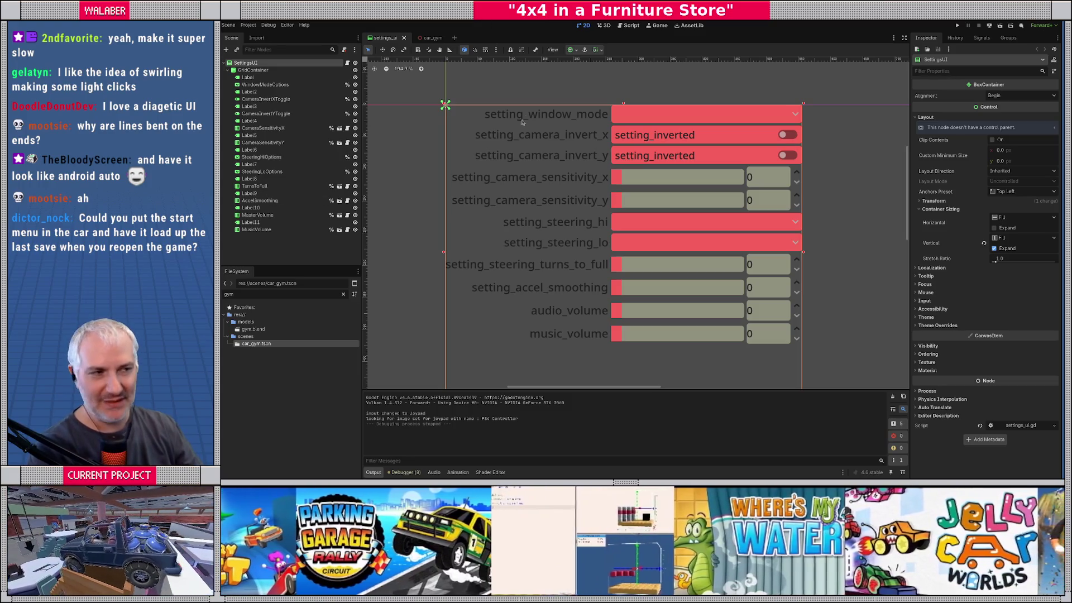
Relaunch the car game with F5 so the in-car Main Menu appears
key("F5")
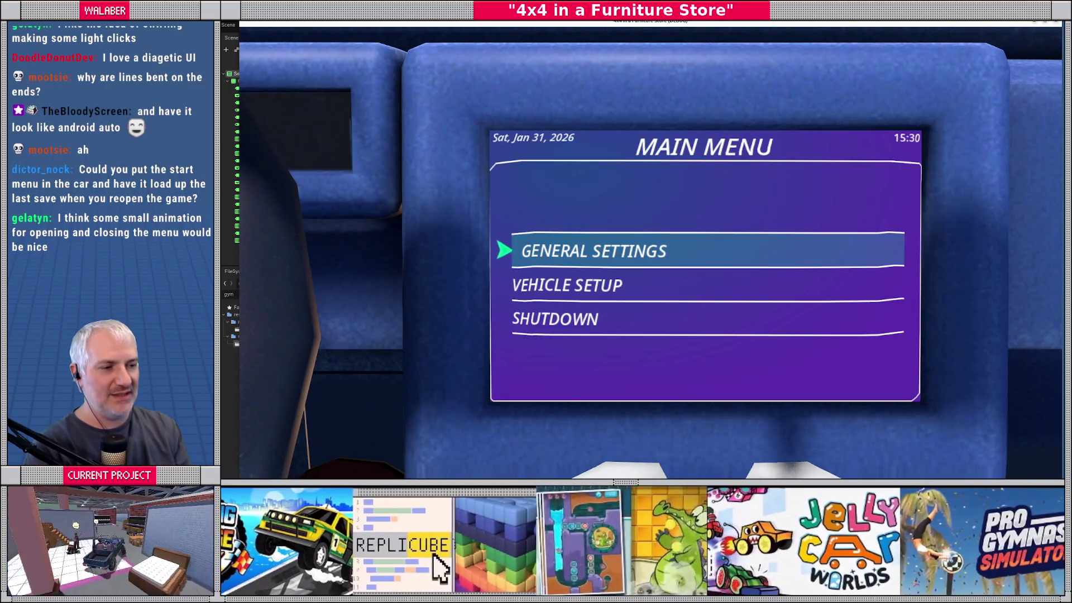
Open Vehicle Setup and switch Steering Mode (Hi Gear) to Precise (Swirl), then back to Standard
key("Return")
key("Escape")
key("Down")
key("Return")
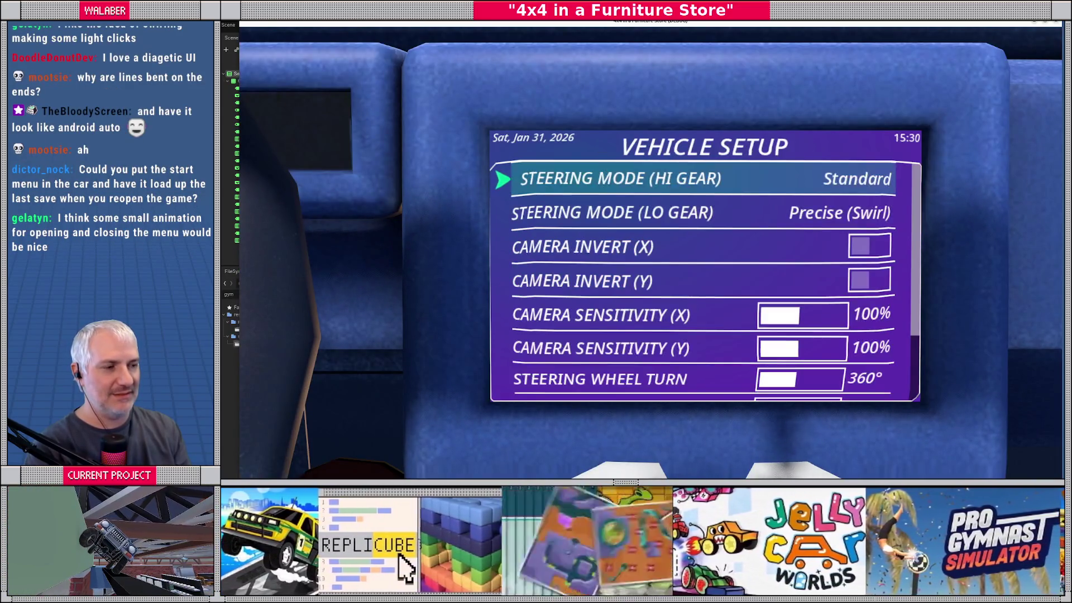
key("Down")
key("Down")
key("Down")
key("Down")
key("Down")
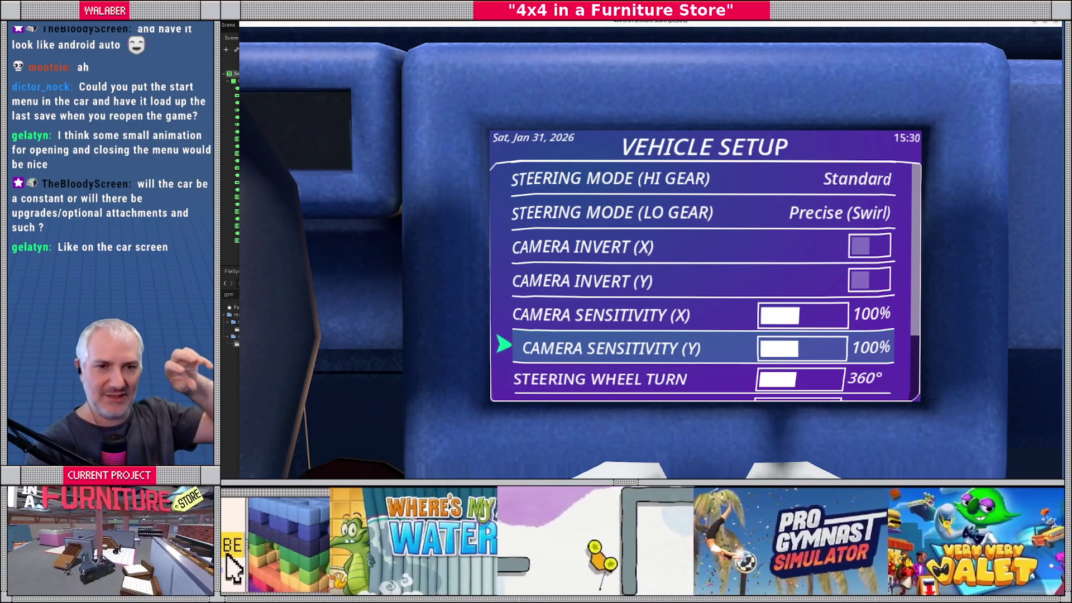
key("Up")
key("Up")
key("Up")
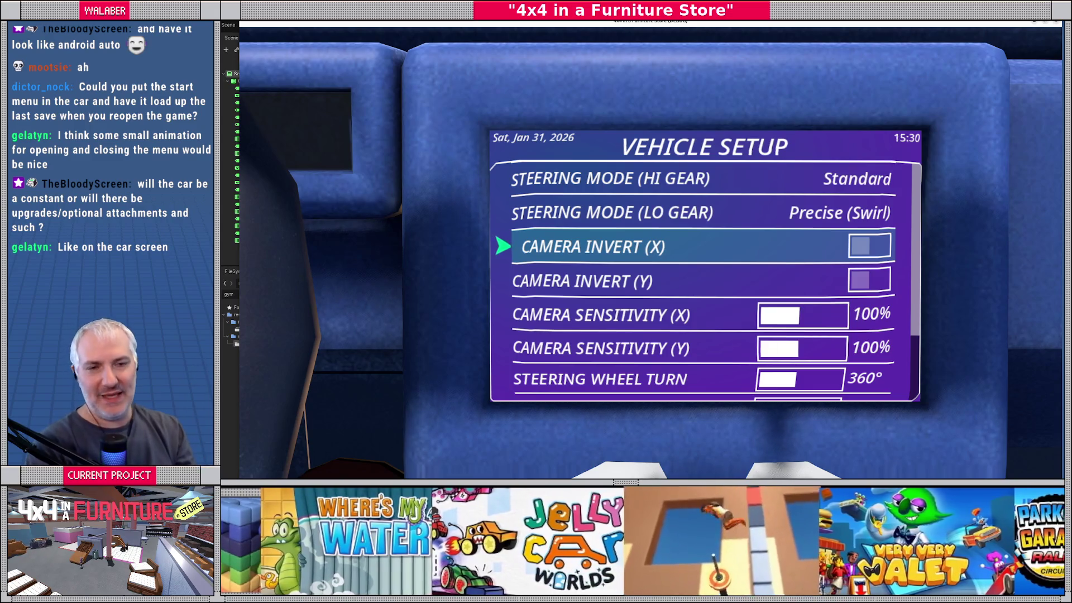
key("Up")
key("Up")
key("Return")
key("Right")
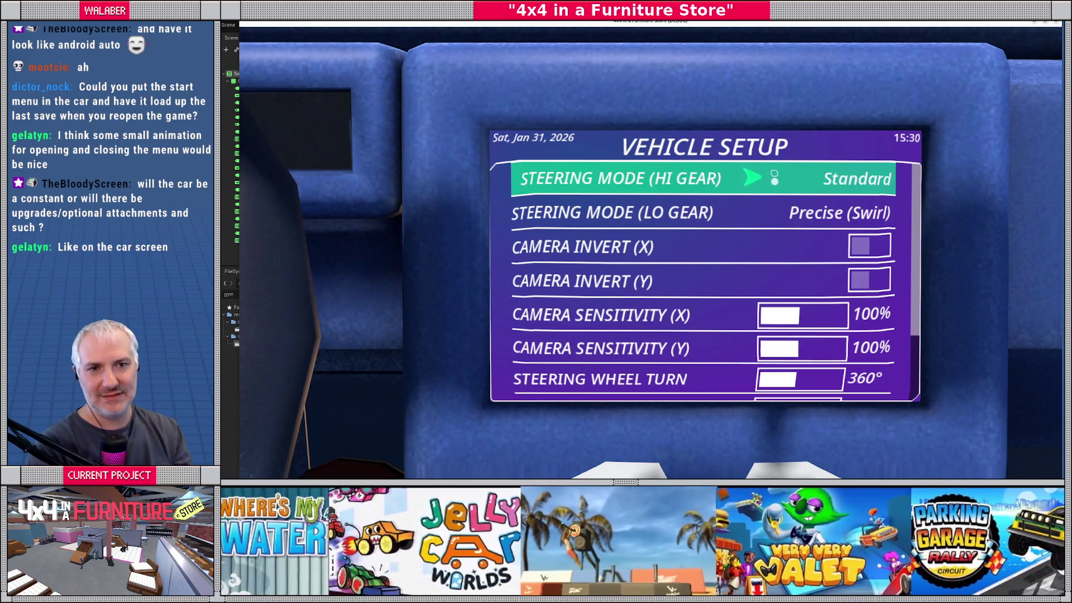
key("Escape")
Raise Camera Sensitivity (X), then return it to 100%
key("Down")
key("Down")
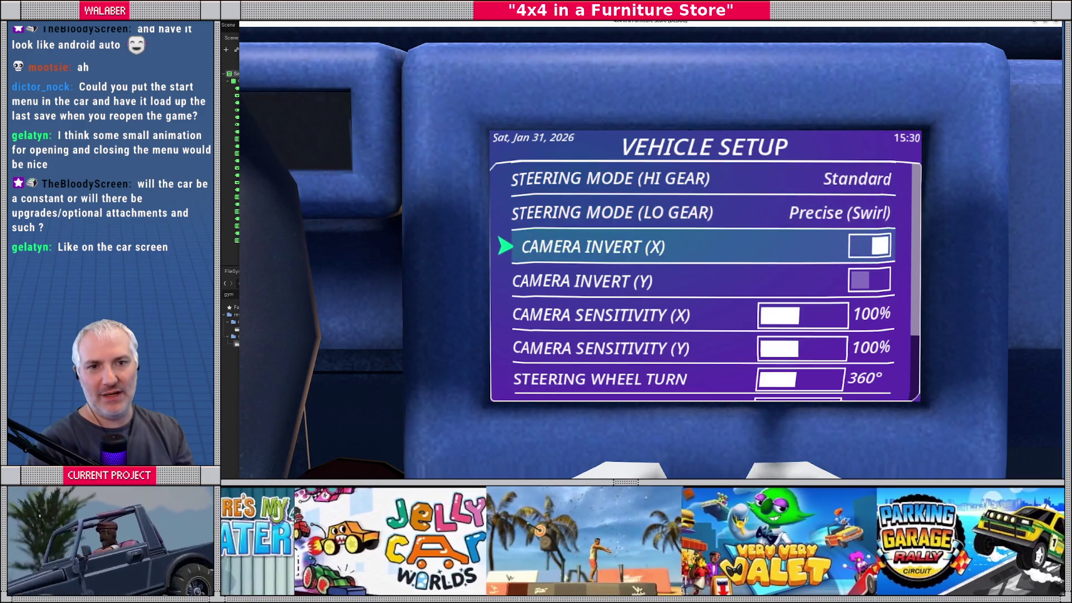
key("Down")
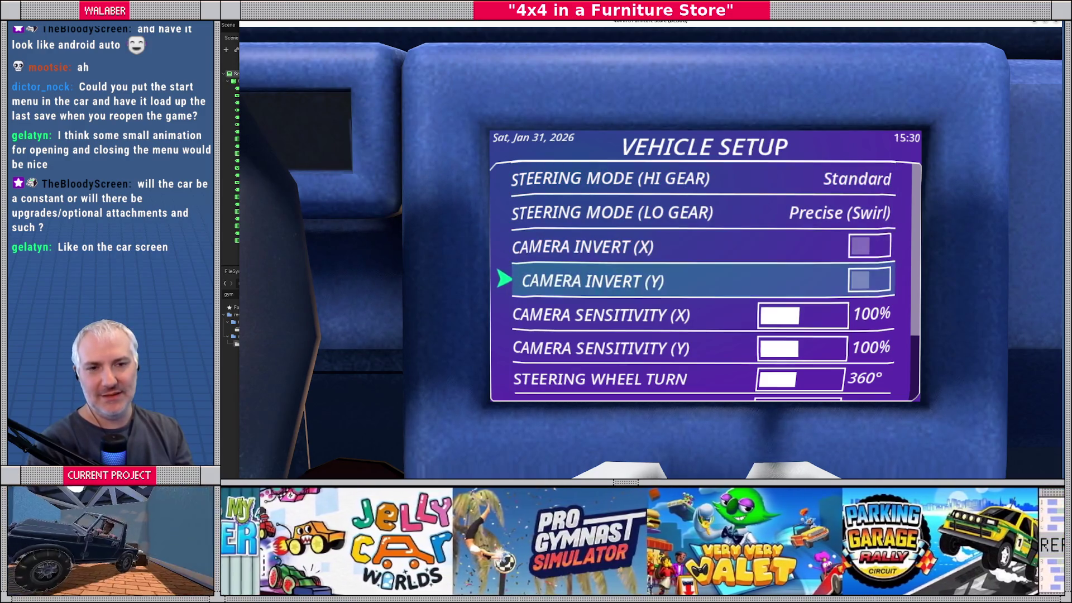
key("Down")
key("Return")
key("Right")
key("Right")
key("Right")
key("Right")
key("Right")
key("Right")
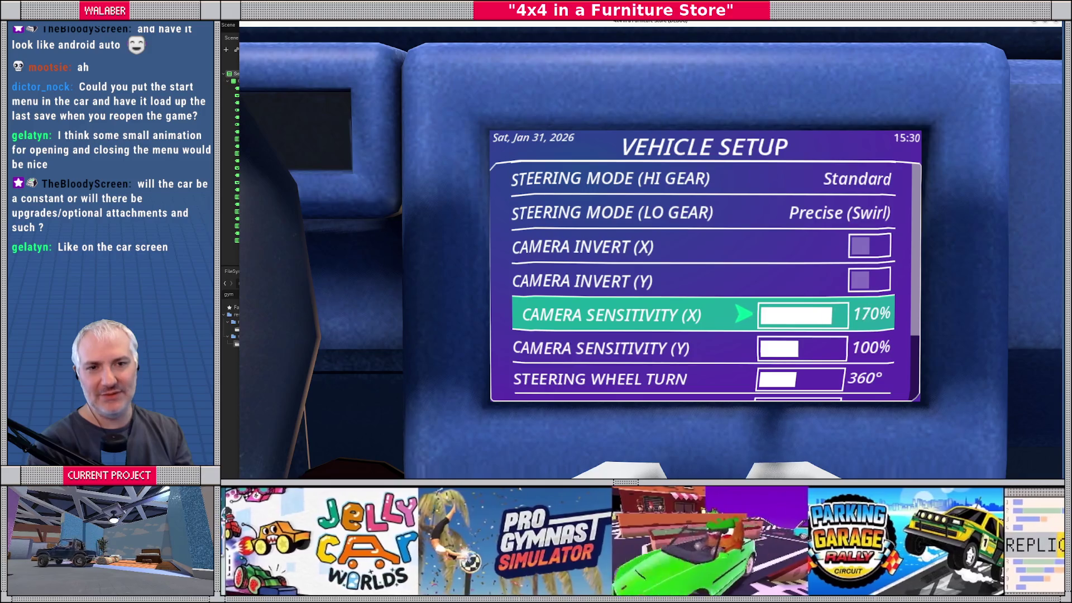
key("Right")
key("Left")
key("Left")
key("Left")
key("Left")
key("Return")
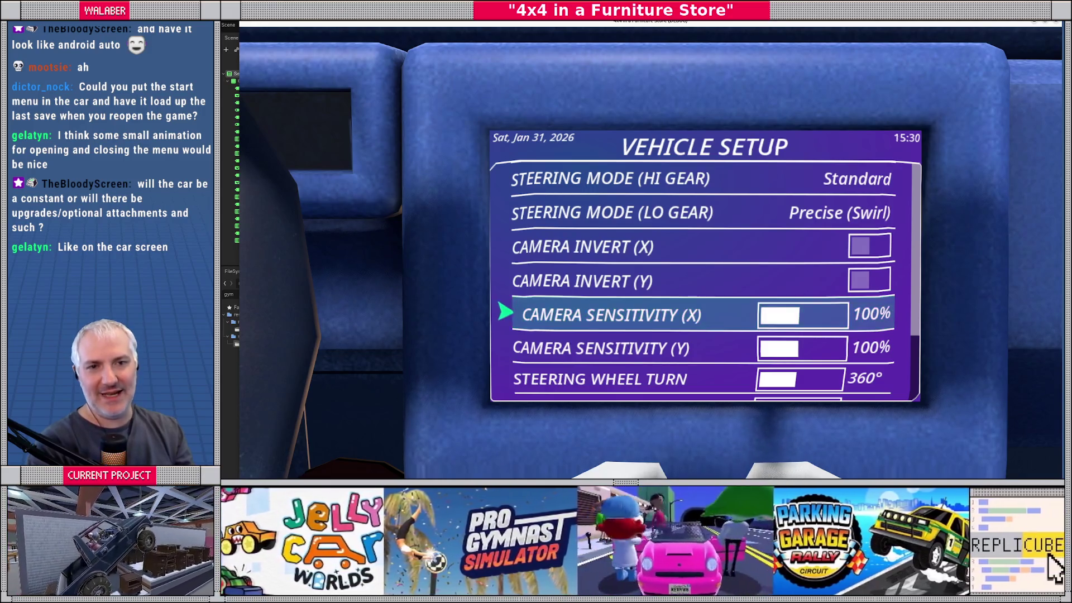
Move through the remaining Vehicle Setup entries and close the game with F8
key("Down")
key("Down")
key("Down")
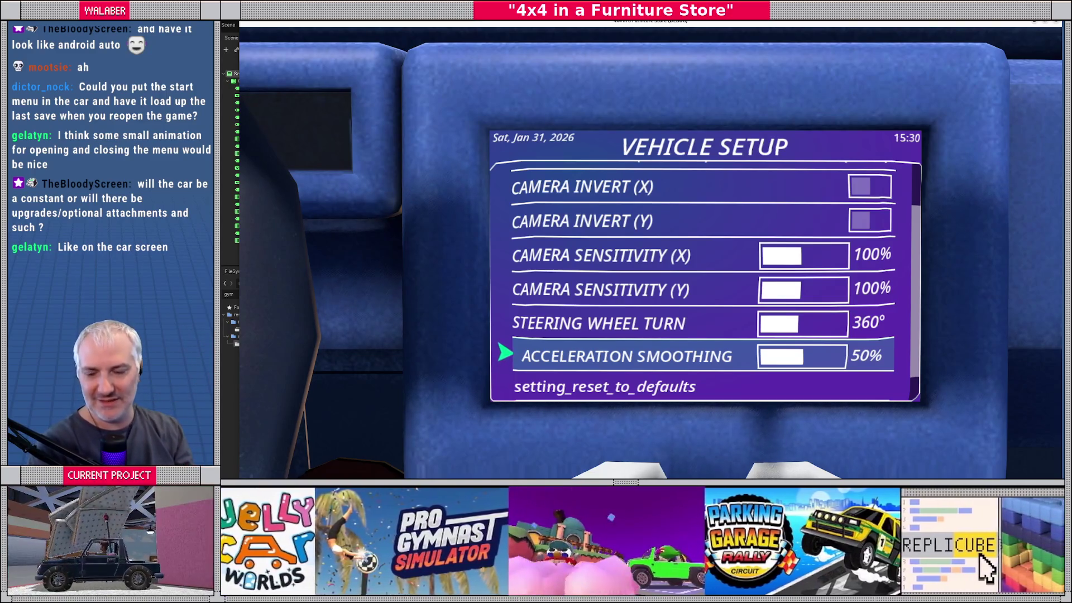
key("Up")
key("Up")
key("Up")
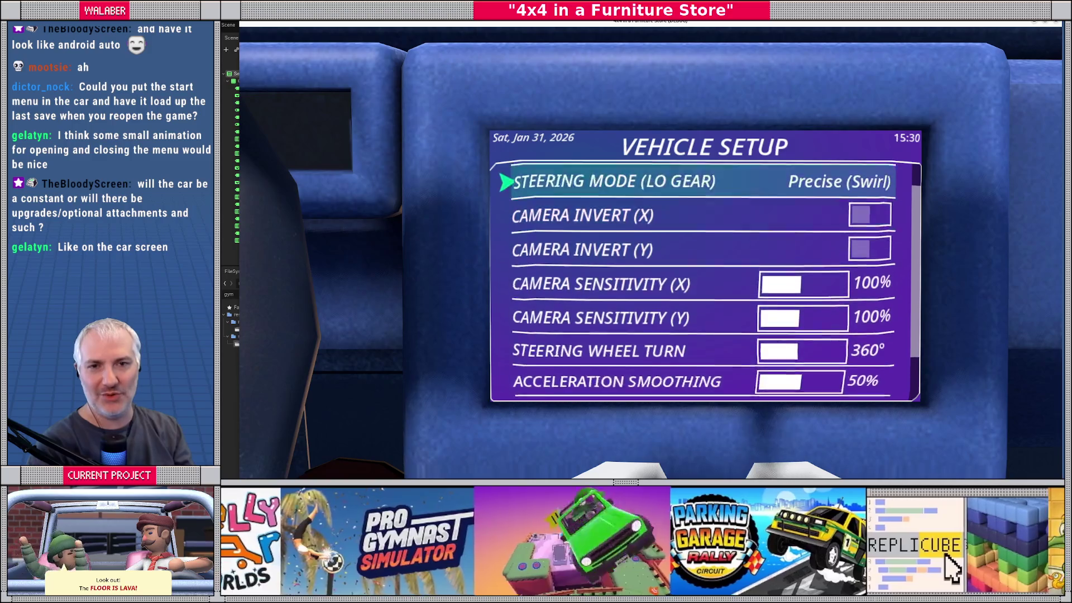
key("Down")
key("Down")
key("Down")
key("Down")
key("Down")
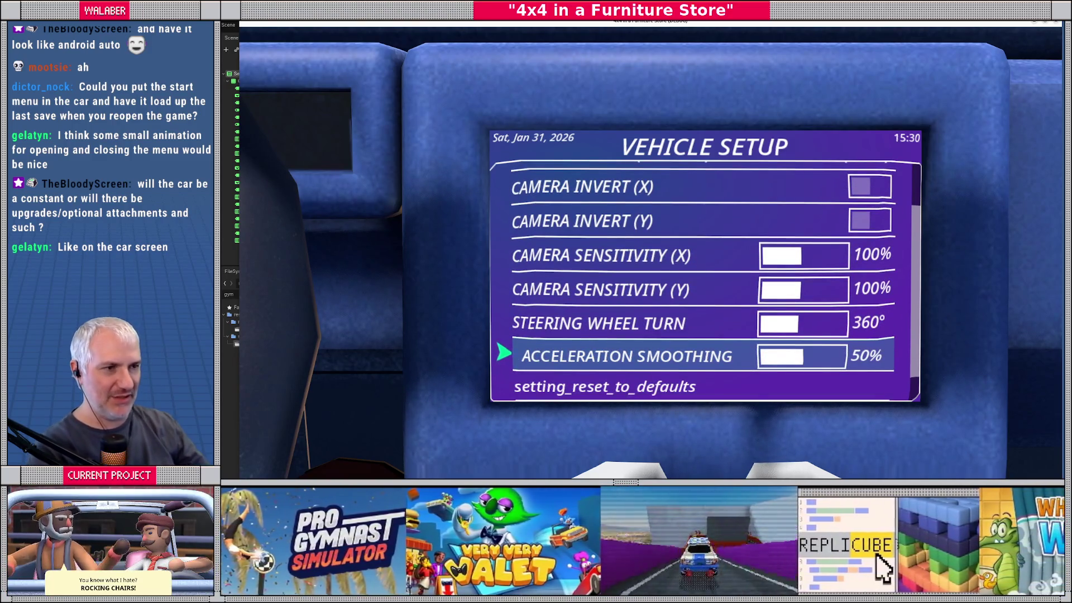
key("F8")
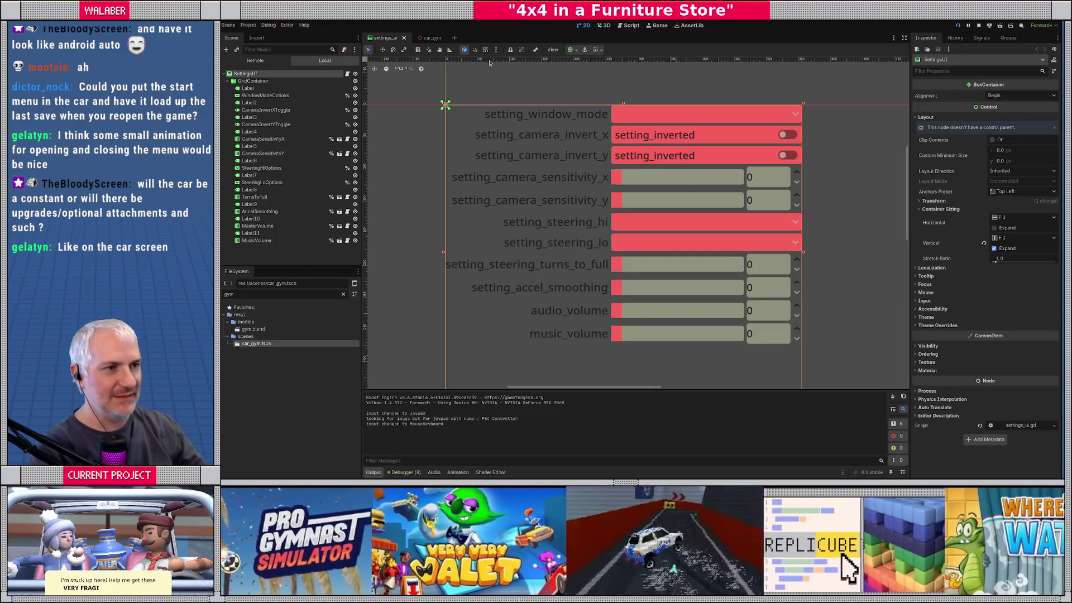
Filter FileSystem for 'car_ui', open car_ui.tscn and car_ui_content.tscn, and return to the script editor
left_click(631, 26)
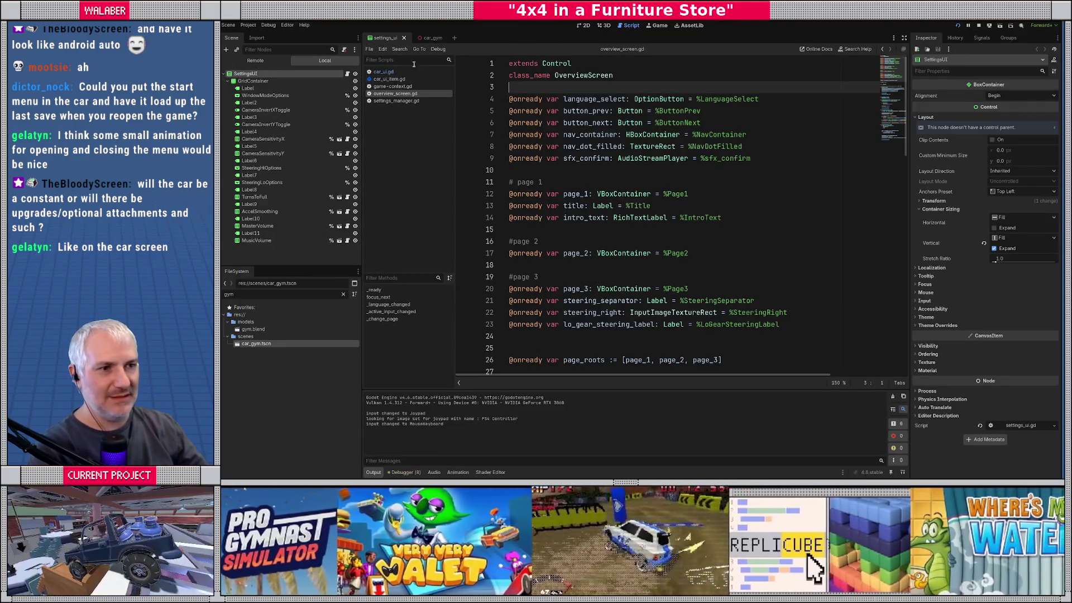
left_click(254, 291)
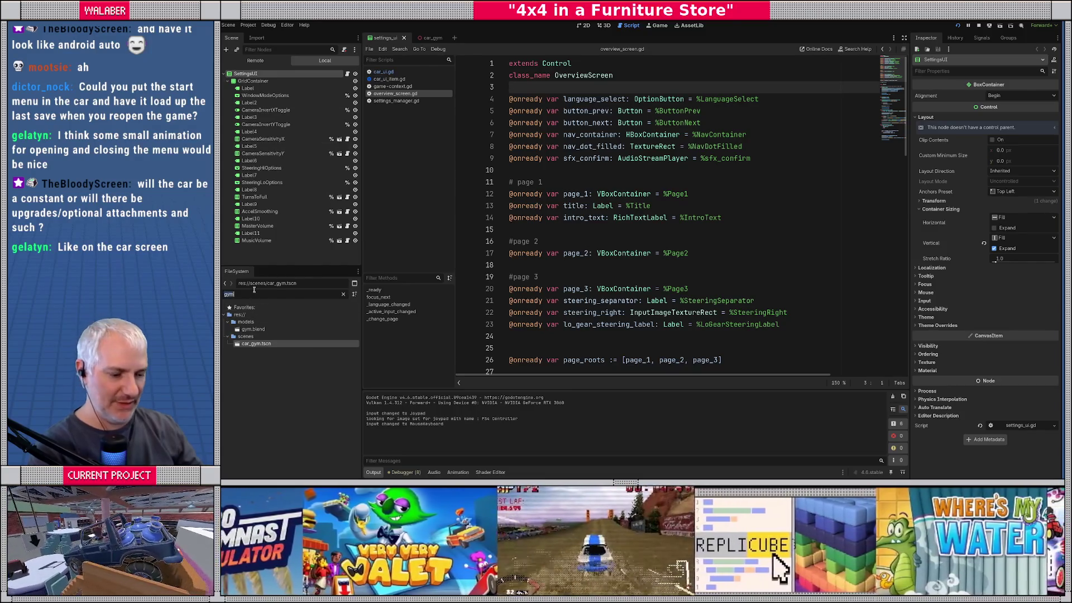
type("car_ui")
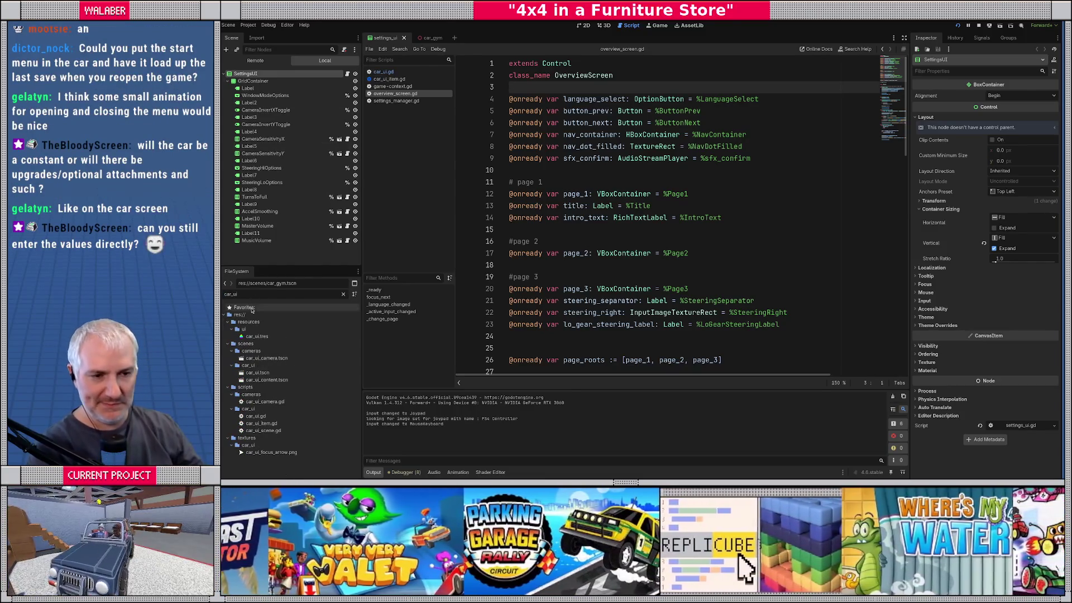
double_click(255, 373)
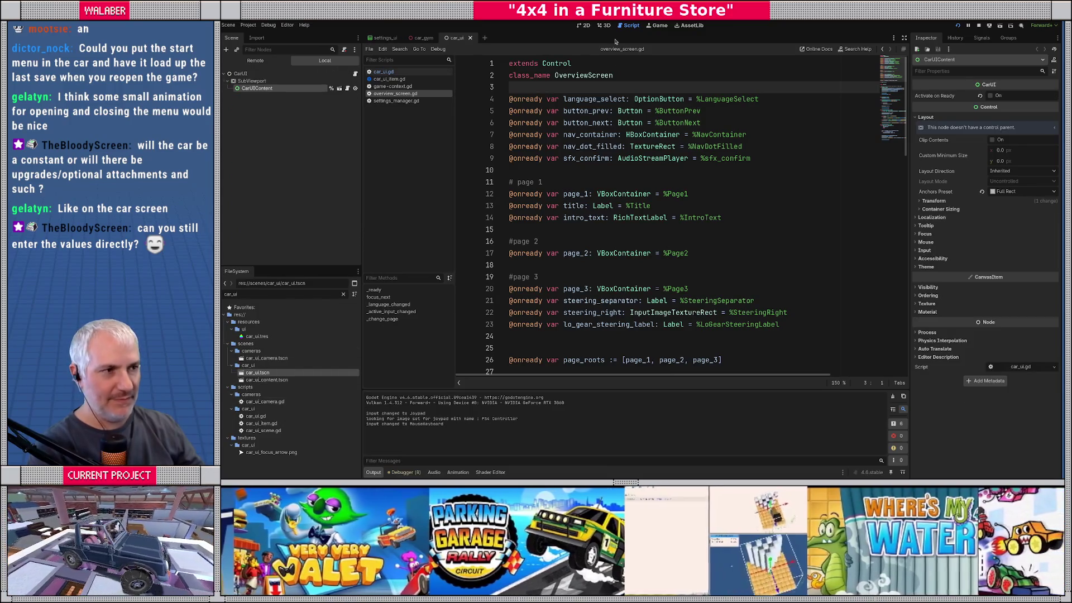
left_click(585, 25)
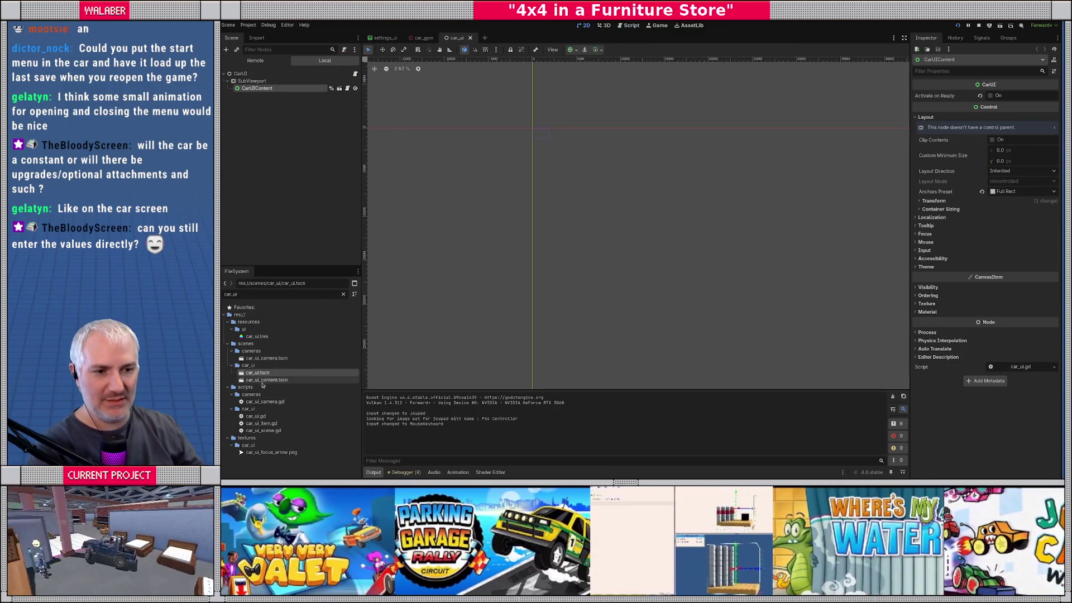
double_click(267, 380)
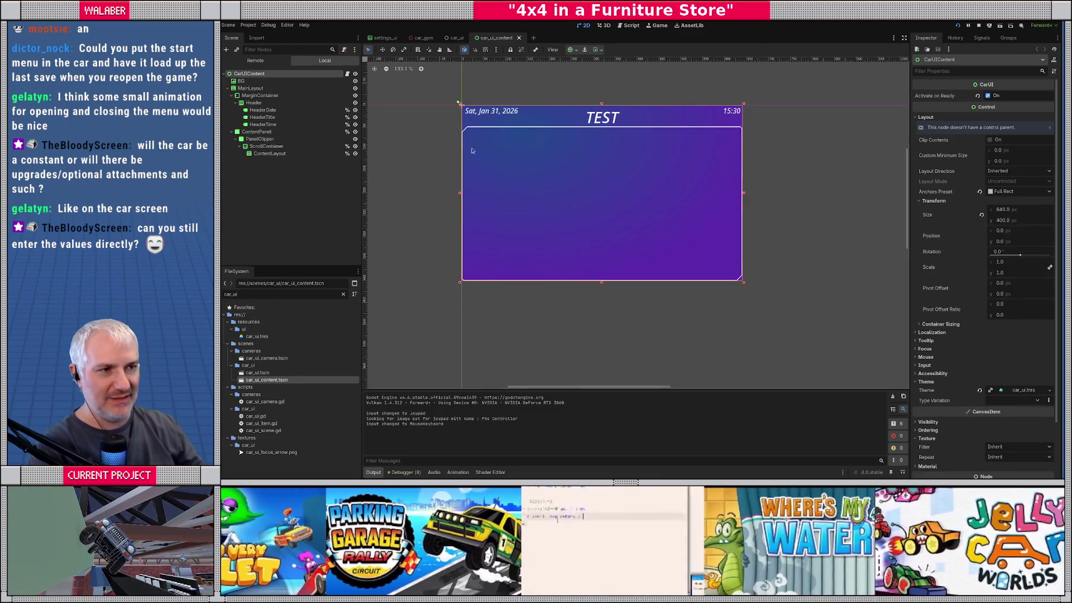
left_click(631, 26)
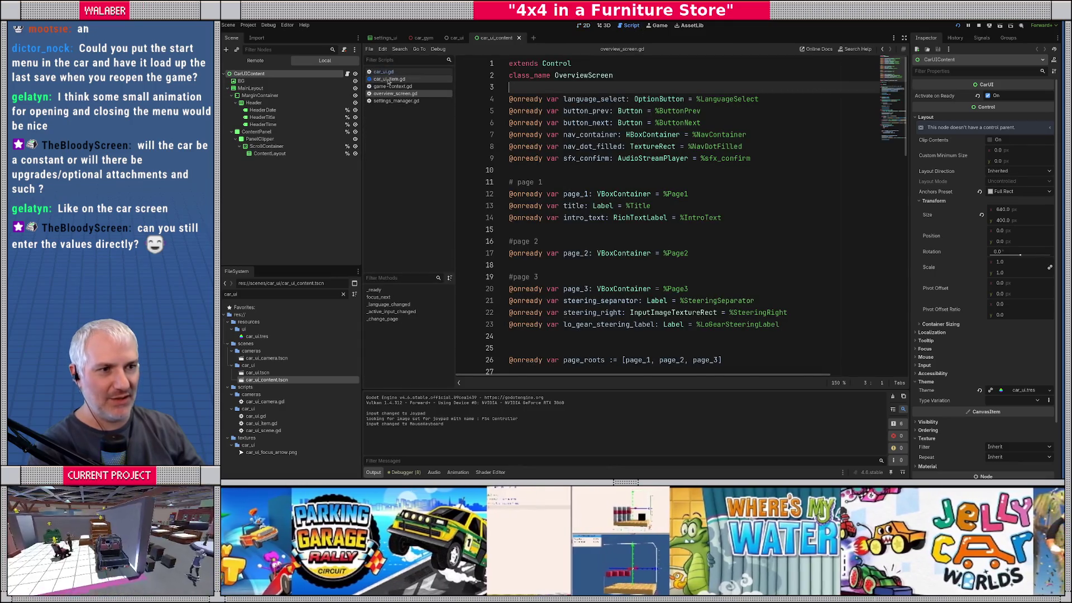
Widen car_ui_item.gd and highlight the ItemType enum names Button, Toggle, ValueSet and ScalarValue
left_click(904, 38)
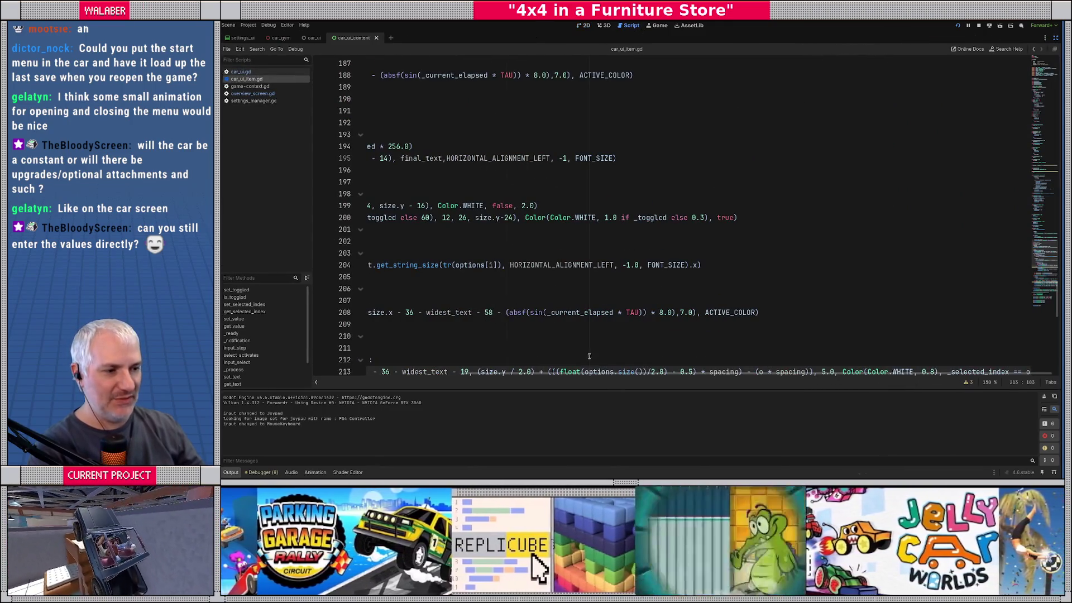
scroll(558, 312, "left", 5)
scroll(519, 268, "up", 15)
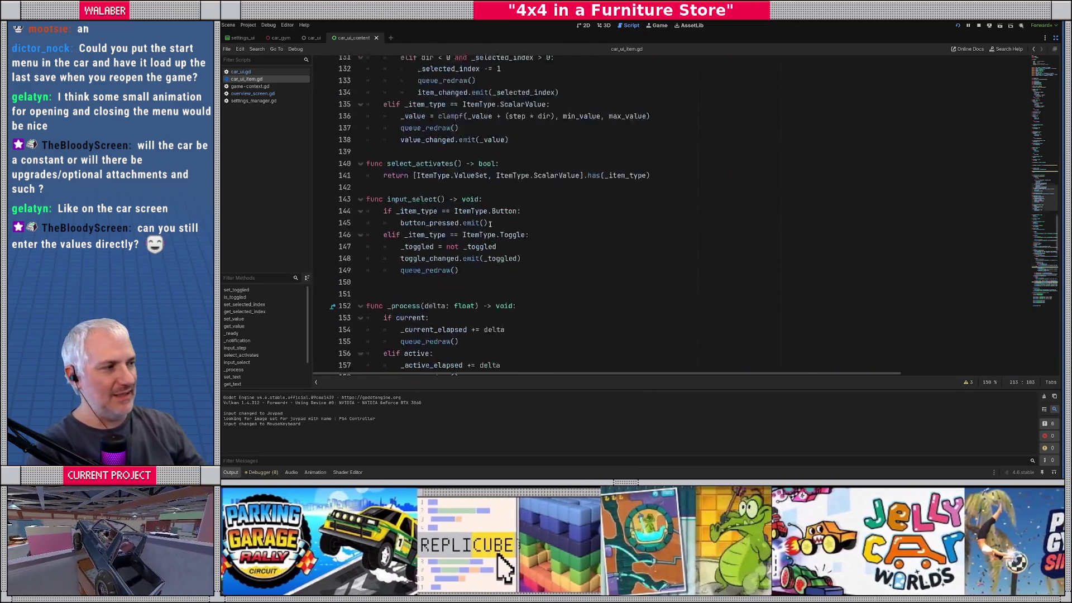
scroll(490, 223, "up", 20)
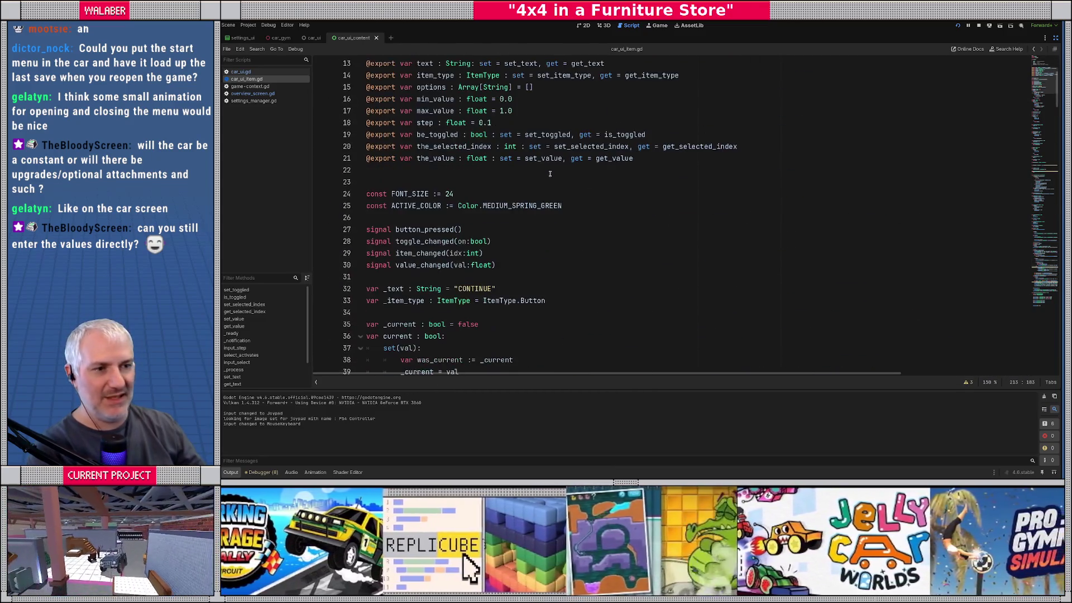
scroll(534, 173, "up", 4)
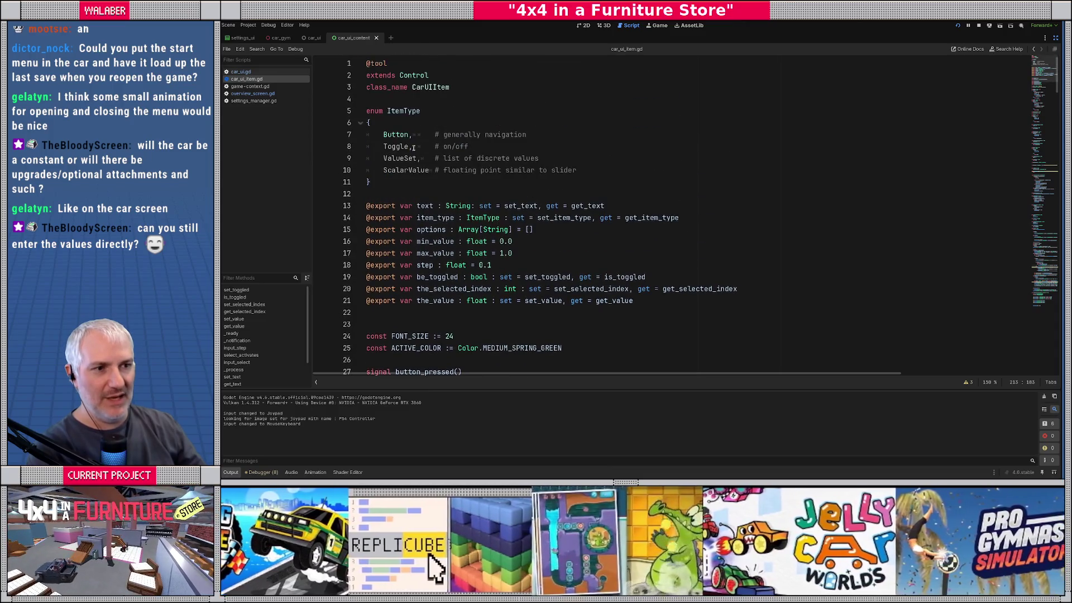
double_click(390, 134)
double_click(397, 146)
double_click(400, 158)
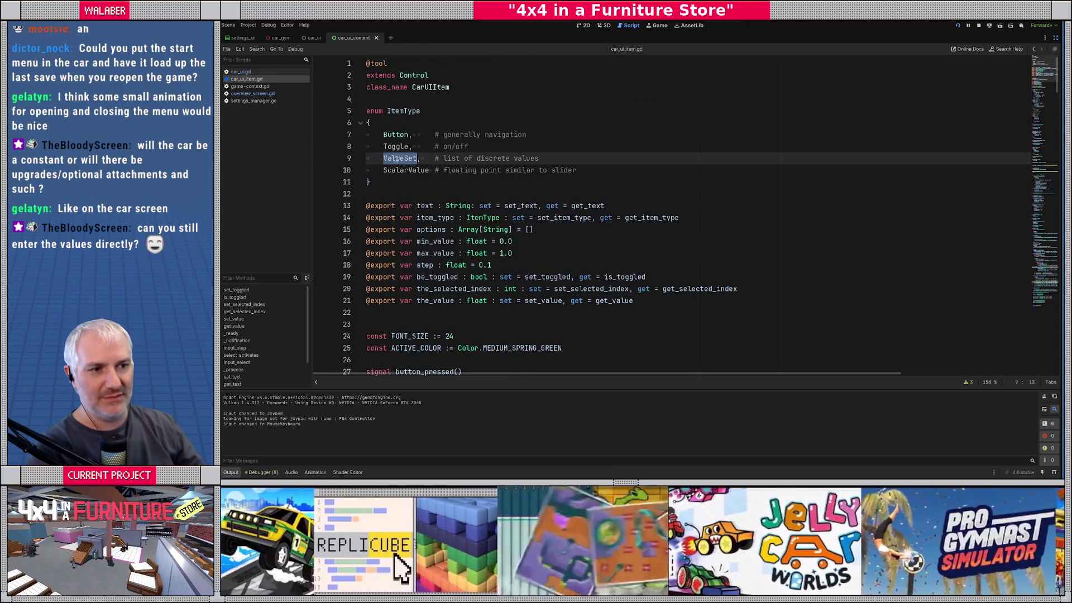
double_click(399, 171)
Review the exported variables and the _draw function header and background drawing line
scroll(410, 192, "down", 1)
left_click_drag(410, 158, 409, 283)
left_click(409, 283)
scroll(409, 284, "down", 1)
scroll(410, 283, "down", 20)
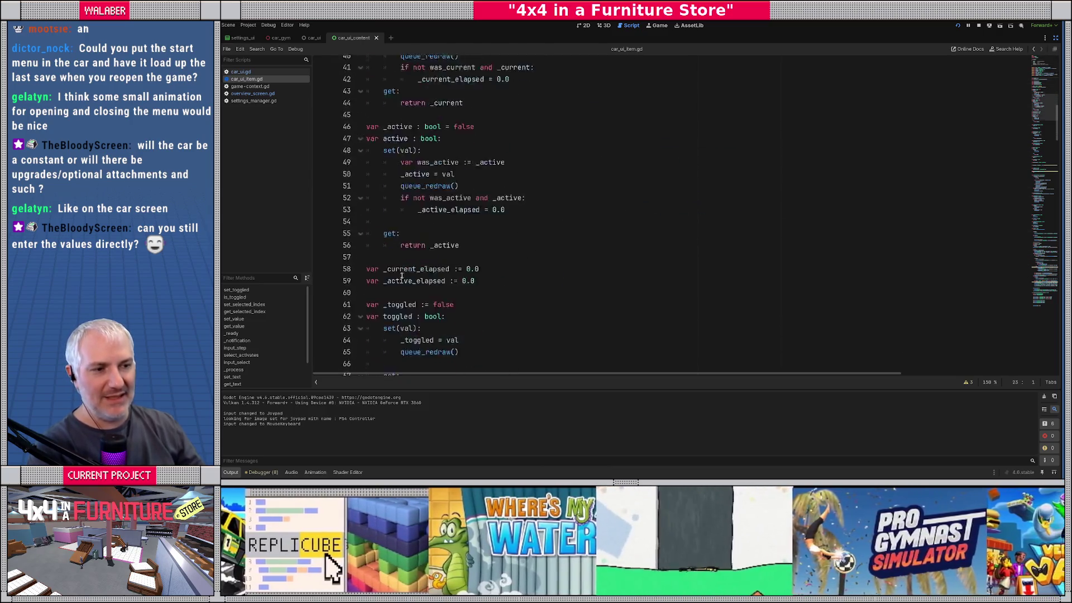
scroll(400, 270, "down", 9)
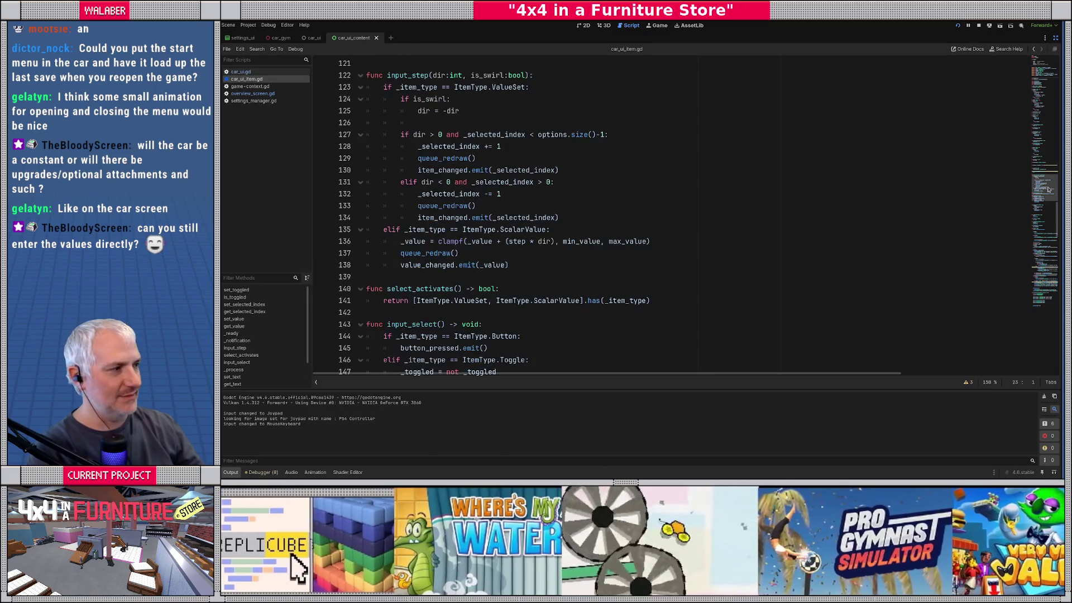
scroll(454, 210, "down", 1)
left_click_drag(387, 158, 454, 158)
scroll(443, 189, "down", 1)
left_click_drag(400, 182, 746, 182)
scroll(395, 194, "down", 1)
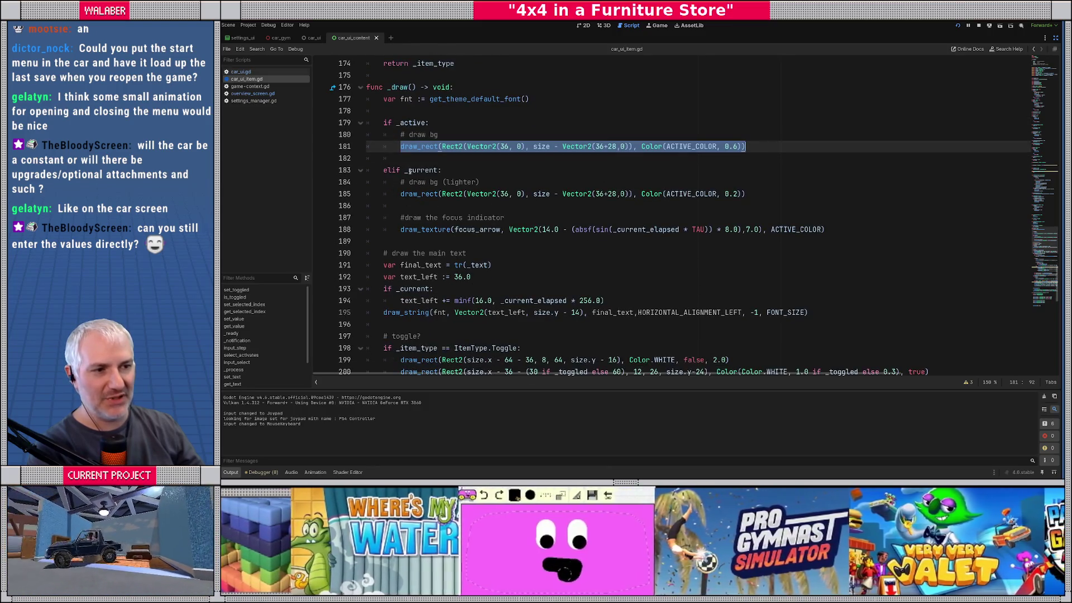
left_click(408, 171)
Highlight the focus indicator, toggle and ValueSet drawing code in _draw, then switch to the game
left_click_drag(405, 218, 870, 234)
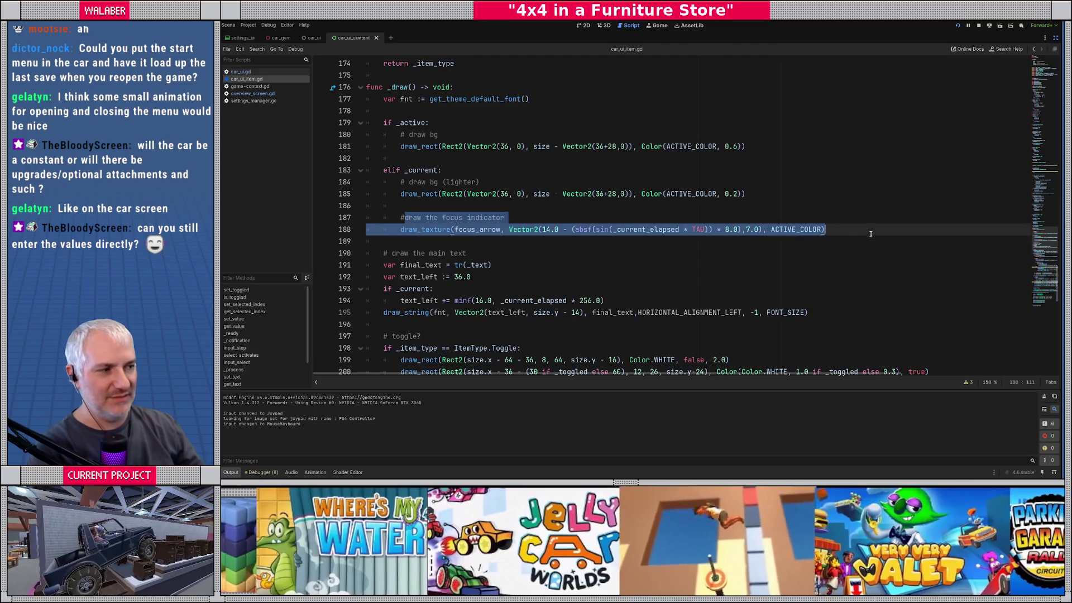
scroll(680, 239, "down", 5)
left_click_drag(371, 87, 581, 147)
left_click(389, 169)
left_click_drag(399, 182, 951, 195)
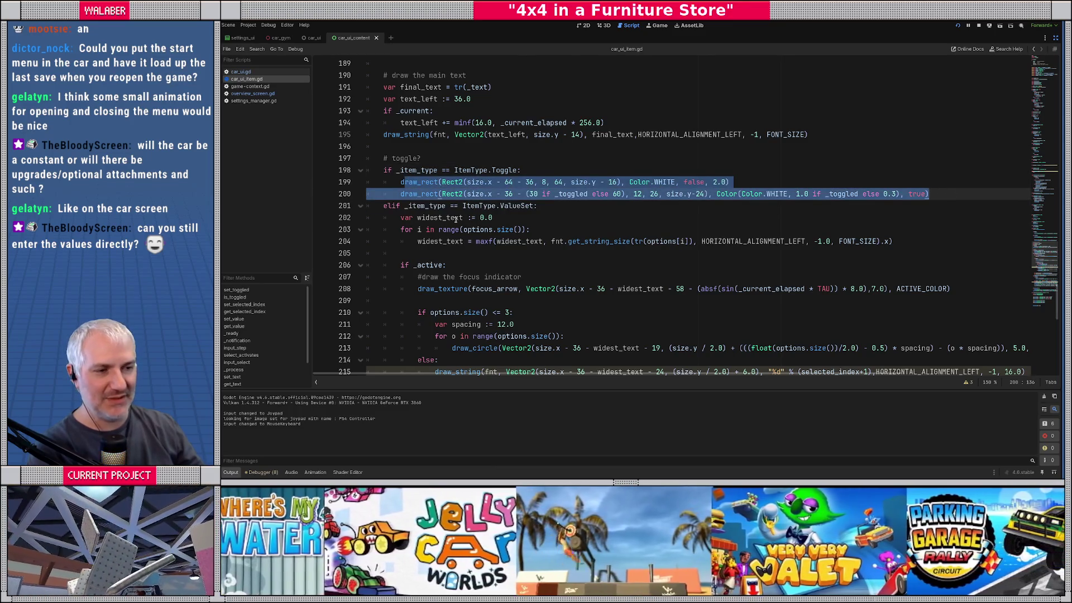
scroll(455, 220, "down", 1)
mouse_move(385, 183)
left_mouse_down()
mouse_move(503, 185)
mouse_move(506, 336)
left_mouse_up()
scroll(477, 298, "down", 4)
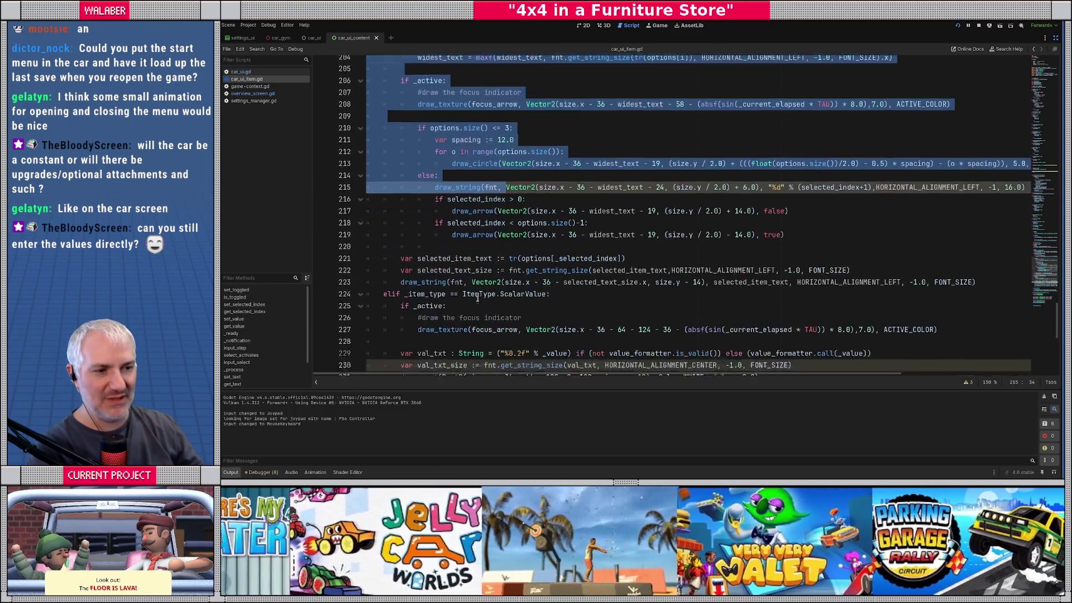
scroll(478, 299, "down", 2)
left_click_drag(477, 299, 436, 240)
scroll(442, 161, "down", 5)
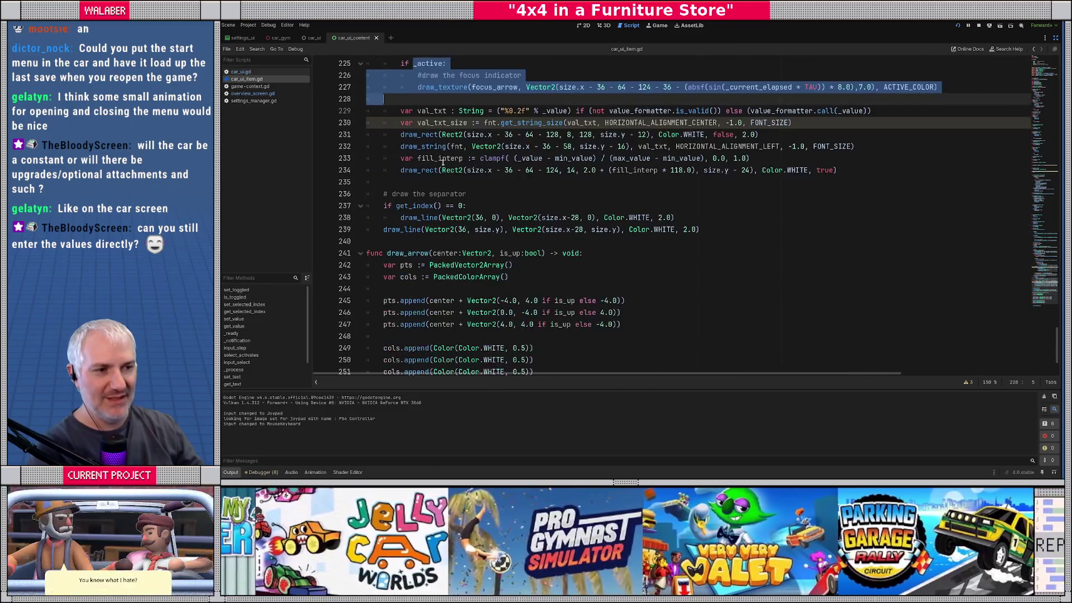
left_click(441, 159)
key("alt+Tab")
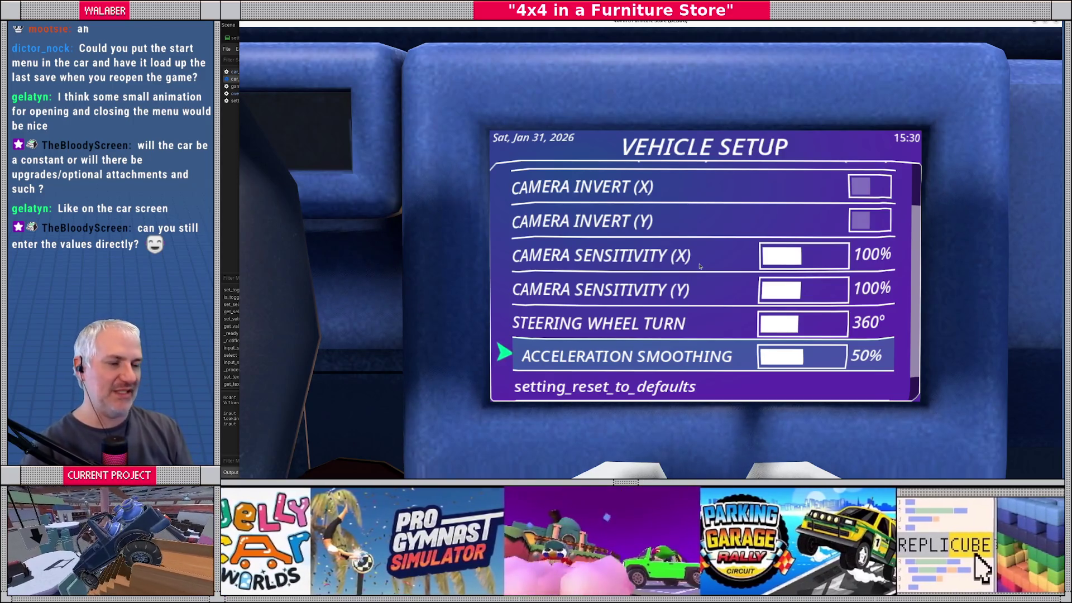
Sweep Acceleration Smoothing between 0% and 100%, then set it back to 50%
key("Return")
key("Right")
key("Right")
key("Right")
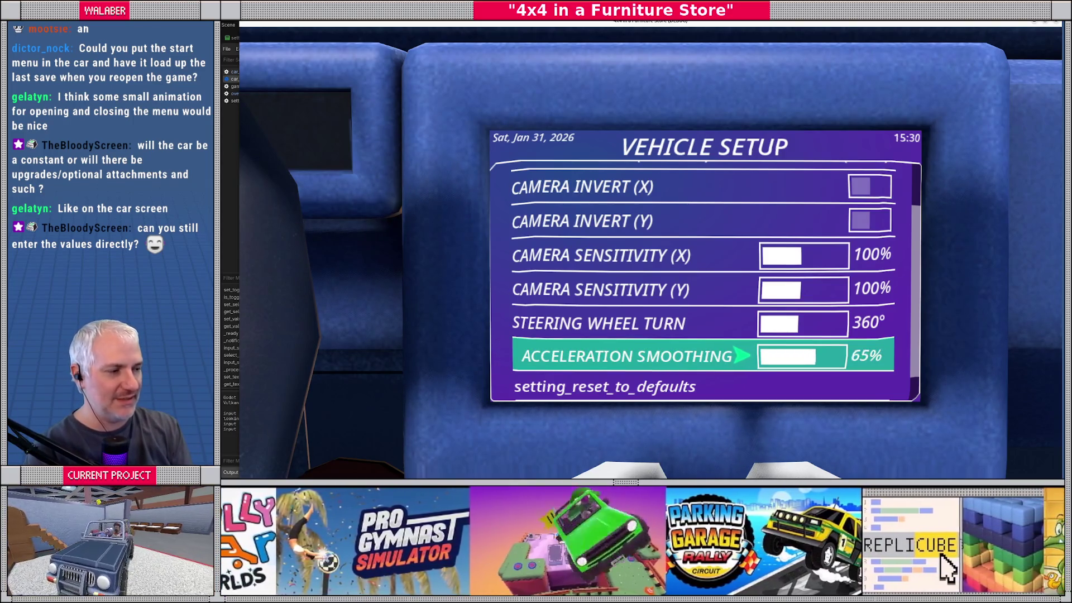
key("Left")
key("Left")
key("Left")
key("Right")
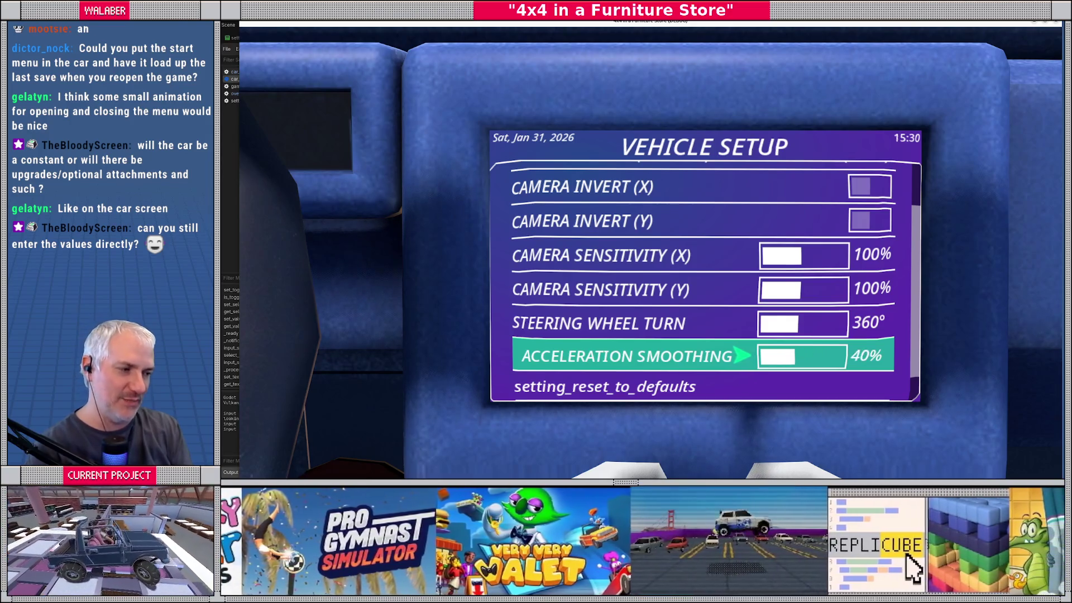
key("Left")
key("Left")
key("Left")
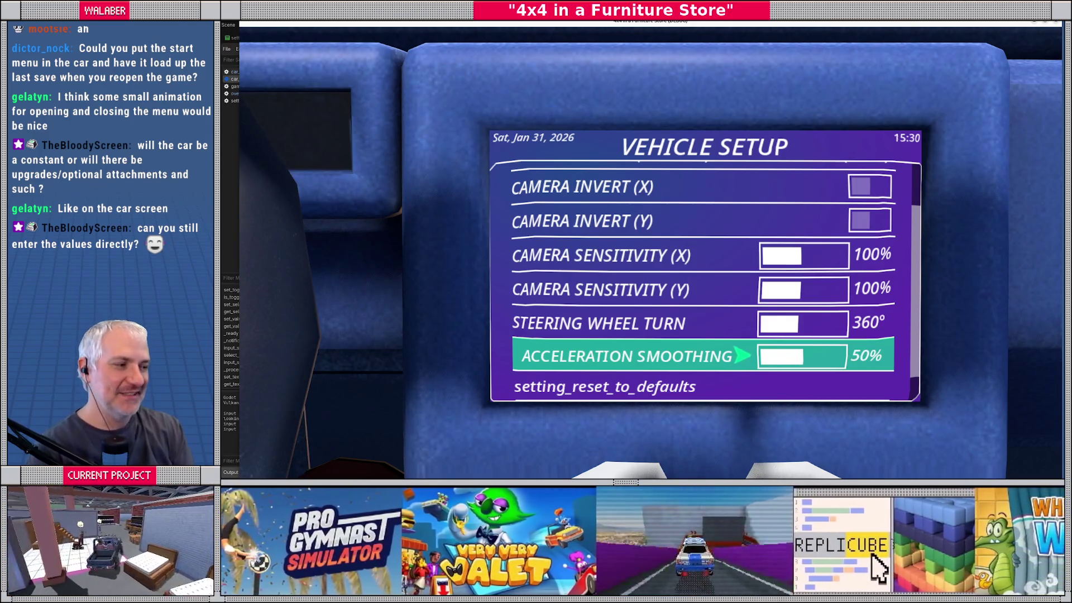
key("Right")
key("Right")
key("Right")
key("Left")
key("Left")
key("Left")
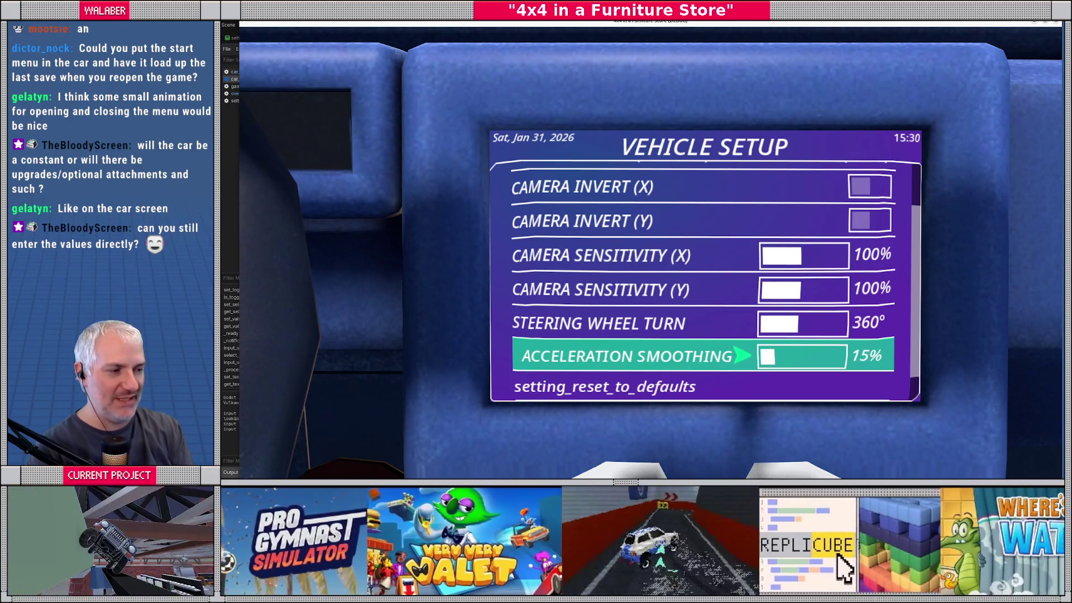
key("Right")
key("Right")
key("Right")
key("Right")
key("Right")
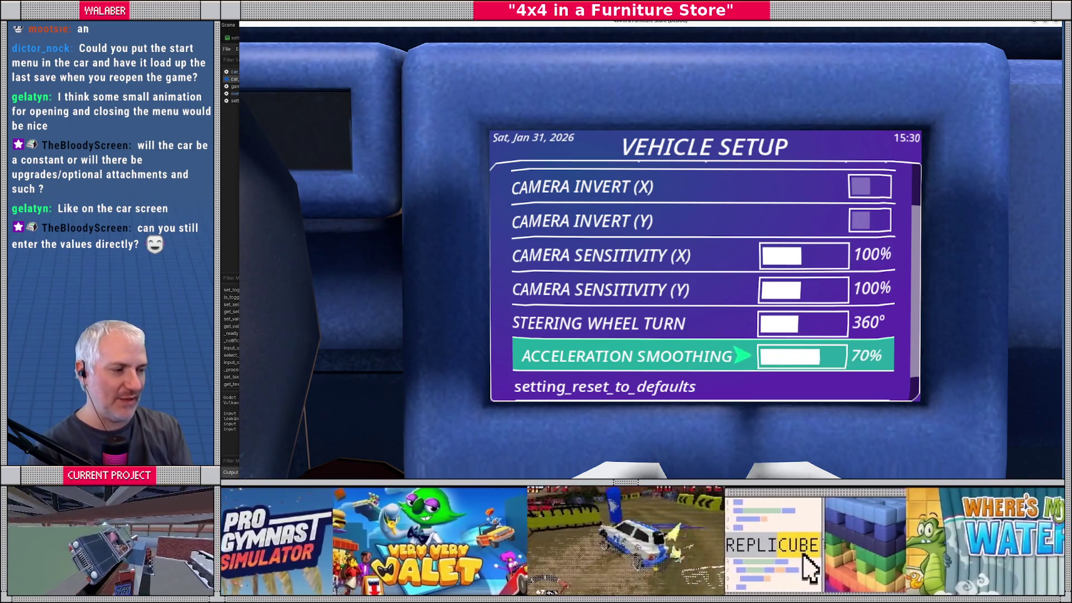
key("Left")
key("Left")
key("Left")
key("Left")
key("Left")
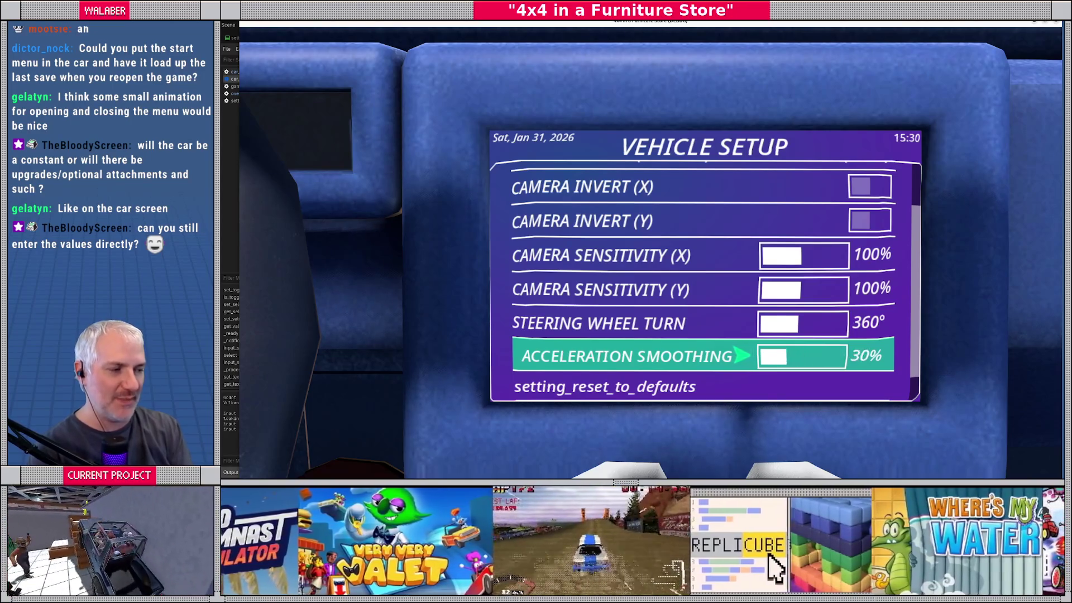
key("Right")
key("Right")
key("Right")
key("Right")
key("Right")
key("Right")
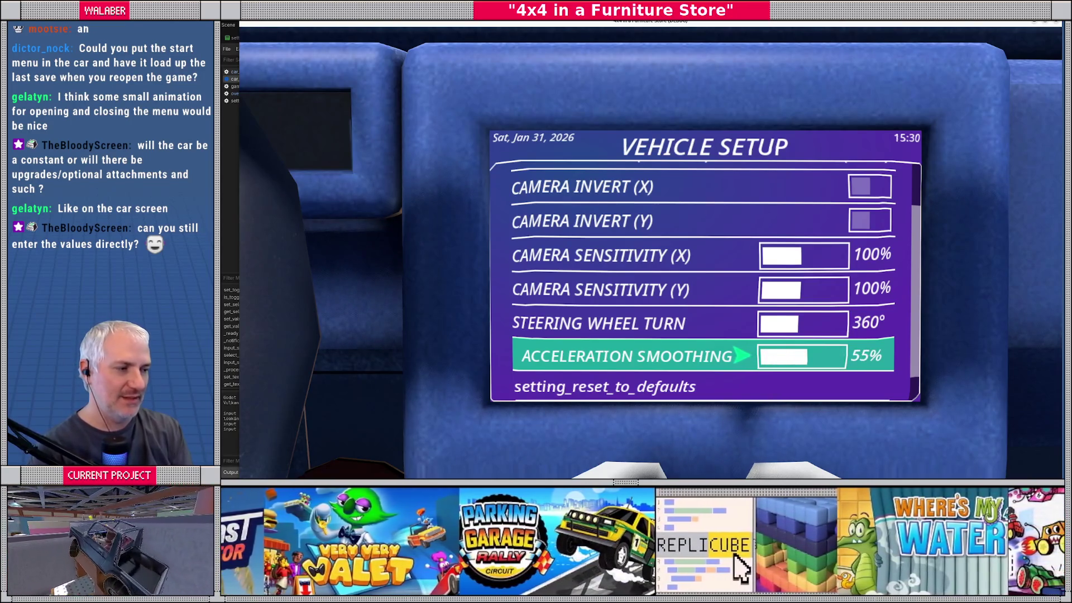
key("Left")
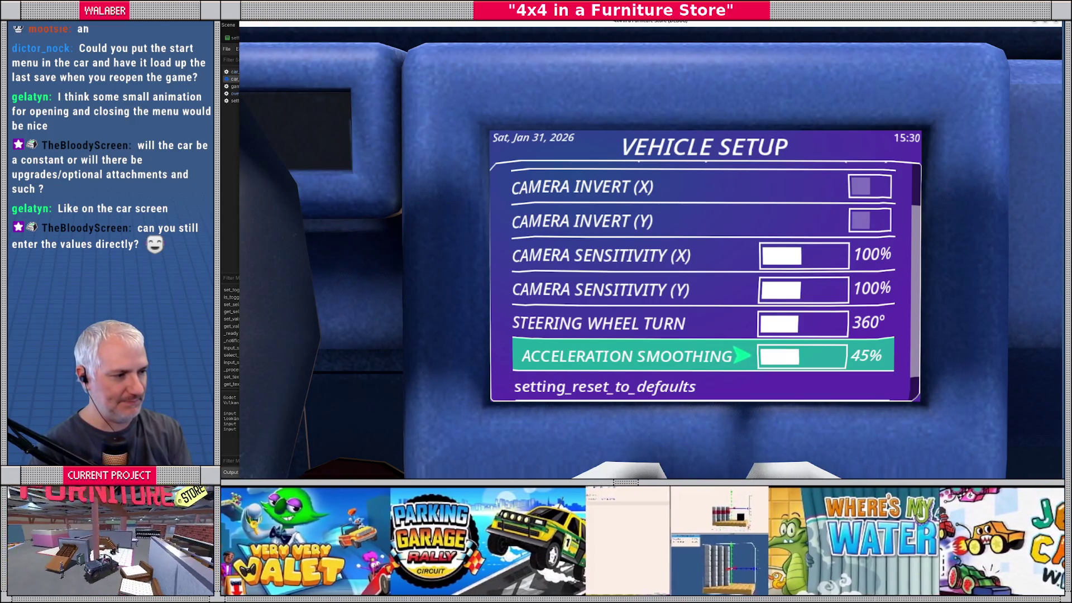
key("Right")
Leave Vehicle Setup for the Main Menu and choose SHUTDOWN
key("Down")
key("Down")
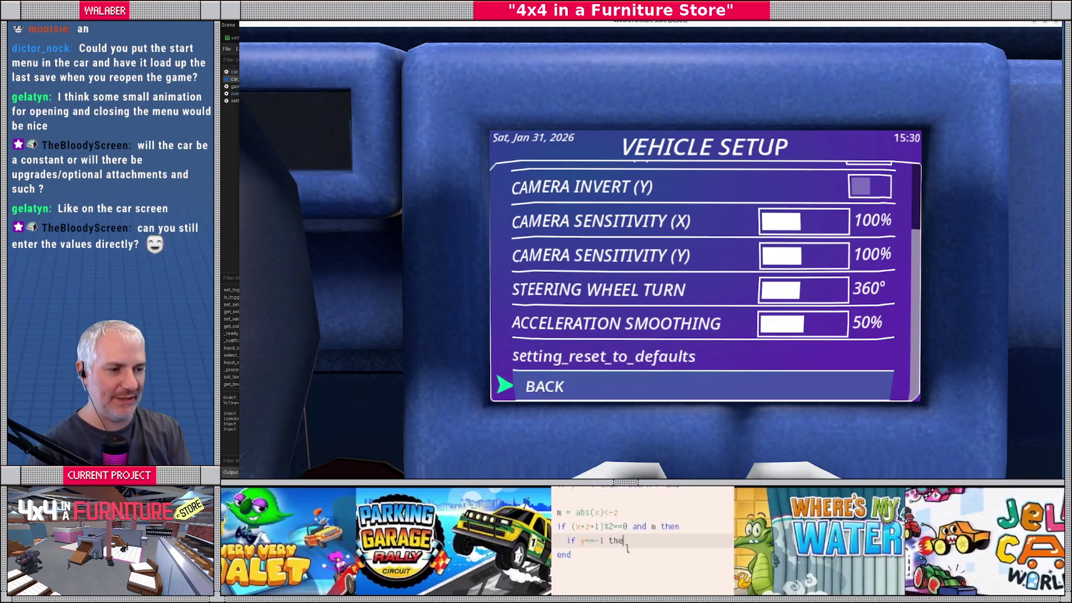
key("Return")
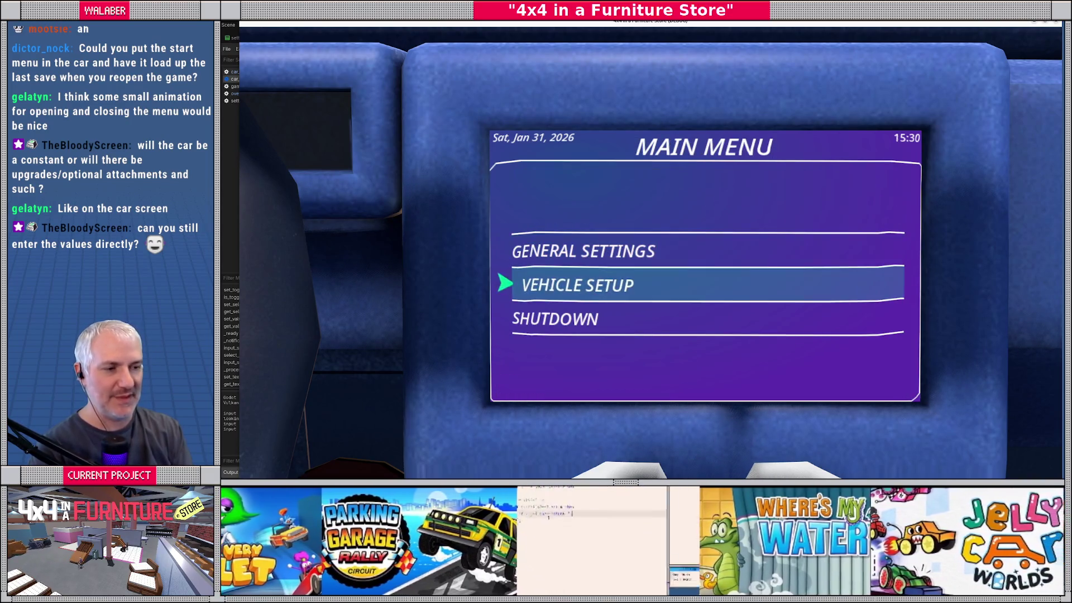
key("Down")
key("Return")
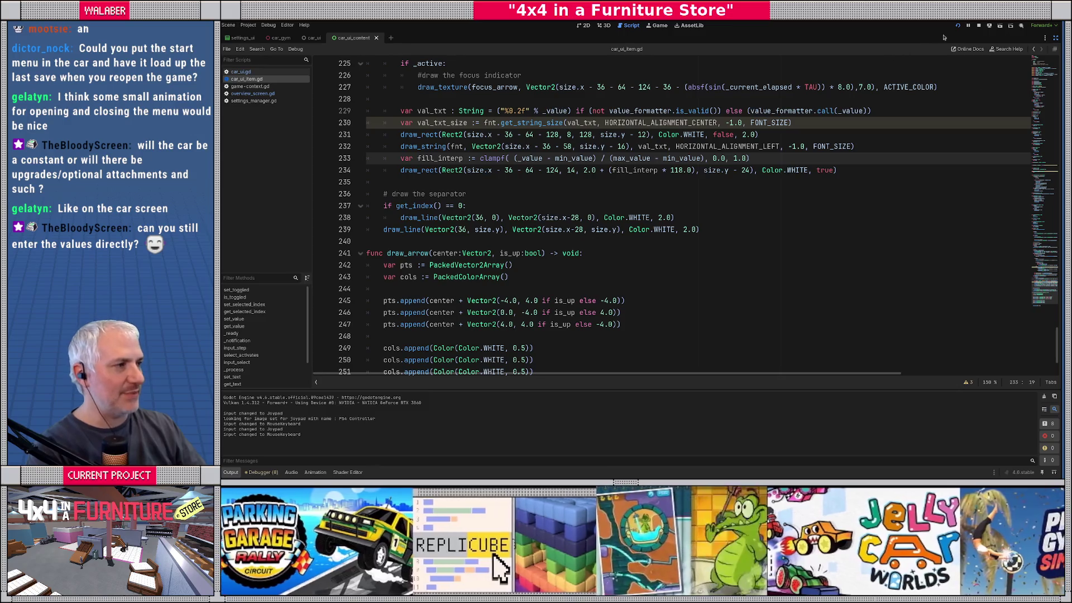
Restore the scene, file and inspector docks and read the Rect2 and Vector2 documentation tooltips
left_click(1055, 37)
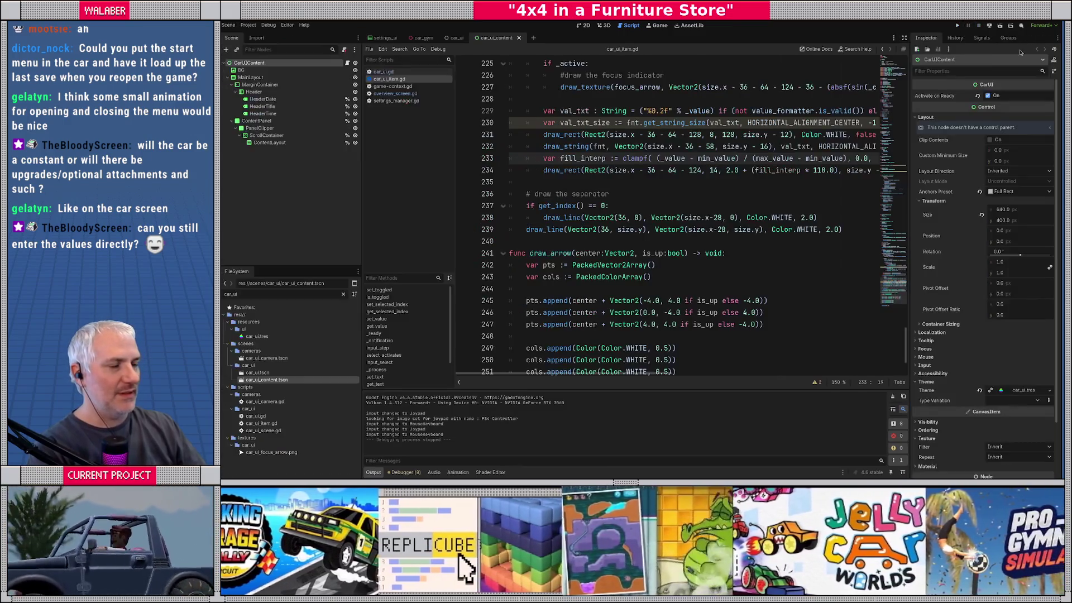
mouse_move(589, 167)
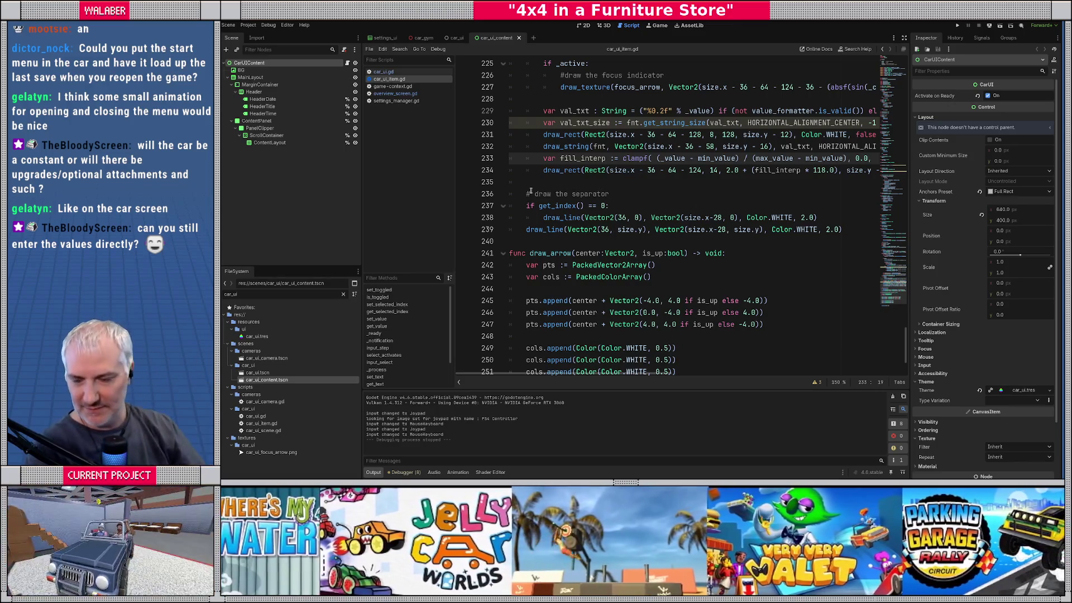
mouse_move(586, 217)
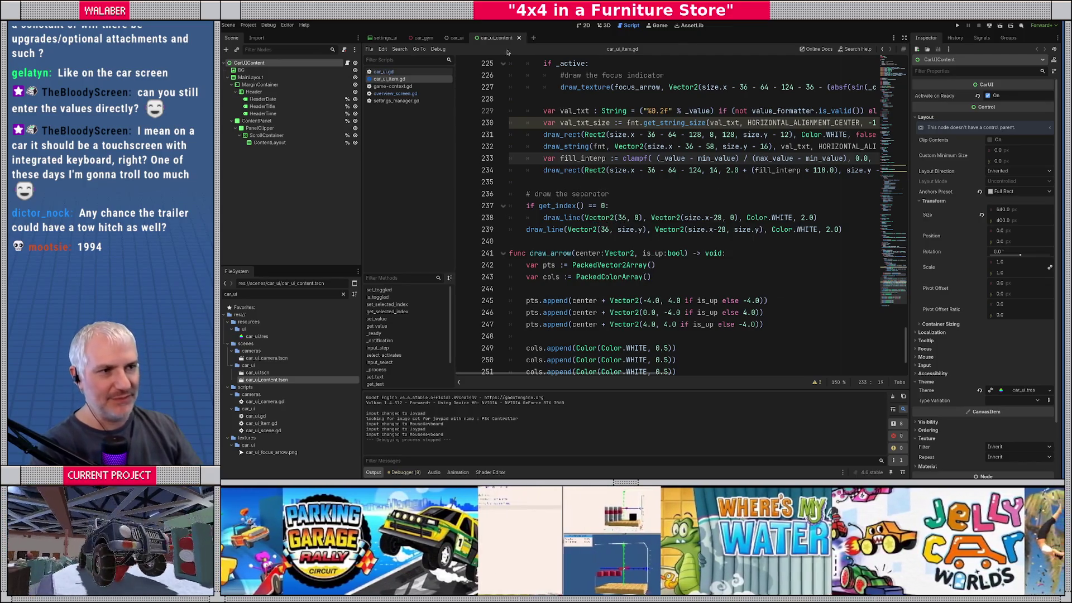
Close the open scene and script tabs, filter files for 'gym', and open car_gym.tscn
left_click(518, 38)
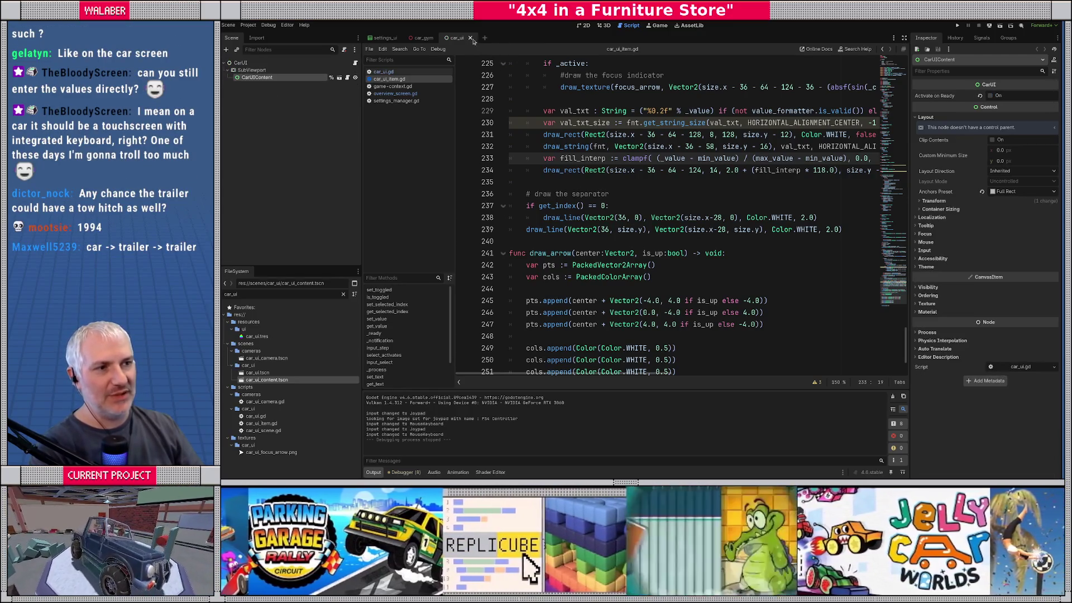
left_click(470, 37)
left_click(441, 38)
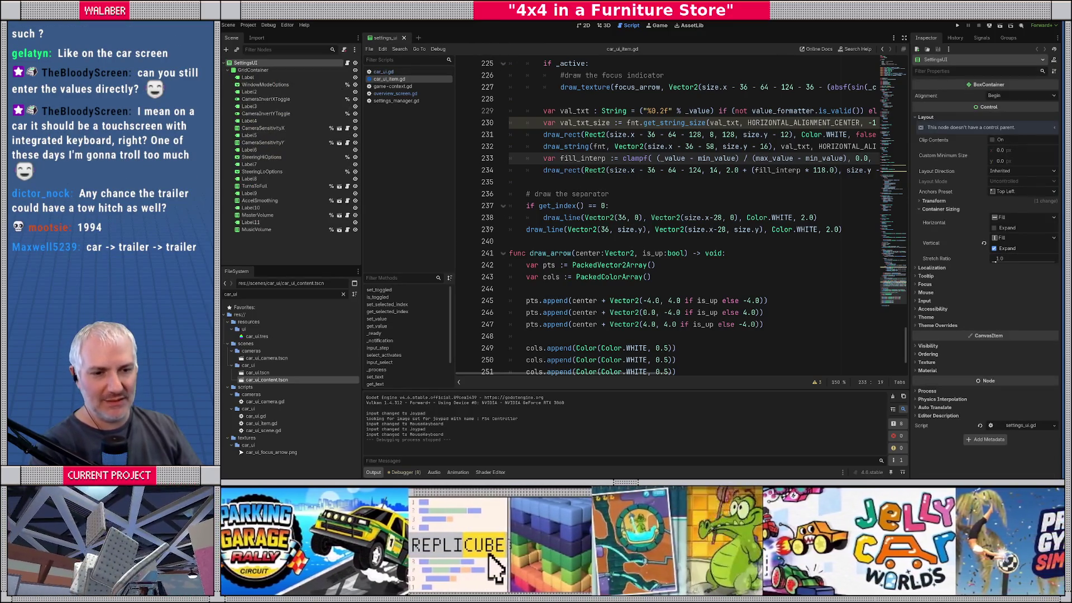
left_click(404, 38)
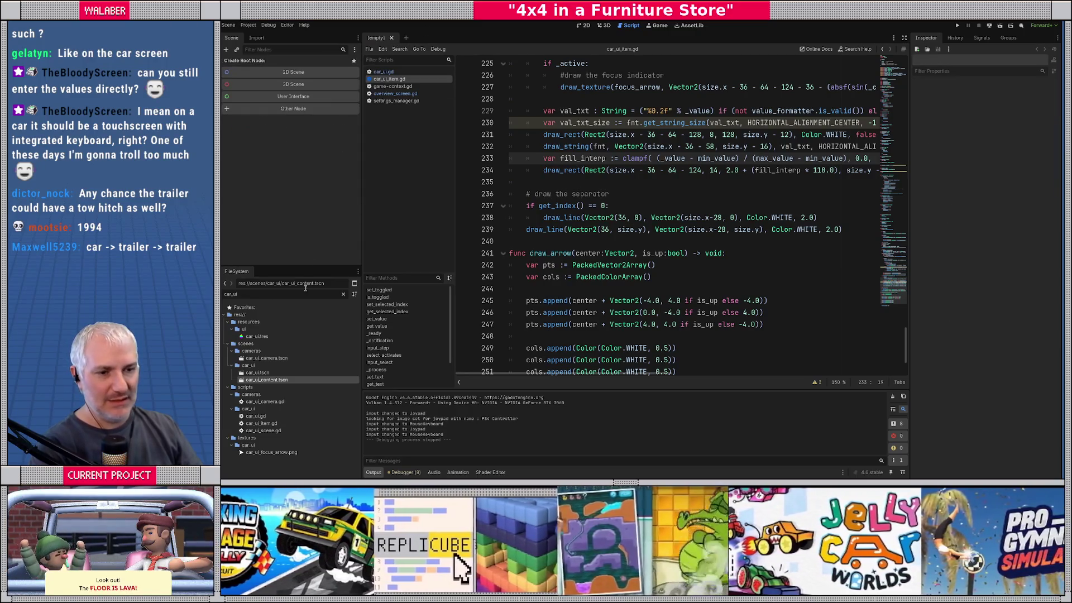
key("ctrl+a")
type("gy")
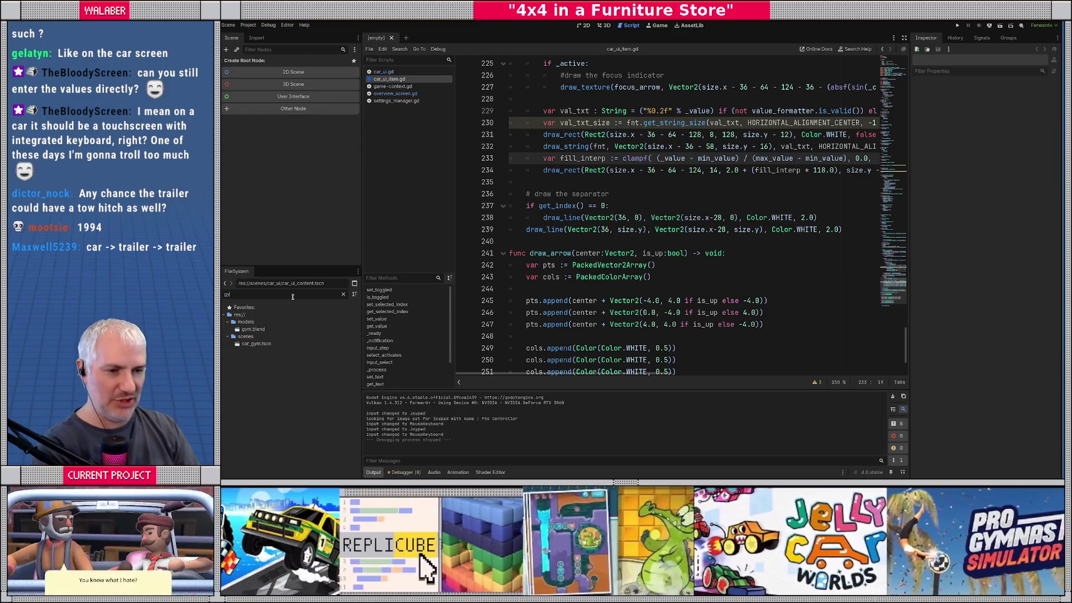
type("m")
left_click(251, 343)
double_click(251, 343)
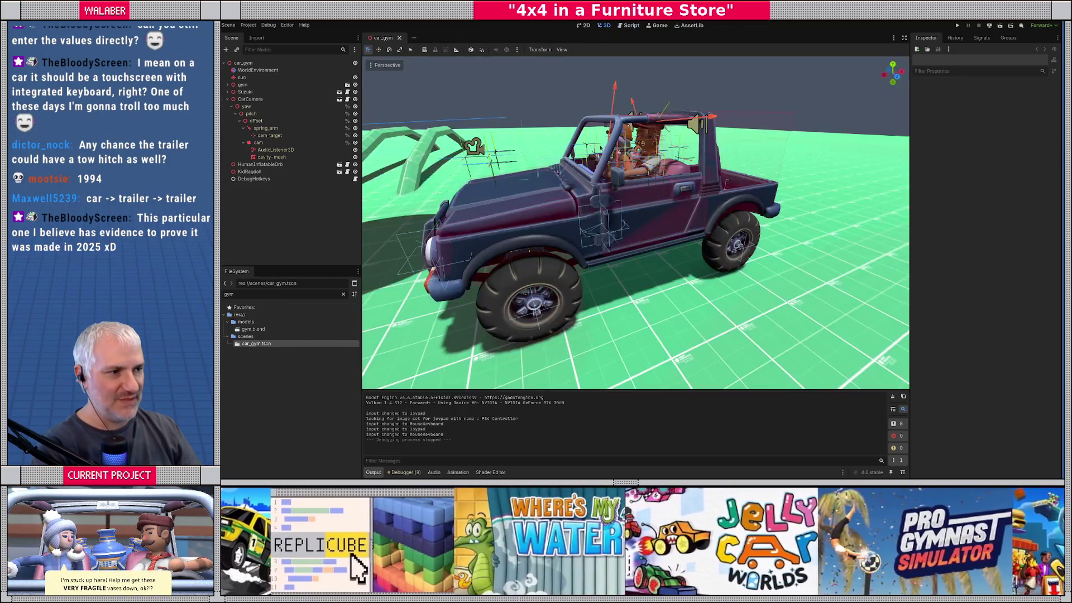
Orbit around the jeep and narrow the Scene dock to widen the 3D viewport
mouse_move(642, 245)
left_mouse_down()
mouse_move(583, 212)
mouse_move(590, 221)
left_mouse_up()
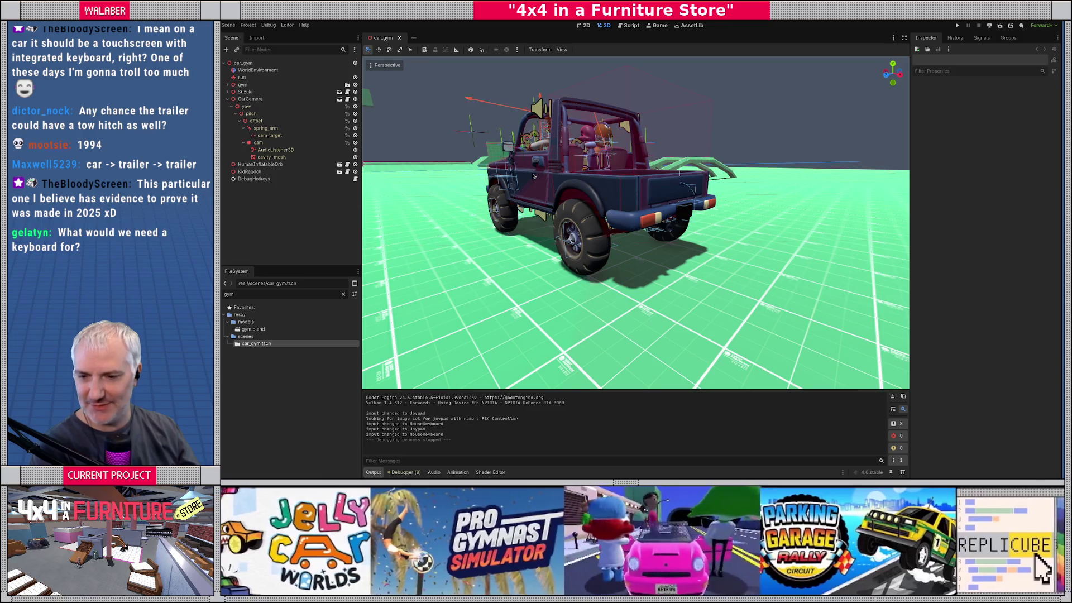
mouse_move(533, 189)
left_mouse_down()
mouse_move(748, 203)
mouse_move(558, 215)
left_mouse_up()
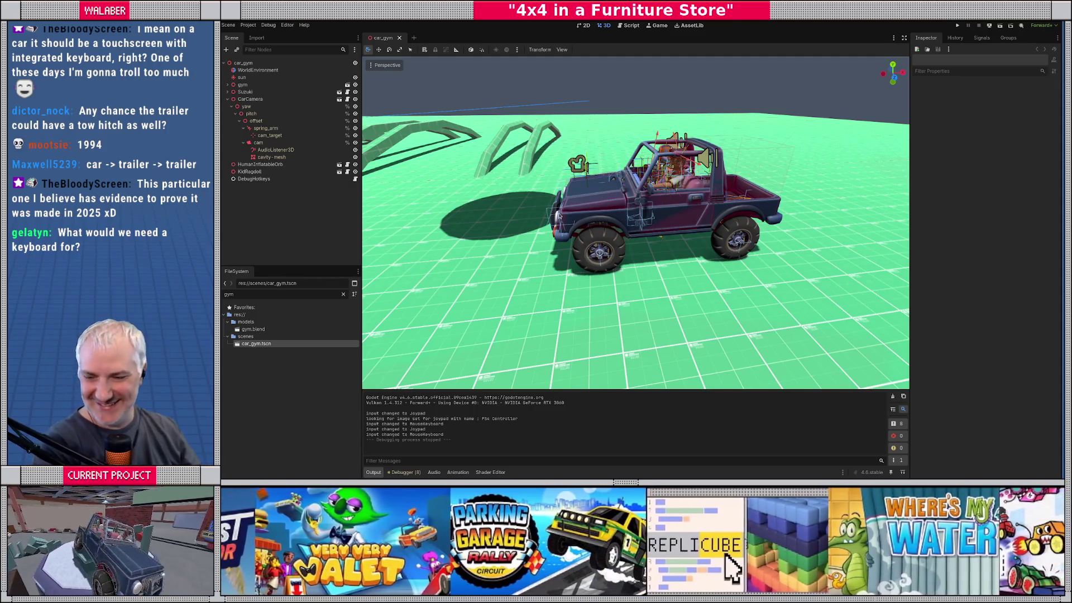
left_click_drag(561, 215, 655, 224)
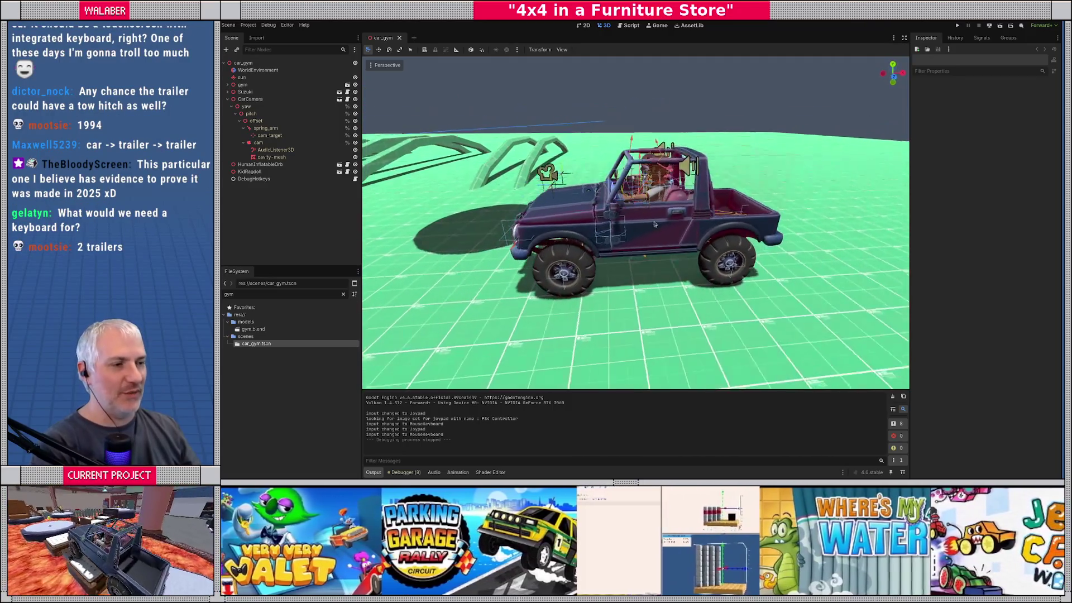
left_click_drag(362, 237, 342, 236)
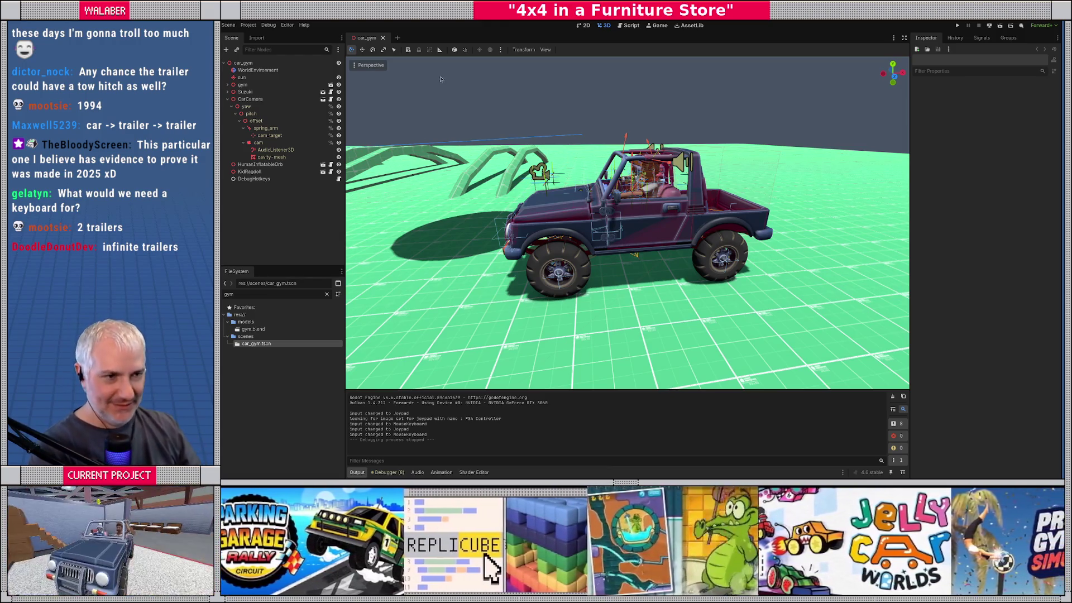
left_click_drag(345, 155, 339, 155)
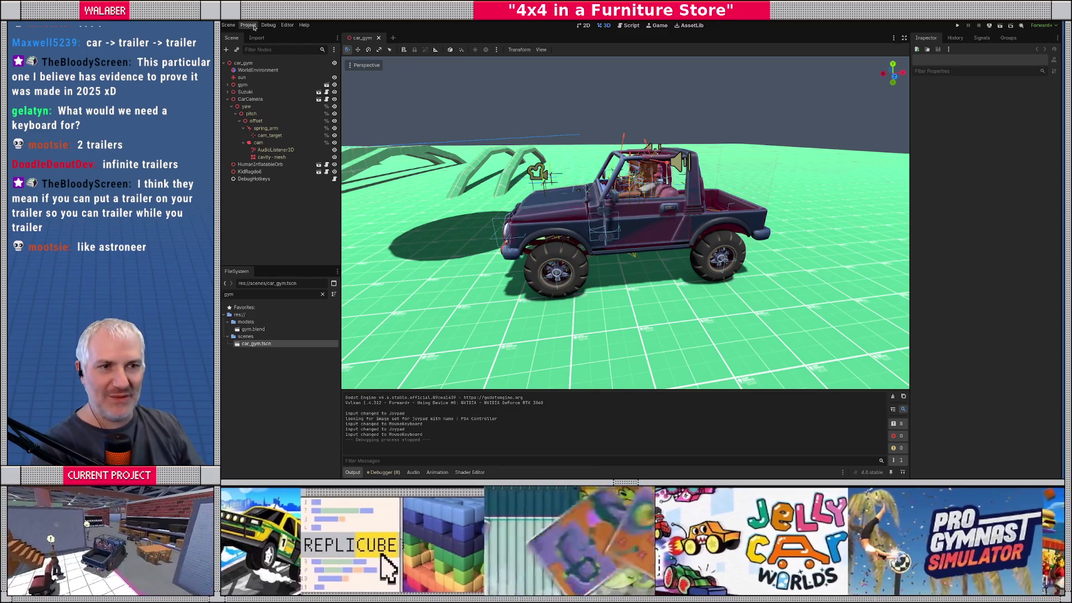
Open Project Settings on the Input Map tab with built-in actions hidden
left_click(252, 26)
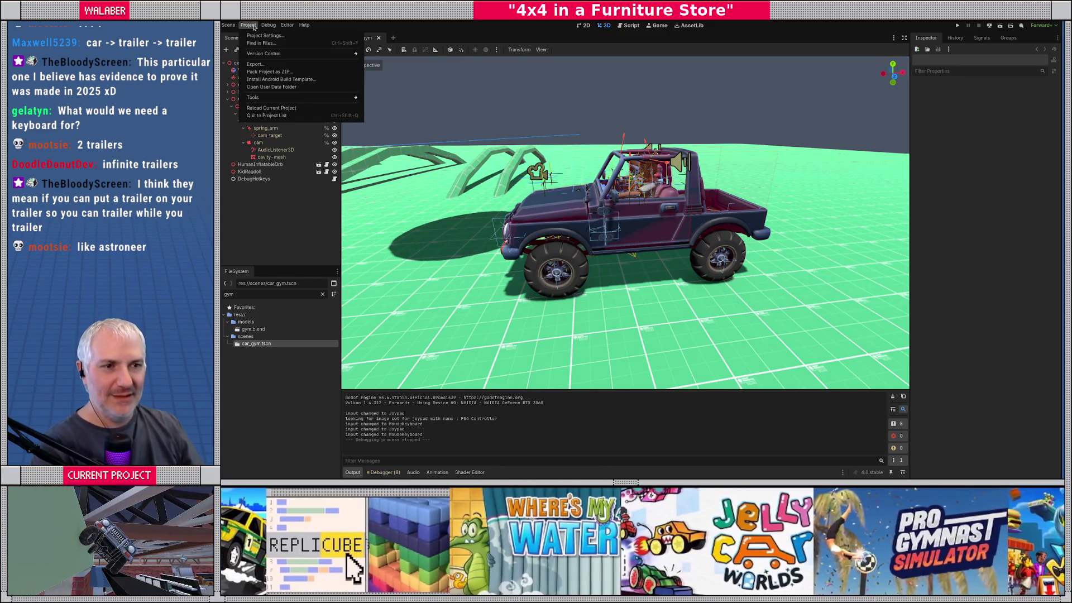
left_click(265, 35)
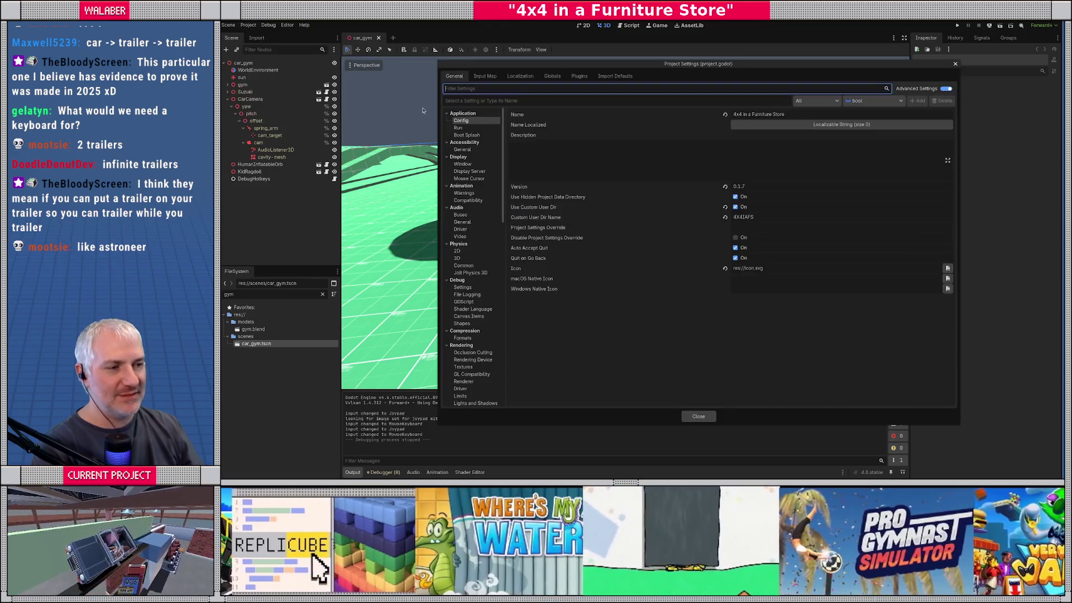
left_click_drag(522, 66, 466, 60)
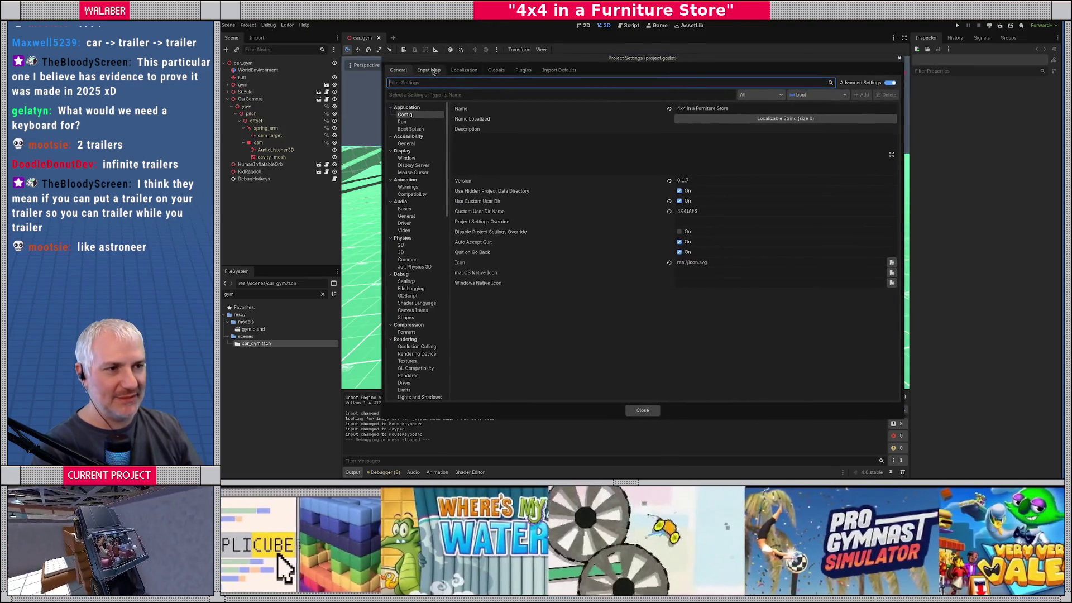
left_click(428, 70)
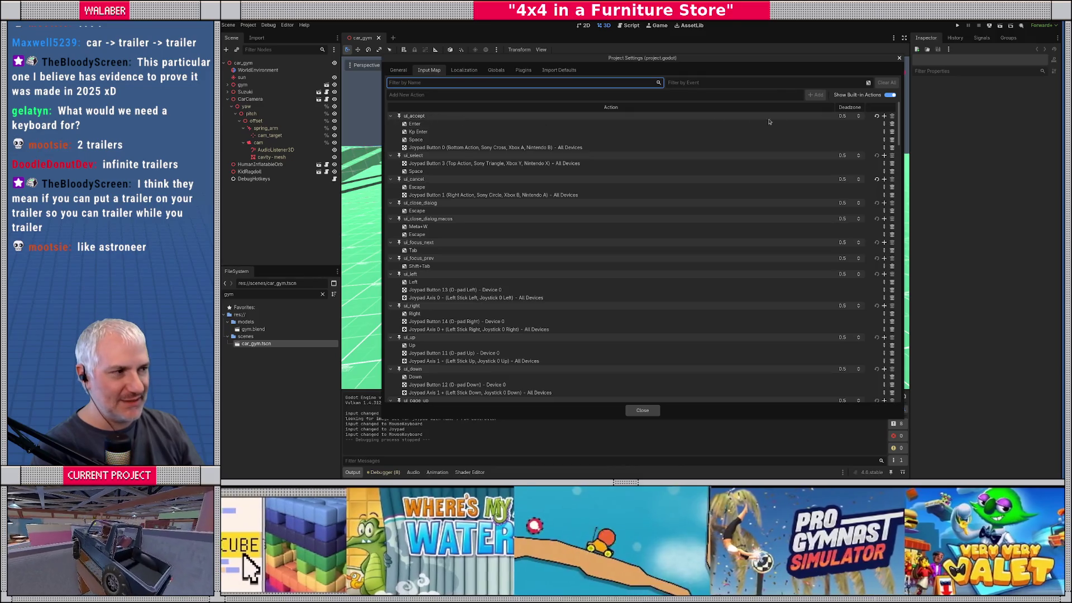
left_click(889, 95)
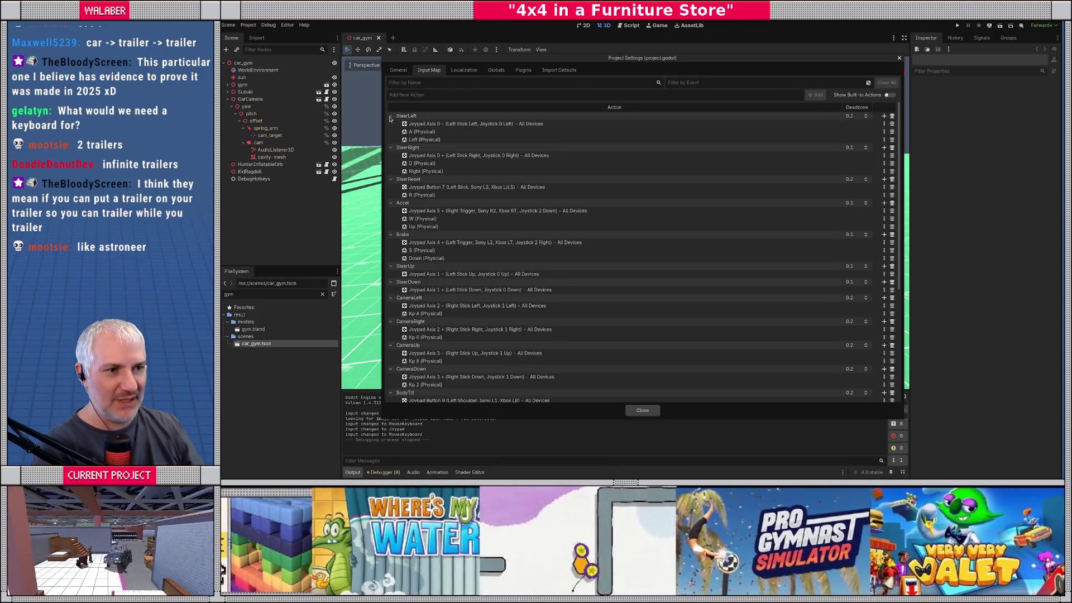
Collapse the steering, Accel, Brake and CameraLeft/Right/Up/Down action bindings
left_click(390, 116)
left_click(390, 123)
left_click(390, 131)
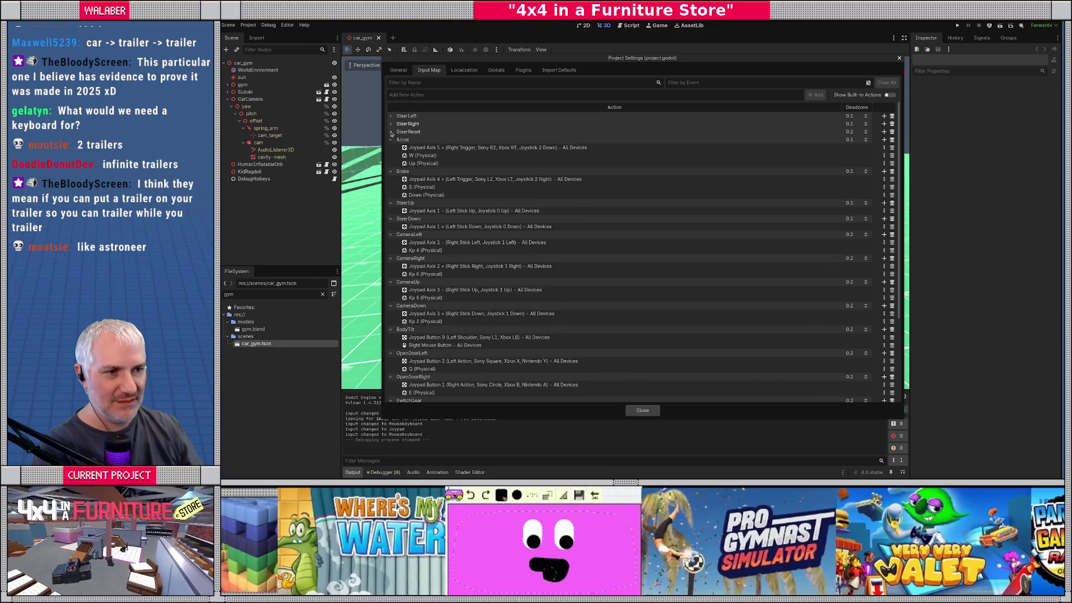
left_click(390, 140)
left_click(390, 148)
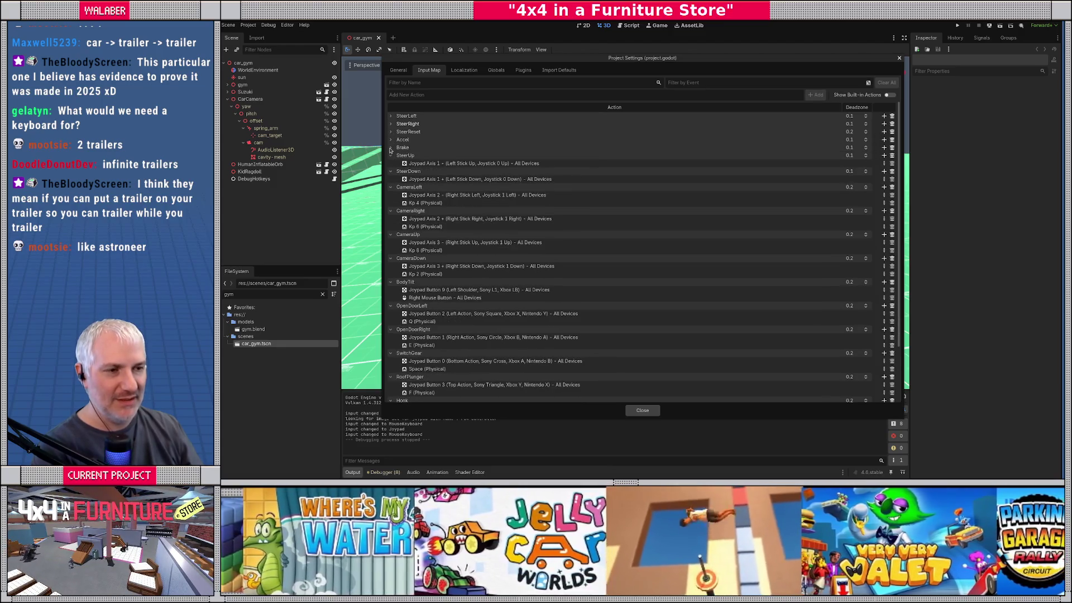
left_click(390, 155)
left_click(391, 163)
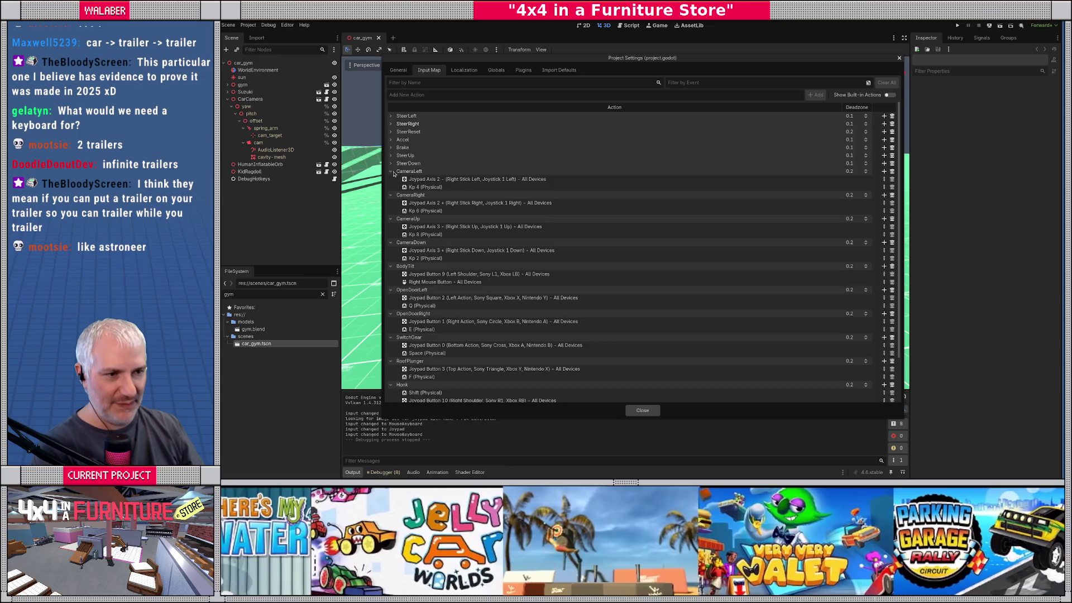
left_click(391, 172)
left_click(391, 179)
left_click(391, 187)
left_click(391, 195)
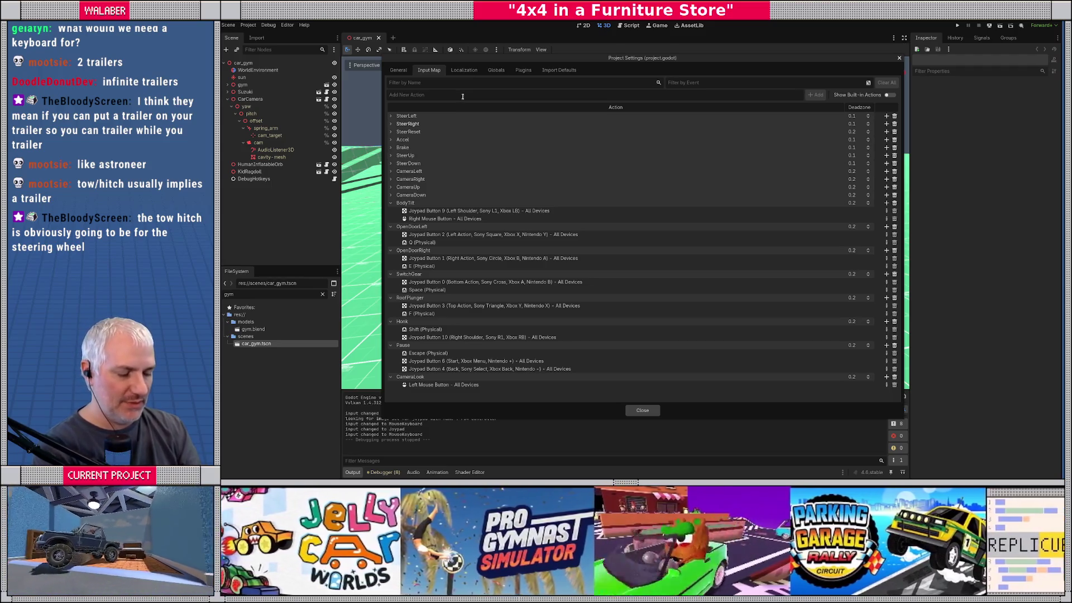
Add the ShakeLeft, ShakeRight, ShakeUp and ShakeDown input actions
type("ShakeLeft")
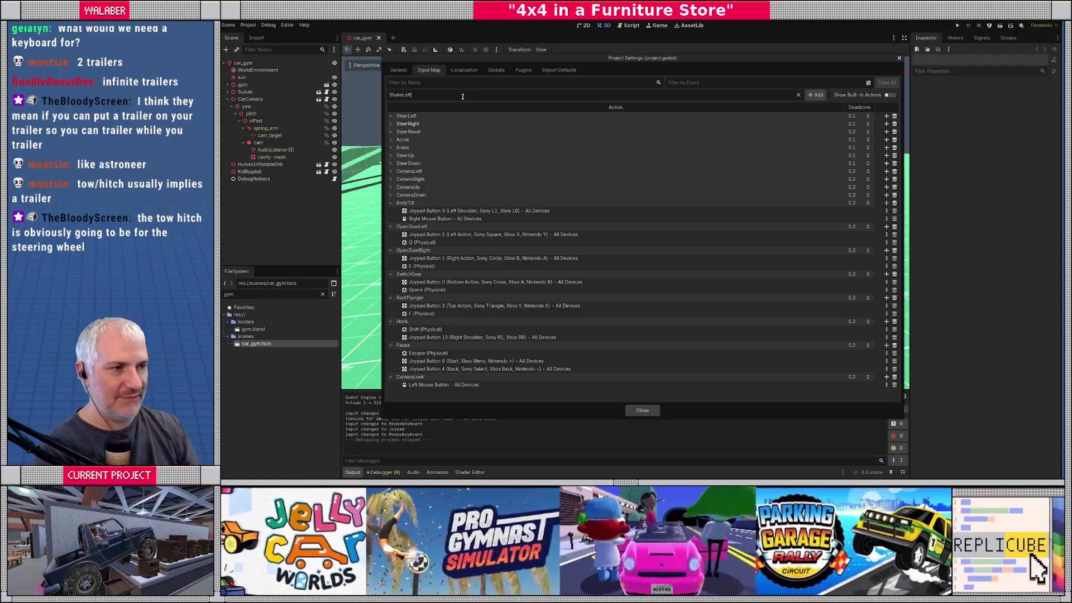
key("Return")
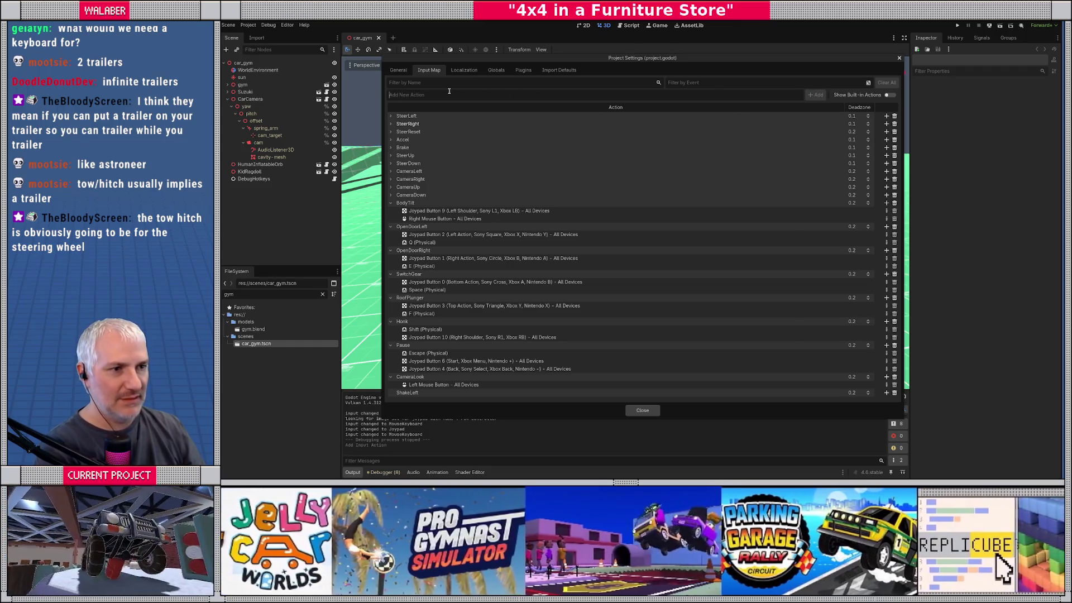
type("ShakeRight")
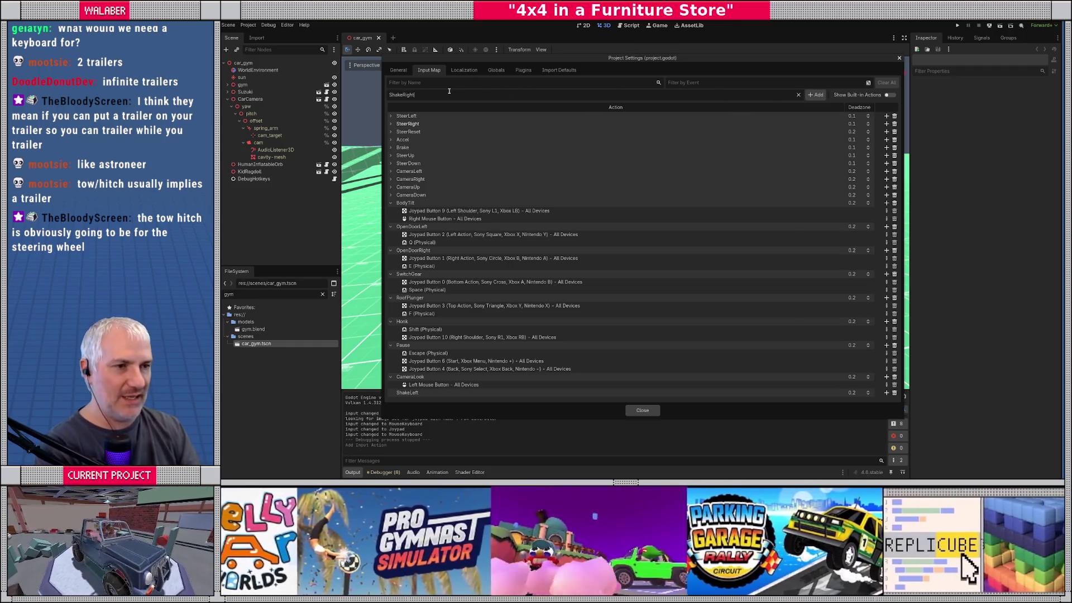
left_click(815, 95)
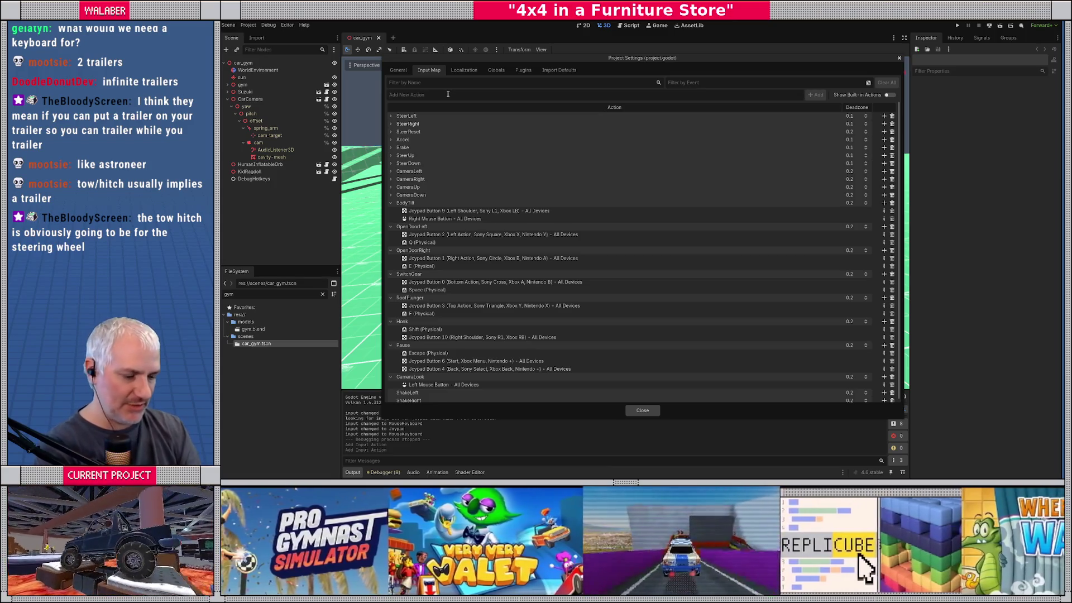
type("ShakeUp")
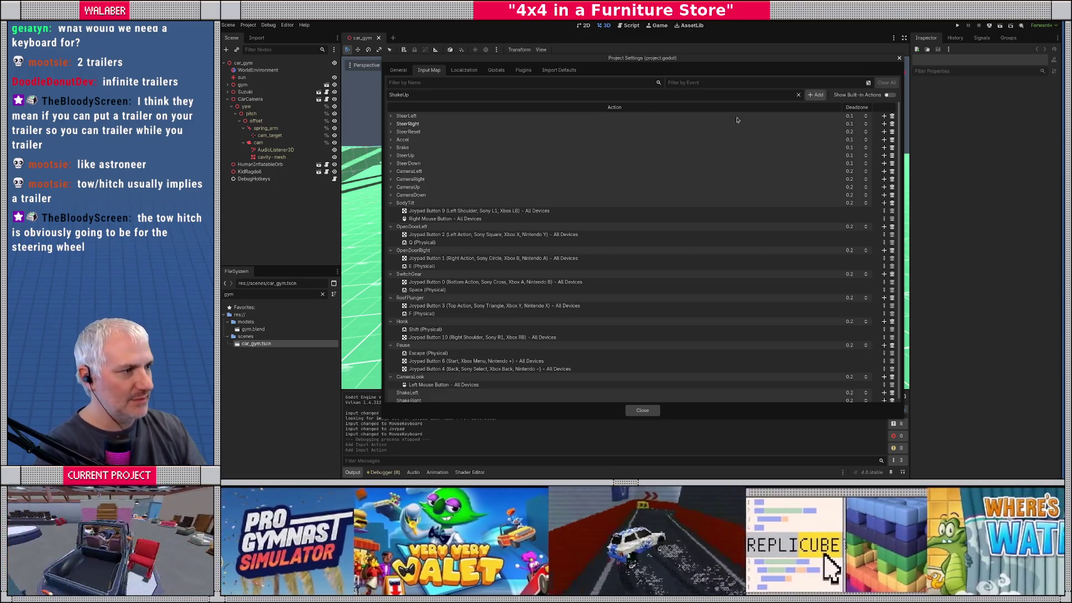
left_click(814, 95)
type("S")
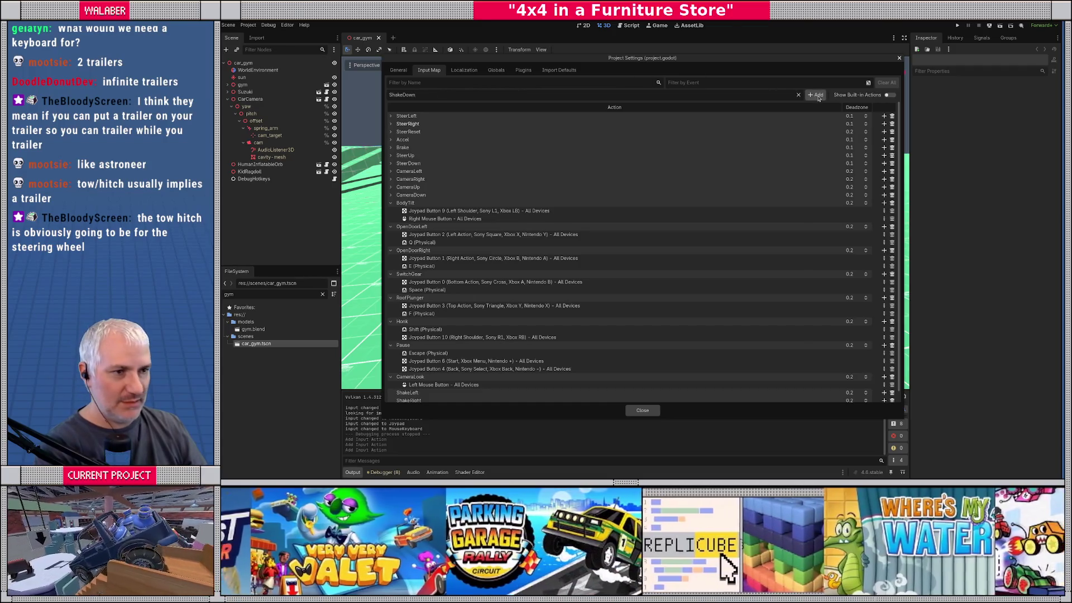
left_click(816, 96)
Add the UISwirlUp, UISwirlDown, UISwirlLeft and UISwirlRight input actions
left_click(456, 95)
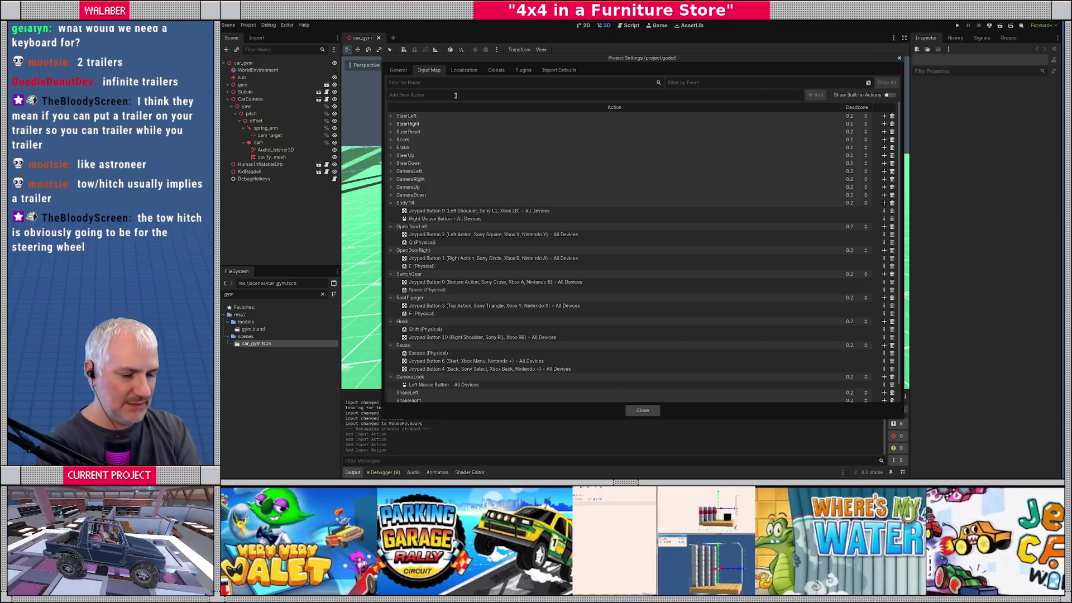
type("UISwir")
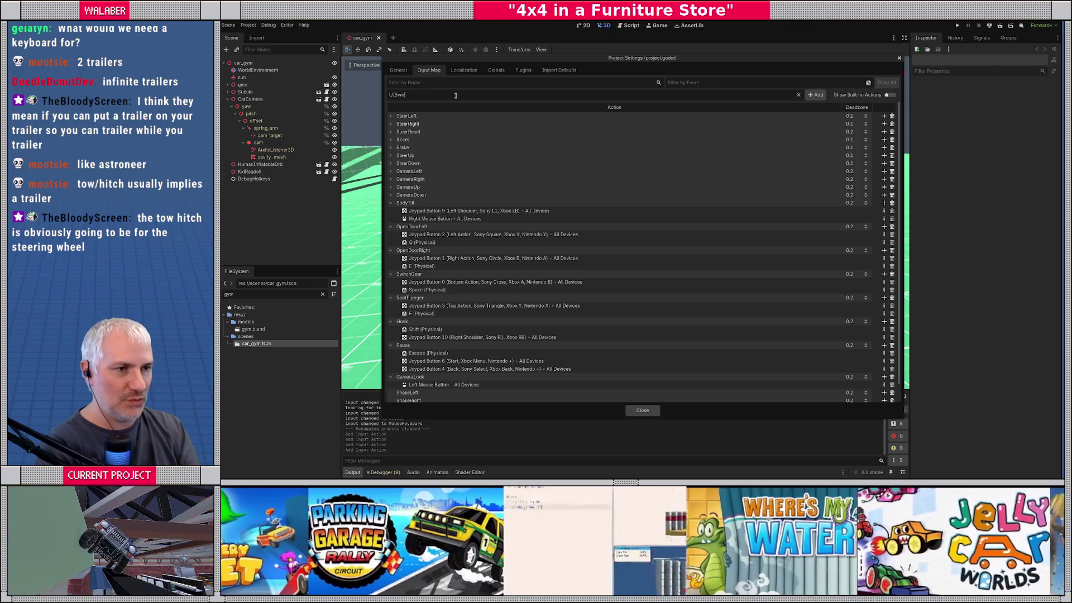
type("p")
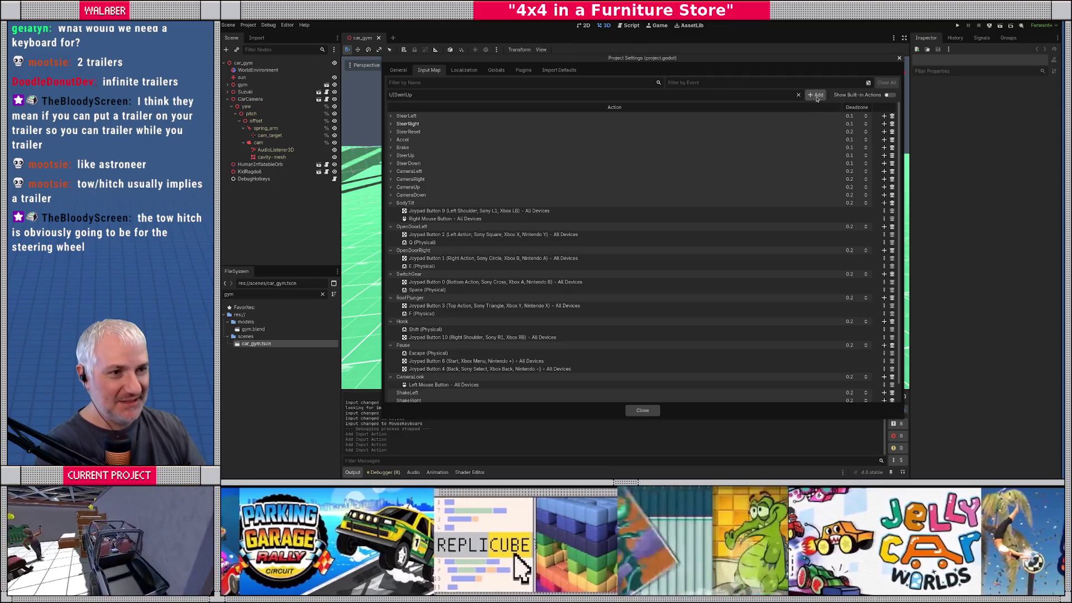
left_click(816, 98)
left_click(475, 97)
type("U")
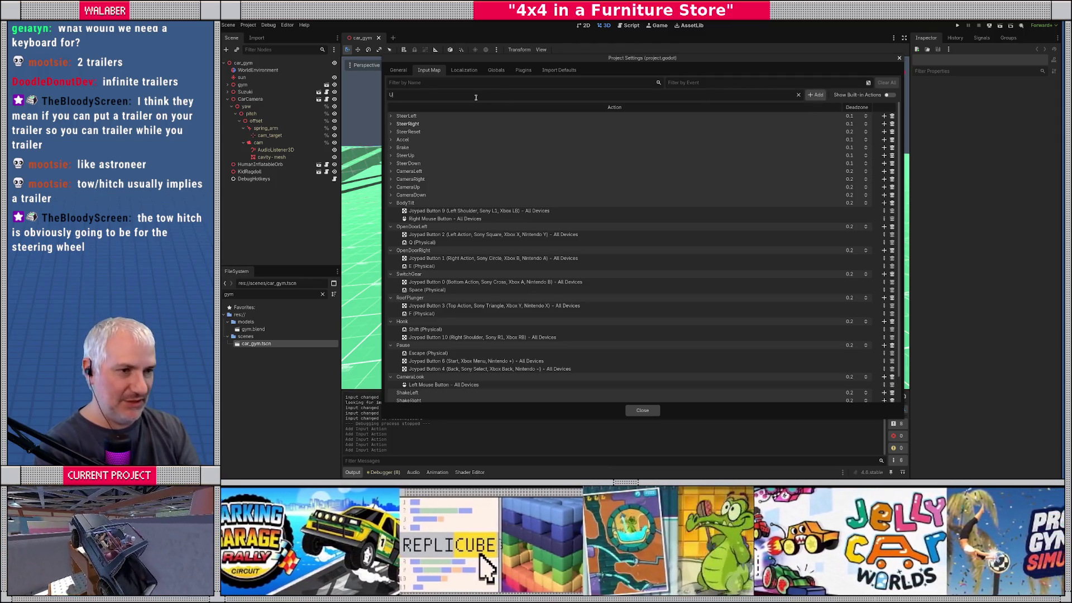
type("ISh")
key("BackSpace")
type("wirlDown")
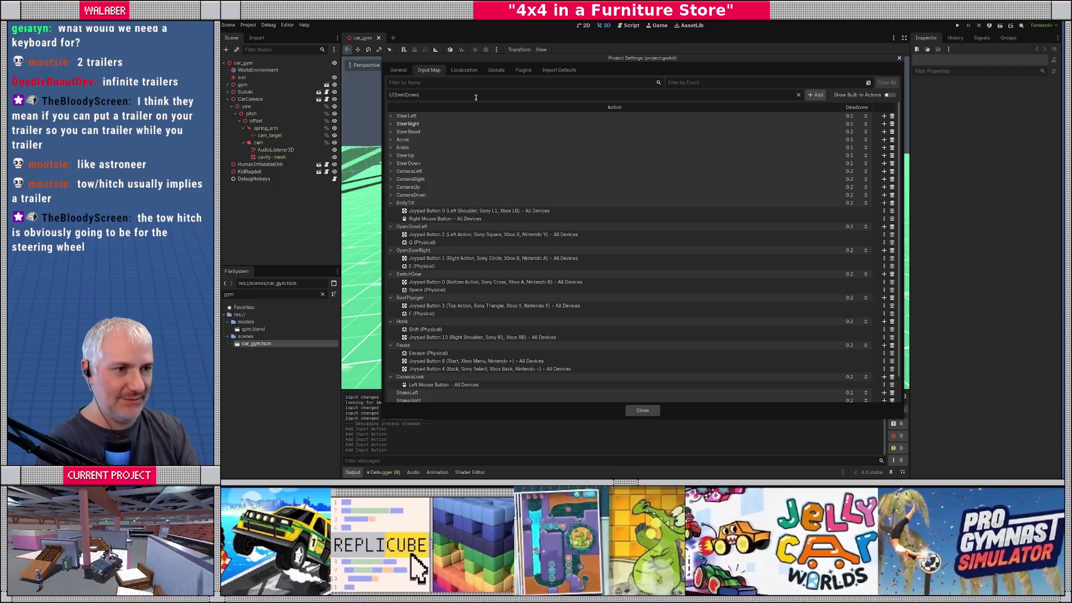
left_click(815, 98)
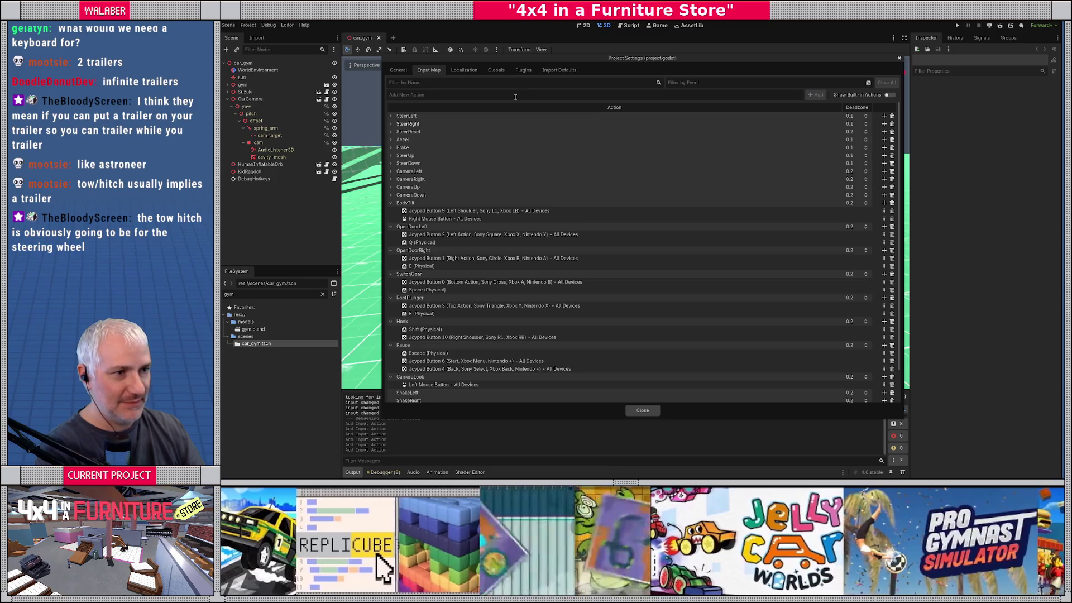
type("UISwirl")
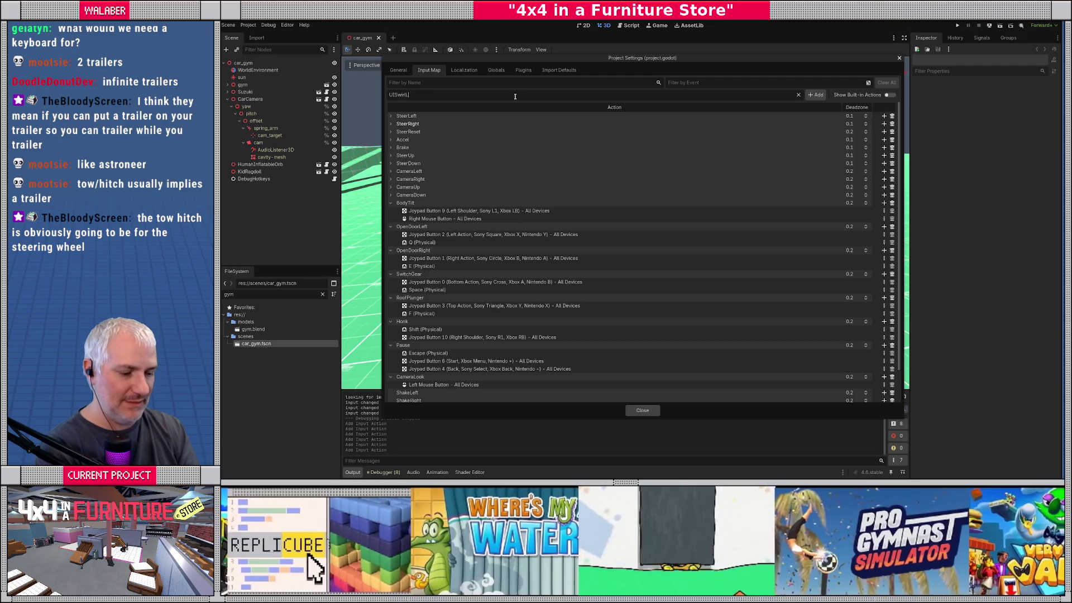
type("Left")
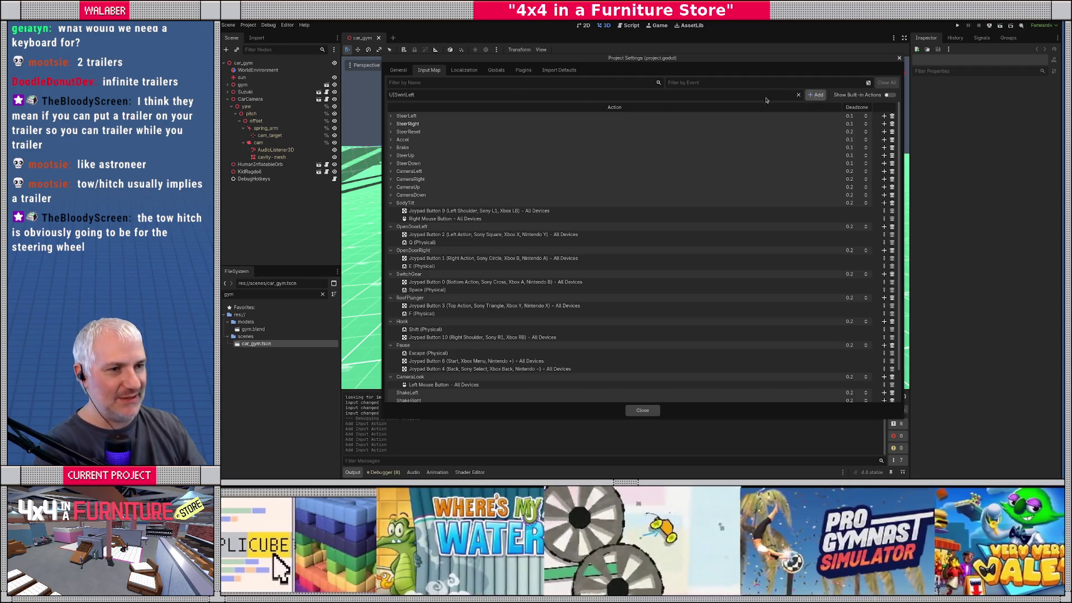
key("Return")
type("UISw")
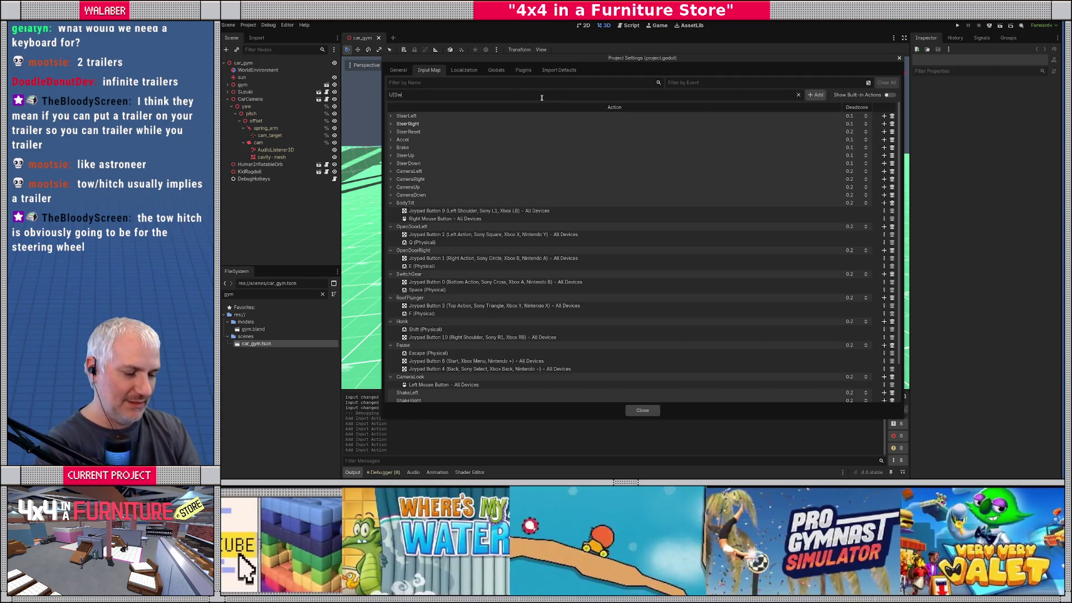
left_click(816, 97)
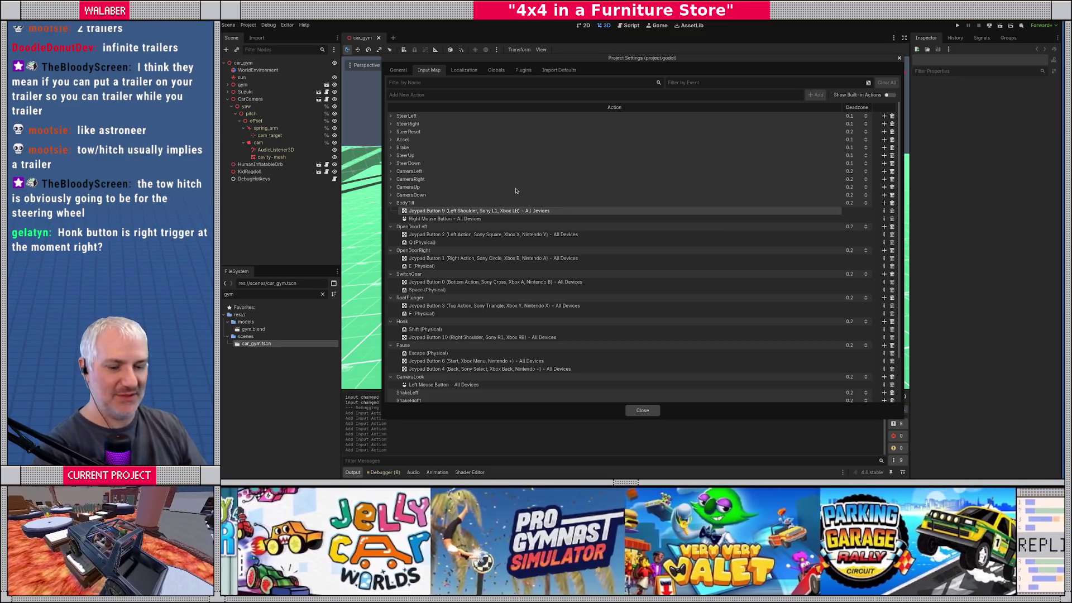
Collapse the BodyTilt, door, SwitchGear, RoofPlunger, Honk, Pause and CameraLook action bindings
left_click(390, 203)
left_click(390, 211)
left_click(391, 219)
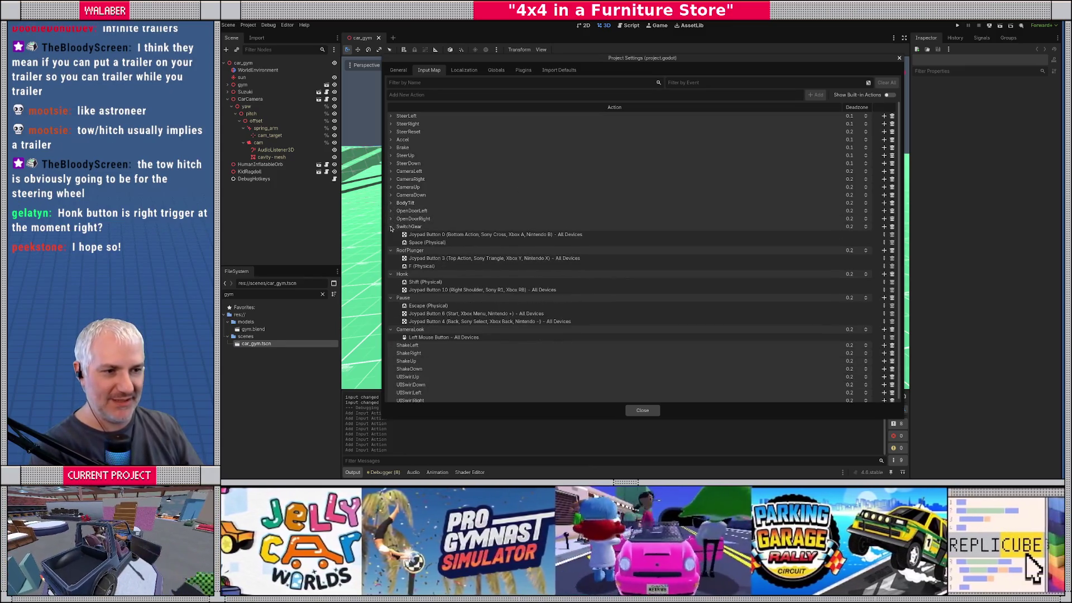
left_click(391, 227)
left_click(391, 234)
left_click(390, 243)
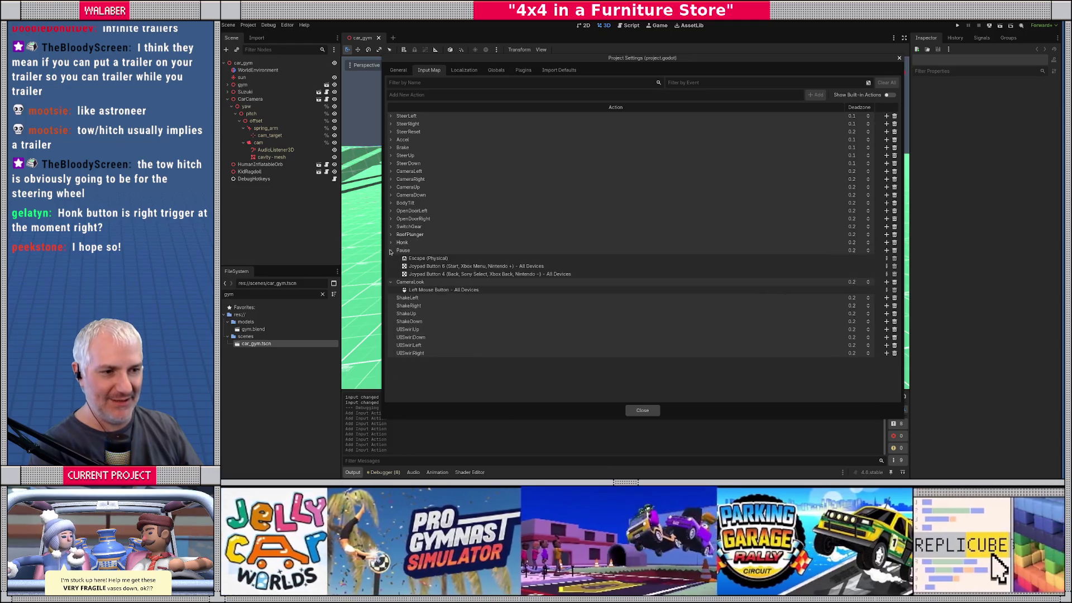
left_click(390, 251)
left_click(390, 258)
Start a new ShakeLeft input event with Joypad Axis 0 – (Left Stick Left)
double_click(823, 266)
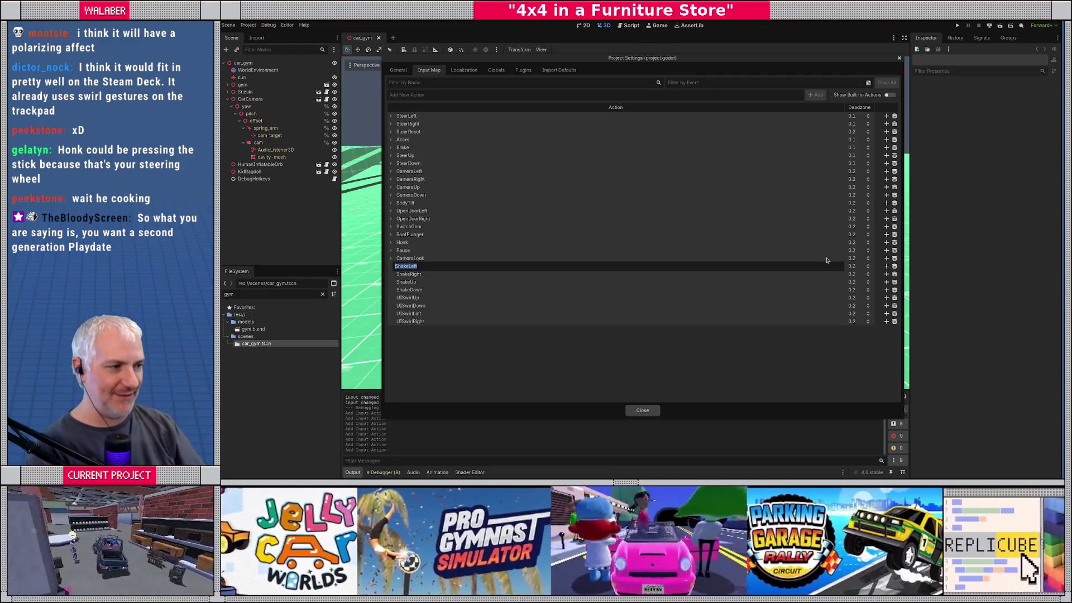
double_click(505, 260)
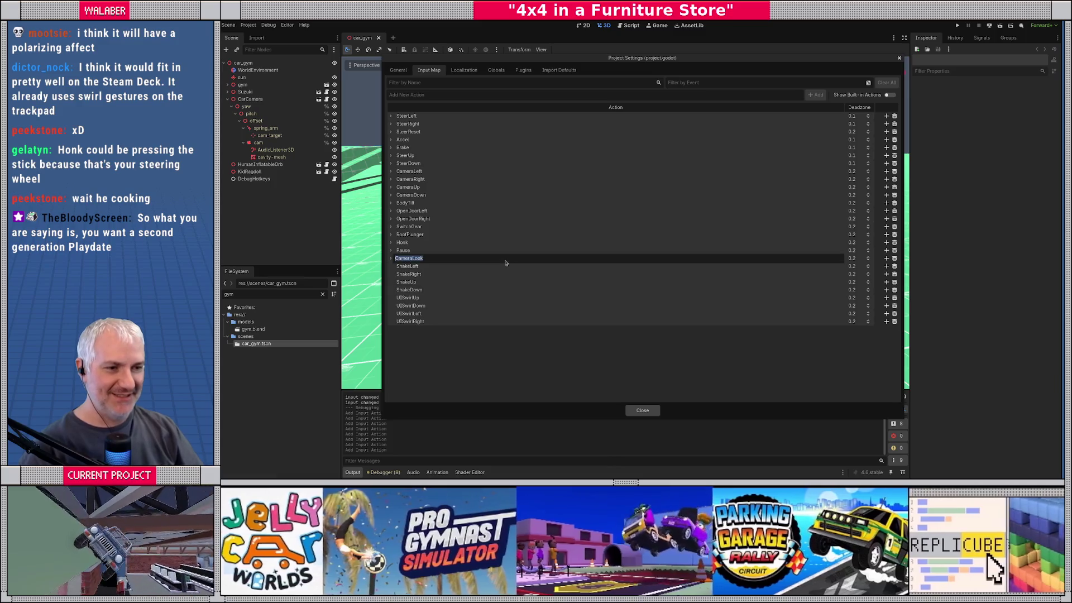
double_click(411, 265)
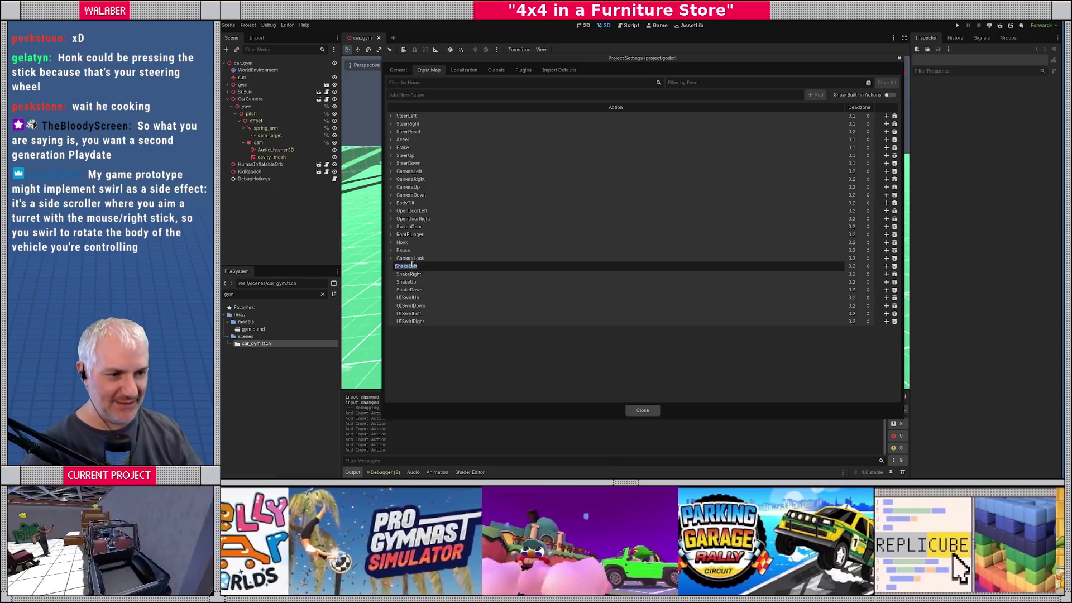
left_click(886, 266)
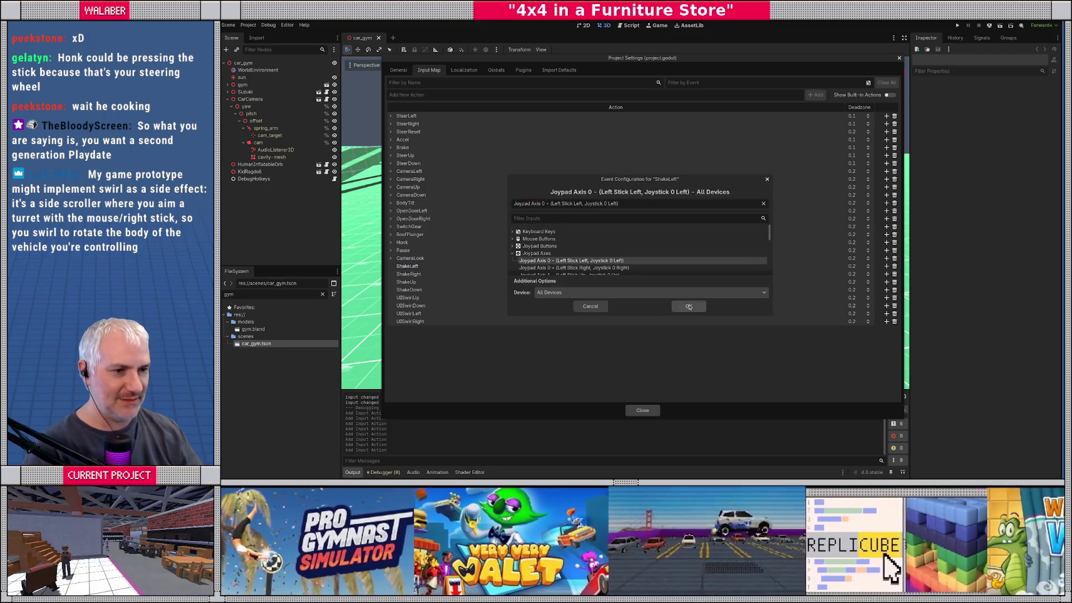
Bind ShakeLeft to left stick left, the A key and the Left arrow key
left_click(688, 306)
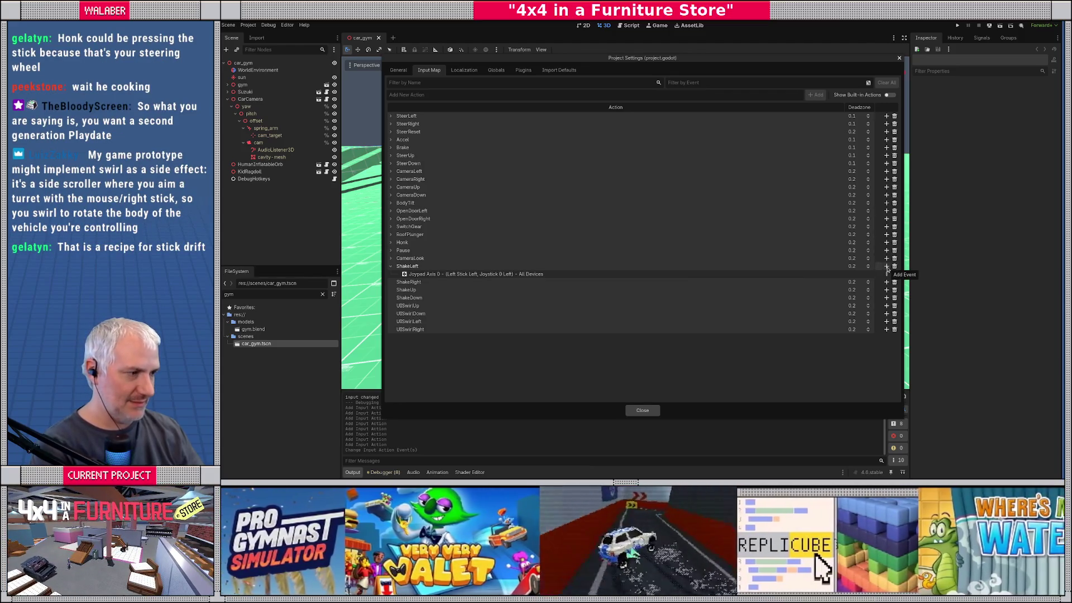
left_click(887, 266)
key("a")
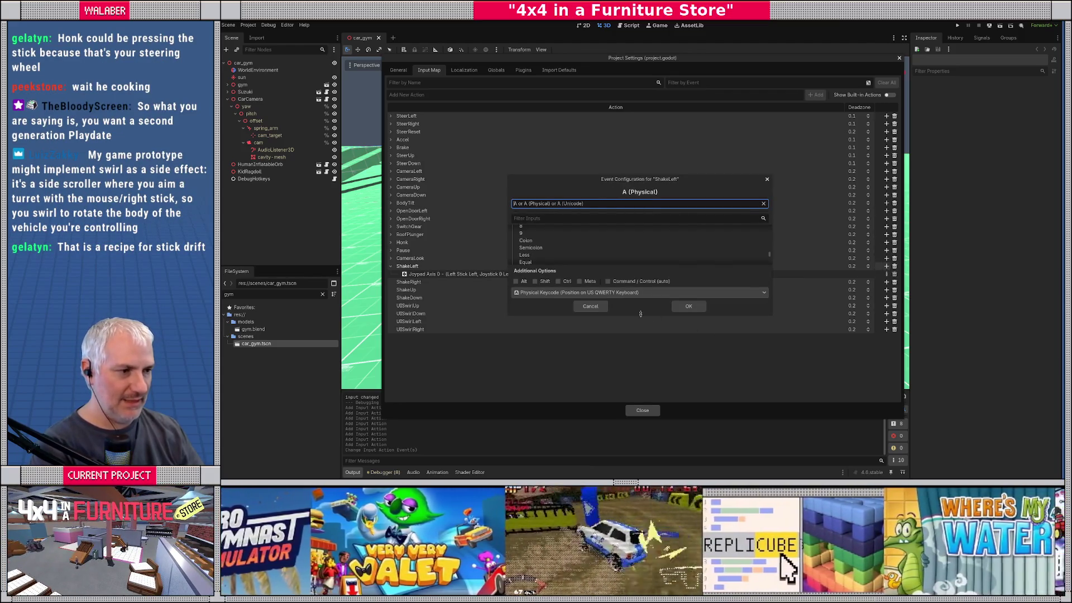
left_click(688, 306)
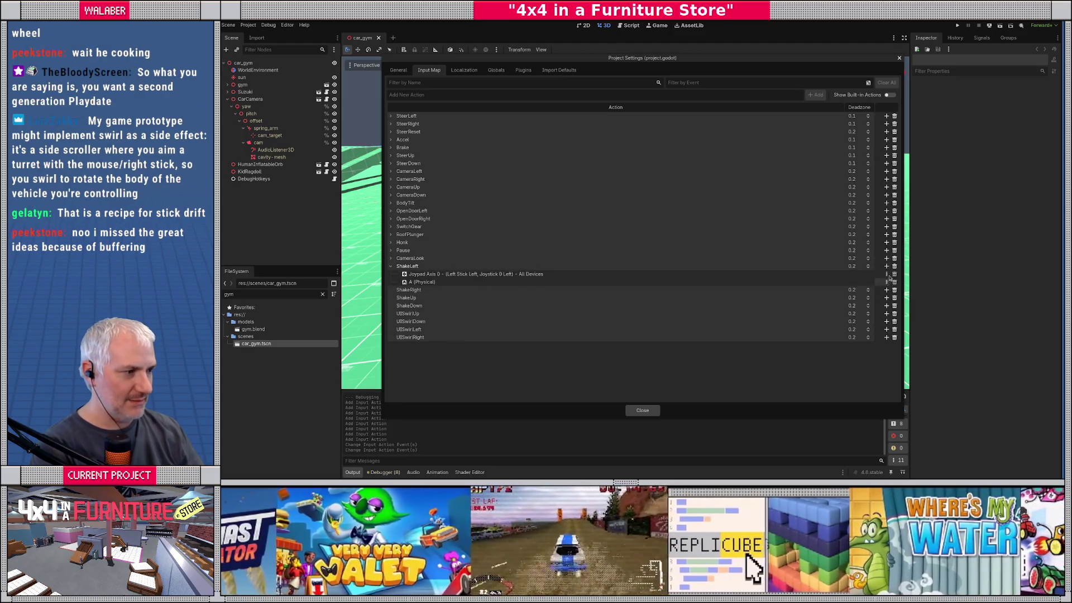
left_click(886, 266)
key("Left")
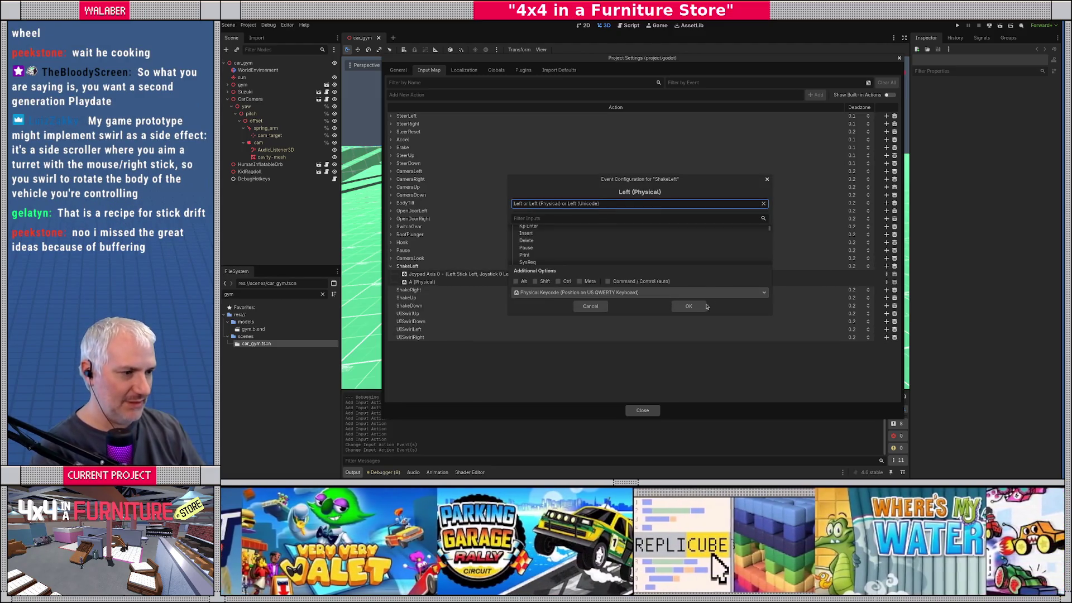
left_click(704, 306)
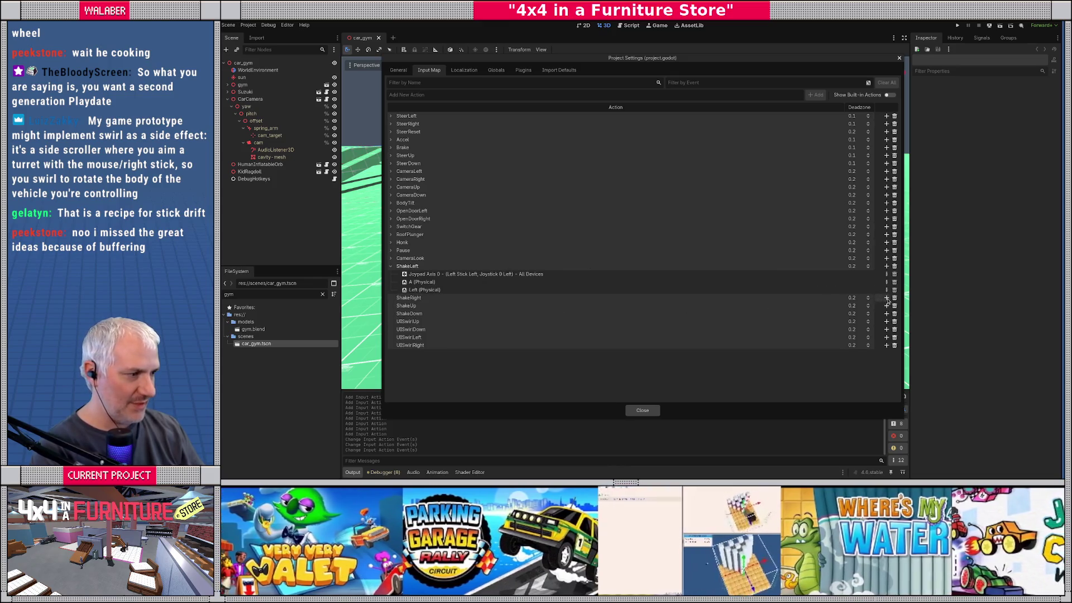
Bind ShakeRight to left stick right, the D key and the Right arrow key
left_click(886, 298)
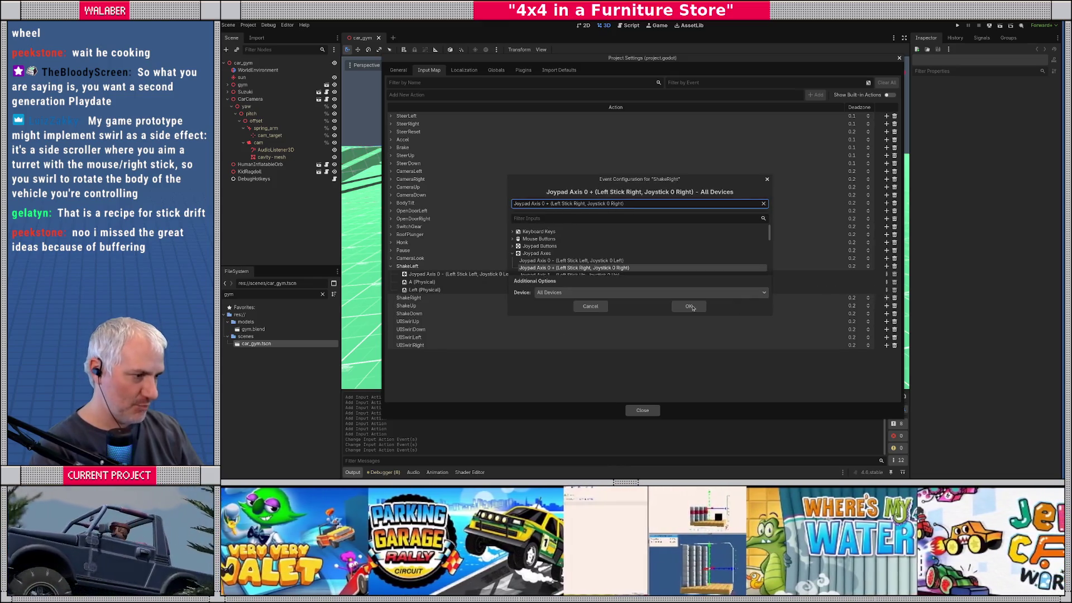
key("Return")
left_click(887, 297)
key("d")
left_click(692, 306)
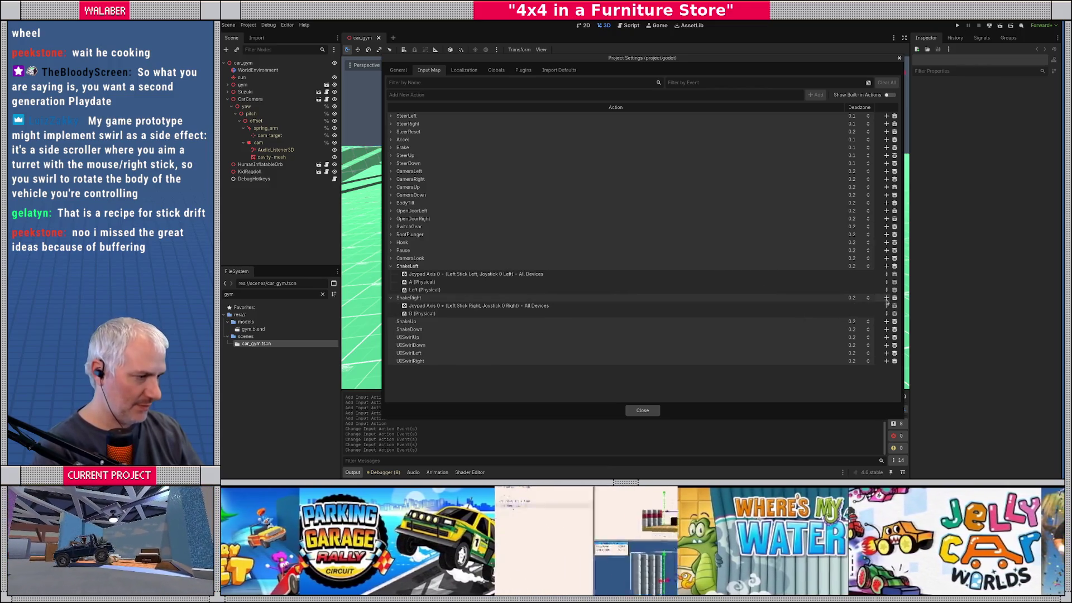
left_click(886, 297)
key("Right")
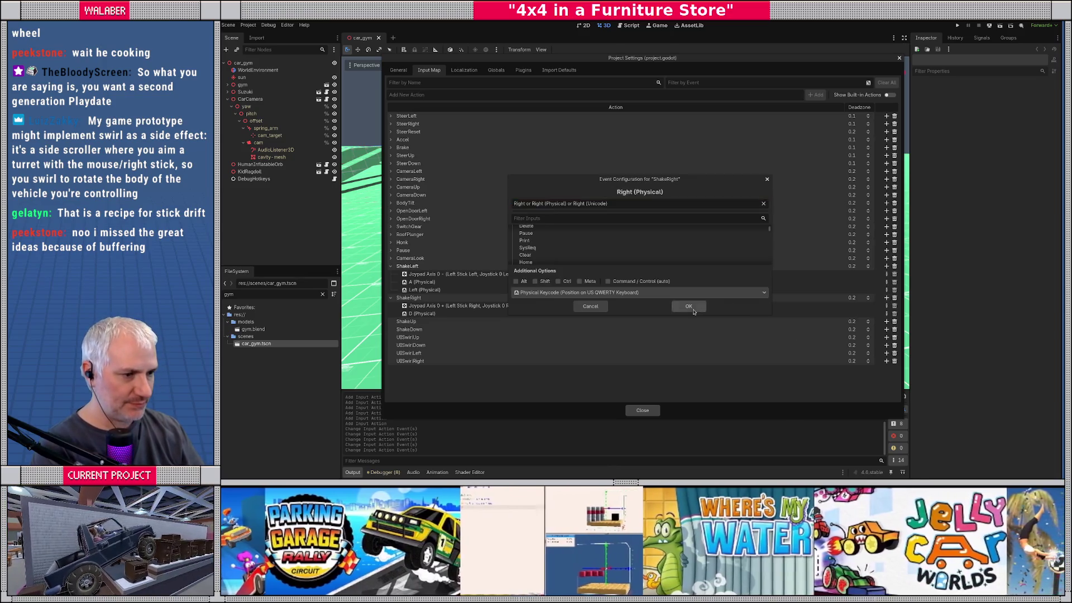
left_click(691, 306)
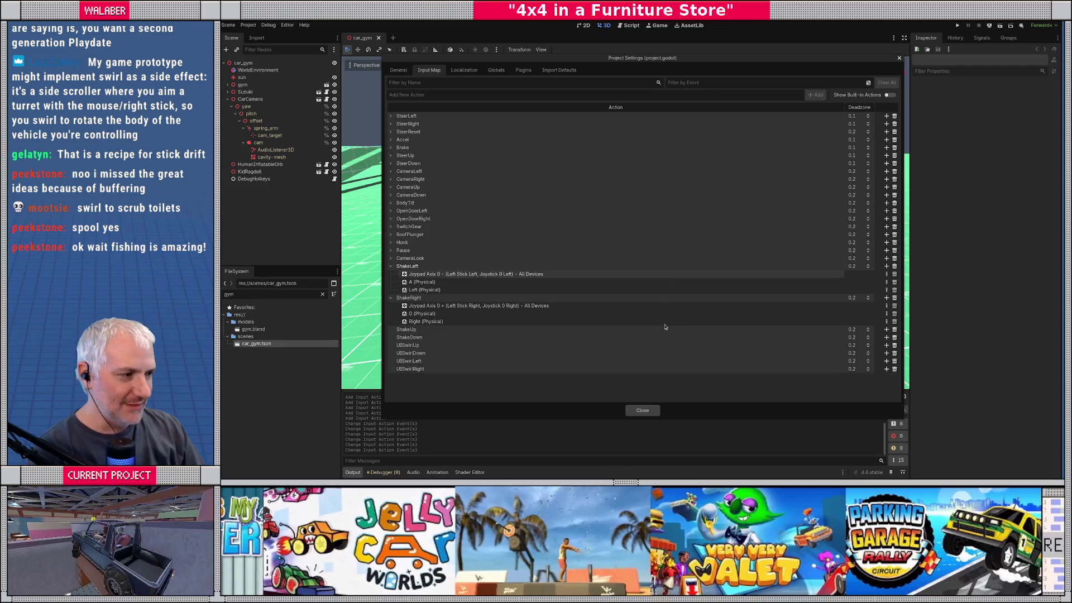
Bind ShakeUp to left stick up, the W key and the Up arrow key
double_click(442, 329)
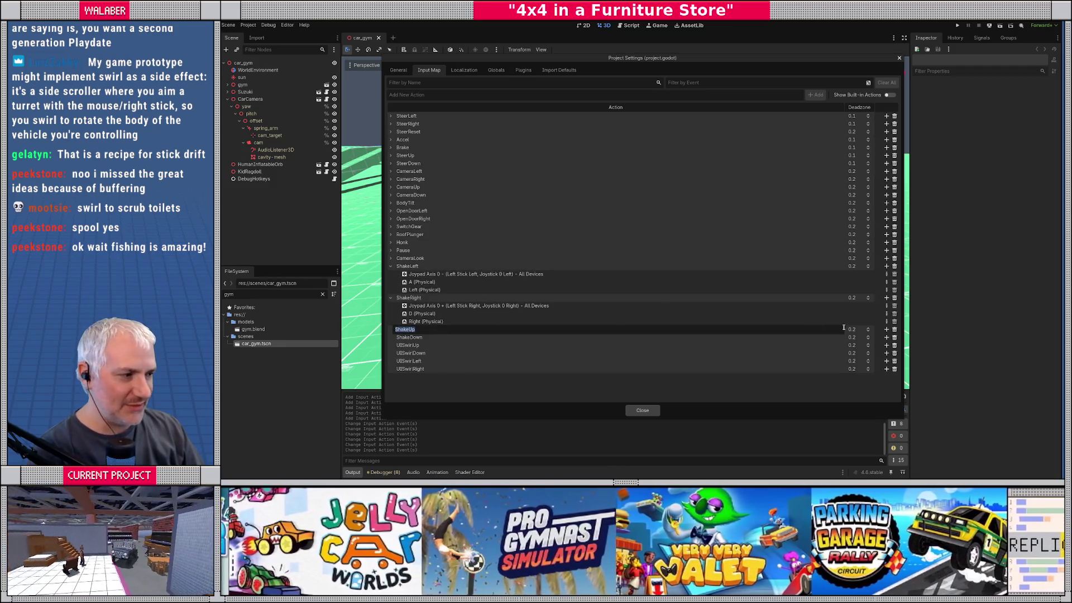
left_click(886, 330)
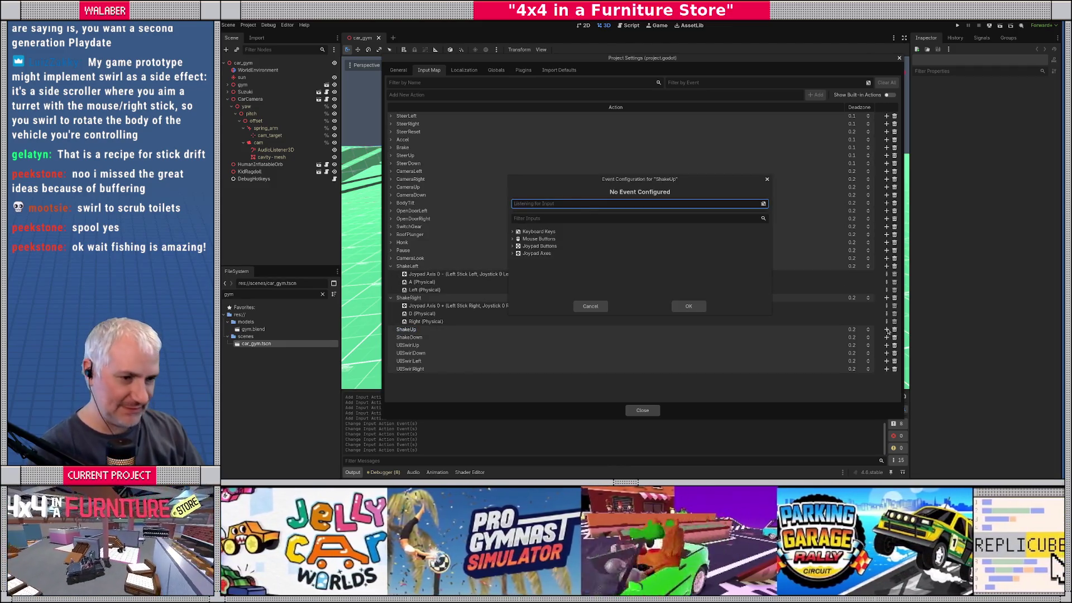
left_click(688, 305)
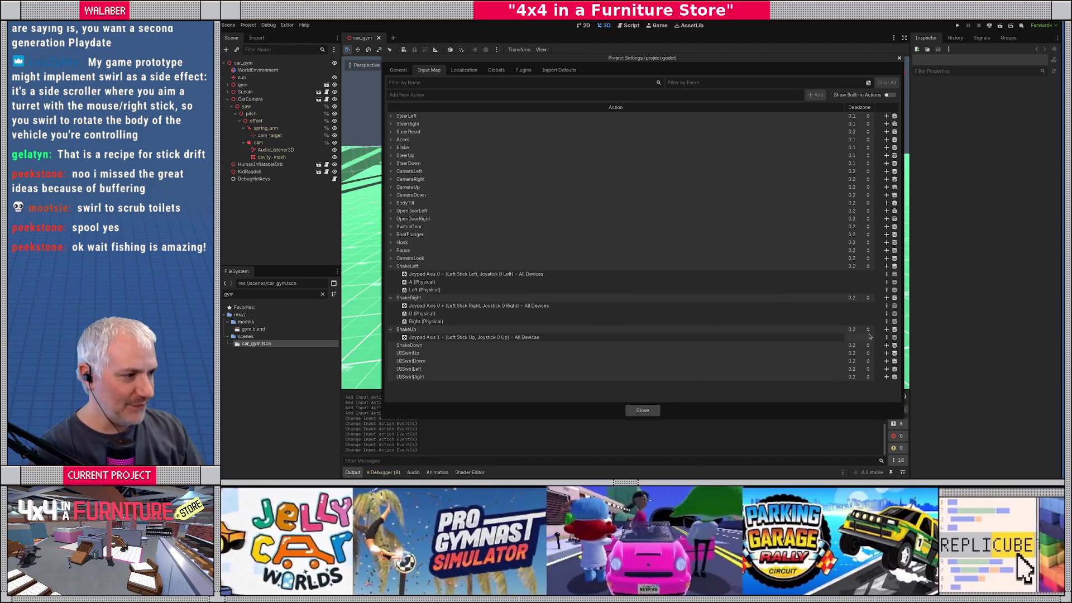
left_click(886, 329)
key("w")
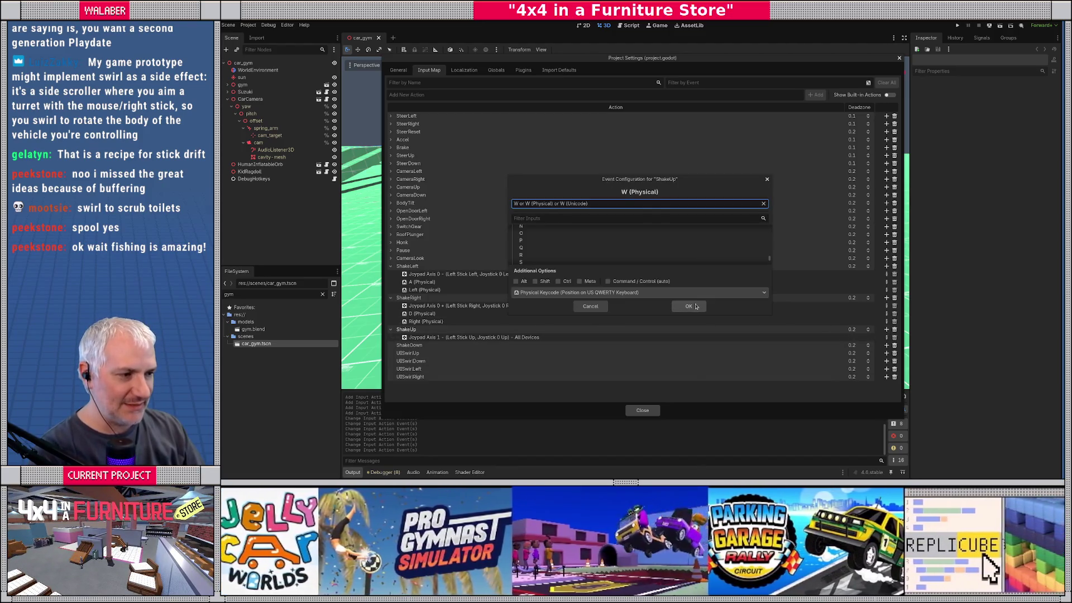
left_click(696, 307)
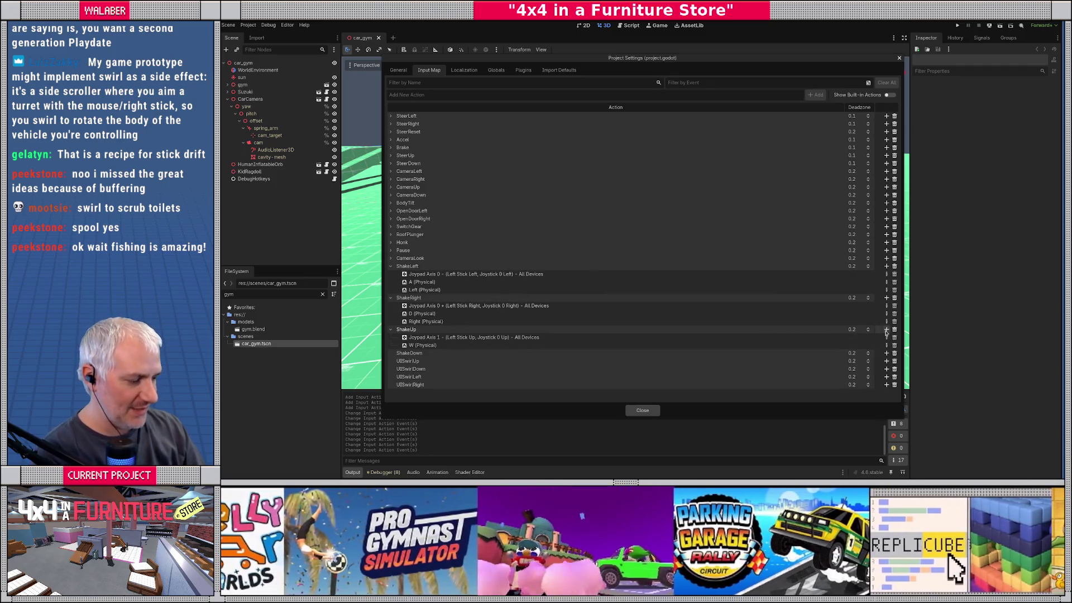
left_click(886, 330)
key("Up")
left_click(689, 306)
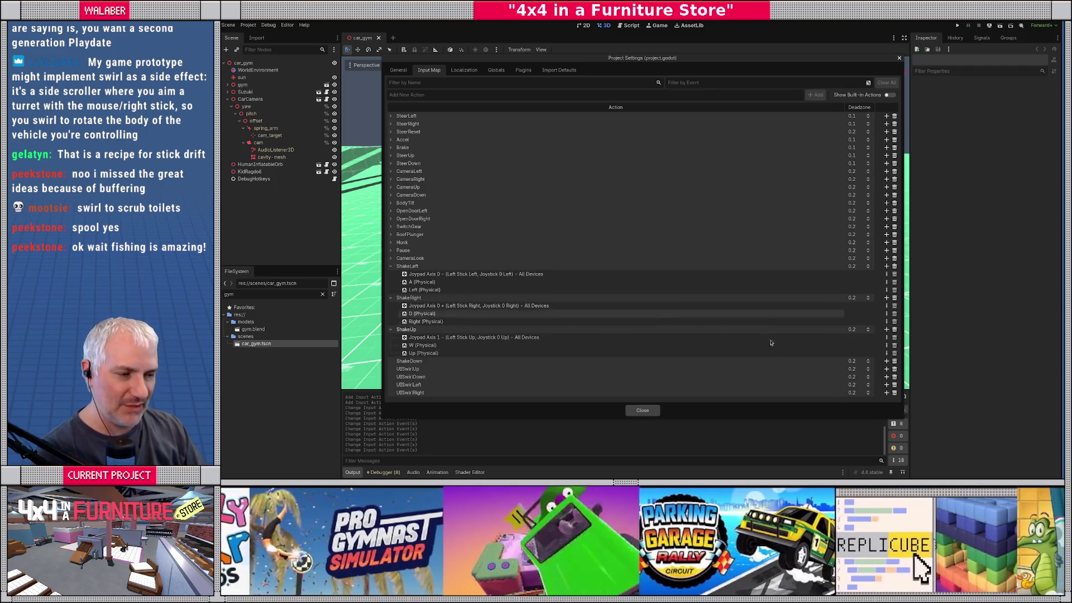
Bind ShakeDown to left stick down, the S key and the Down arrow key
left_click(886, 361)
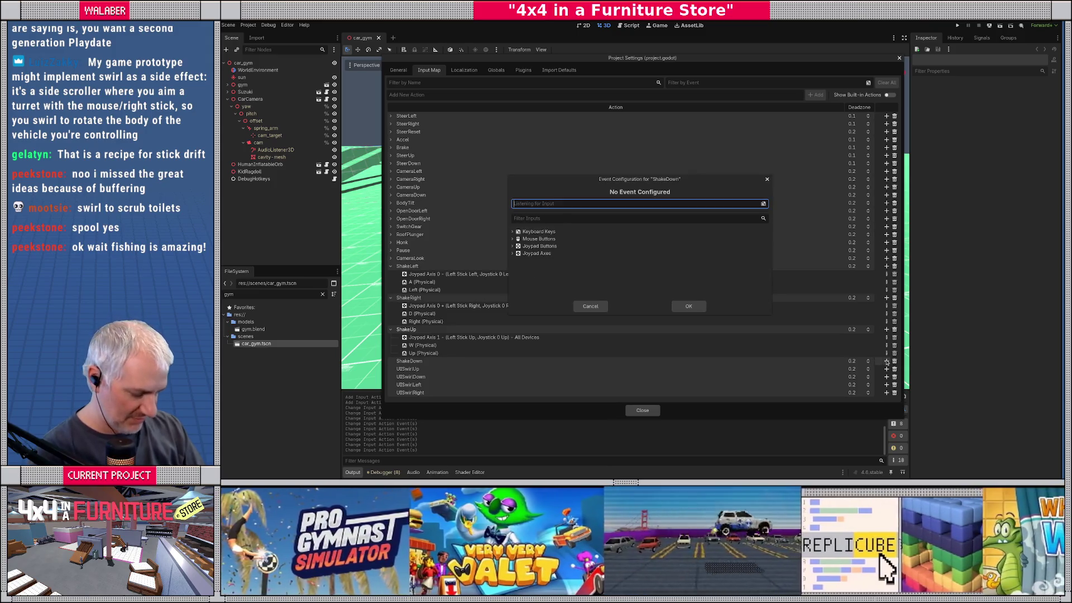
left_click(689, 306)
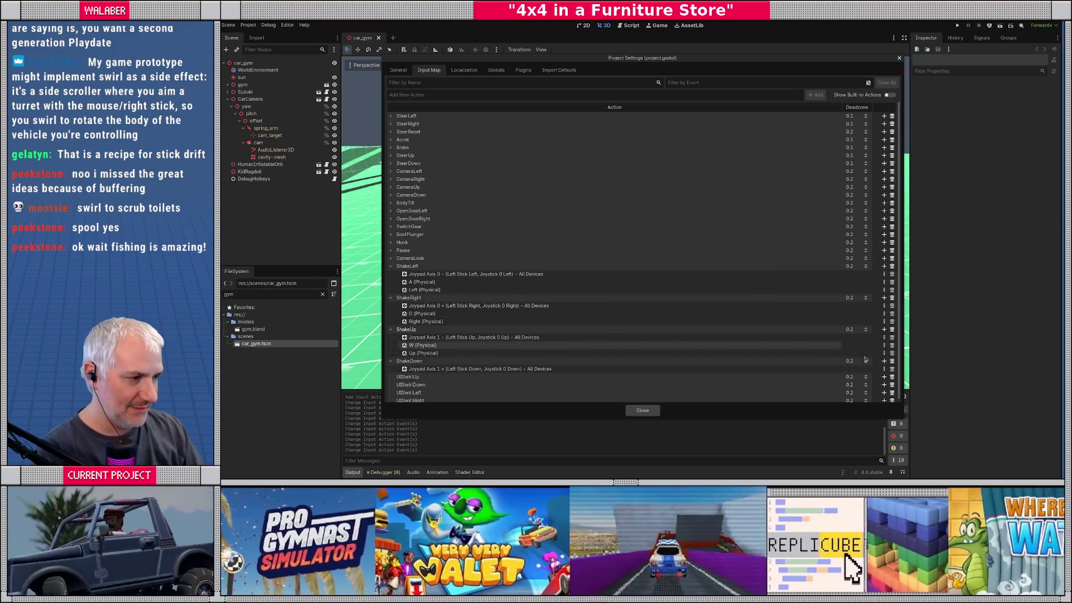
left_click(884, 361)
key("s")
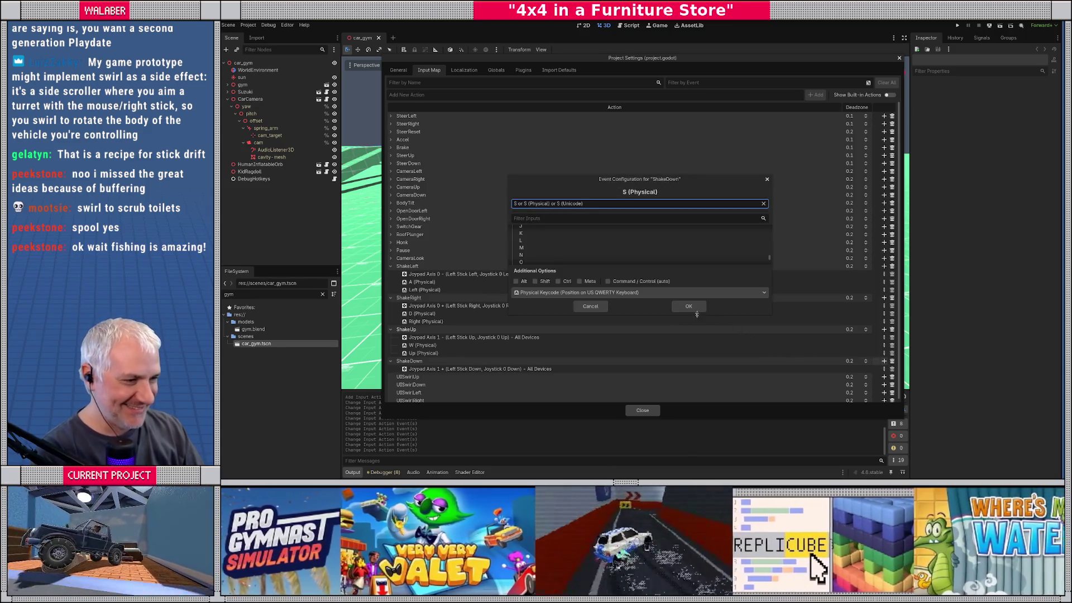
left_click(699, 306)
left_click(884, 361)
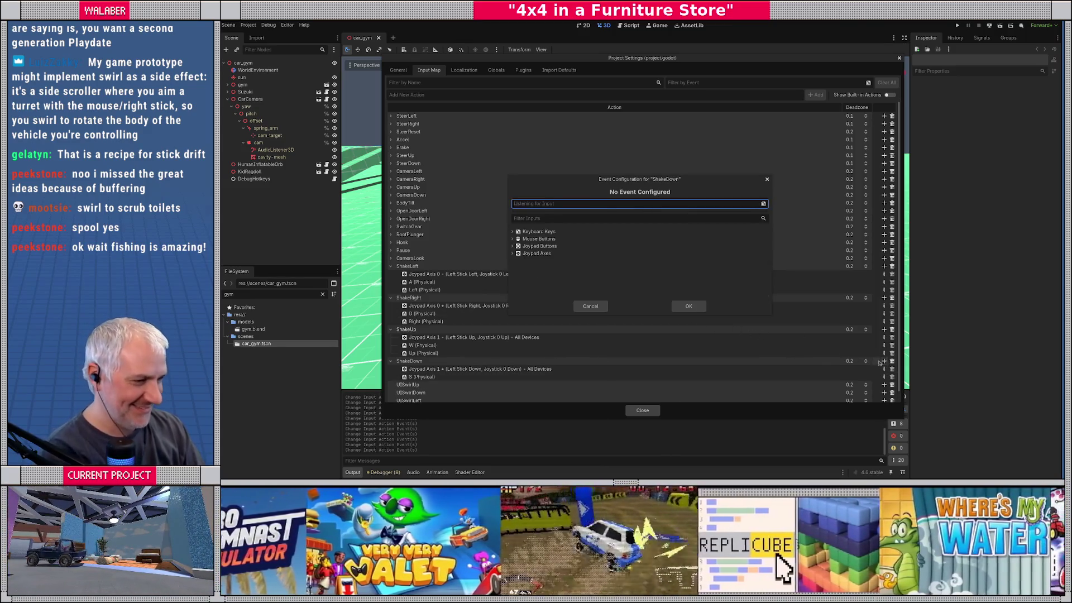
key("Down")
left_click(688, 312)
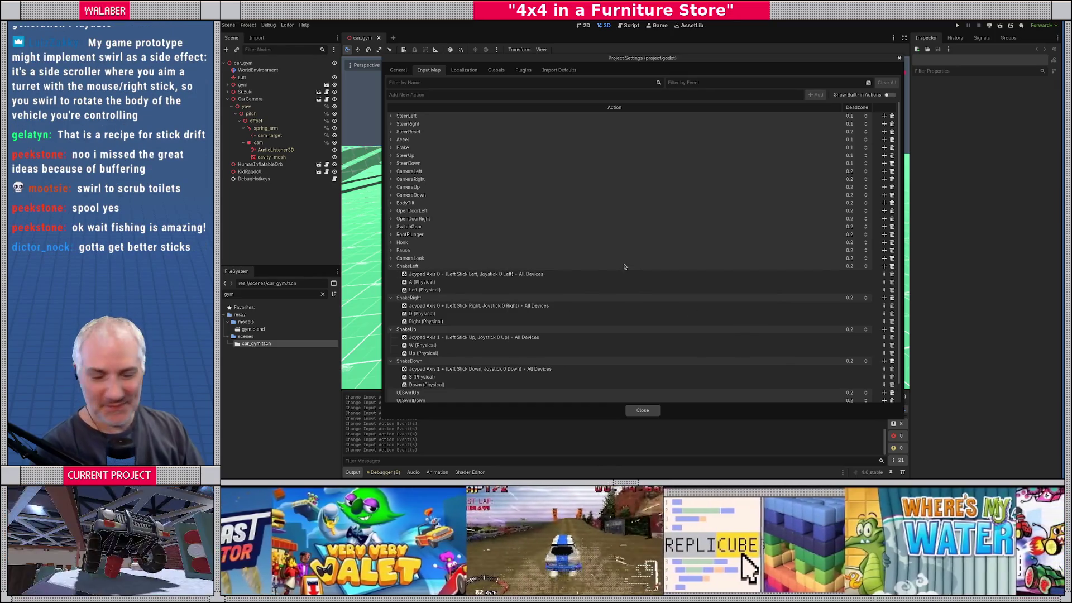
scroll(623, 266, "down", 1)
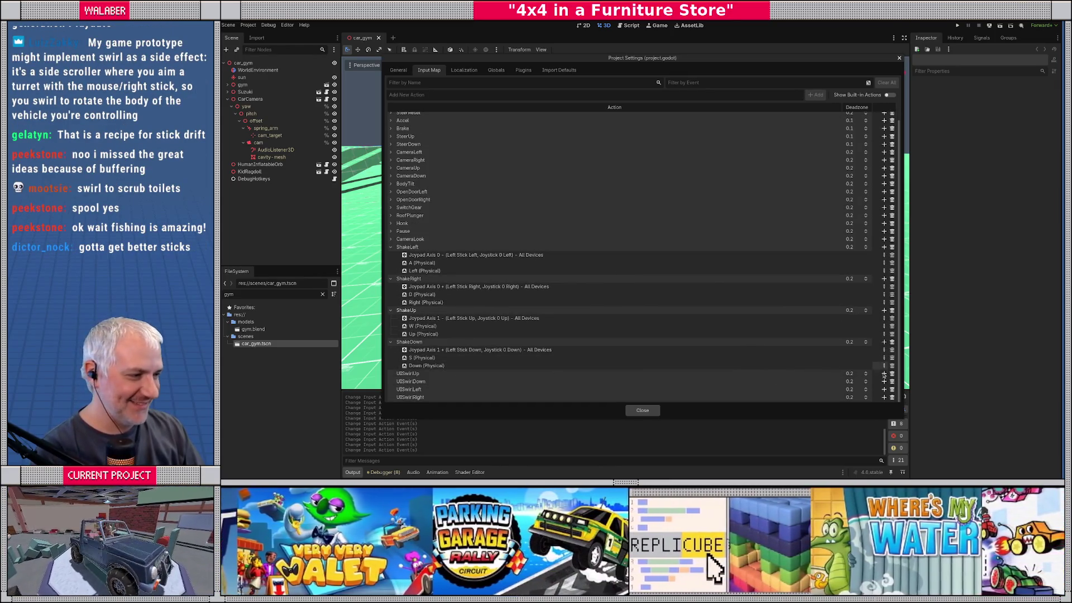
Add left stick up, W and Up (Physical) events to UISwirlUp
left_click(884, 375)
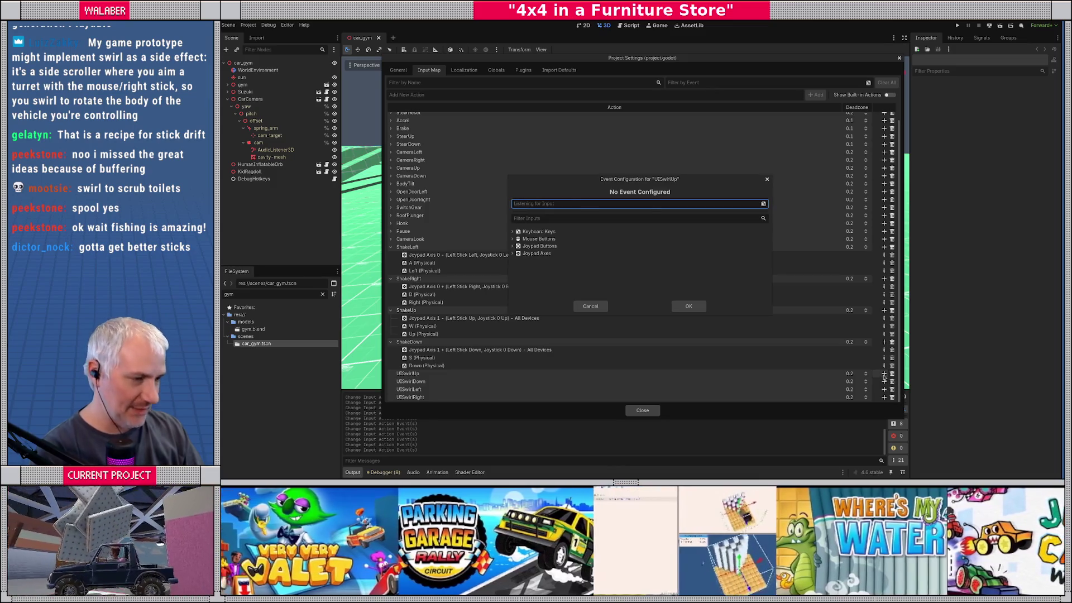
left_click(688, 306)
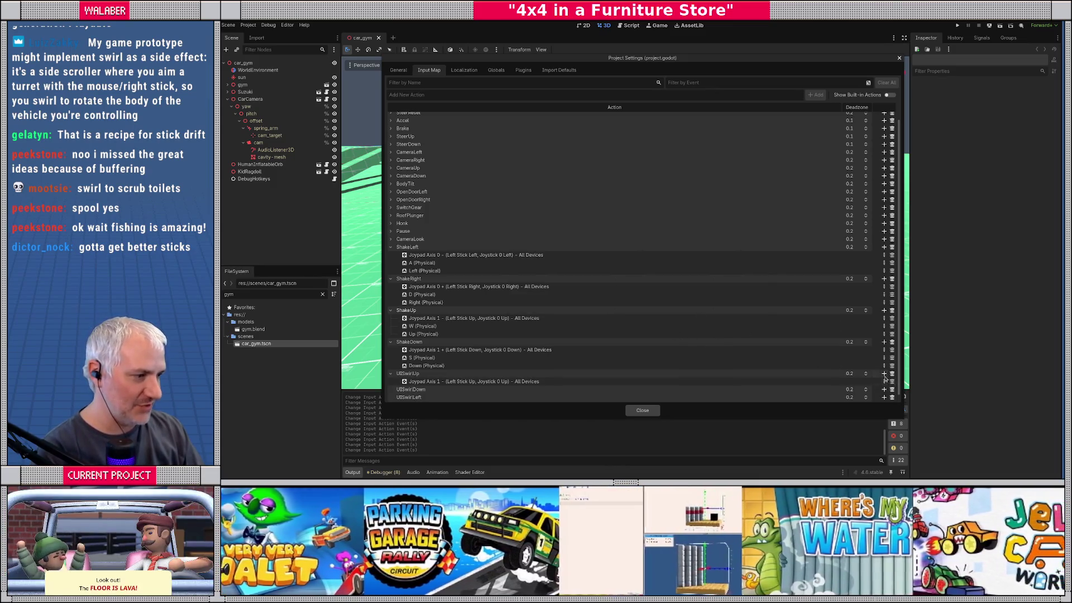
left_click(883, 373)
key("w")
left_click(689, 307)
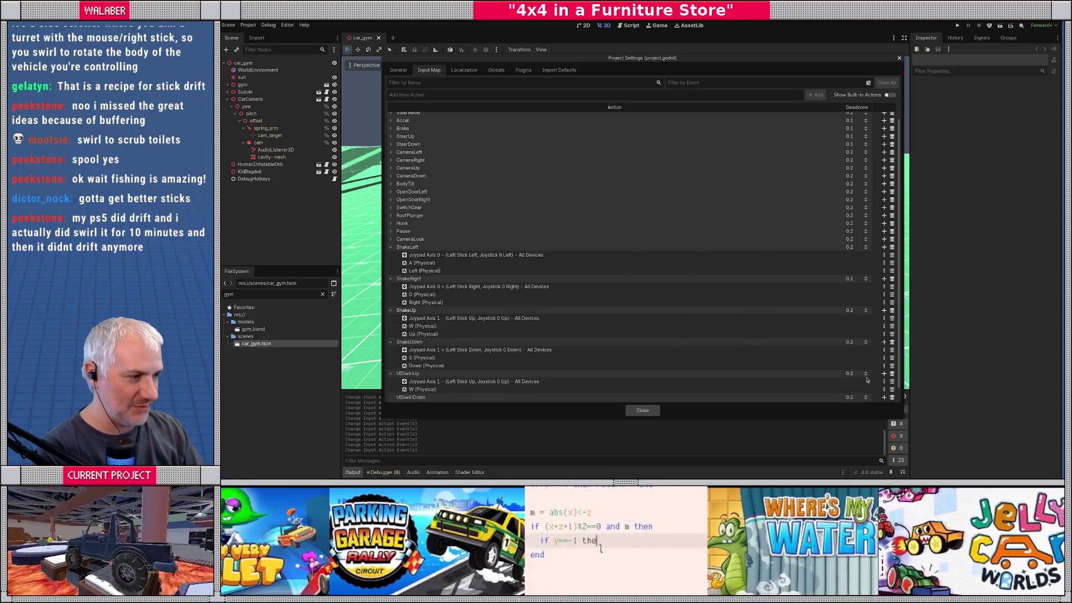
left_click(883, 373)
key("Up")
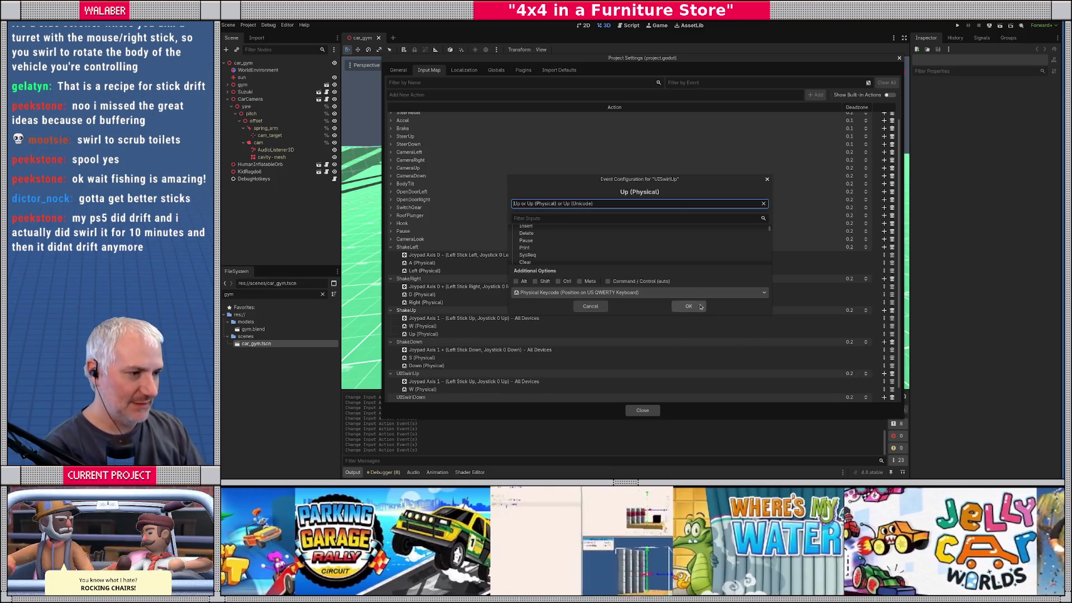
left_click(688, 306)
scroll(753, 329, "down", 1)
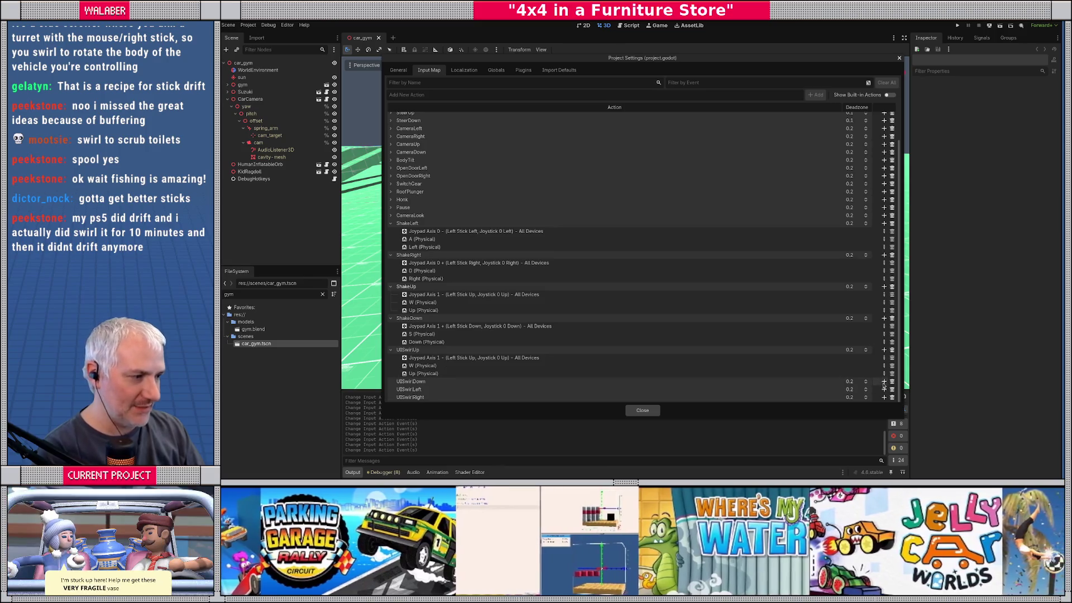
Add left stick down, S and Down (Physical) events to UISwirlDown
left_click(883, 382)
left_click(689, 307)
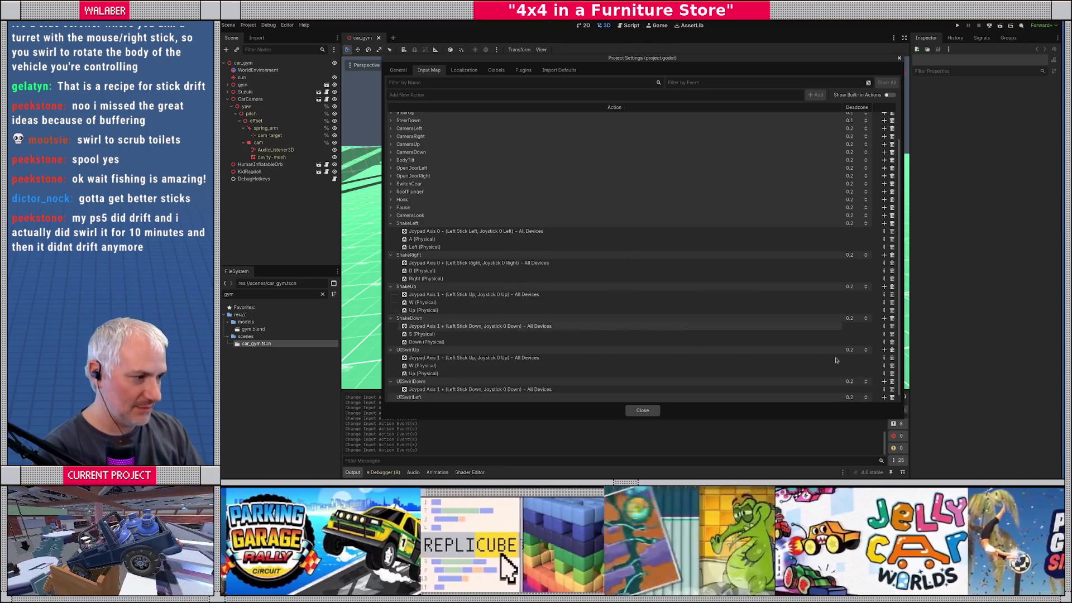
left_click(883, 382)
key("s")
left_click(689, 305)
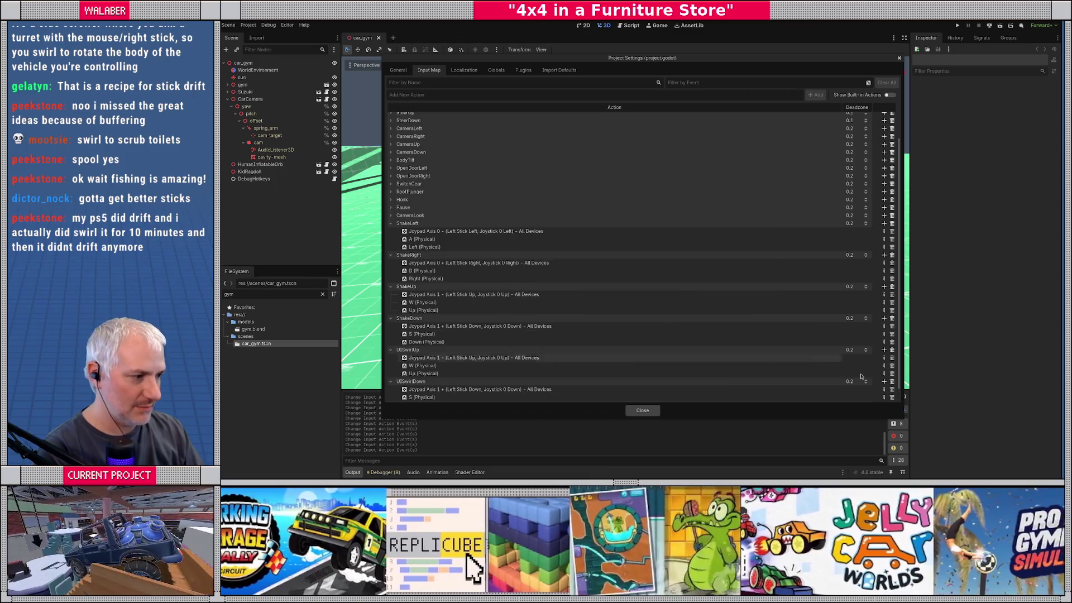
left_click(884, 381)
key("Down")
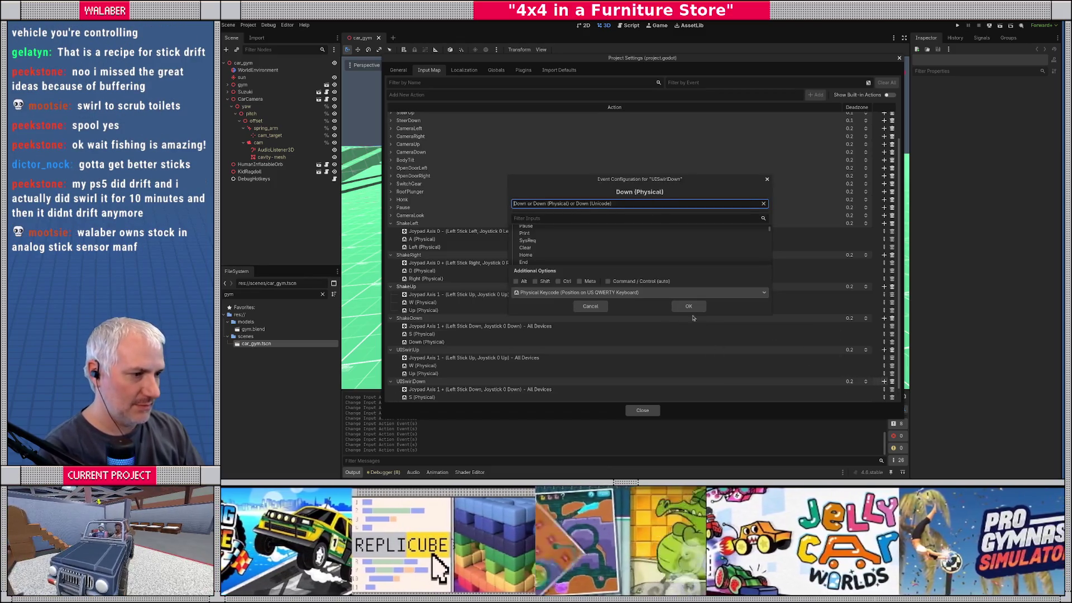
left_click(689, 307)
scroll(692, 320, "down", 1)
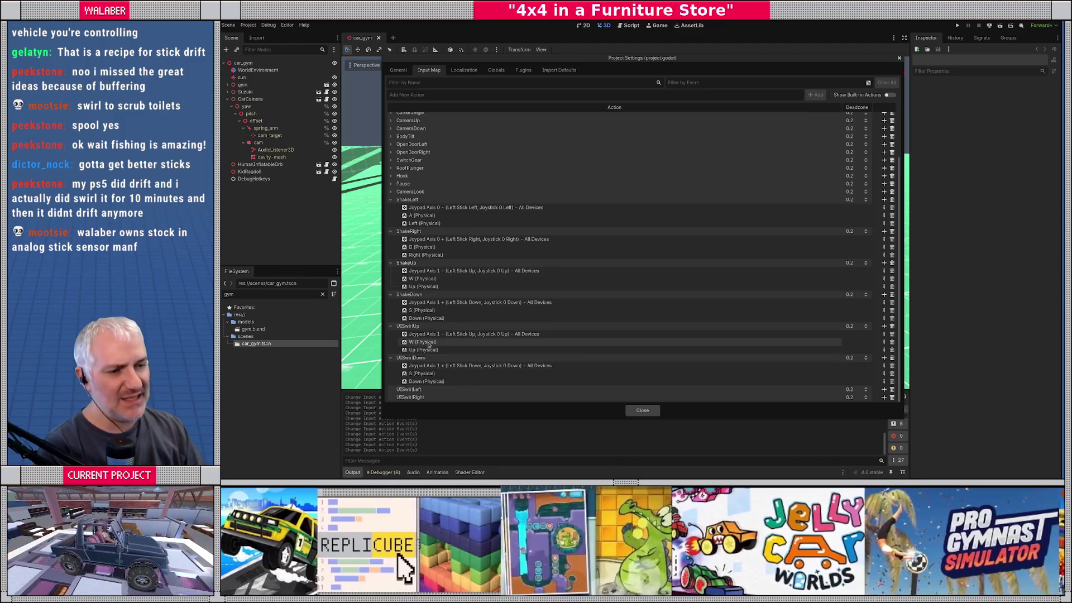
Remove the W, Up, Down and S keyboard events from UISwirlUp and UISwirlDown
left_click(892, 342)
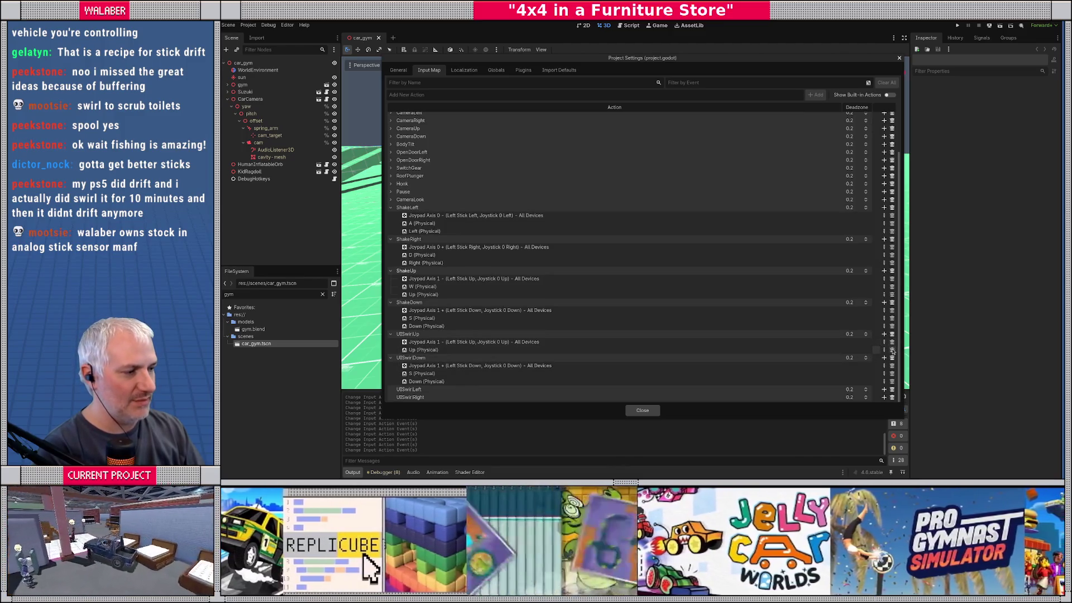
left_click(892, 350)
left_click(891, 381)
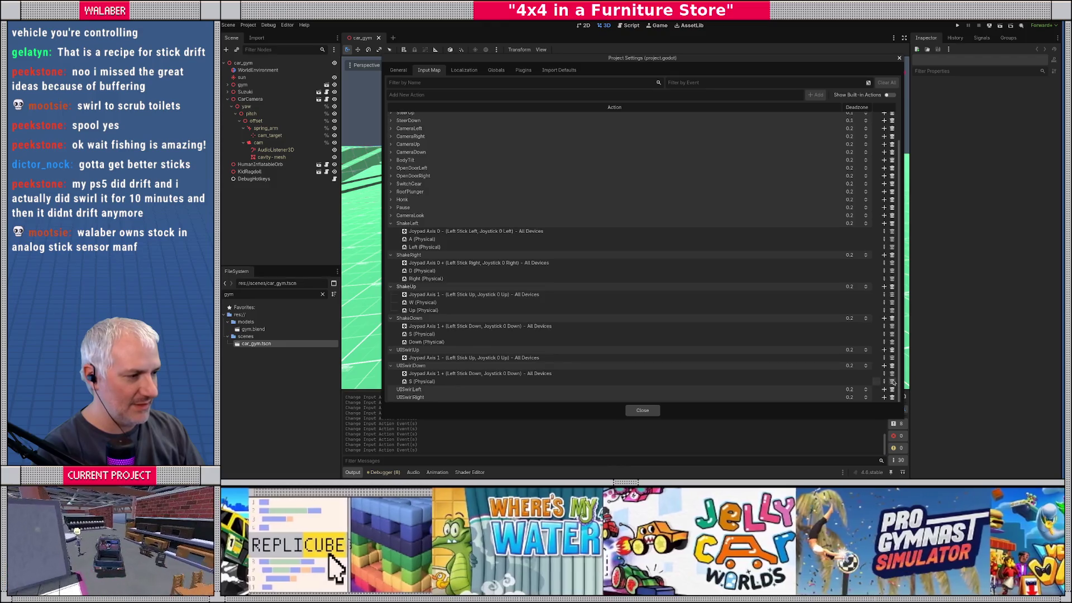
left_click(892, 382)
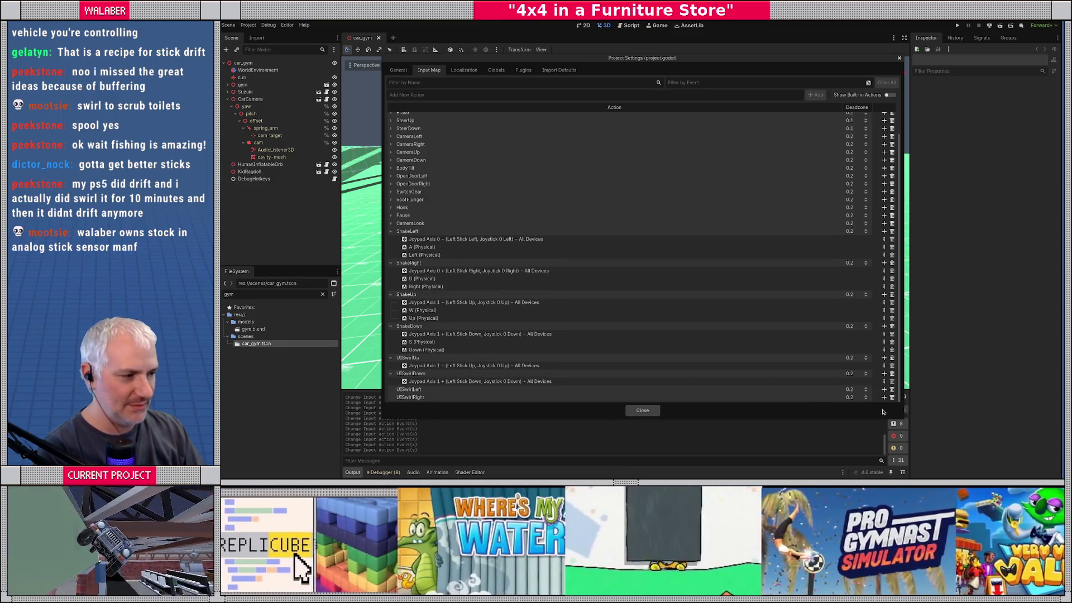
Bind UISwirlLeft to left stick left and UISwirlRight to left stick right
left_click(885, 390)
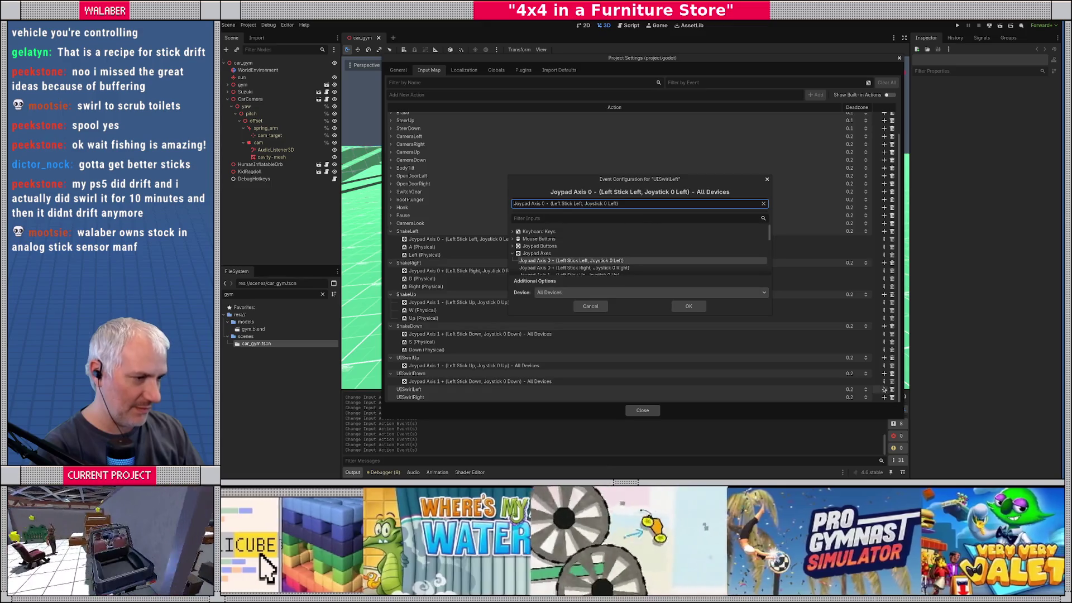
left_click(688, 306)
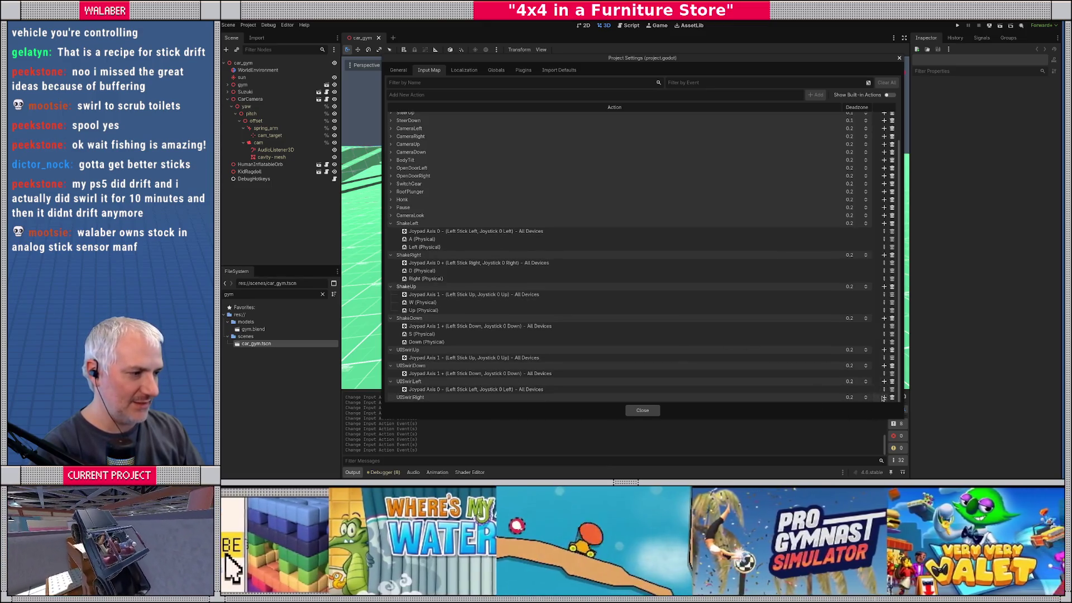
left_click(883, 397)
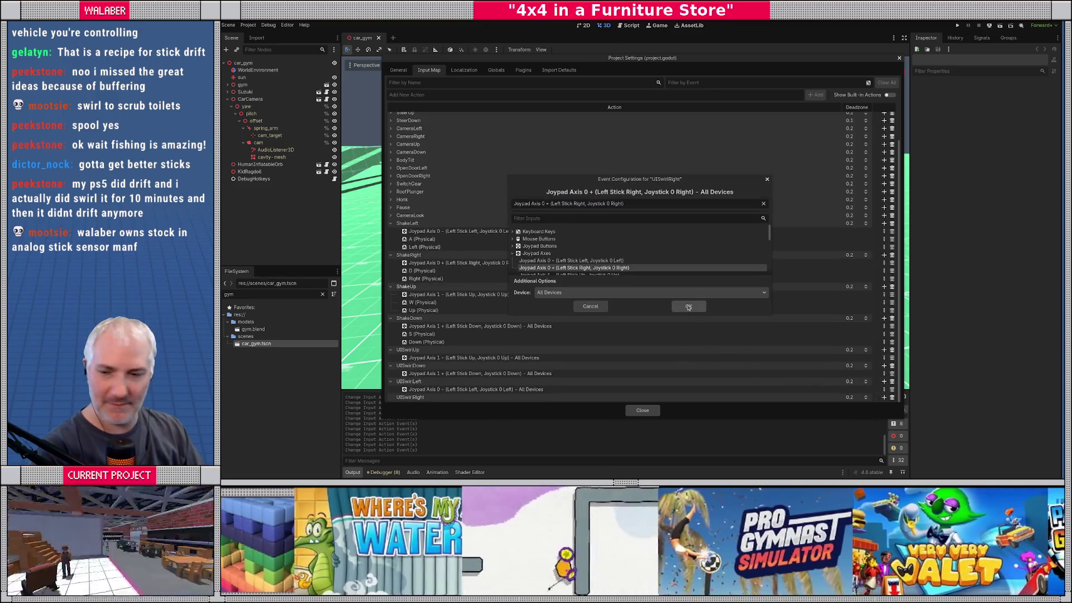
left_click(689, 306)
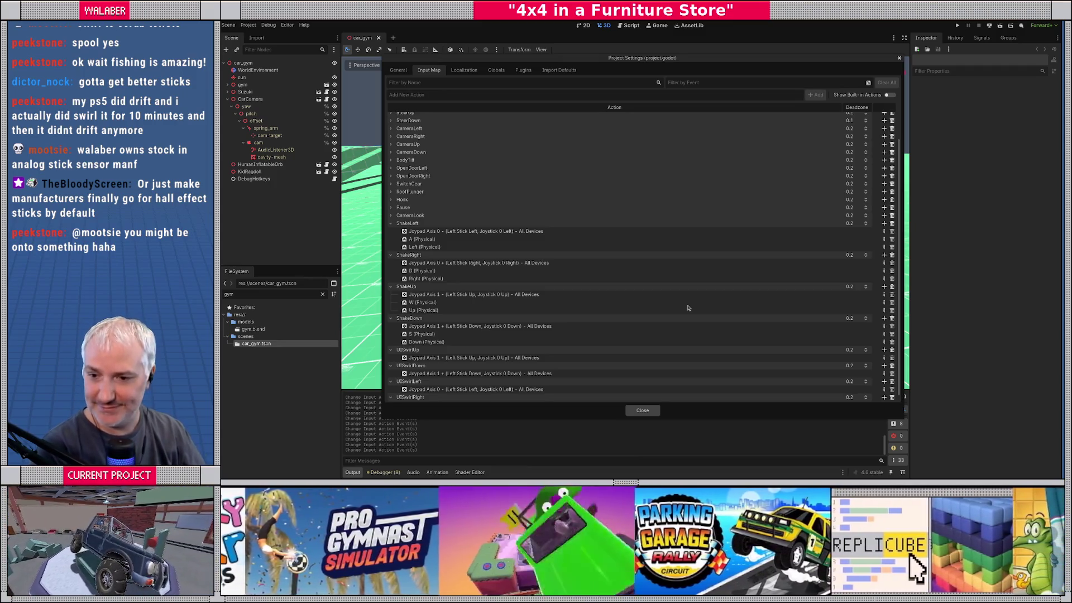
Collapse all Shake and UISwirl actions and close Project Settings
scroll(692, 281, "down", 1)
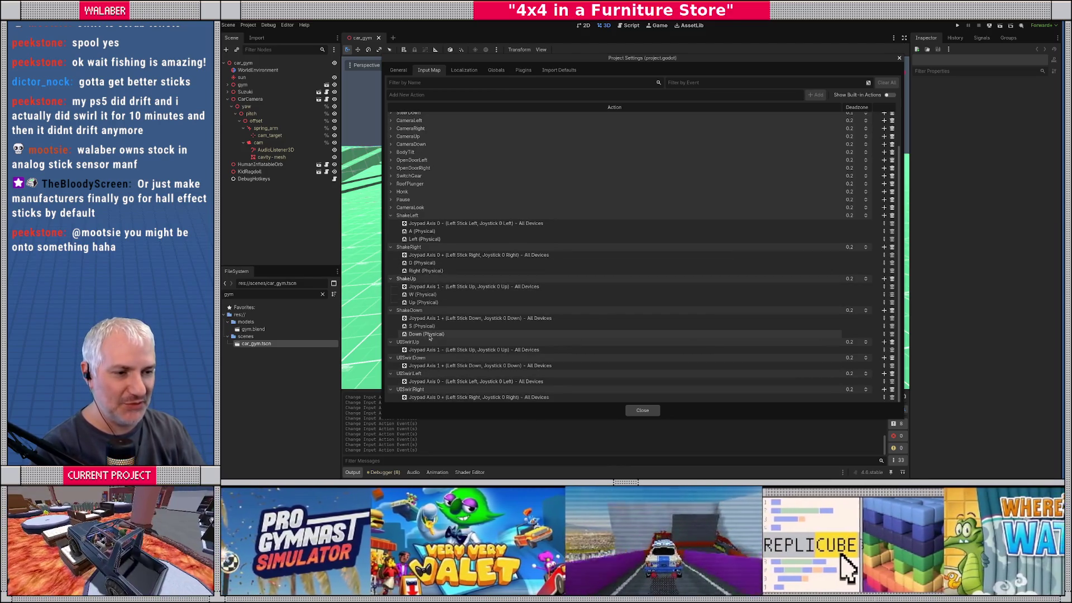
left_click(390, 215)
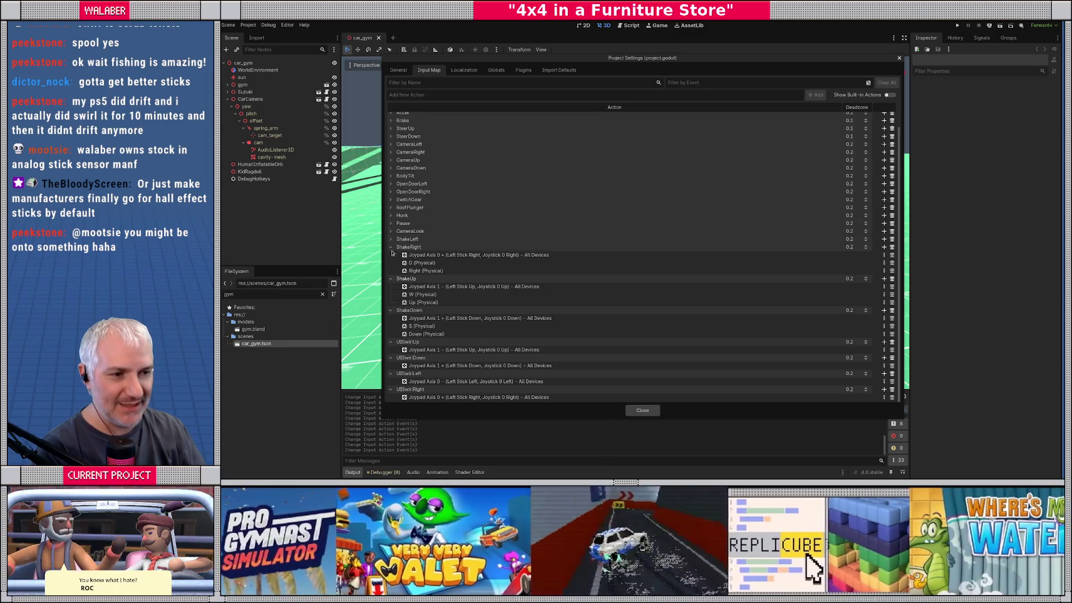
left_click(390, 247)
left_click(390, 311)
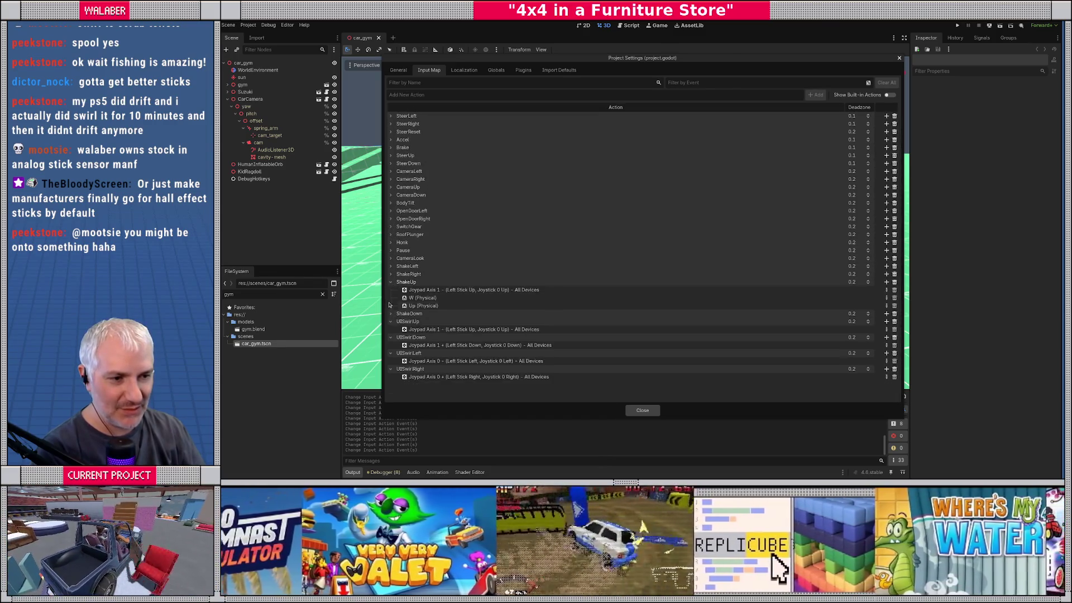
left_click(390, 283)
left_click(390, 298)
left_click(390, 305)
left_click(390, 313)
left_click(390, 320)
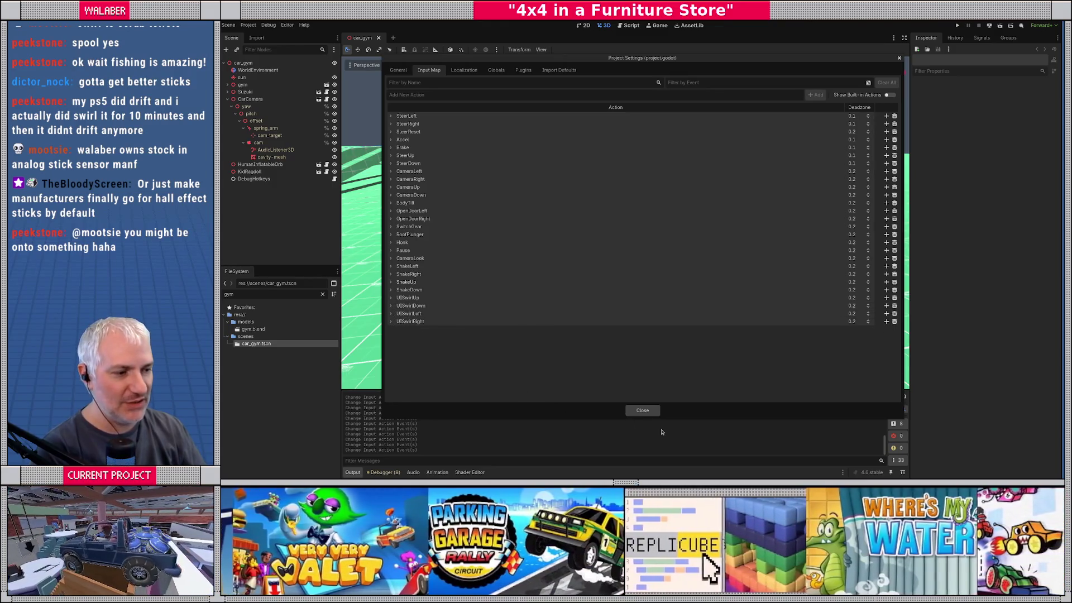
left_click(649, 413)
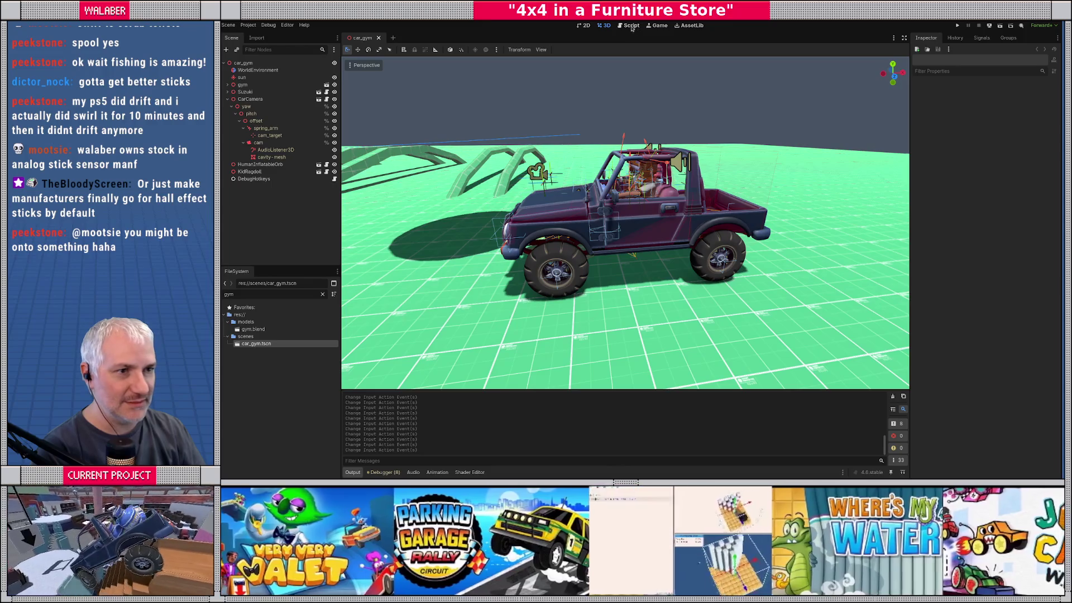
Open crawler.gd in the script editor and search for the shake input code
left_click(631, 26)
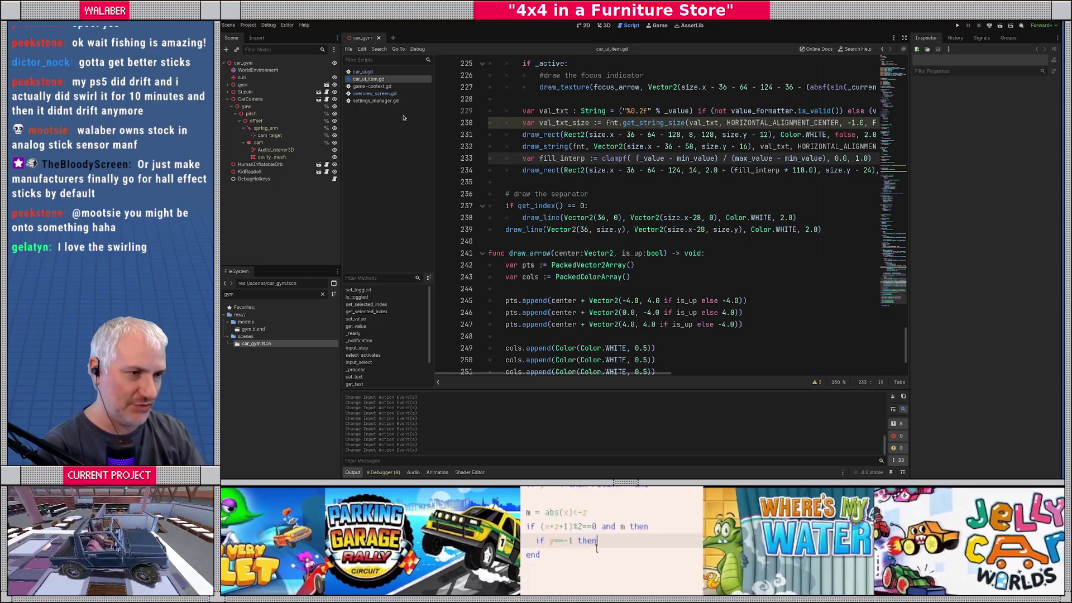
key("shift+alt+o")
type("cra")
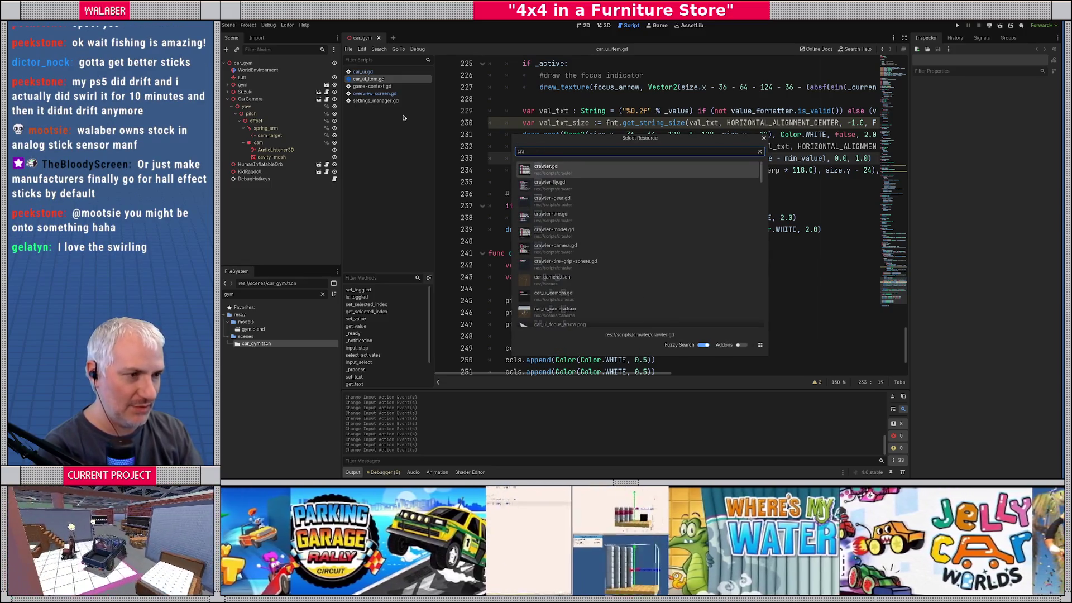
key("Return")
key("ctrl+f")
type("shal")
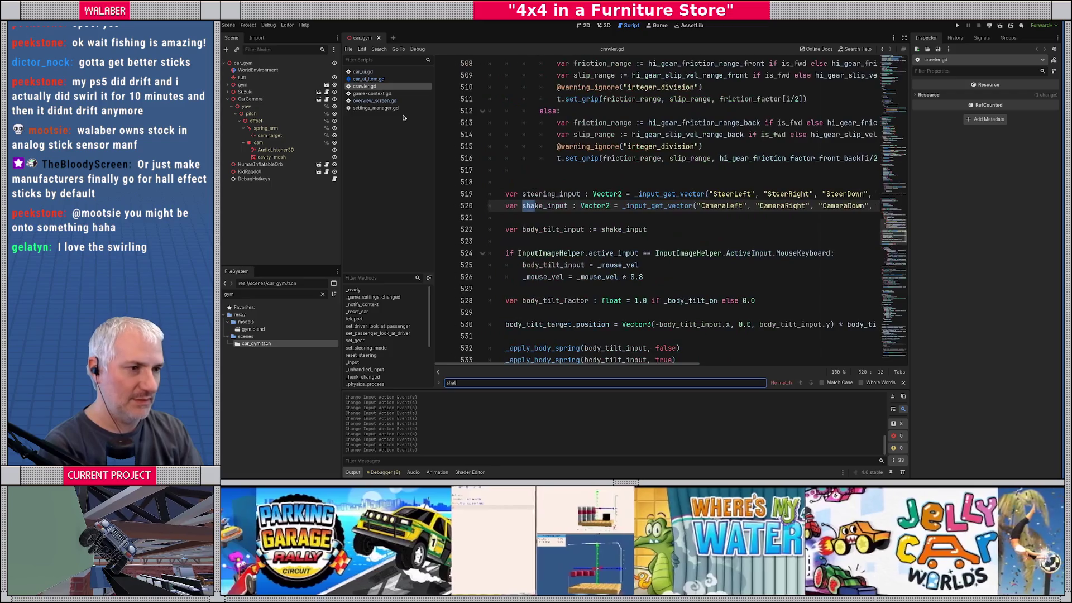
key("Escape")
On line 520, replace CameraLeft/Right/Down/Up with ShakeLeft, ShakeRight, ShakeDown and shakeUp
left_click(904, 37)
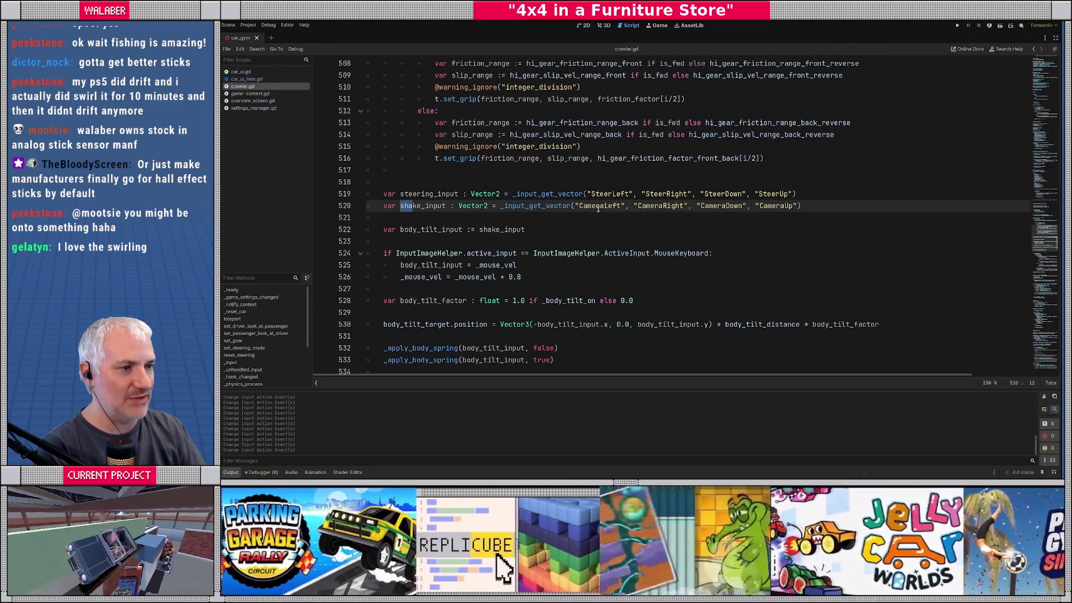
double_click(590, 206)
type("ShakeL")
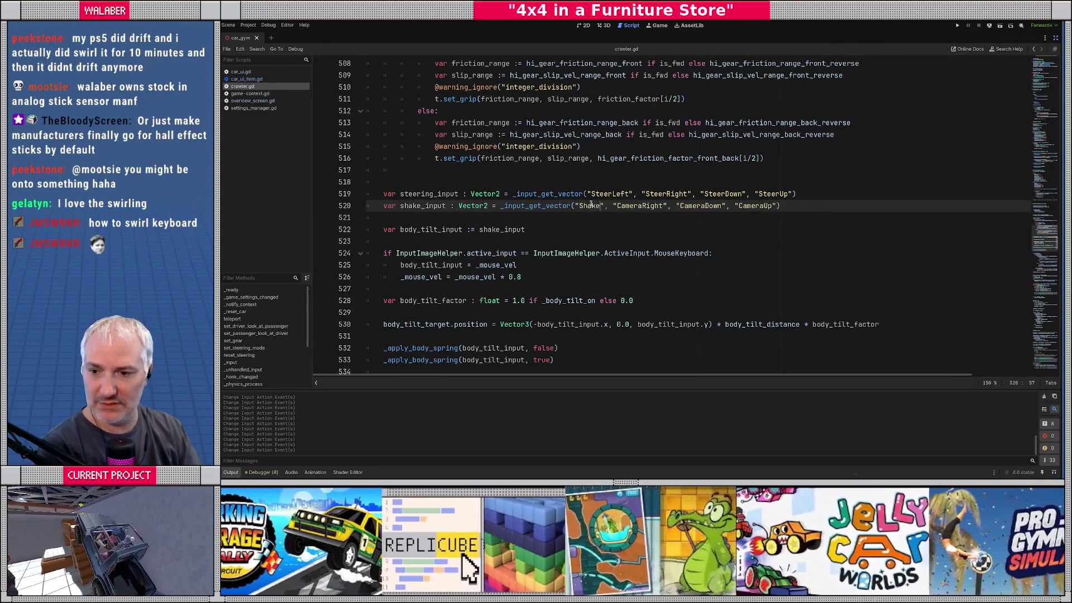
type("eft")
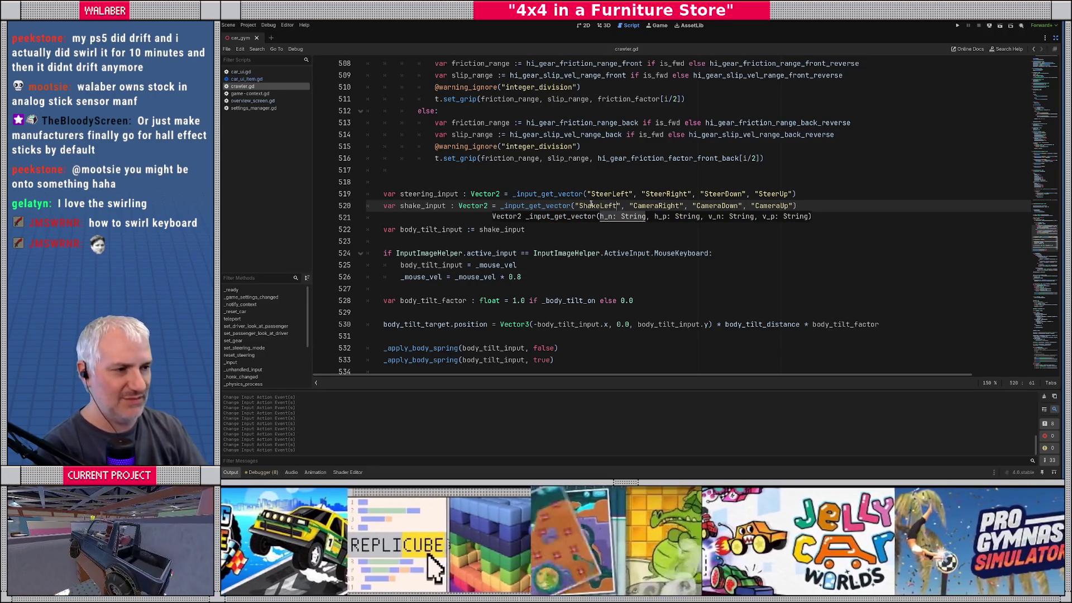
double_click(655, 206)
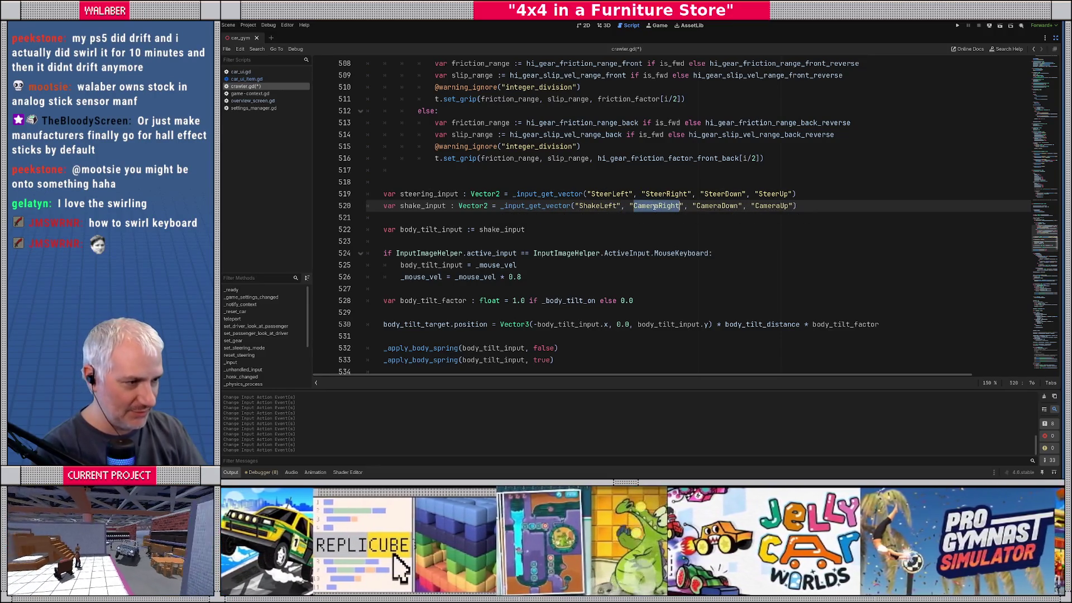
type("ShakeRight")
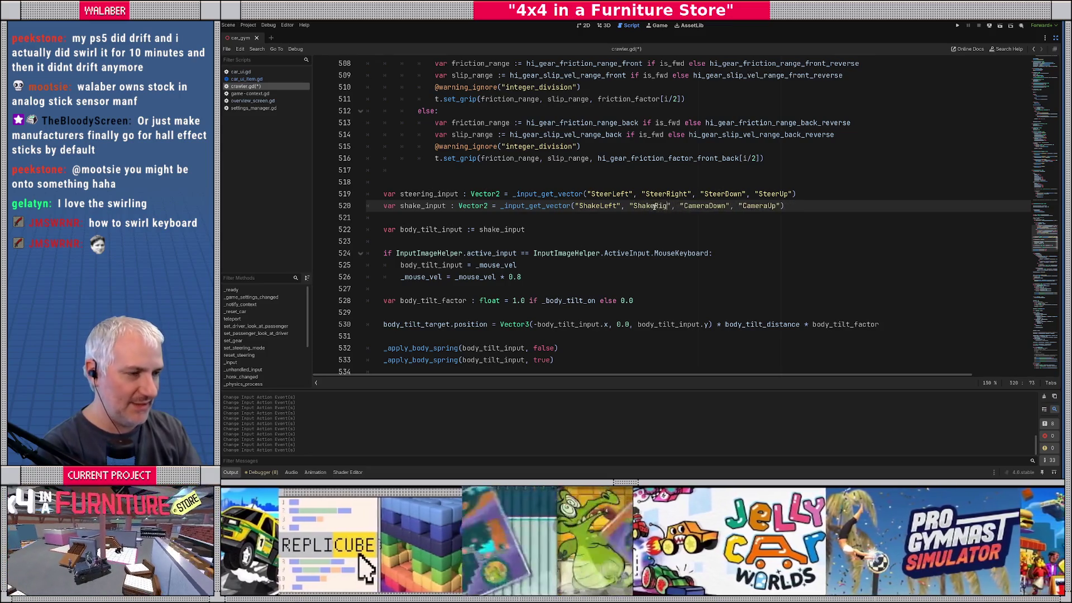
double_click(695, 206)
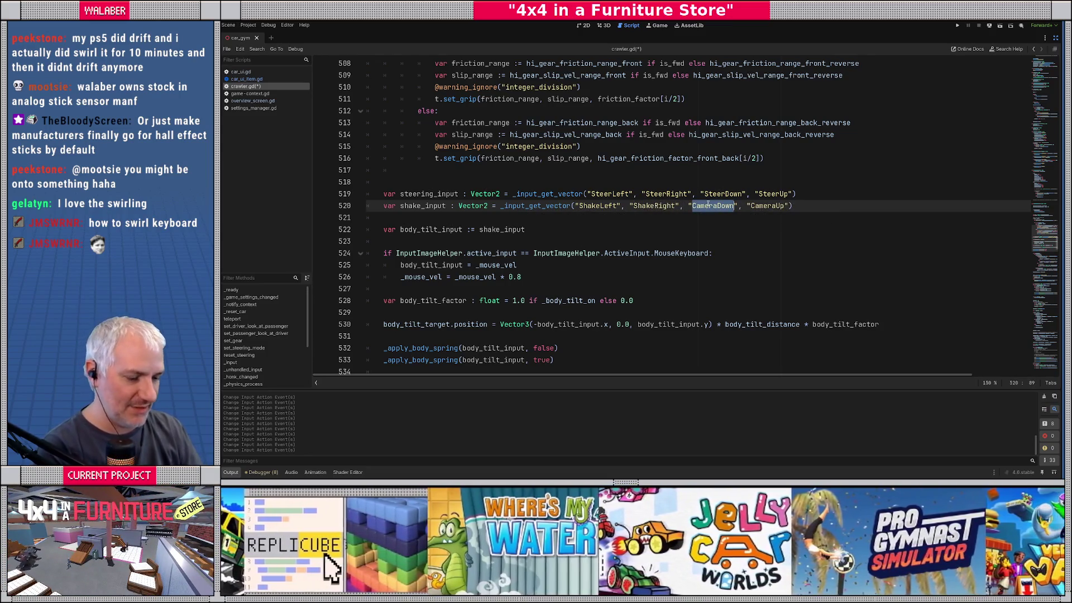
type("ShakeDown")
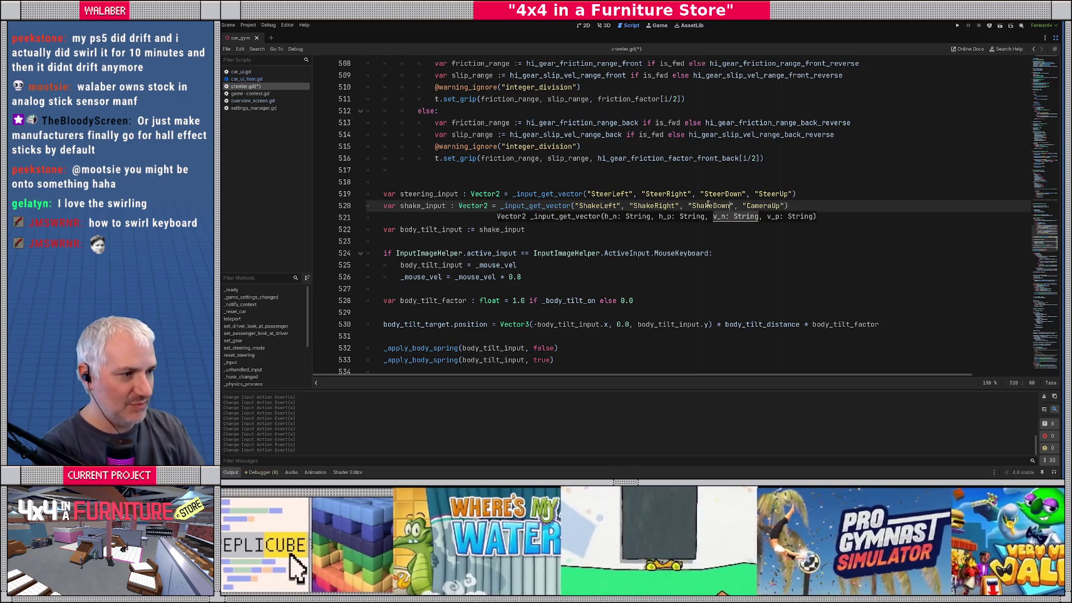
double_click(762, 206)
type("shake")
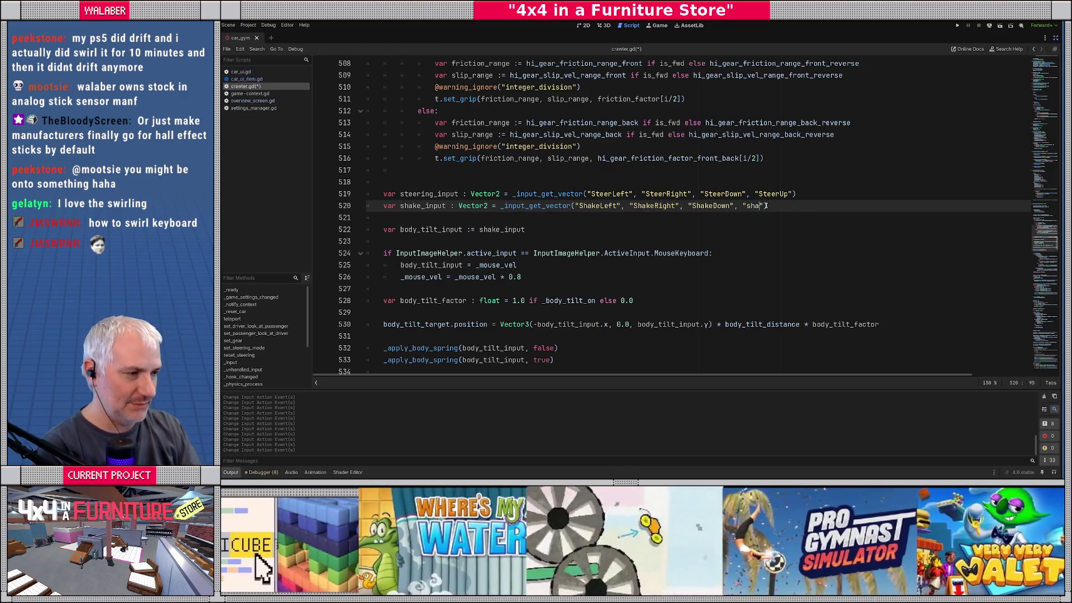
type("Up")
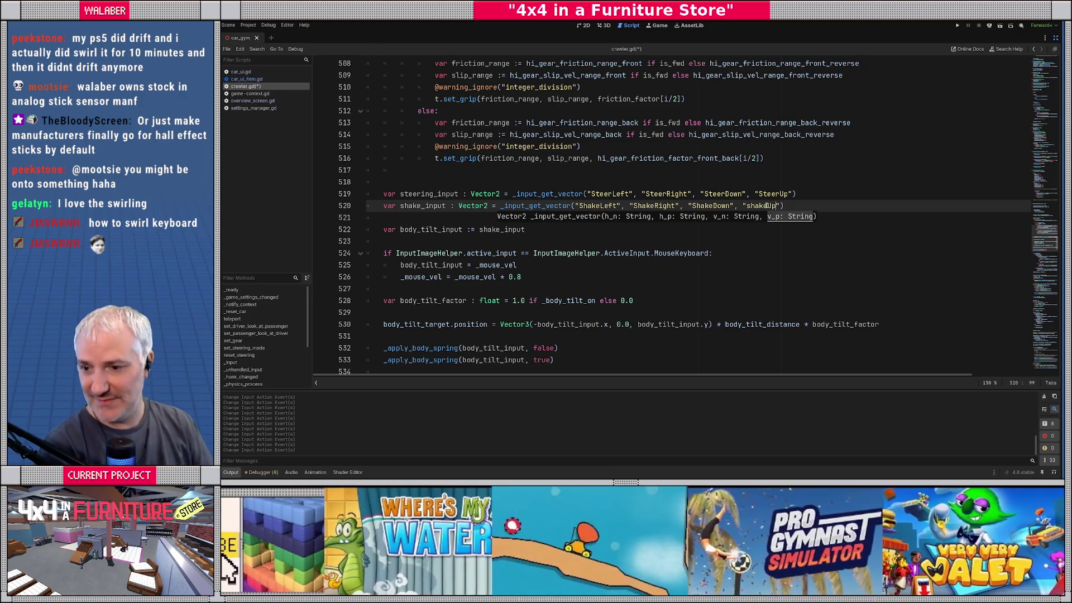
left_click(456, 219)
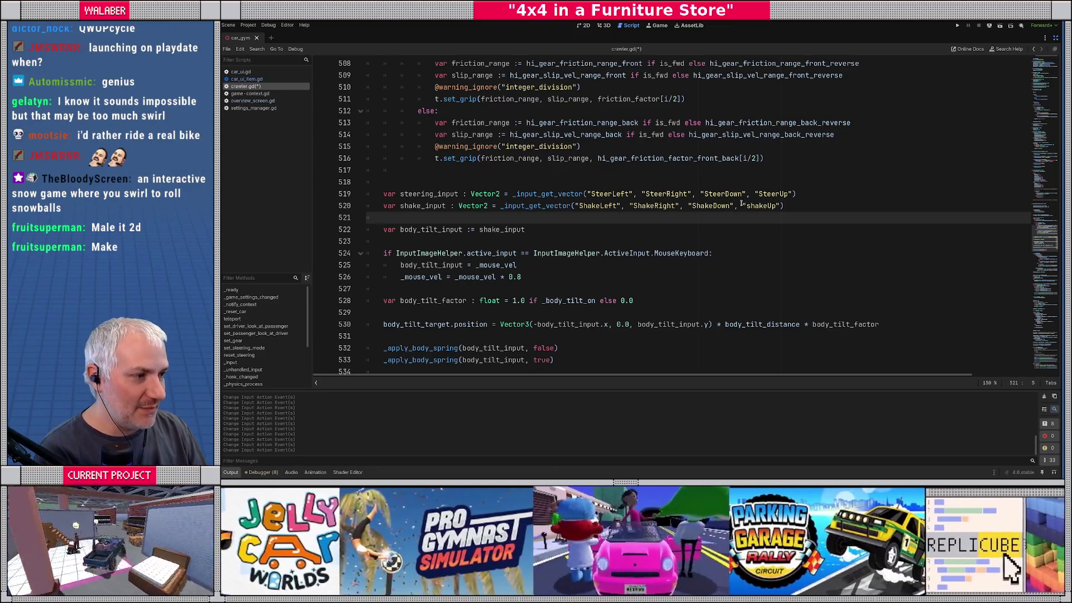
Capitalise shakeUp to ShakeUp on line 520 and save crawler.gd
left_click(742, 206)
key("Delete")
type("S")
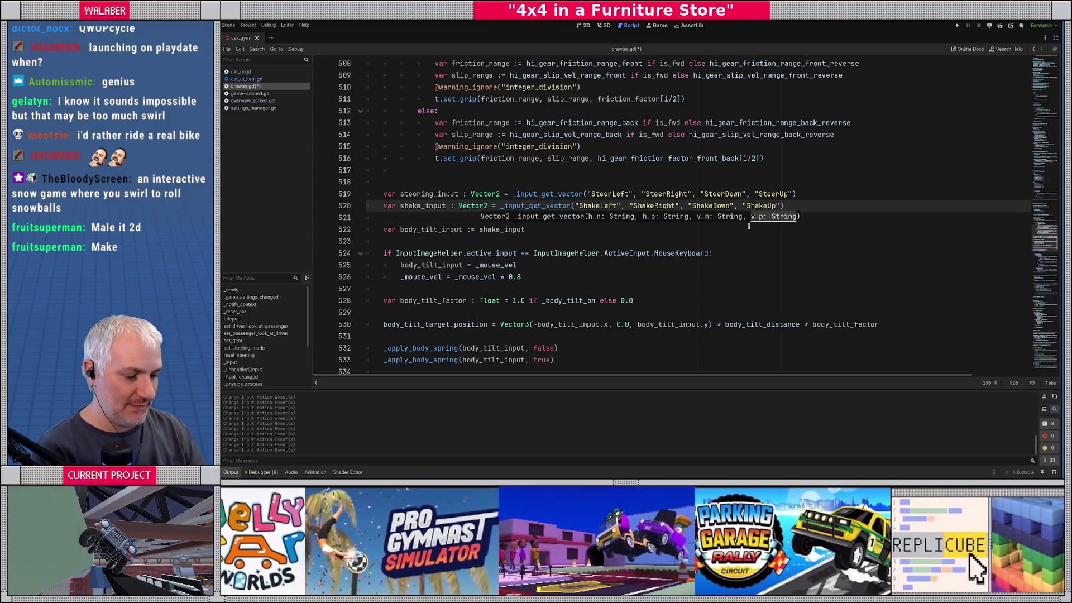
left_click(518, 193)
key("ctrl+s")
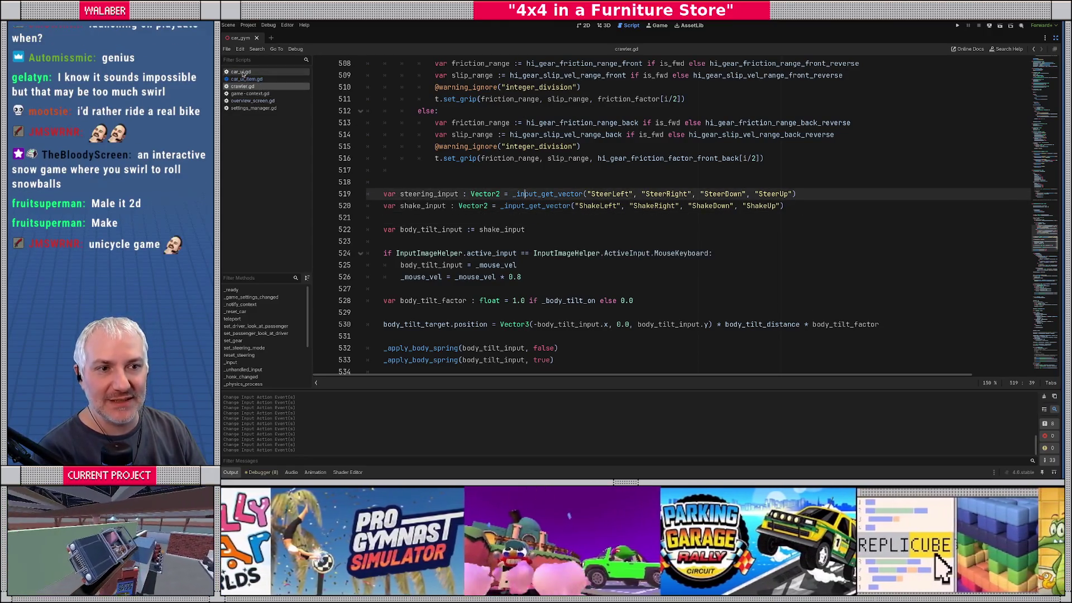
In car_ui.gd line 101, replace SteerLeft and SteerRight with UISwirlLeft and UISwirlRight
left_click(241, 72)
scroll(456, 187, "down", 15)
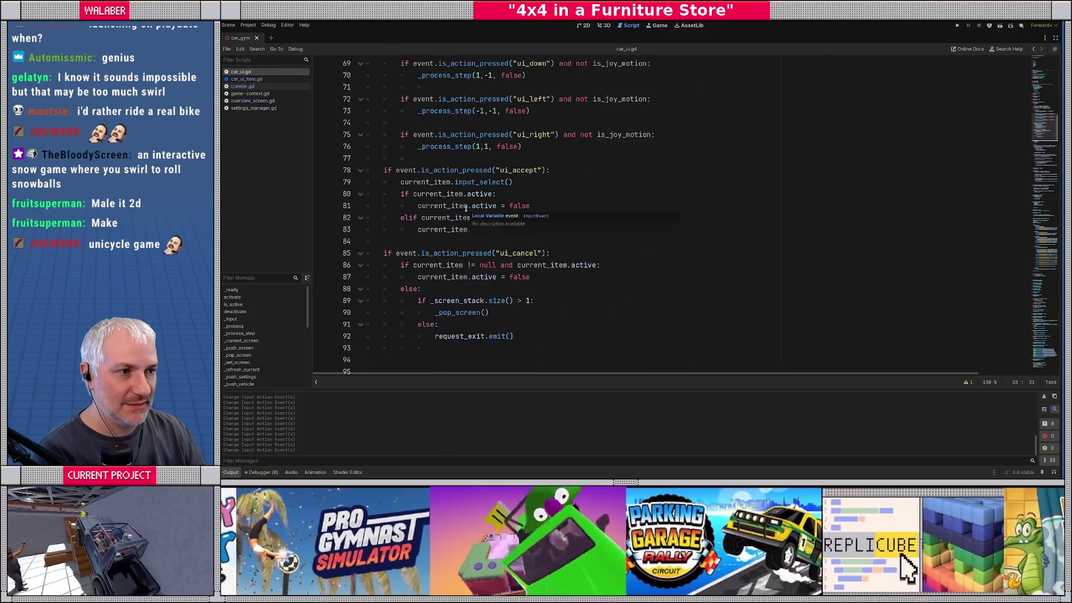
scroll(466, 212, "down", 5)
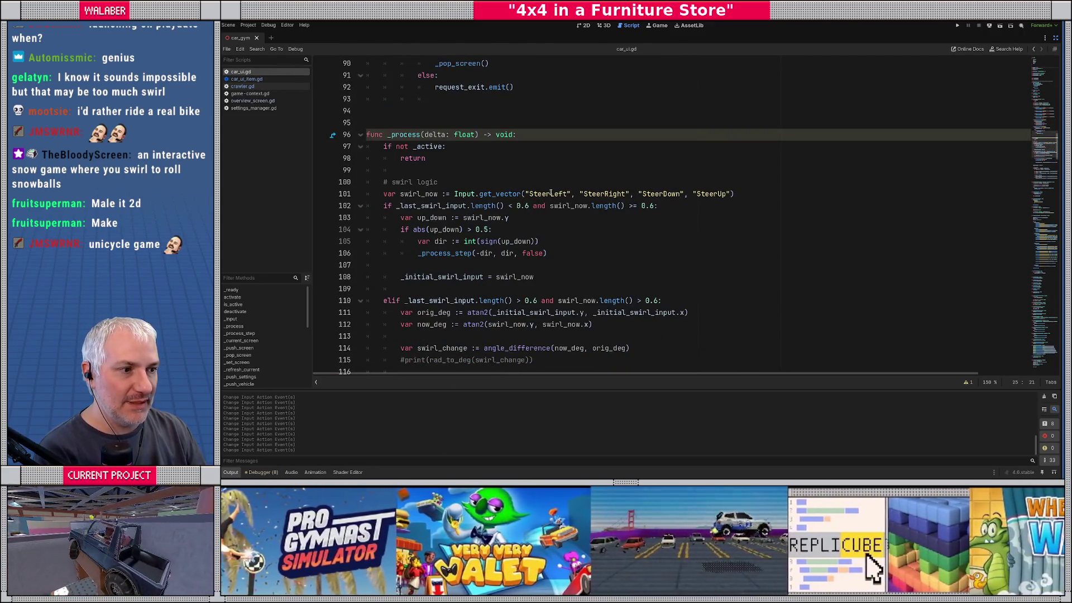
double_click(551, 193)
type("UIS")
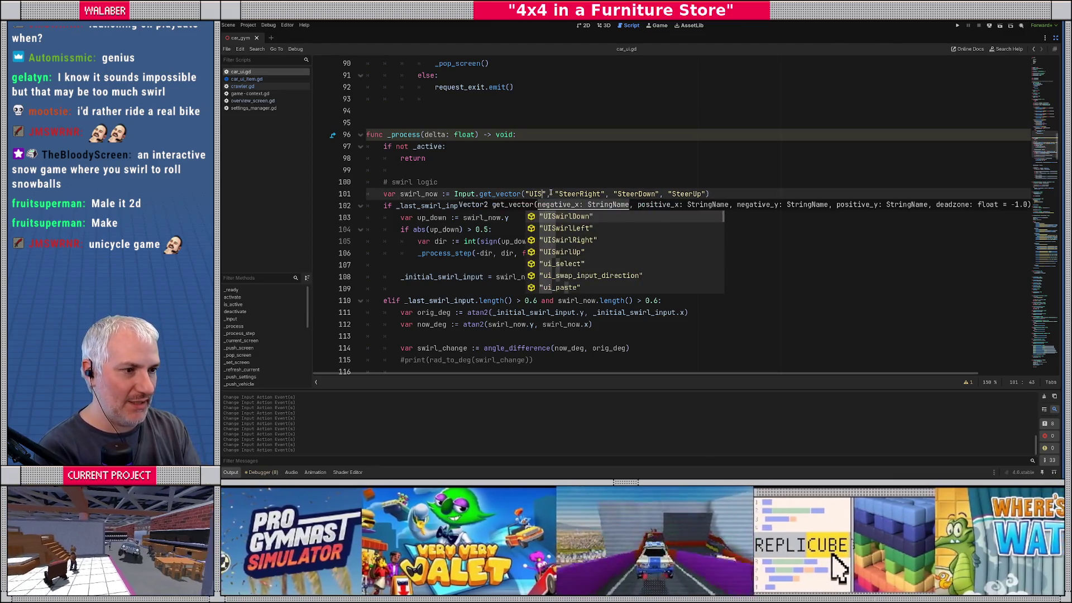
type("wirlL")
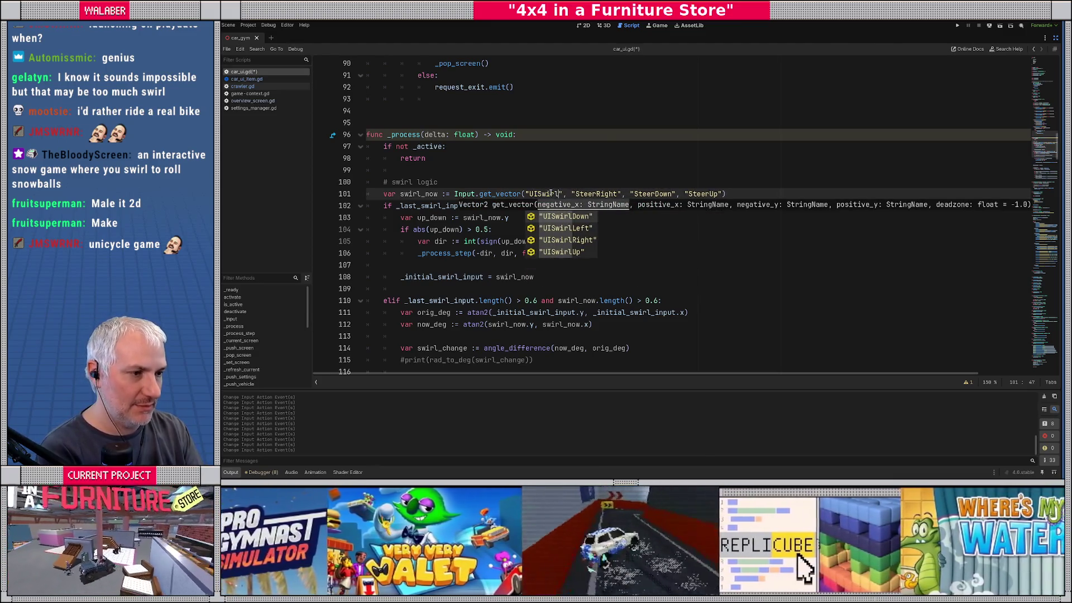
key("Return")
key("Right")
key("shift+Right")
key("shift+Right")
key("shift+Right")
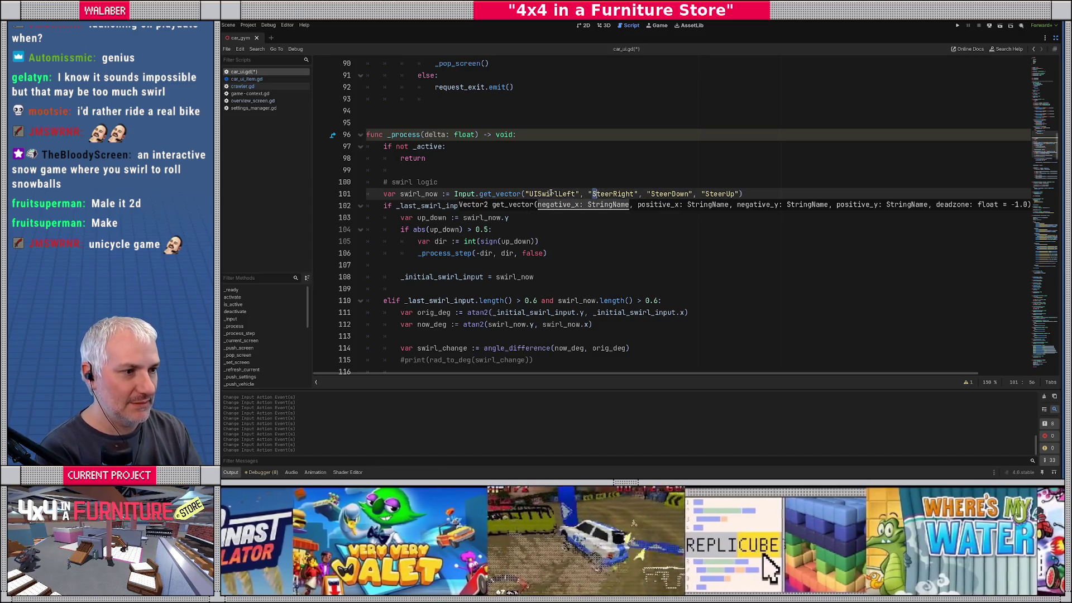
type("UISwirlR")
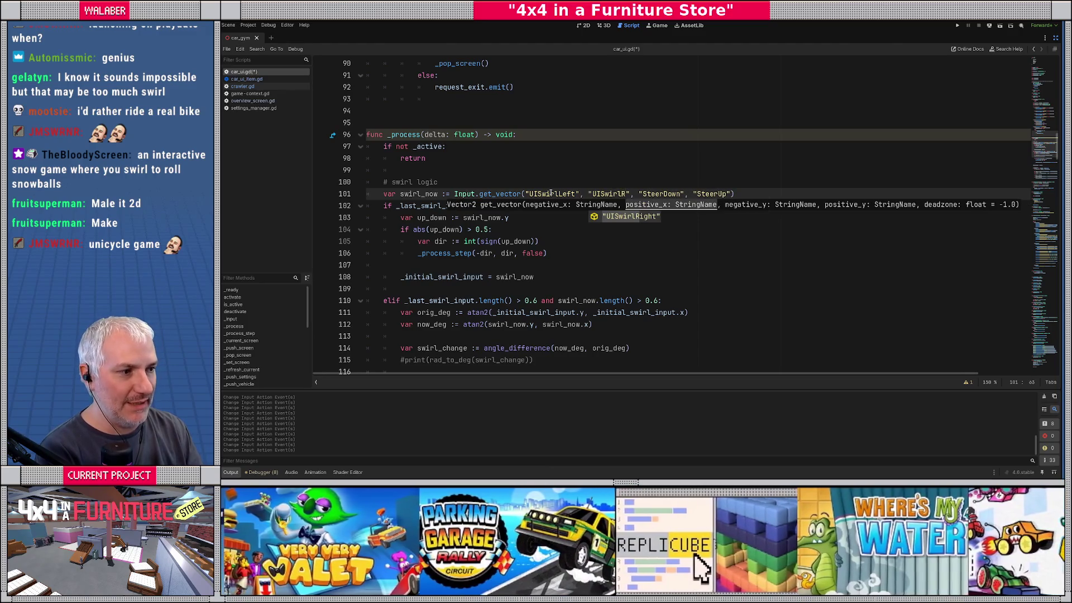
key("Return")
Replace SteerDown and SteerUp on the same line with UISwirlDown and UISwirlUp
key("Right")
key("Right")
key("Right")
key("shift+Right")
key("shift+Right")
key("shift+Right")
key("shift+Right")
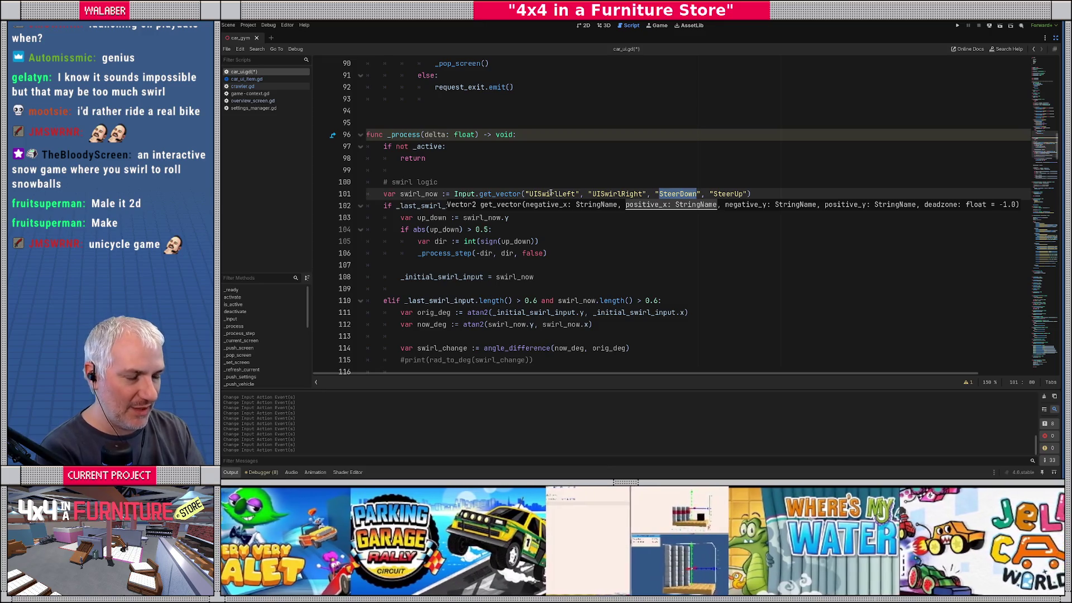
type("UISwir")
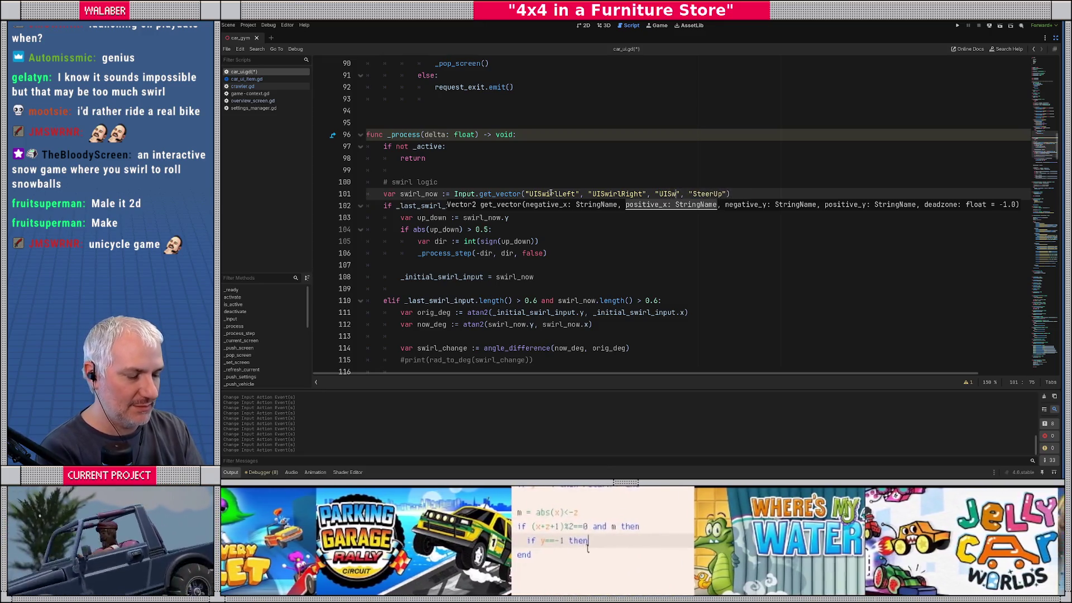
type("lD")
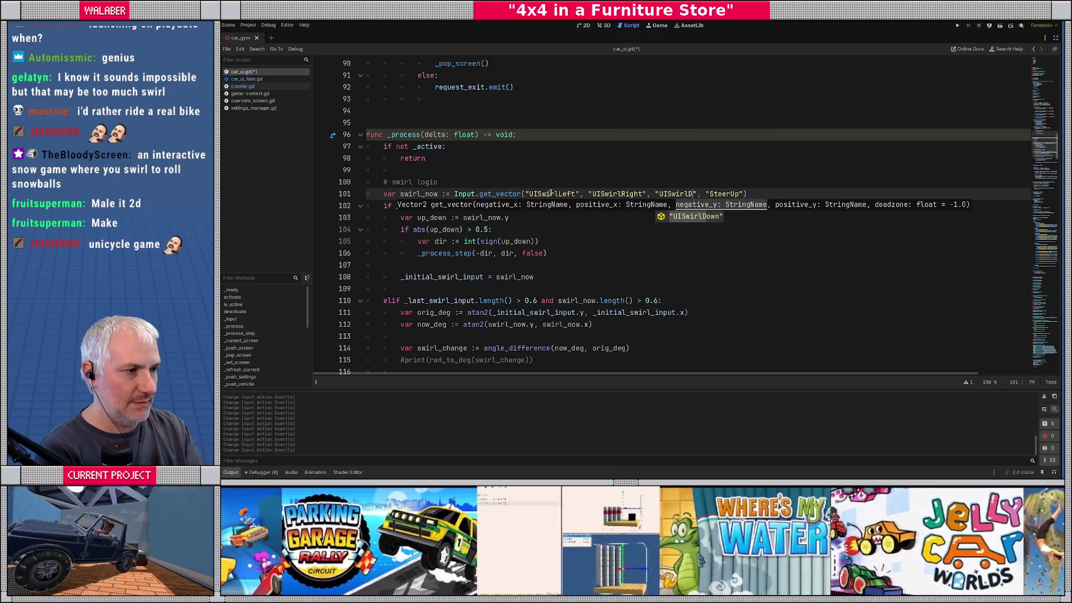
key("Return")
key("shift+Right")
key("shift+Right")
key("shift+Right")
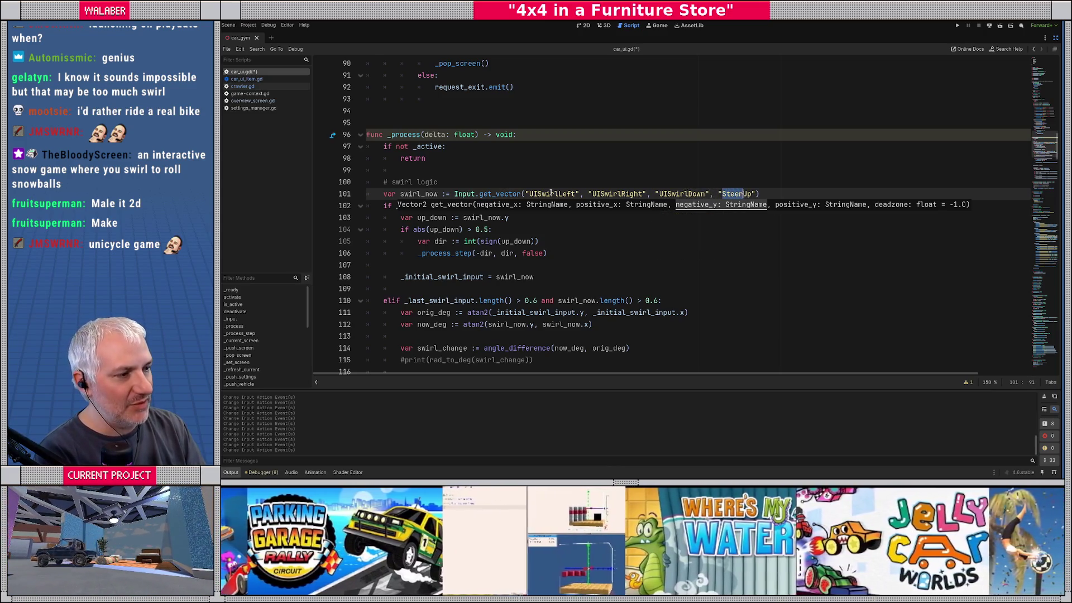
type("UISwirl")
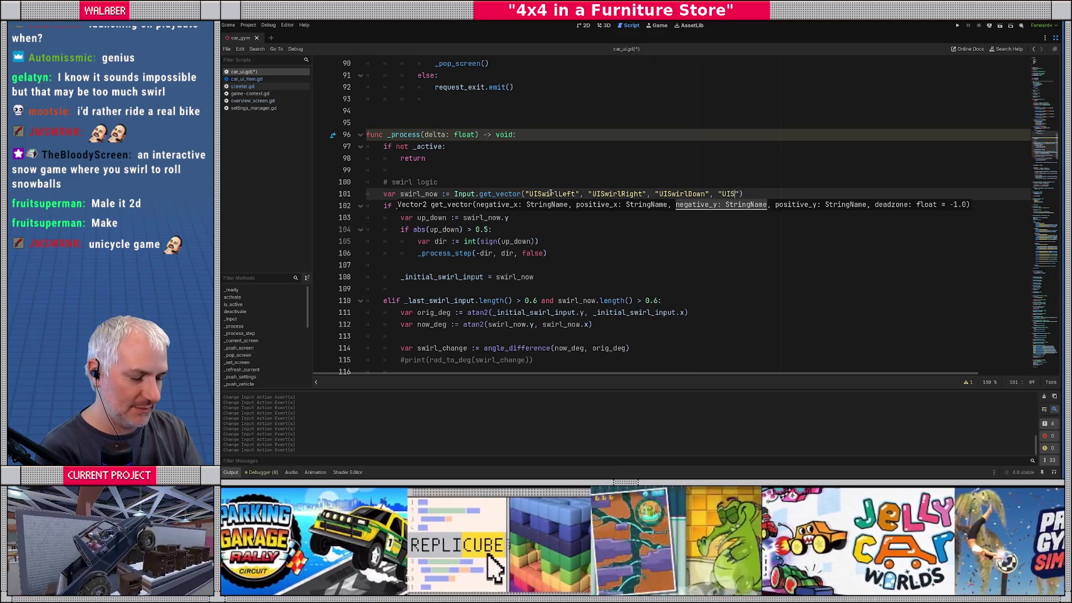
type("U")
key("Return")
Save car_ui.gd and run the game with F5
key("ctrl+s")
left_click(429, 171)
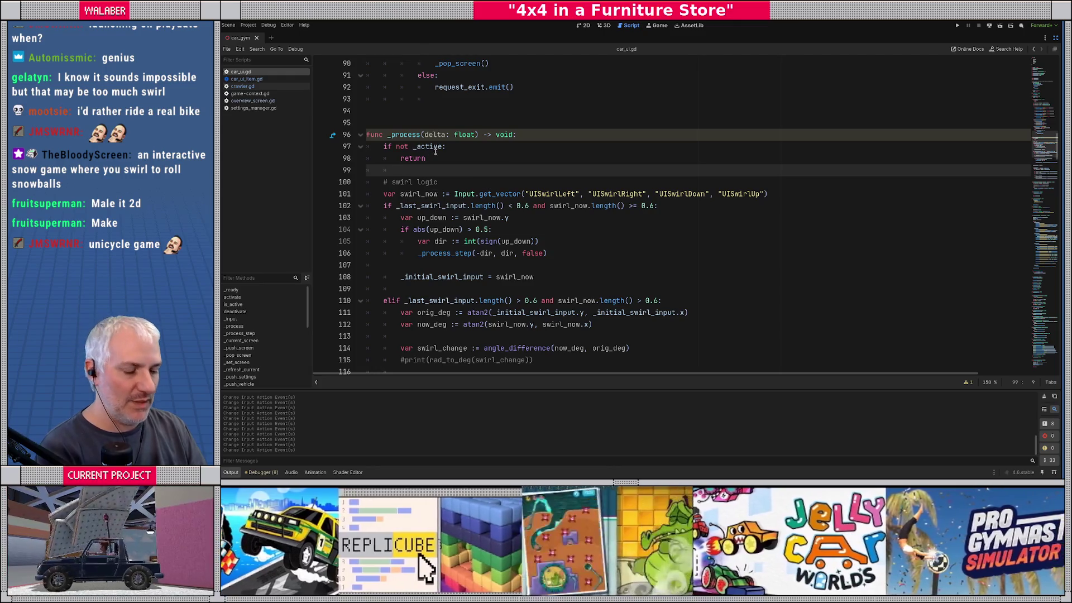
key("F5")
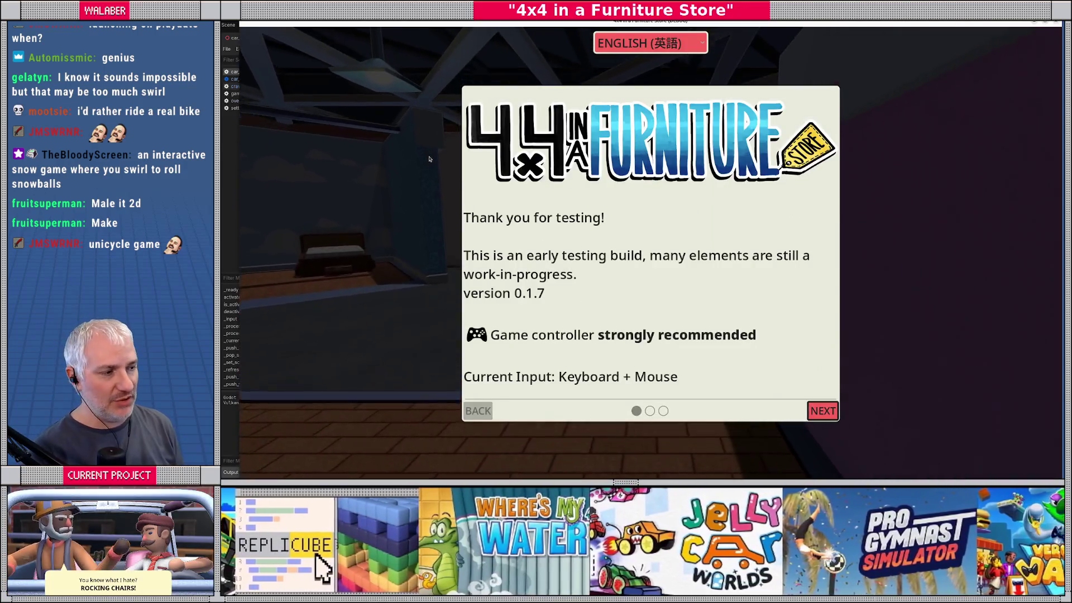
Skip the intro, open and close the dashboard's General Settings, then close the game and stop debugging
key("Return")
key("Return")
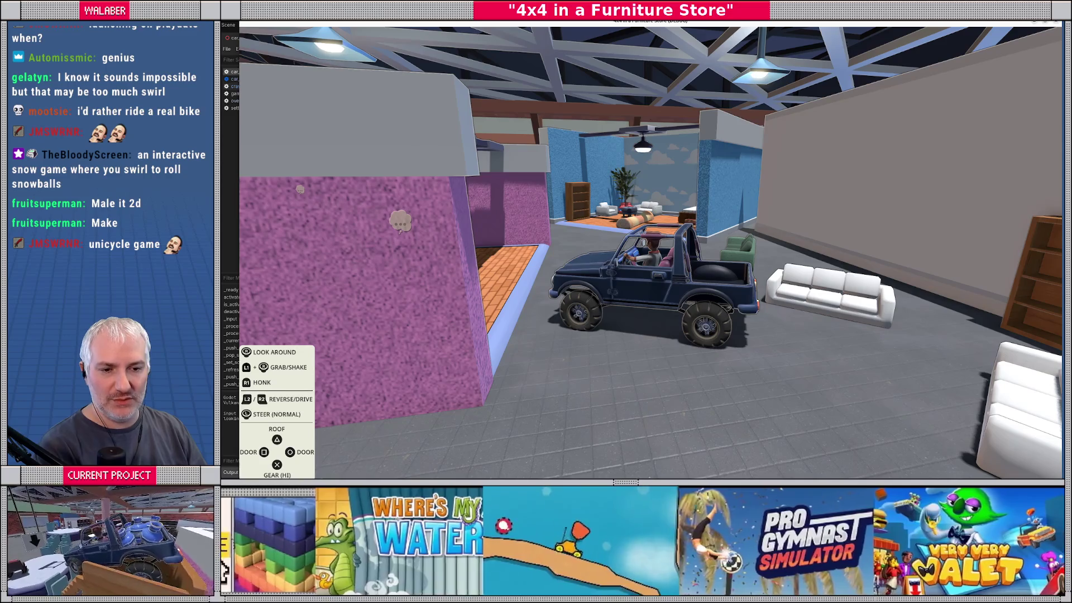
key("Escape")
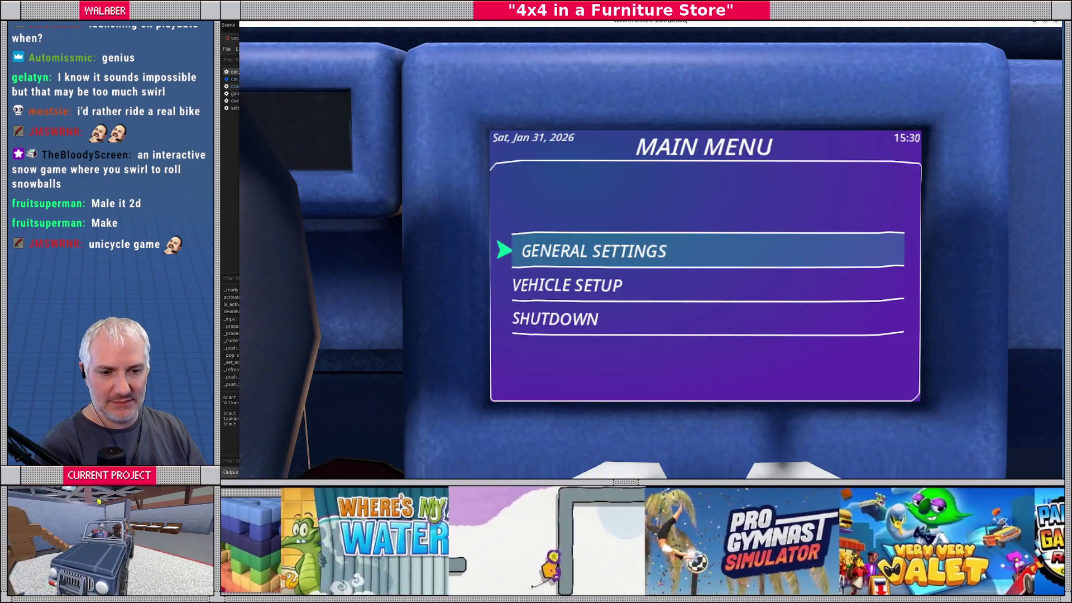
key("Return")
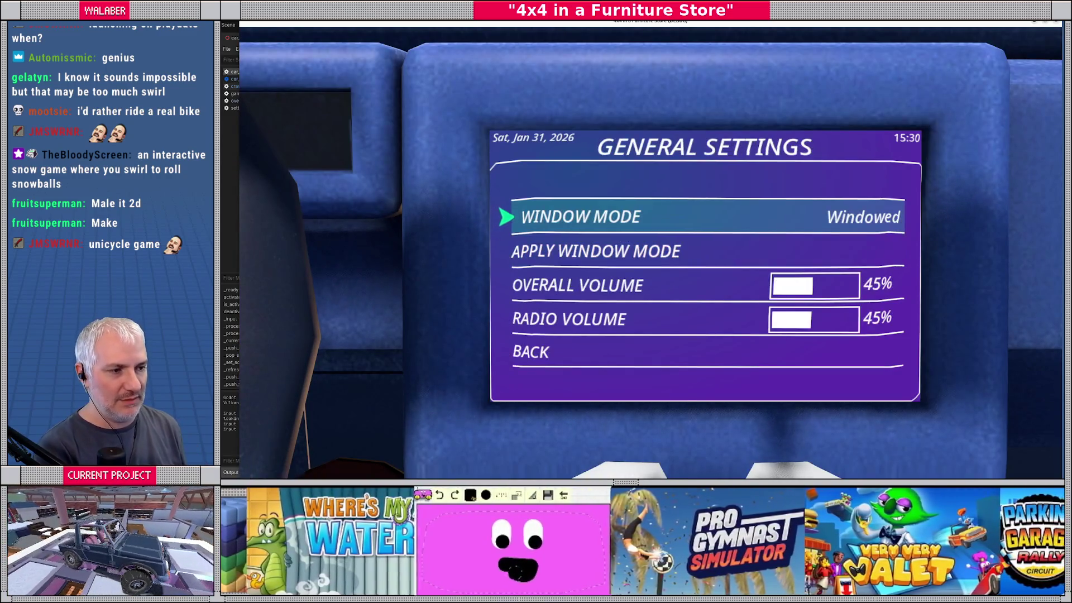
key("Escape")
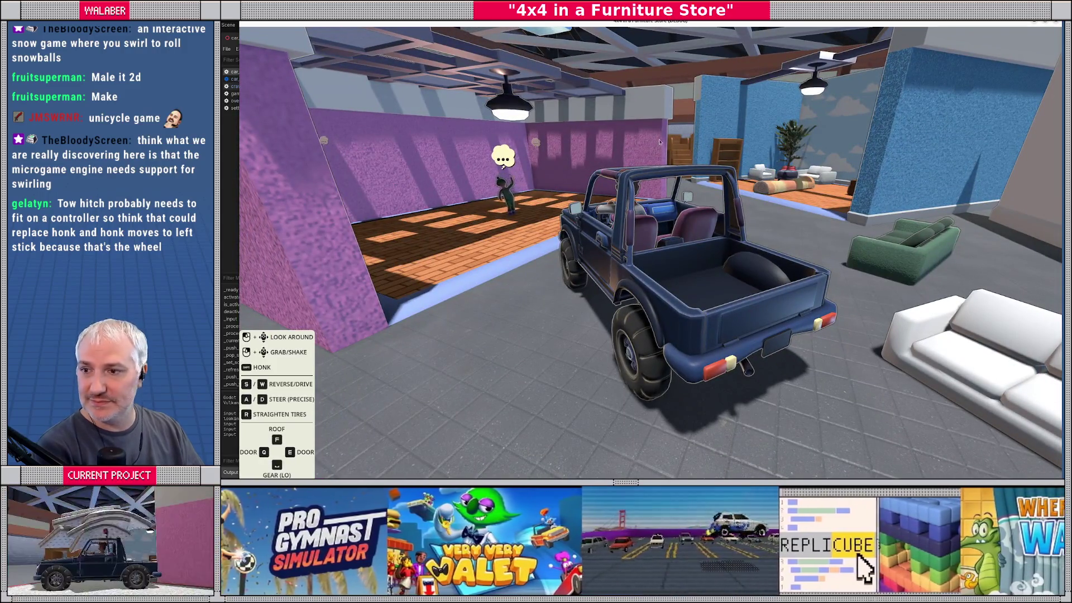
key("F8")
left_click(977, 28)
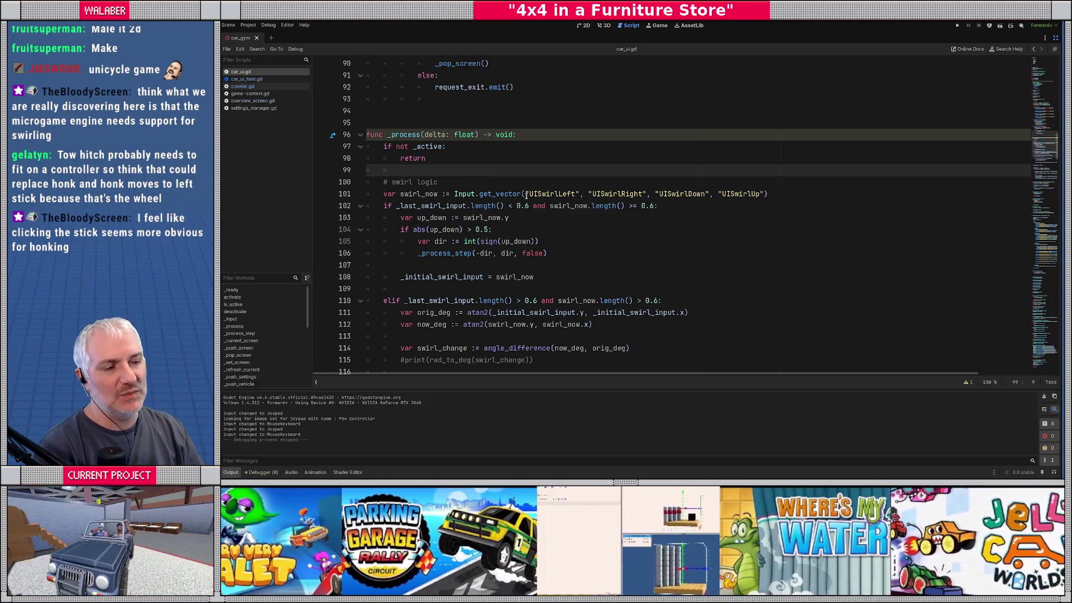
Return car_ui.gd to the top of the file with the caret on line 3, then open the Project menu
left_click(519, 186)
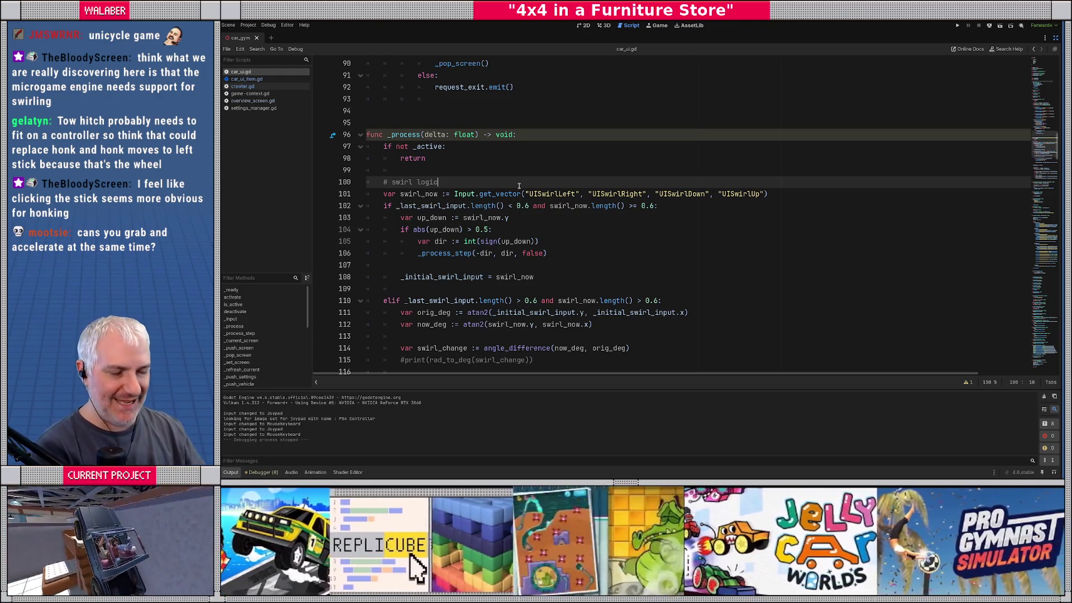
left_click(476, 162)
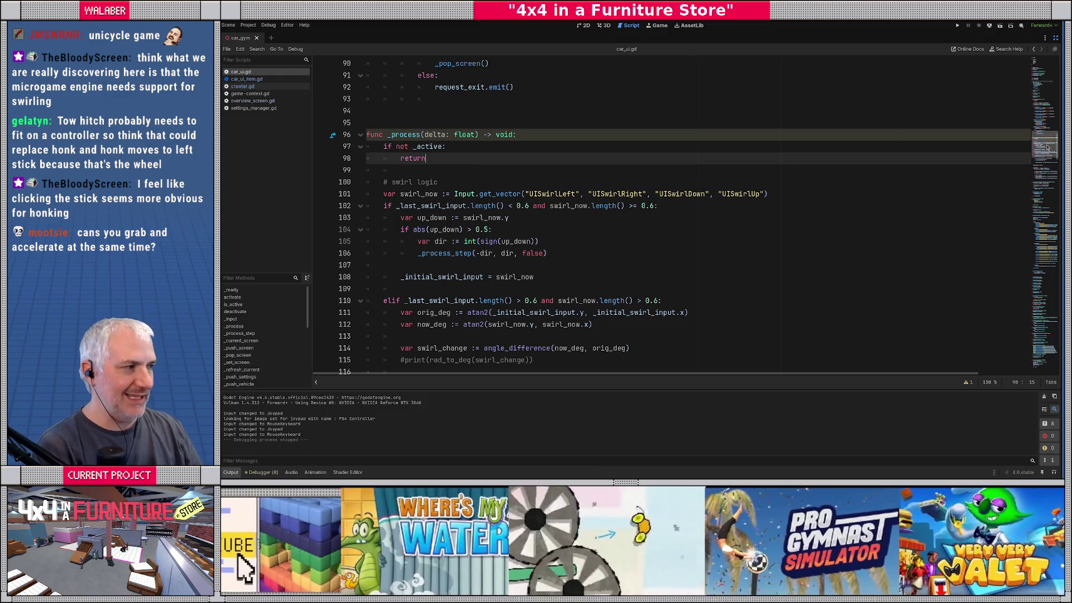
left_click_drag(1040, 144, 1040, 67)
left_click(432, 88)
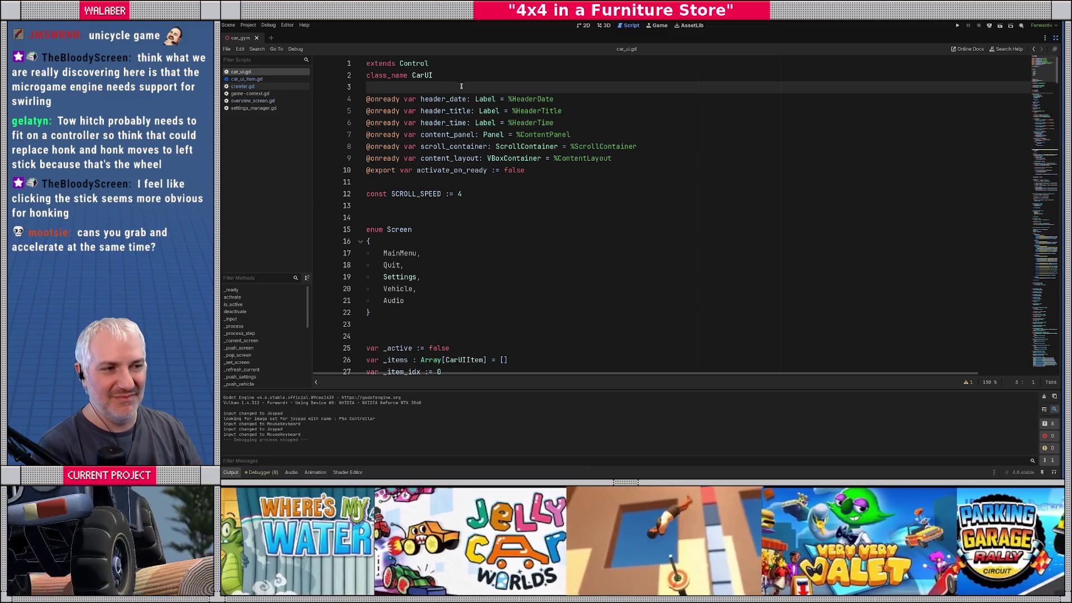
left_click(248, 24)
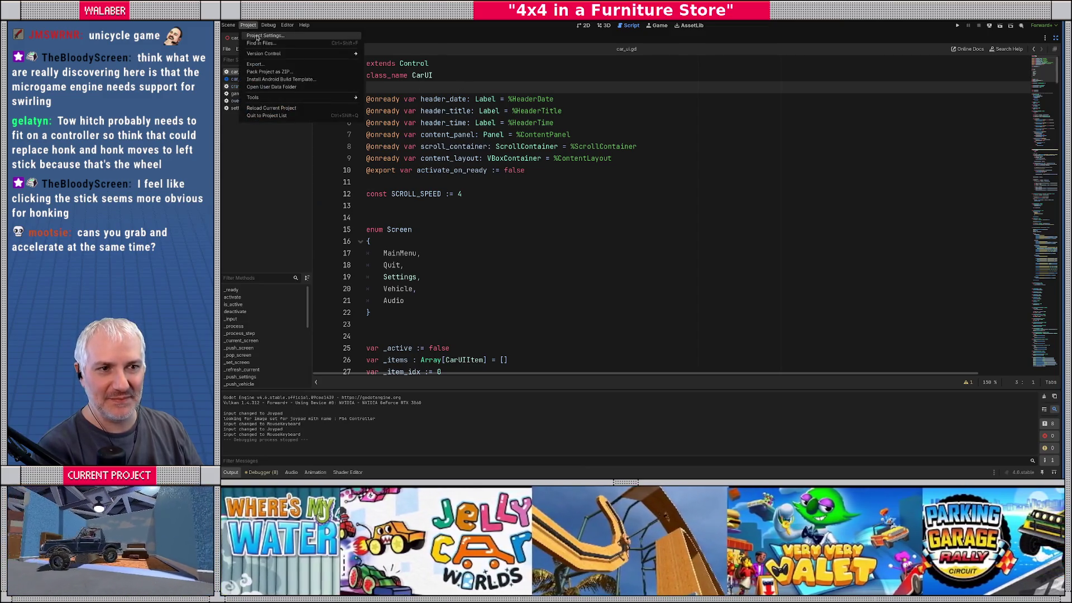
In the Input Map, rebind BodyTilt's left shoulder event to Joypad Button 3 (Triangle)
left_click(258, 39)
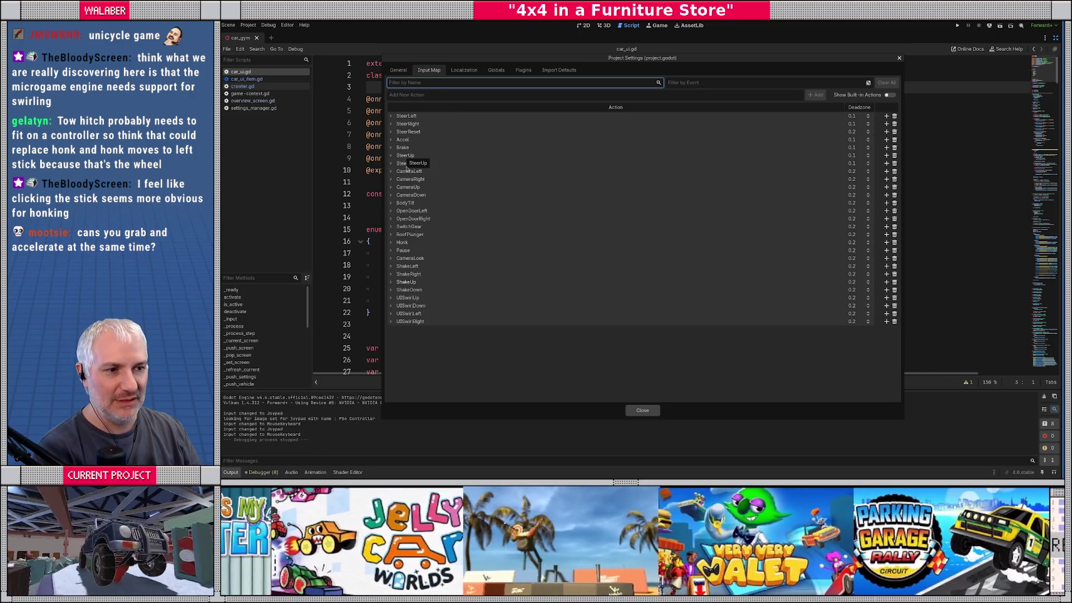
double_click(393, 204)
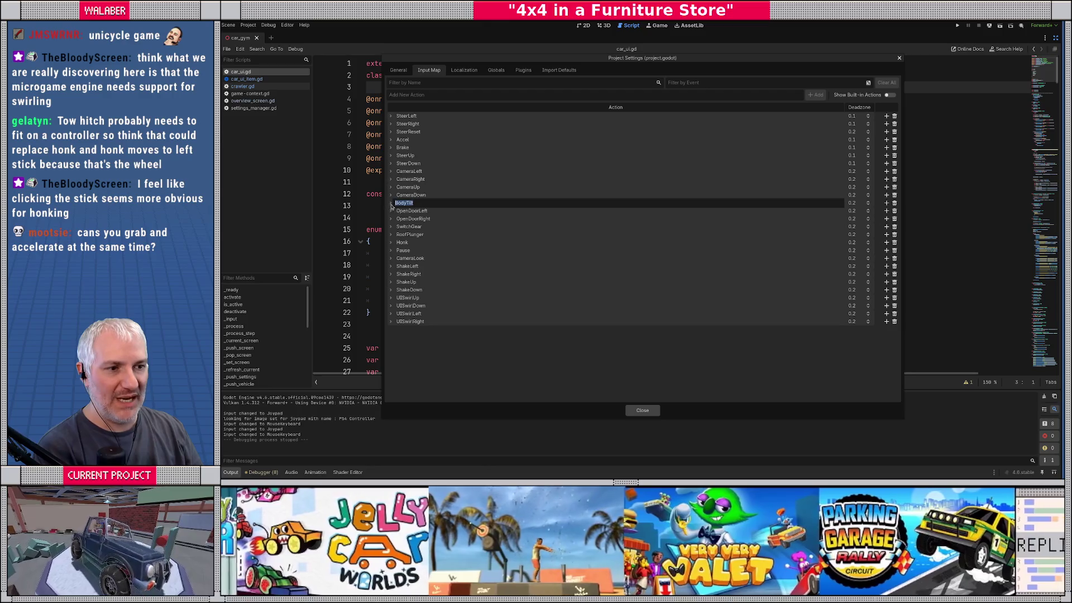
left_click(392, 205)
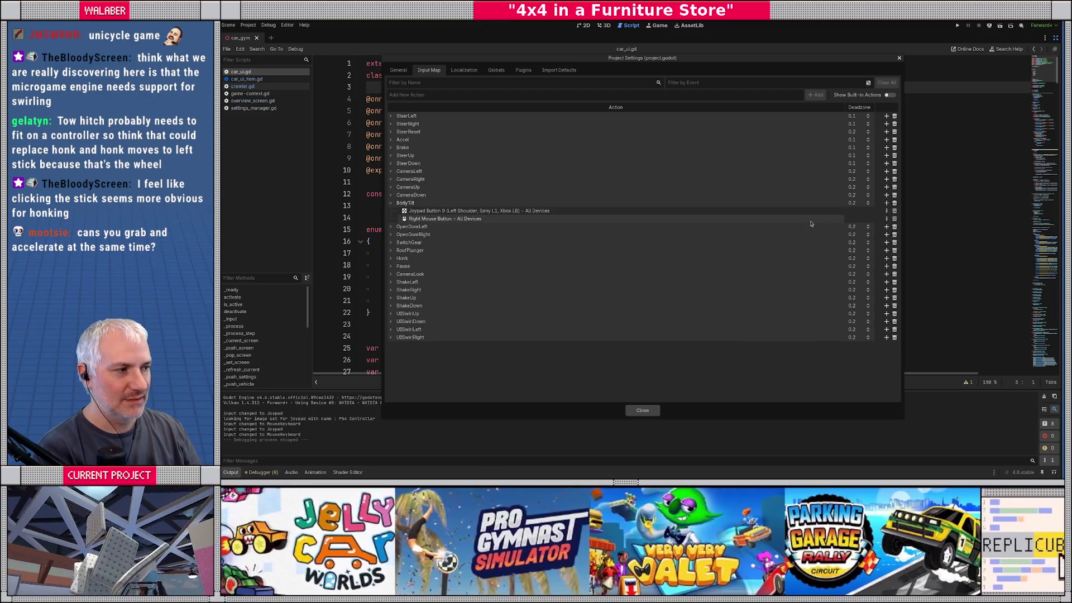
double_click(797, 212)
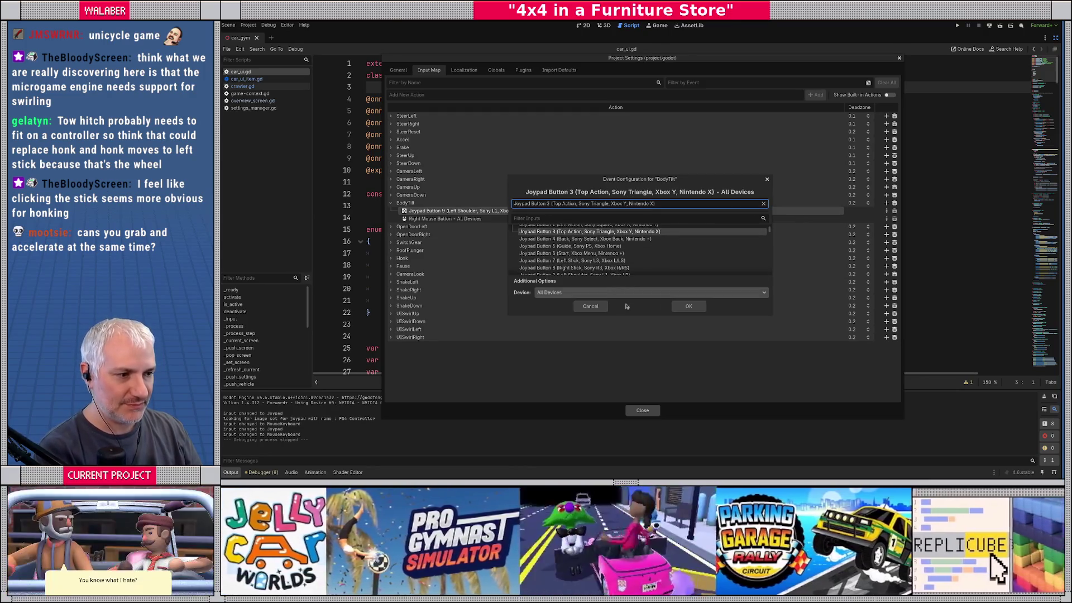
left_click(688, 307)
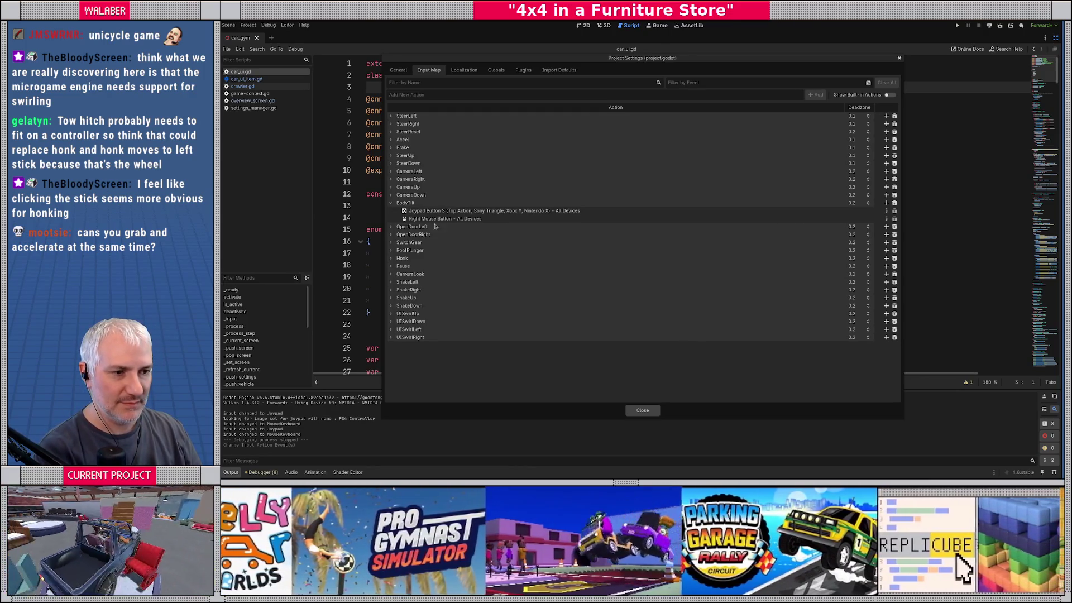
left_click(391, 203)
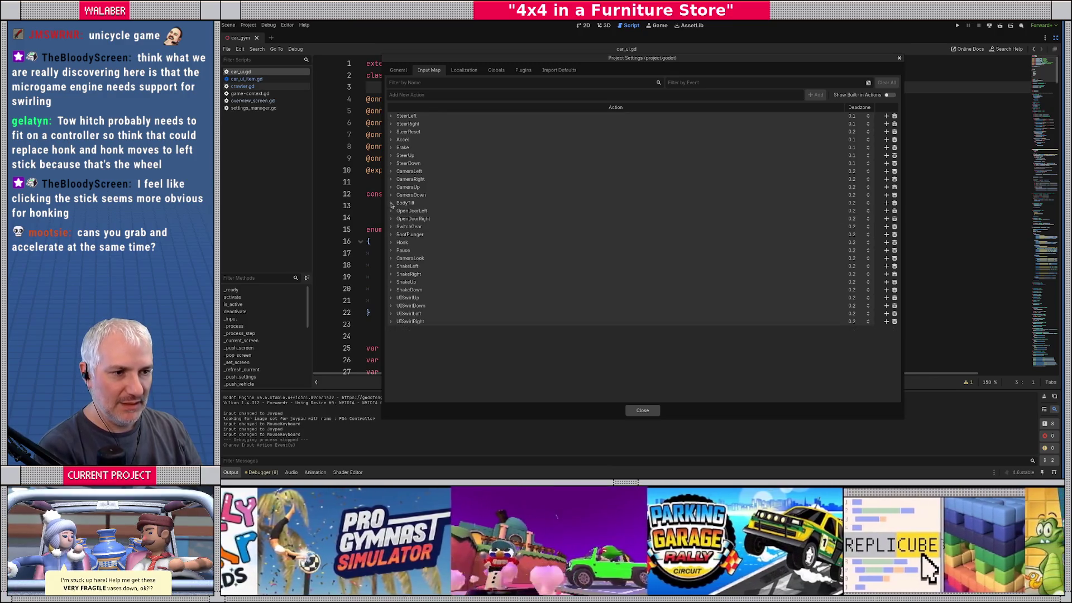
Change Honk's Joypad Button 10 event to Joypad Button 9 (left shoulder)
left_click(390, 242)
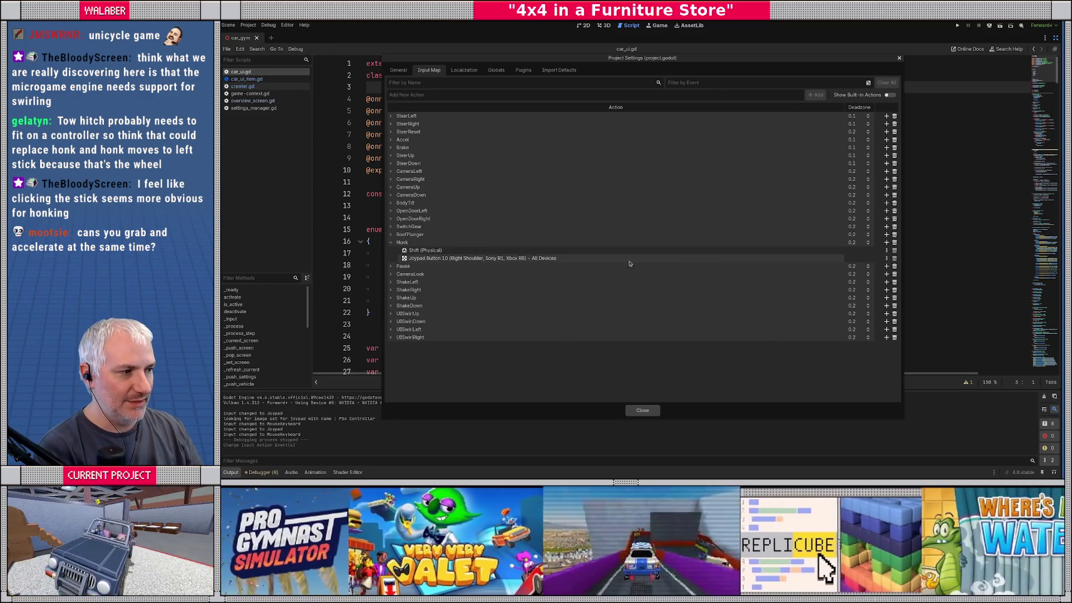
double_click(455, 259)
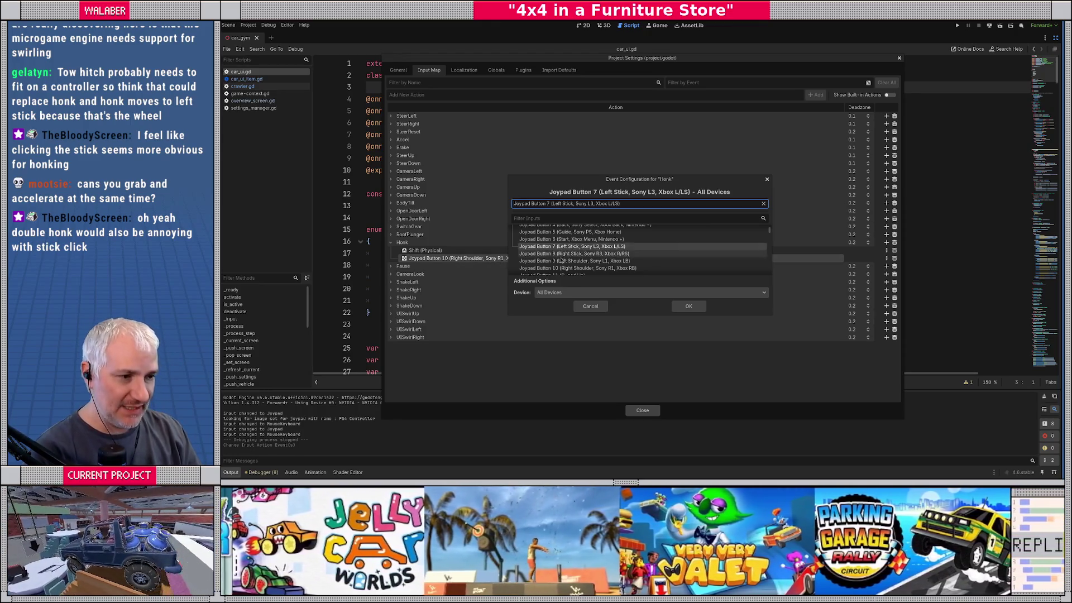
left_click(589, 261)
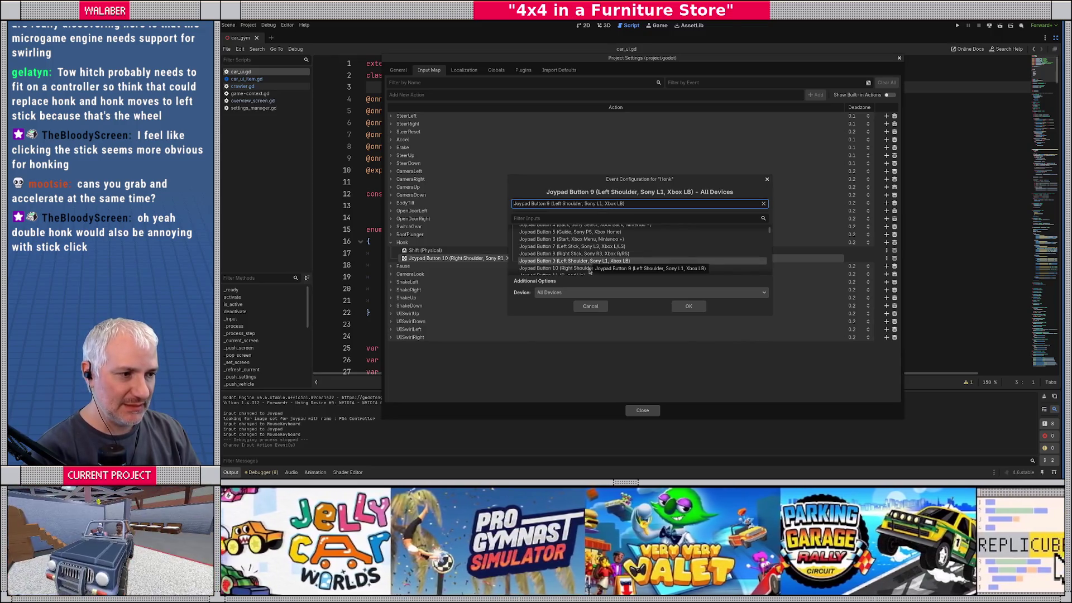
left_click(688, 306)
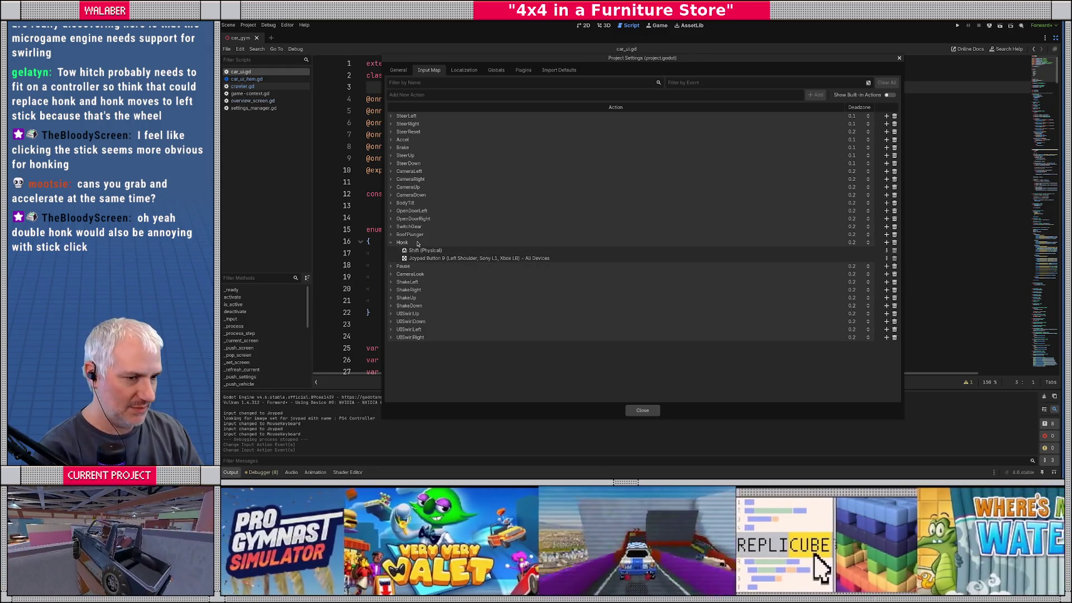
Add Joypad Button 10 (right shoulder) as an extra Honk binding
double_click(417, 243)
left_click(835, 242)
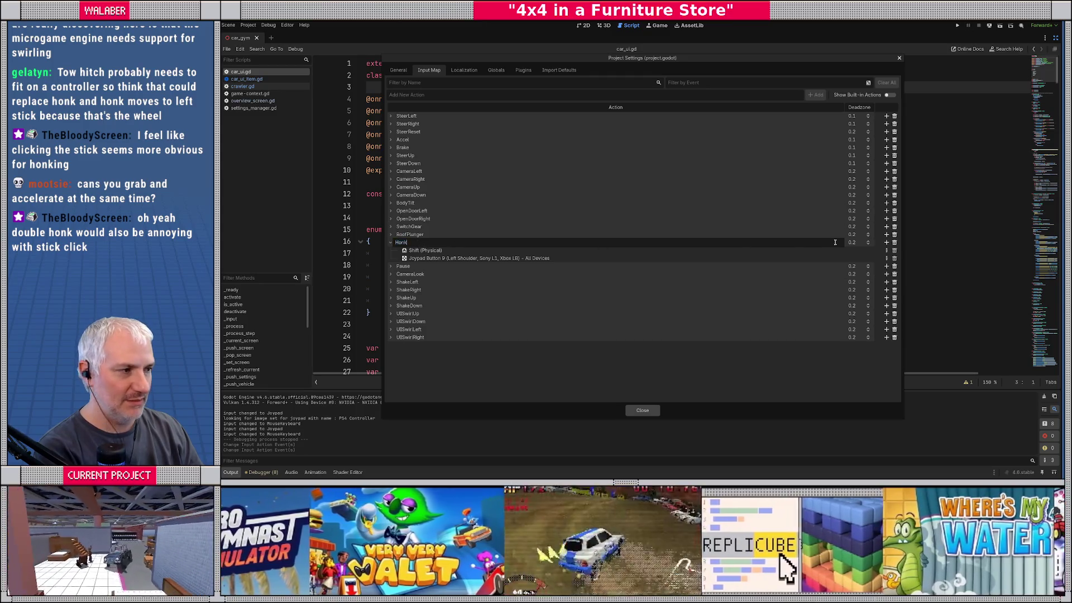
left_click(885, 242)
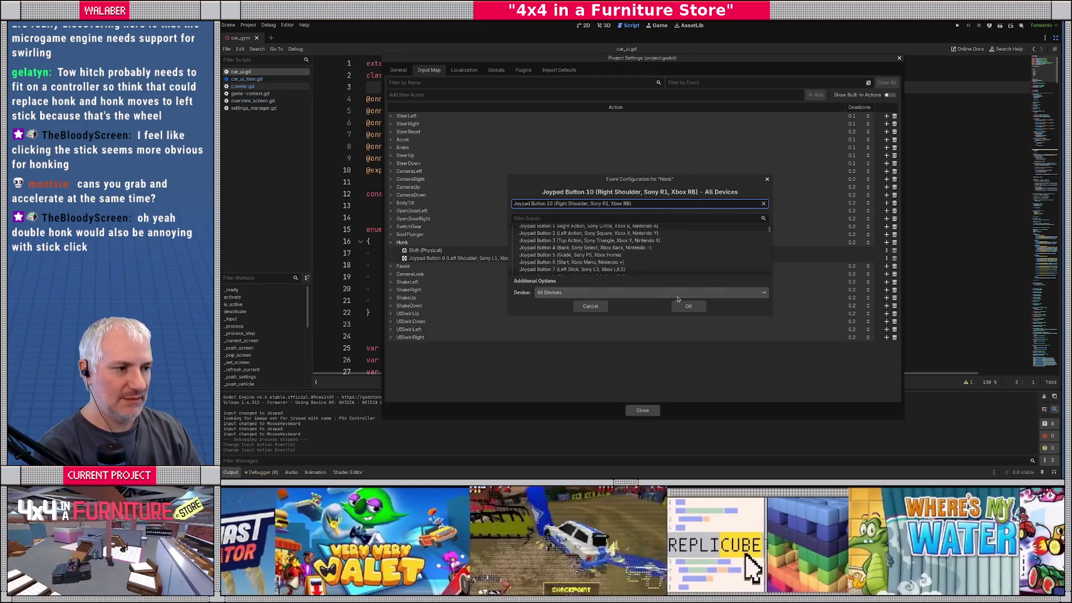
left_click(689, 307)
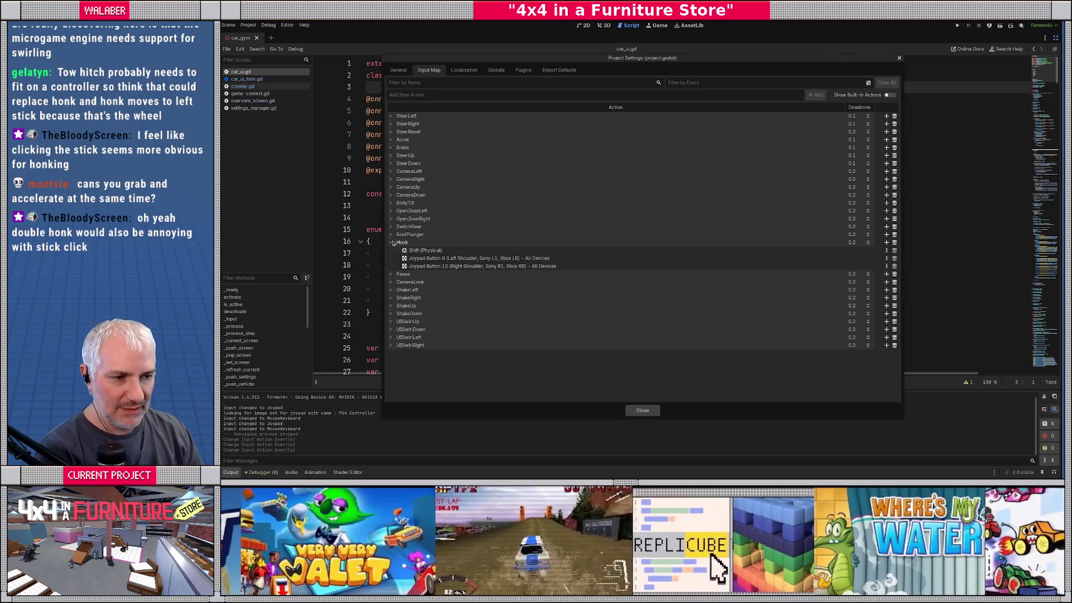
Rebind RoofPlunger from Triangle to Joypad Button 11 (D-pad Up) and close Project Settings
left_click(392, 244)
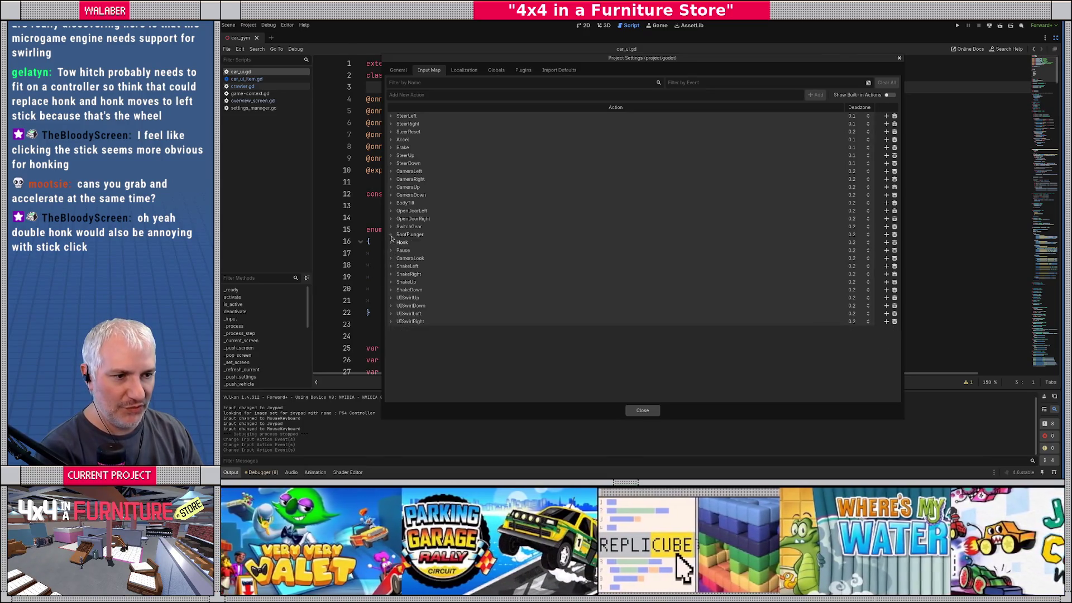
left_click(391, 235)
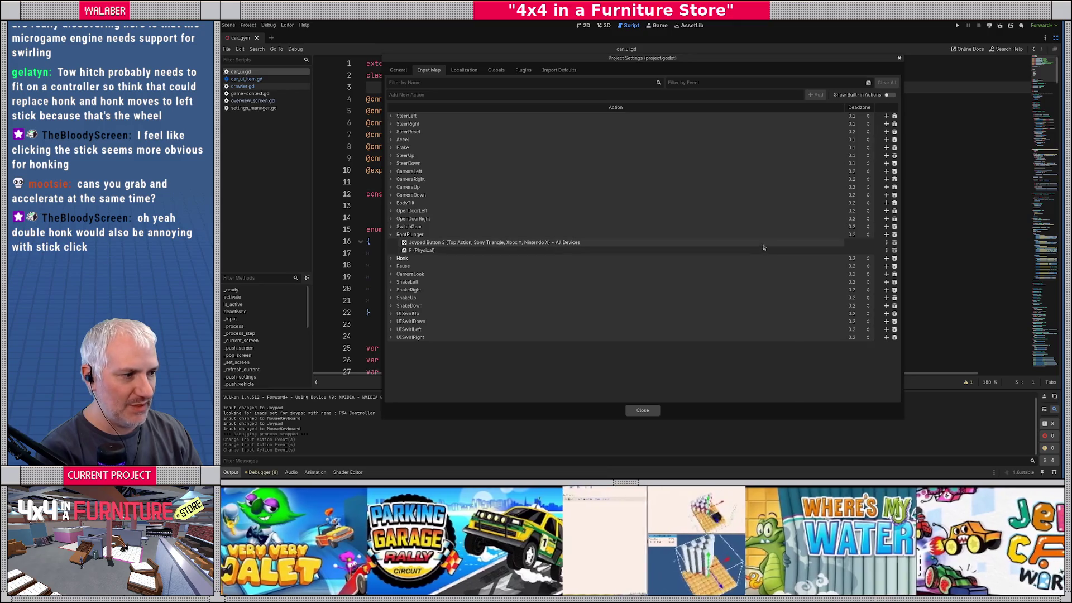
double_click(764, 247)
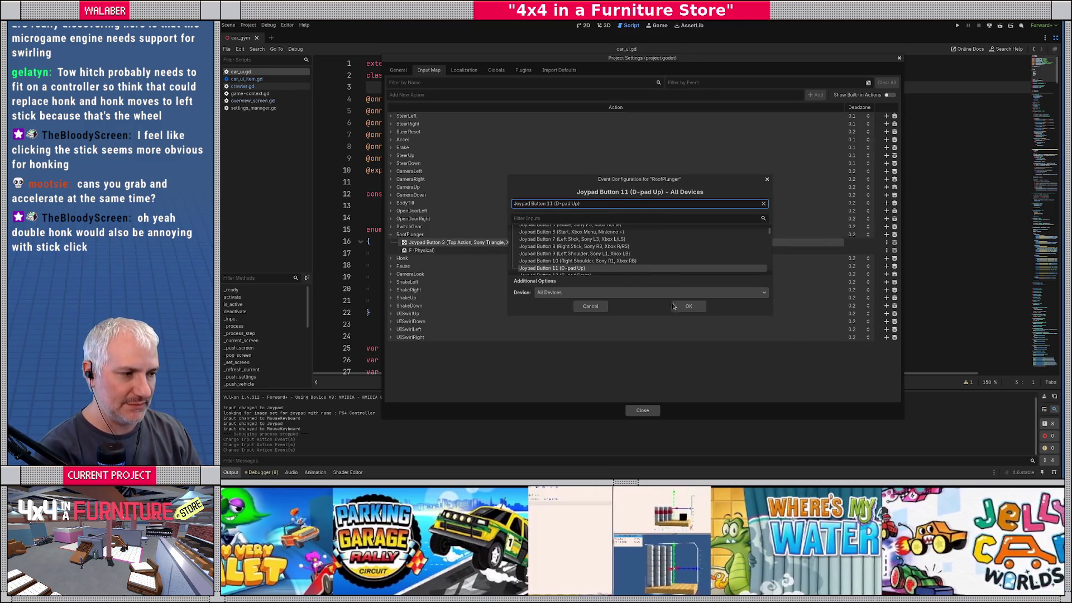
left_click(684, 305)
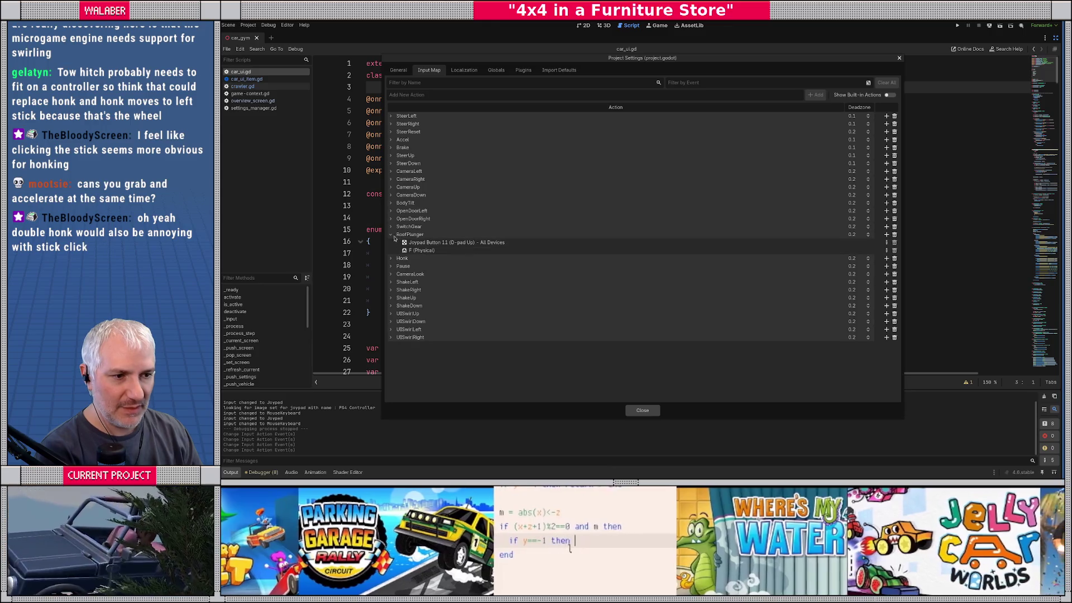
left_click(391, 235)
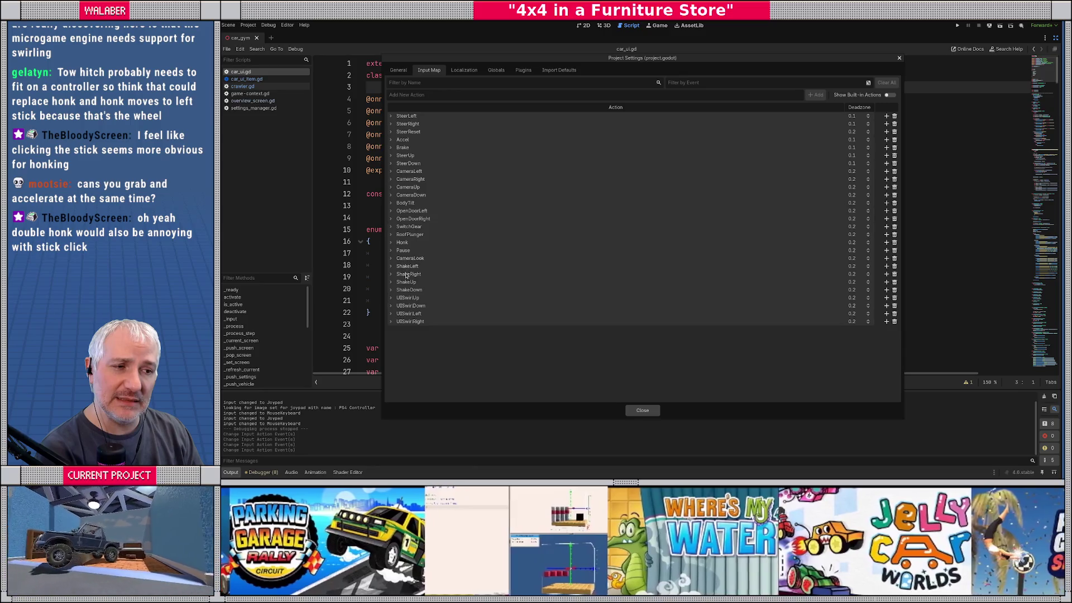
left_click(643, 410)
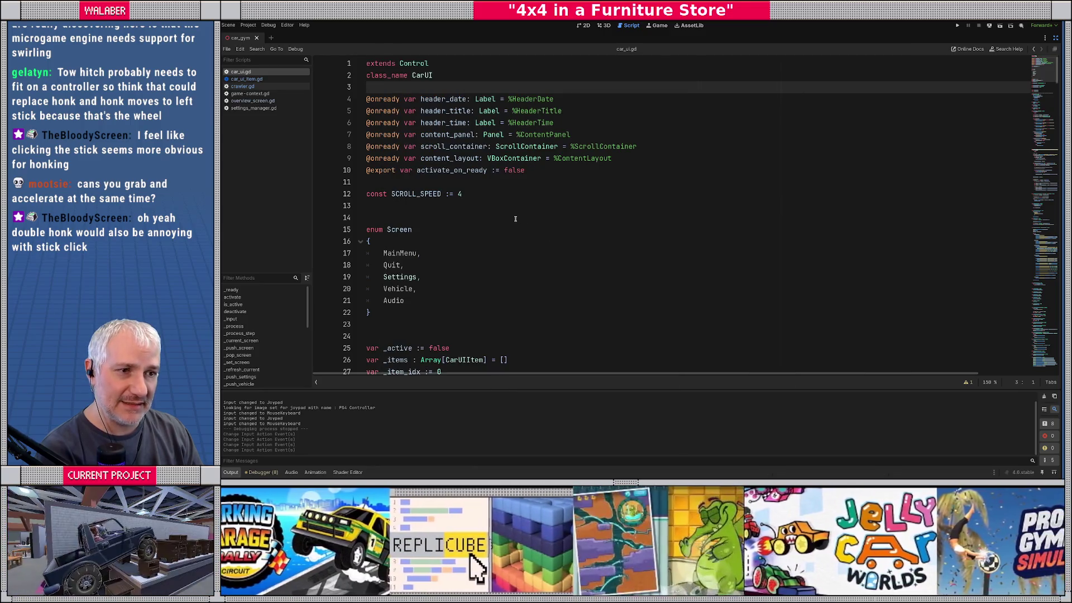
Run the game, turn Radio Volume to OFF in General Settings, and resume driving
left_click(515, 218)
key("F5")
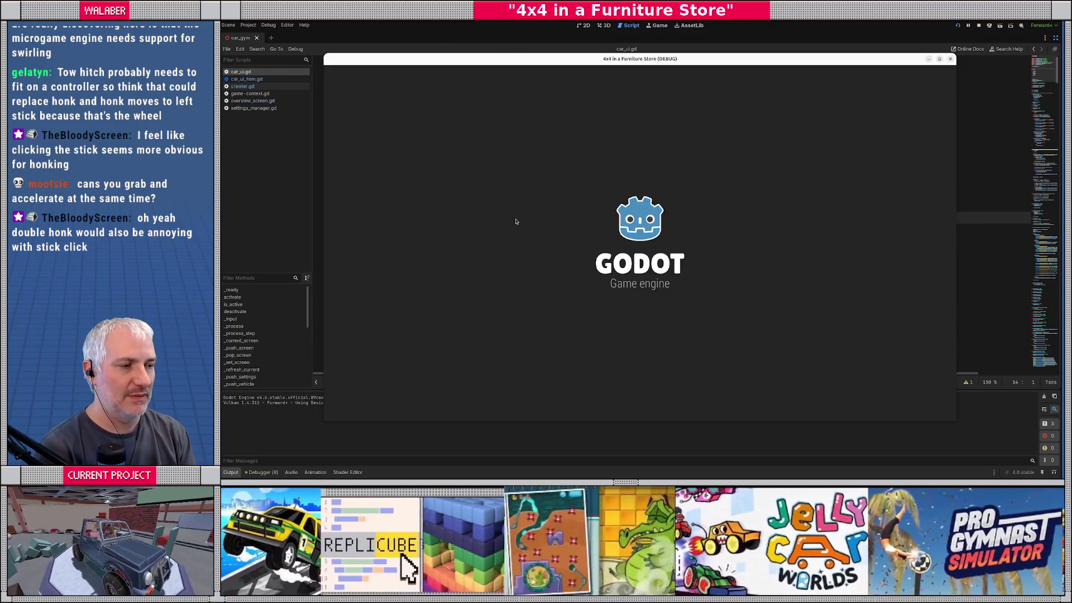
key("Return")
key("Return")
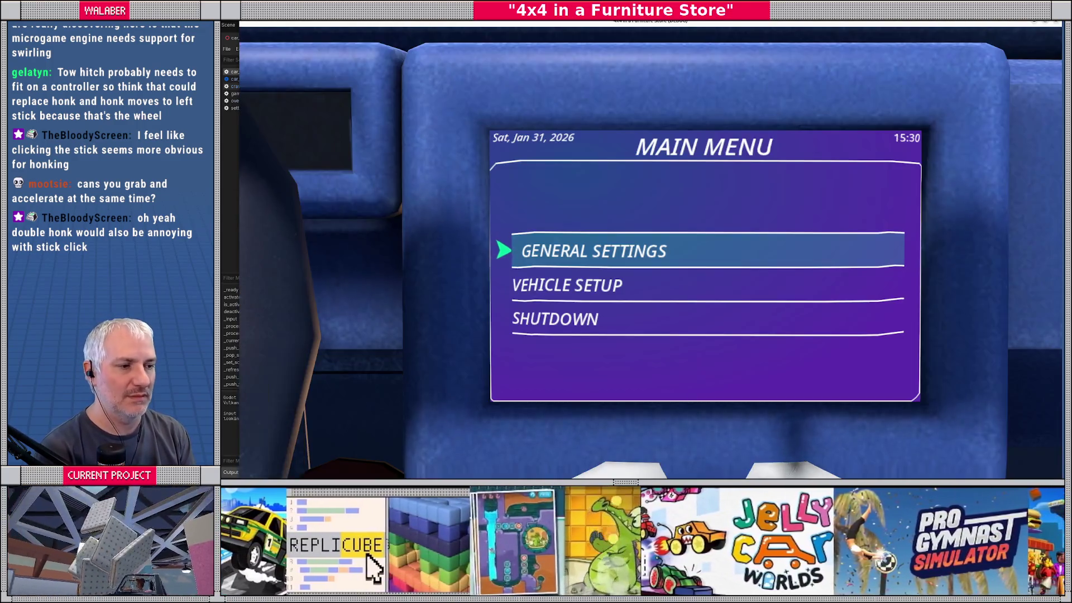
key("Return")
key("Down")
key("Down")
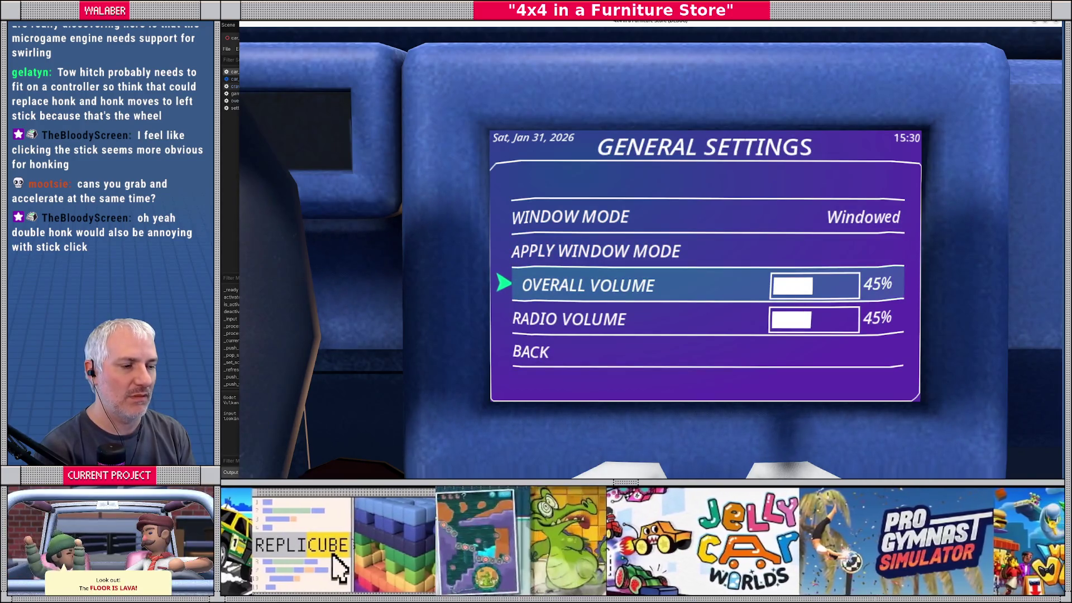
key("Down")
key("Left")
key("Left")
key("Left")
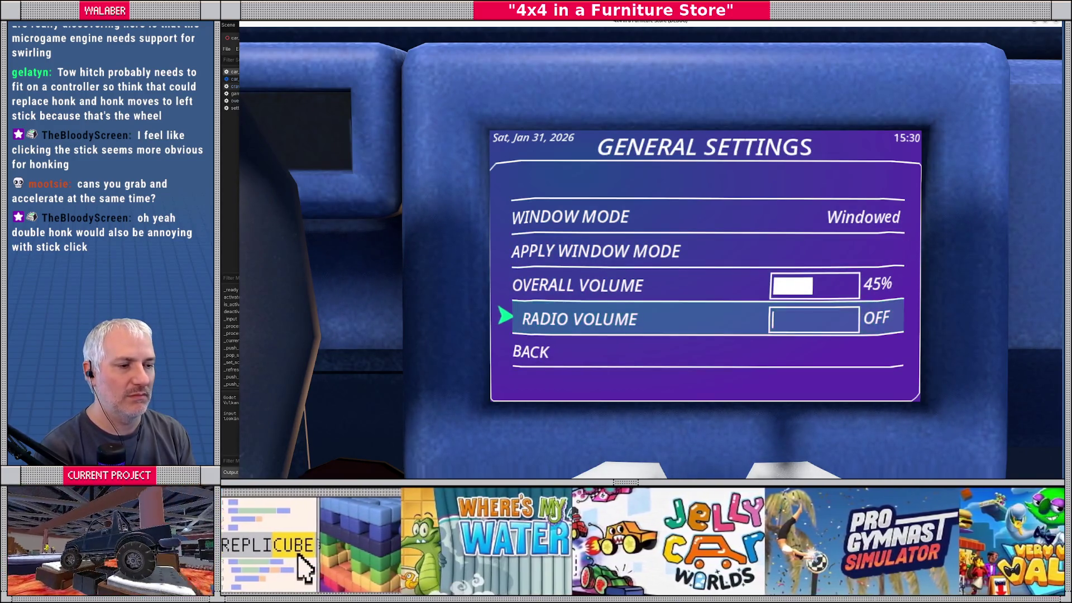
key("Escape")
key("Escape")
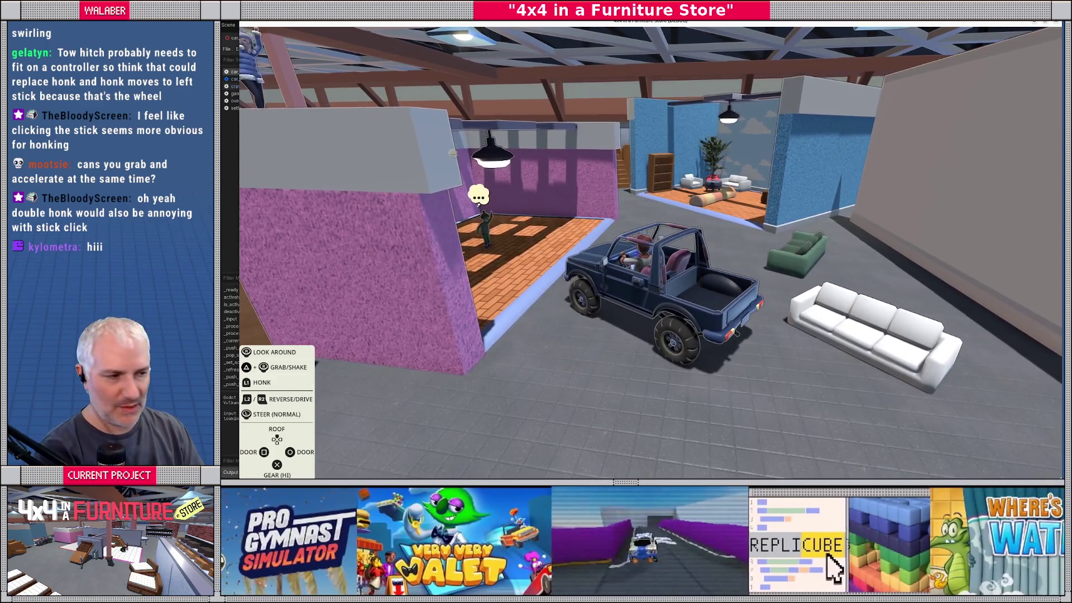
Open the in-game main menu and browse the Vehicle Setup settings
key("Escape")
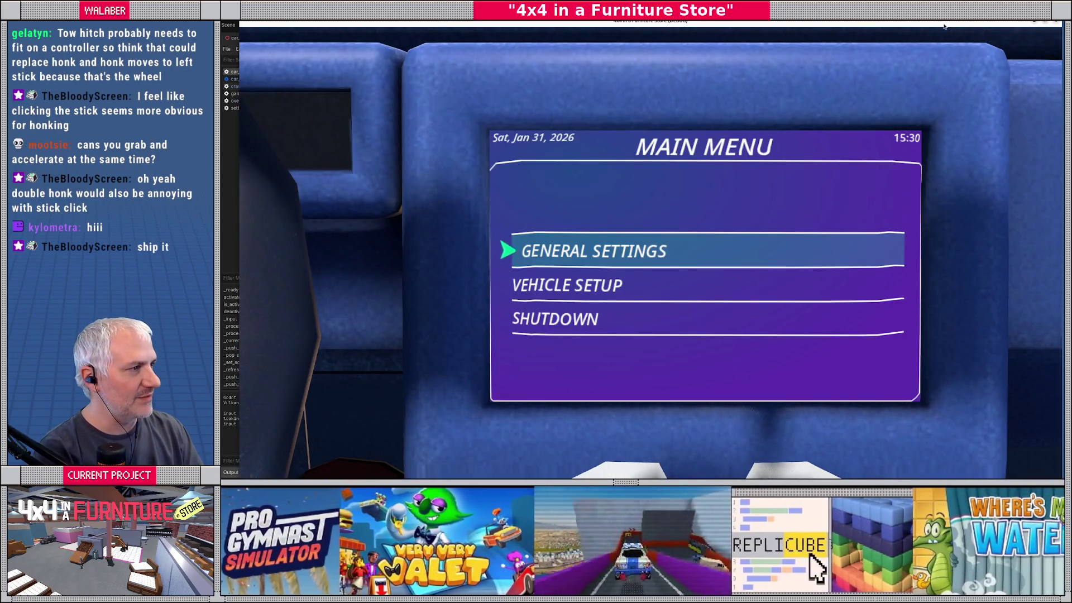
double_click(718, 22)
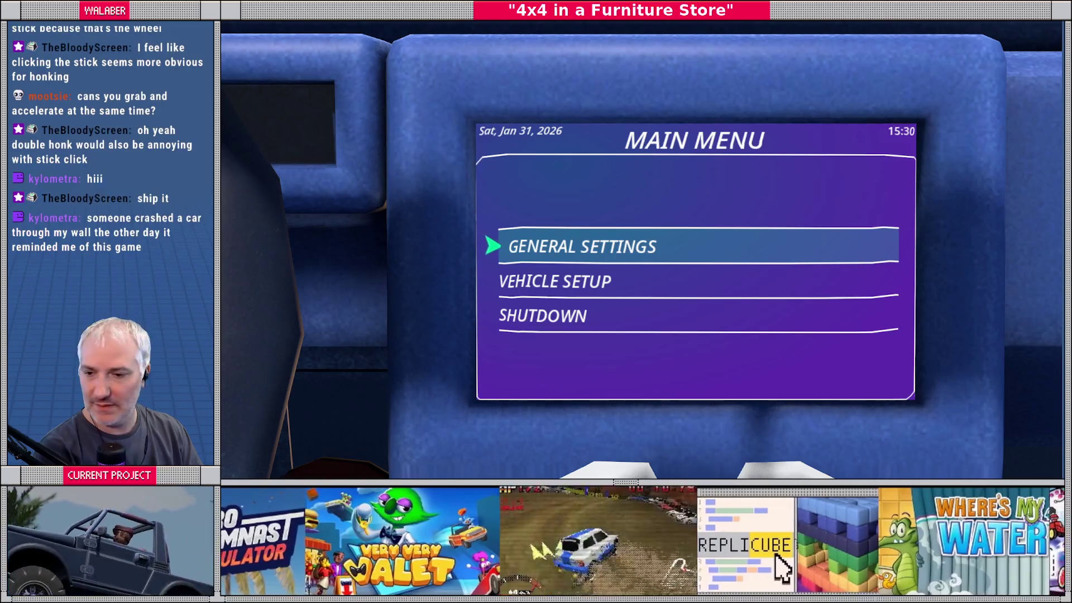
double_click(717, 24)
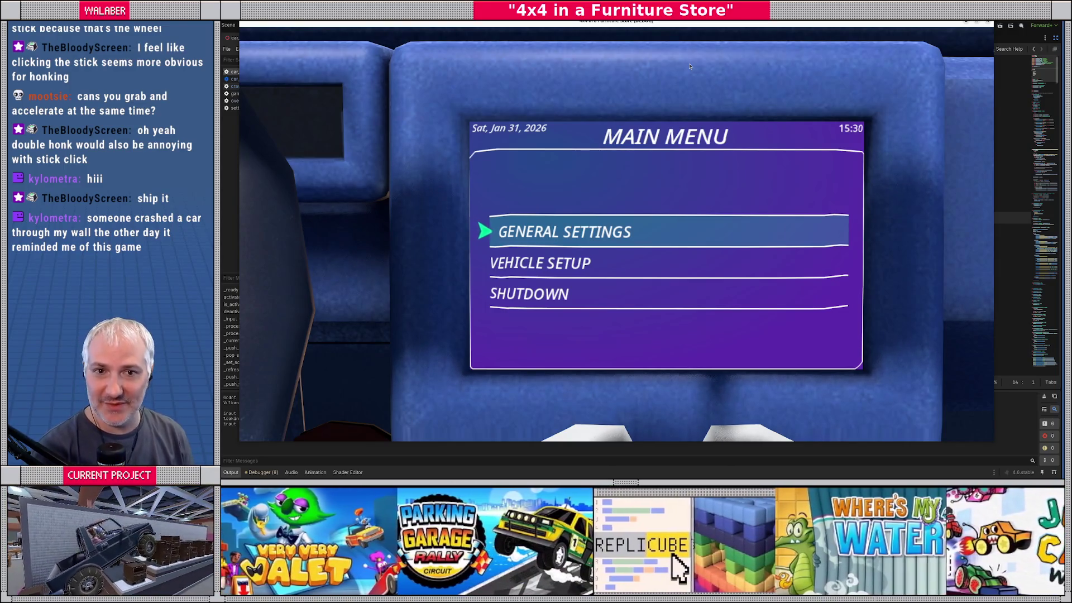
key("Down")
key("Return")
key("Down")
key("Down")
key("Down")
key("Up")
key("Up")
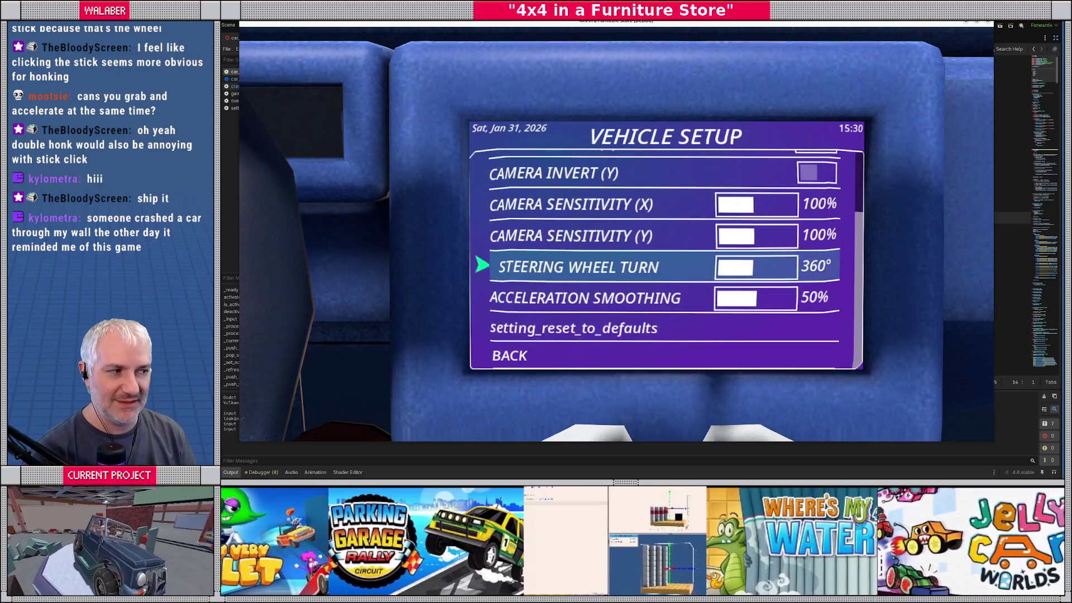
key("Up")
key("Up")
key("Up")
key("Down")
key("Down")
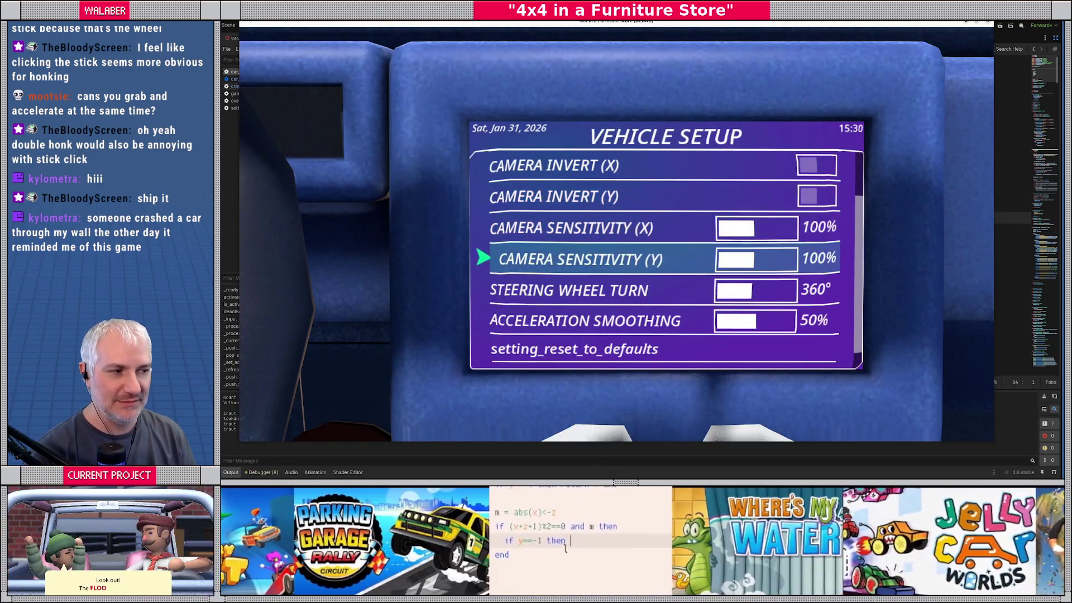
key("Escape")
Browse General Settings, from Window Mode to Apply Window Mode, then go back
key("Up")
key("Return")
key("Down")
key("Down")
key("Down")
key("Down")
key("Up")
key("Up")
key("Up")
Raise Camera Sensitivity (X) to 200% in Vehicle Setup, then stop the game
key("Down")
key("Down")
key("Down")
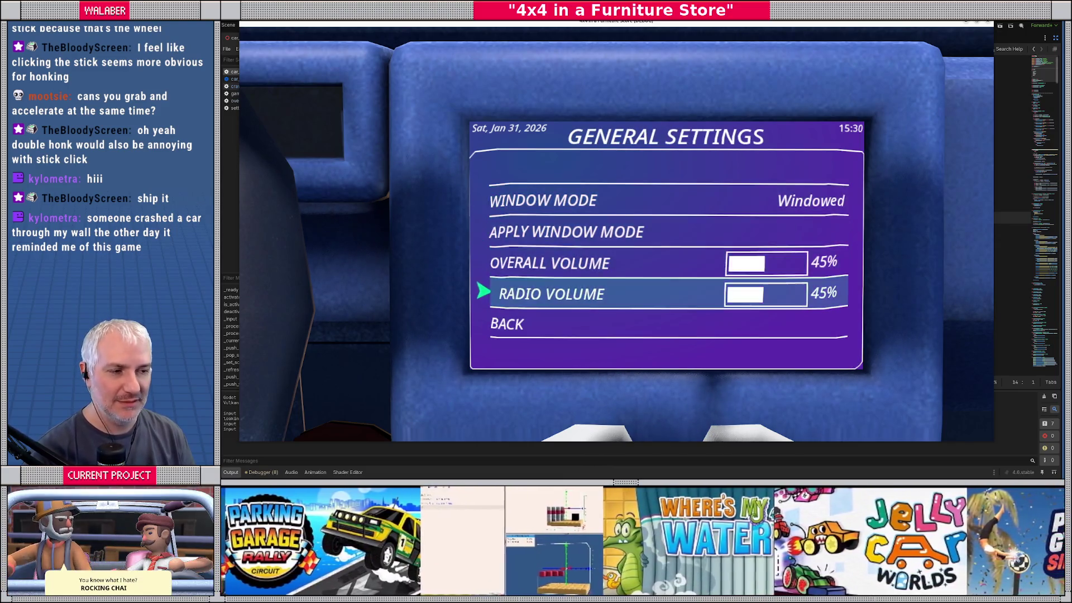
key("Escape")
key("Down")
key("Return")
key("Down")
key("Down")
key("Down")
key("Down")
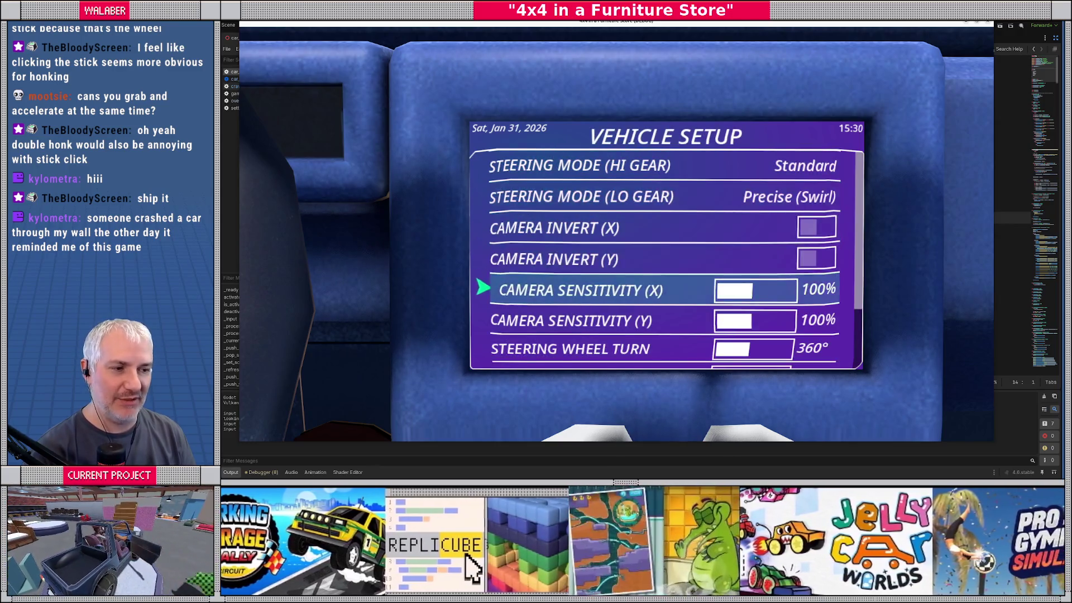
key("Right")
key("Right")
key("Right")
key("F8")
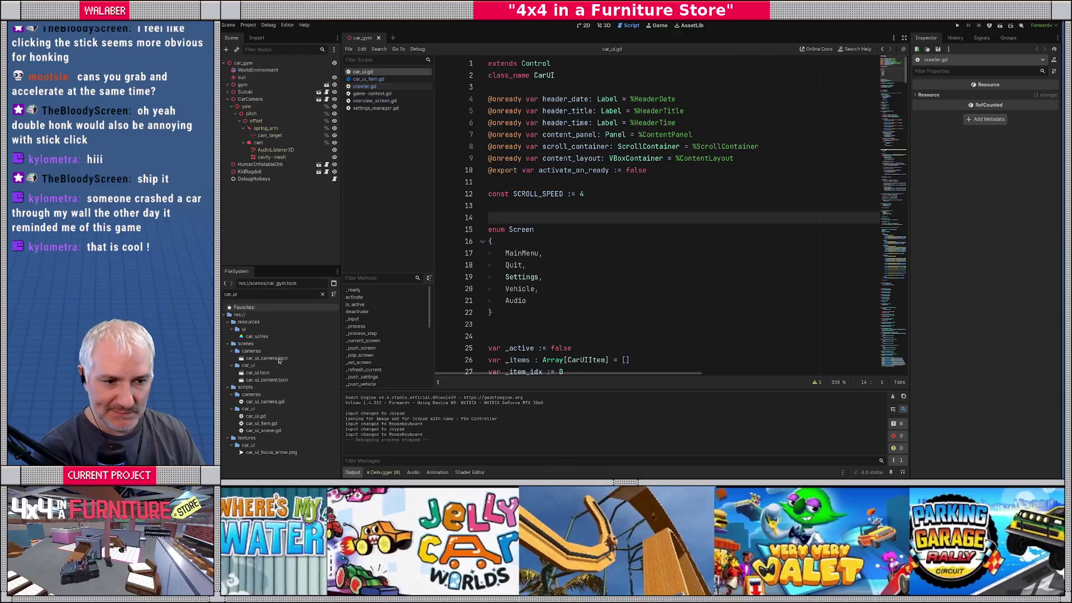
Filter files for 'game', open game_ui.tscn in 2D and select the controls hint's triangle icon
key("ctrl+a")
type("gam")
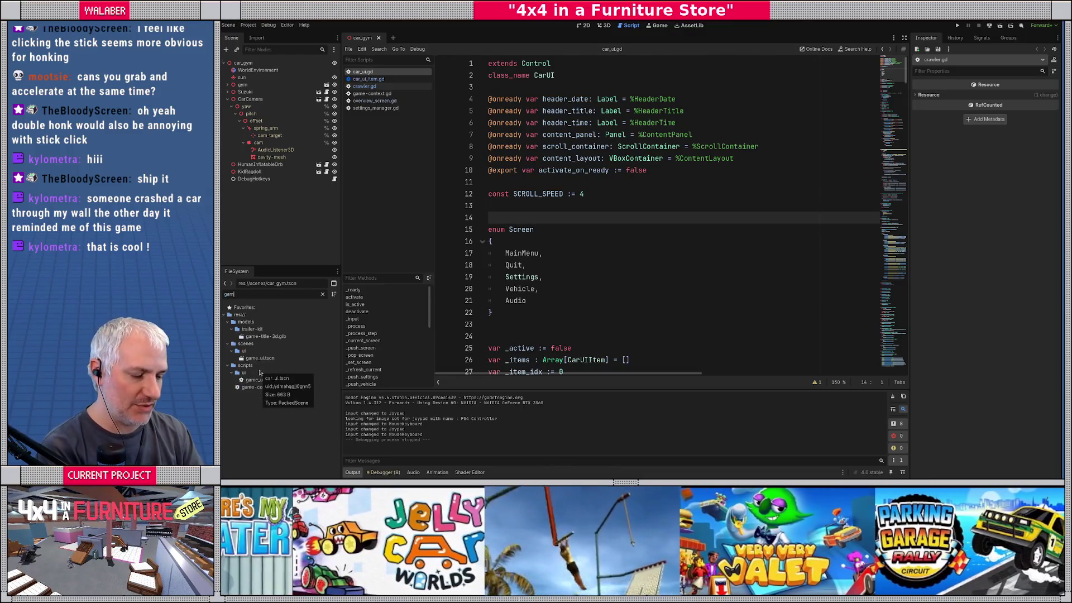
type("e")
double_click(260, 358)
left_click(581, 25)
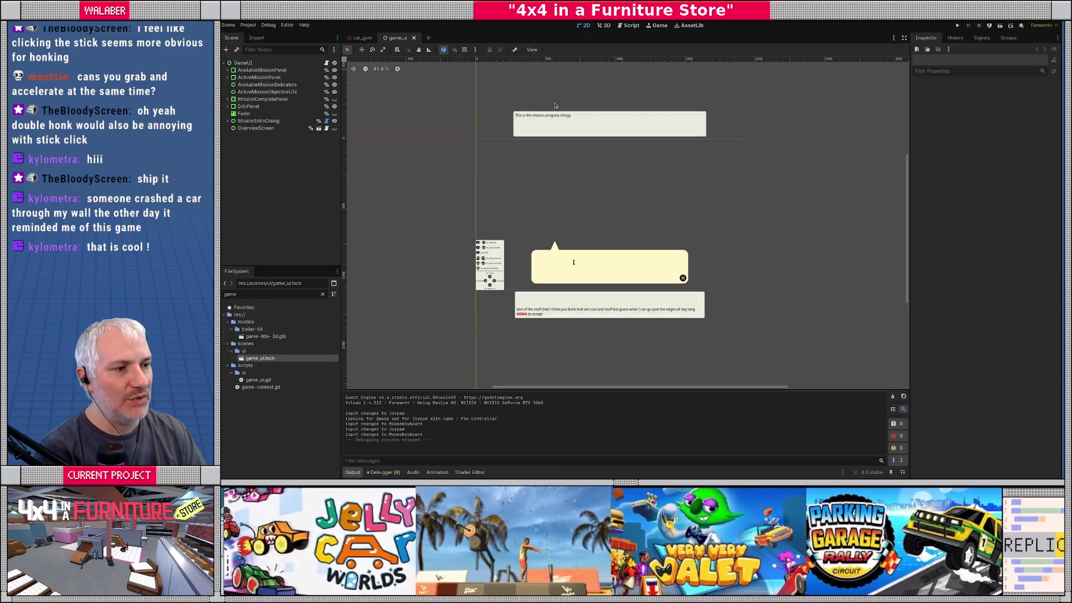
scroll(469, 273, "up", 8)
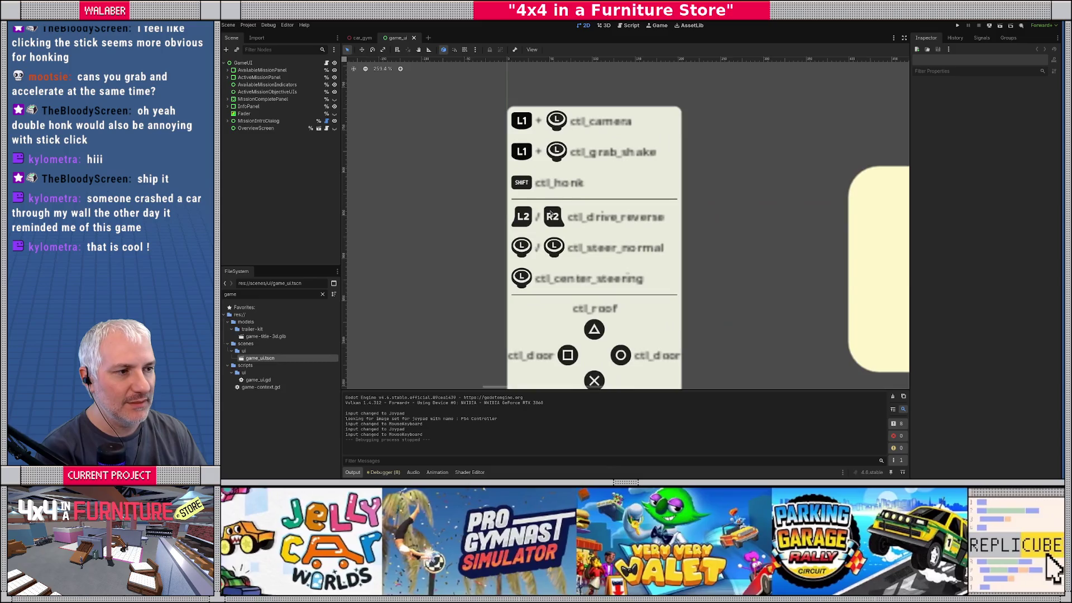
scroll(524, 191, "down", 3)
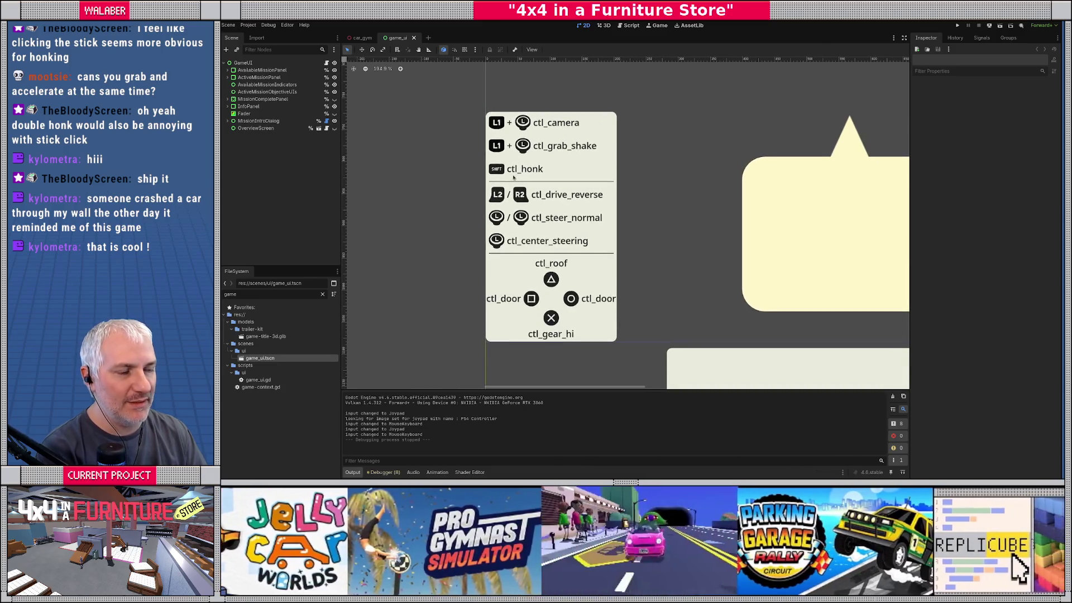
left_click(552, 281)
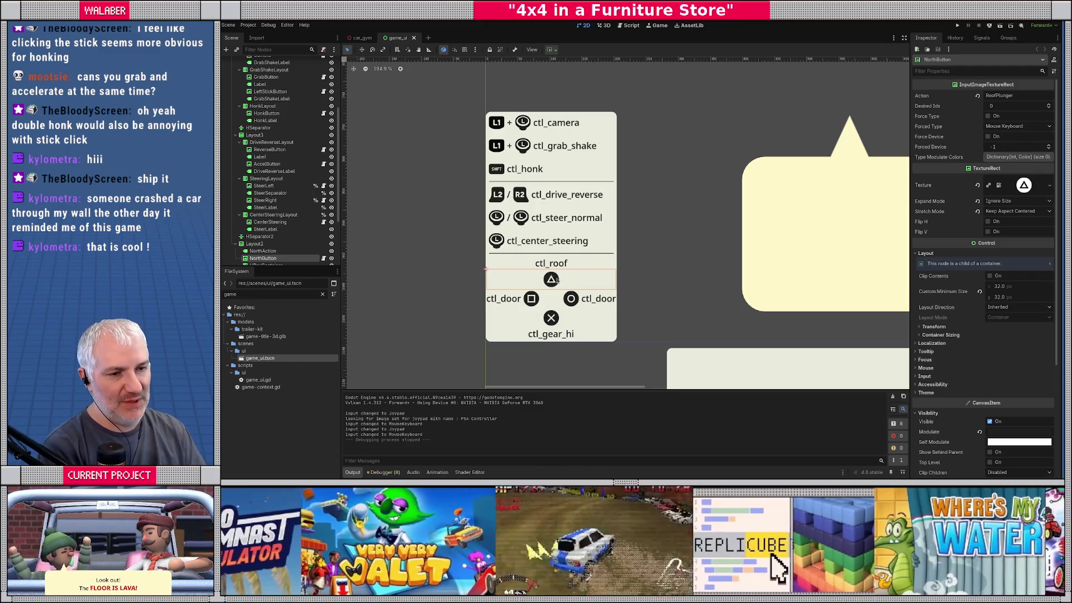
Replace 'roof' with 'grab_shake' in the triangle label's text, making it ctl_grab_shake
left_click(550, 266)
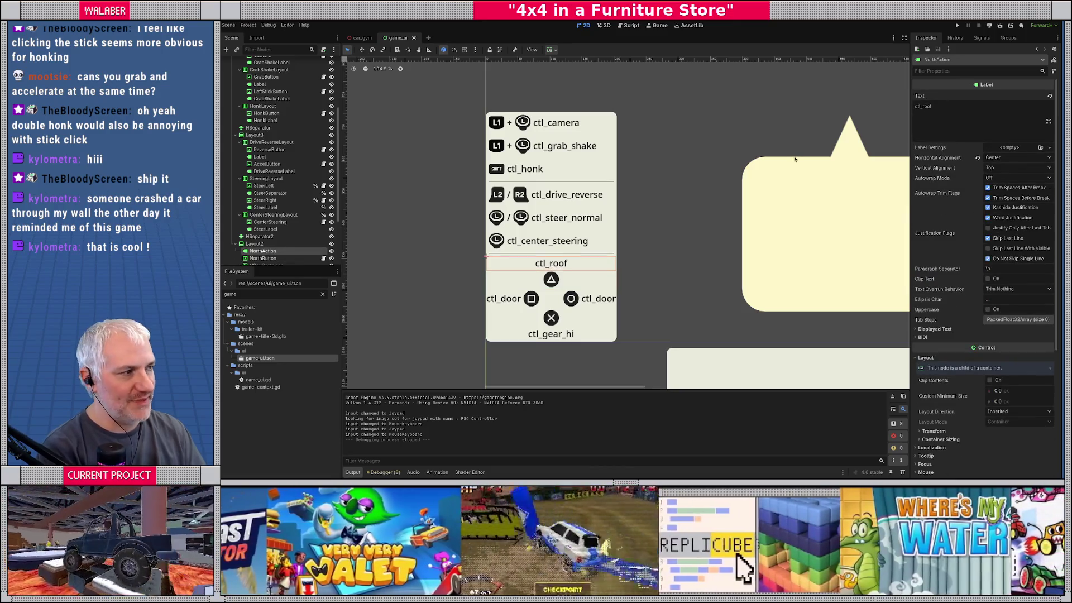
left_click_drag(924, 107, 950, 105)
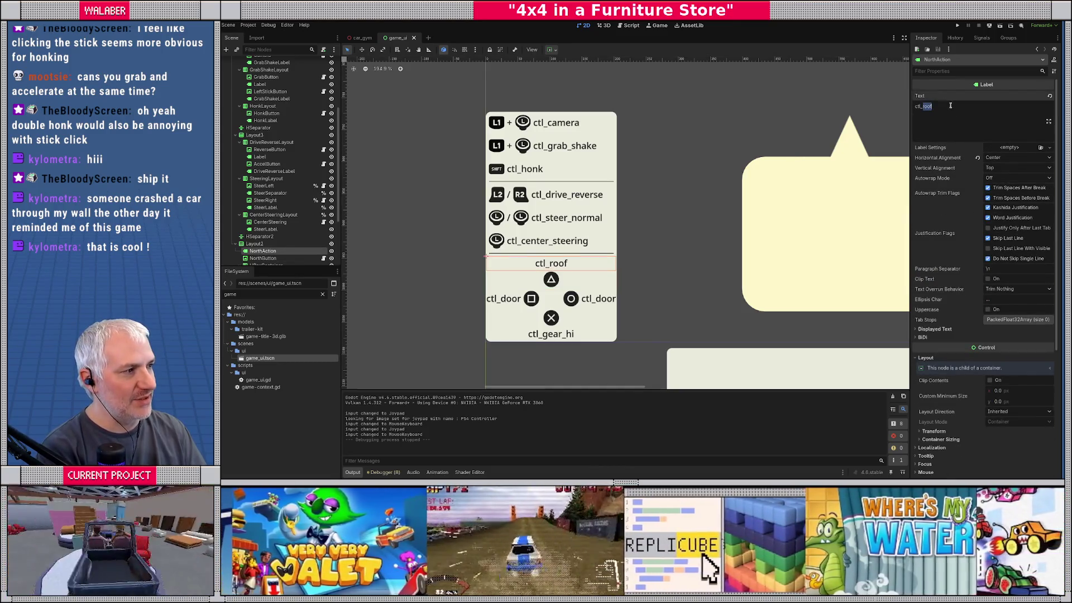
type("grab")
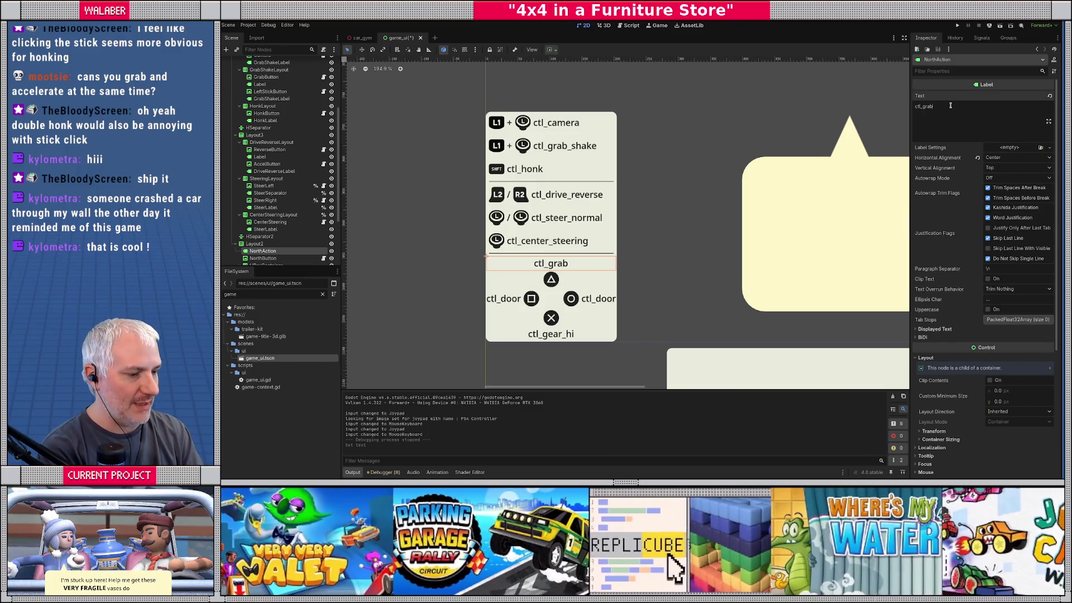
type("_shake")
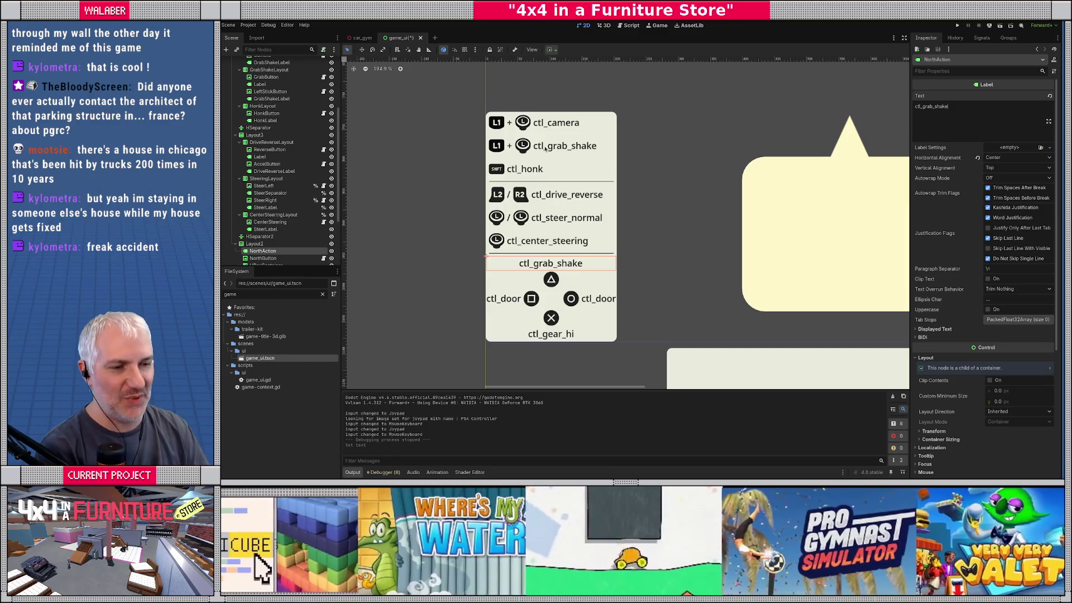
left_click_drag(342, 255, 364, 255)
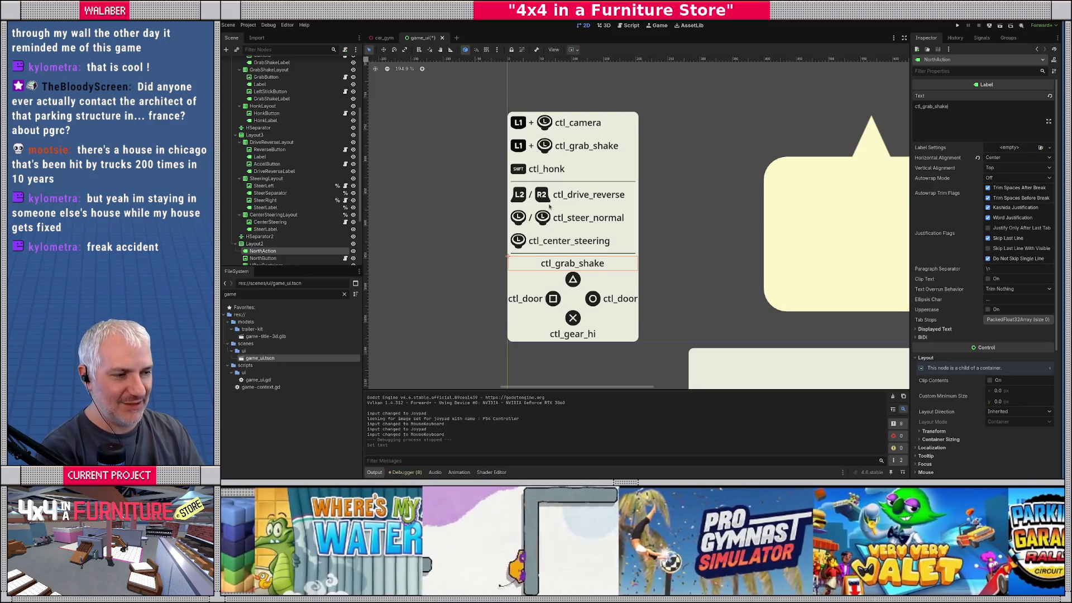
left_click(574, 280)
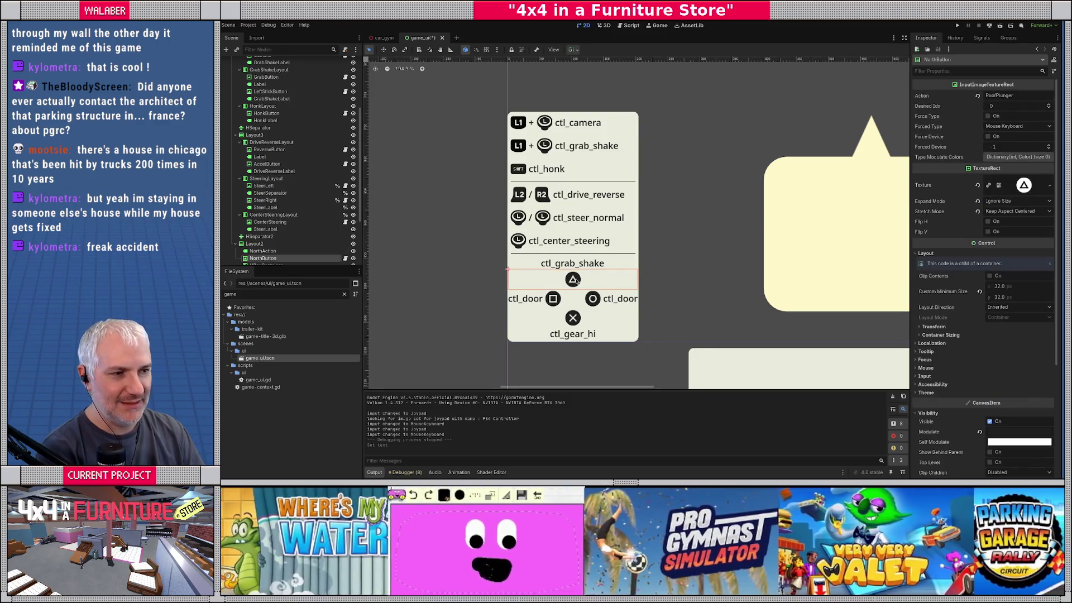
Add an HBoxContainer child to Layout2 and move it above NorthButton
scroll(273, 195, "down", 3)
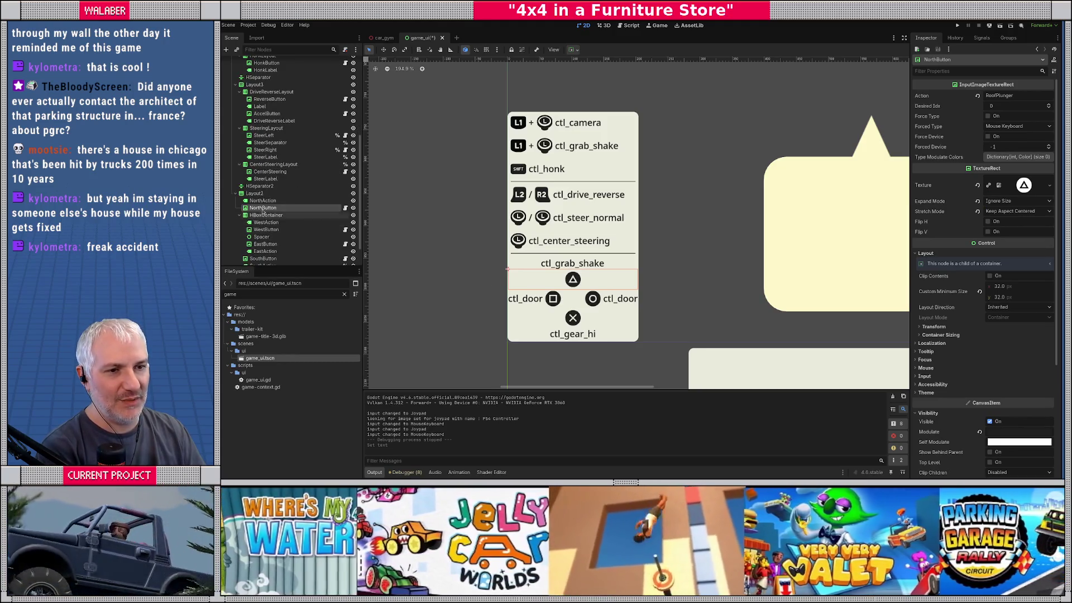
right_click(266, 199)
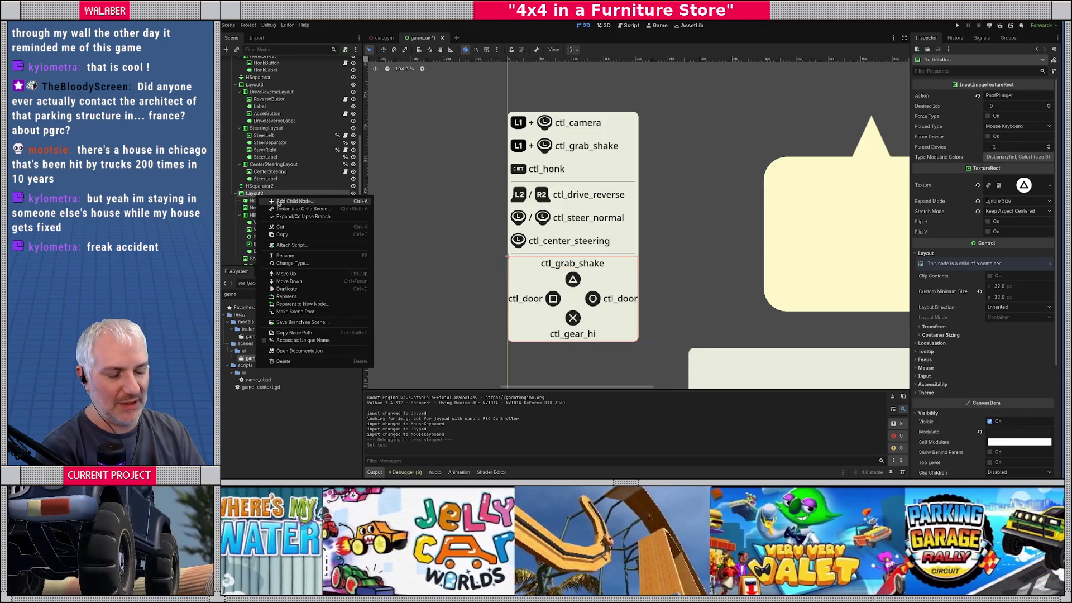
left_click(278, 202)
type("hbo")
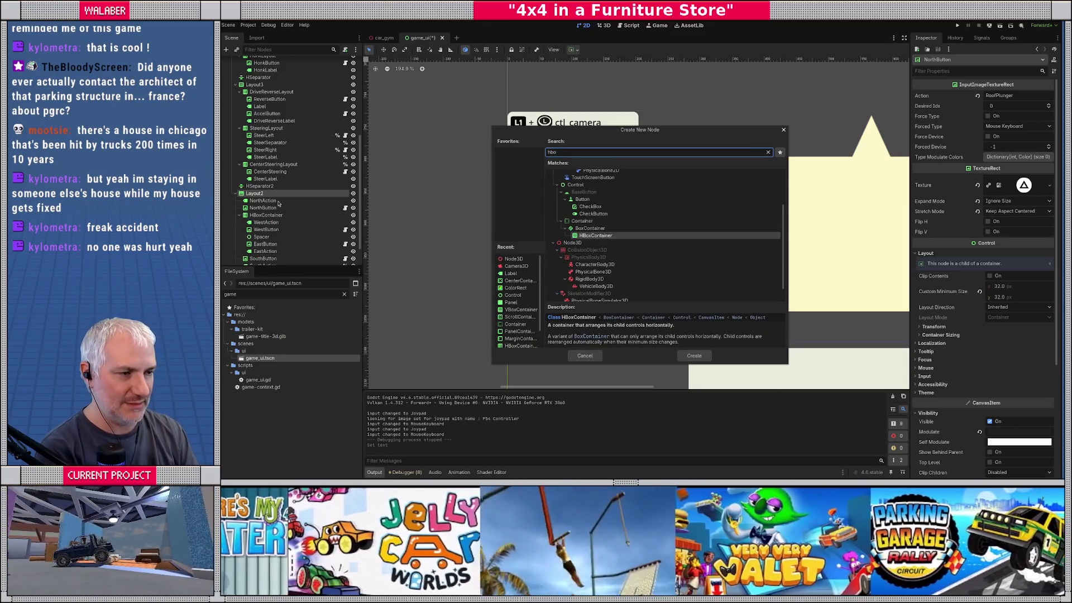
key("Return")
left_click_drag(267, 257, 254, 191)
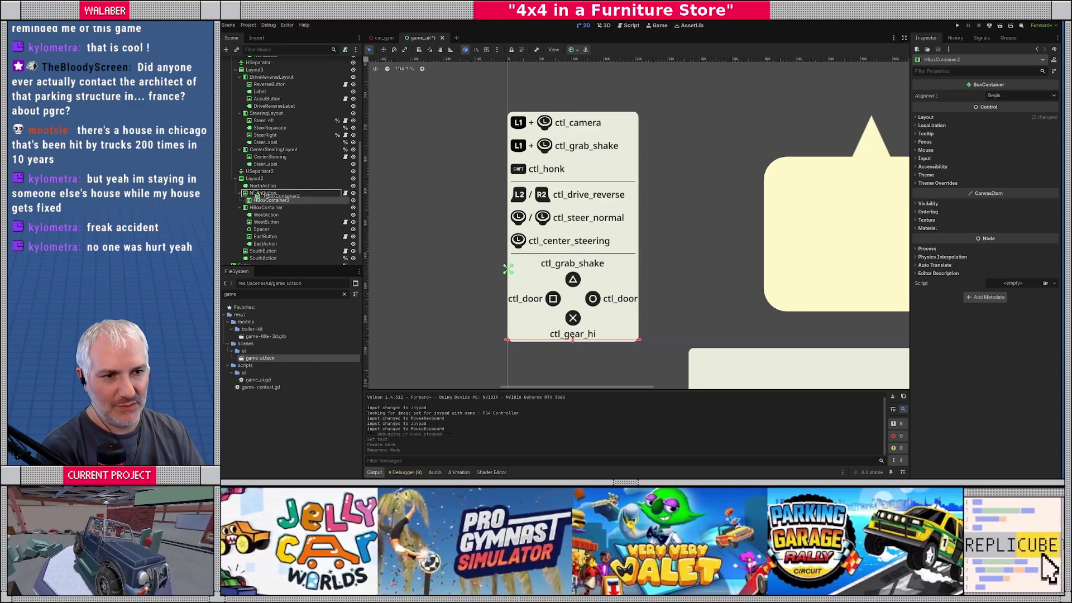
Put the NorthButton triangle icon inside HBoxContainer2 and set its alignment to Center
left_click(254, 192)
left_click_drag(254, 192, 262, 195)
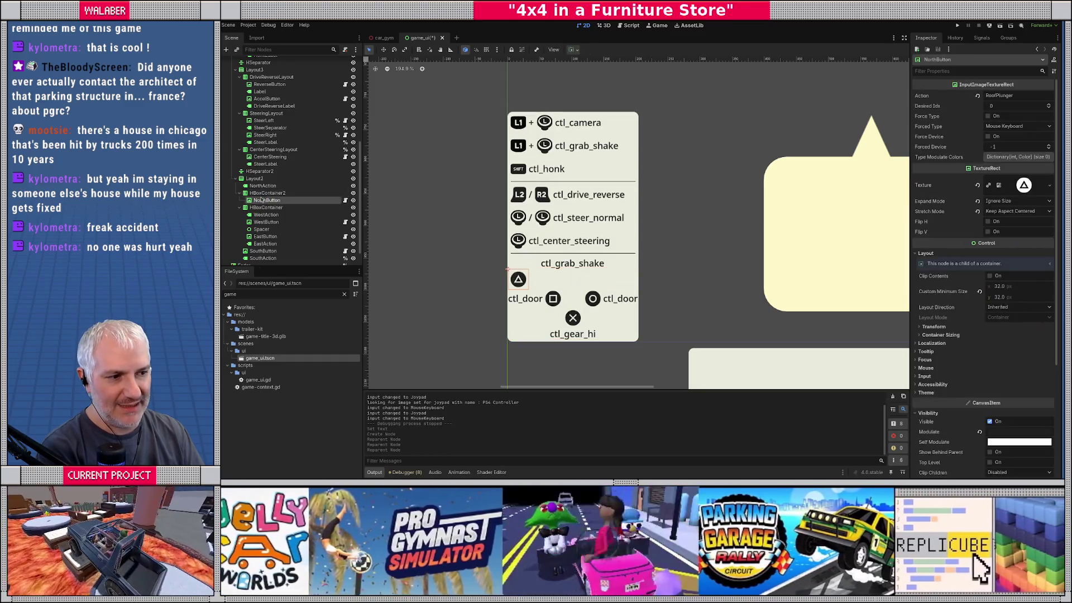
left_click(266, 193)
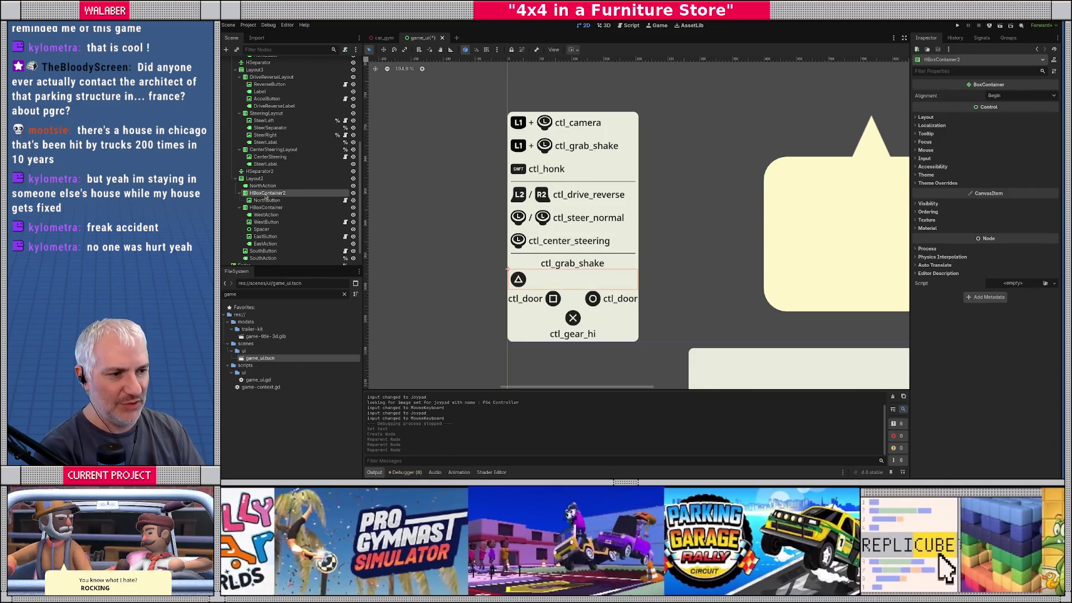
left_click(1010, 96)
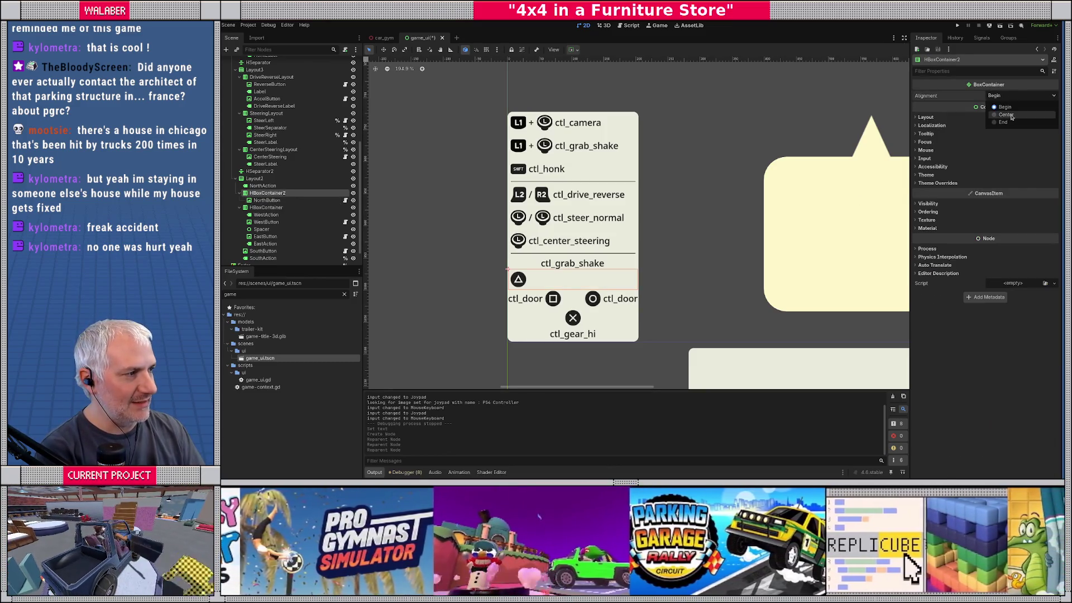
left_click(1006, 114)
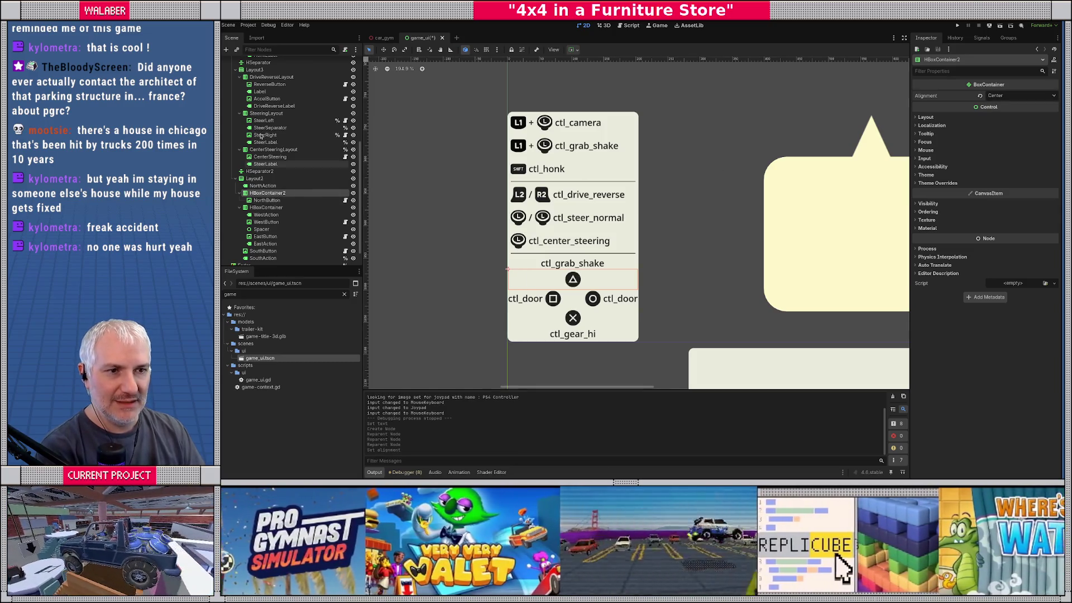
left_click(544, 144)
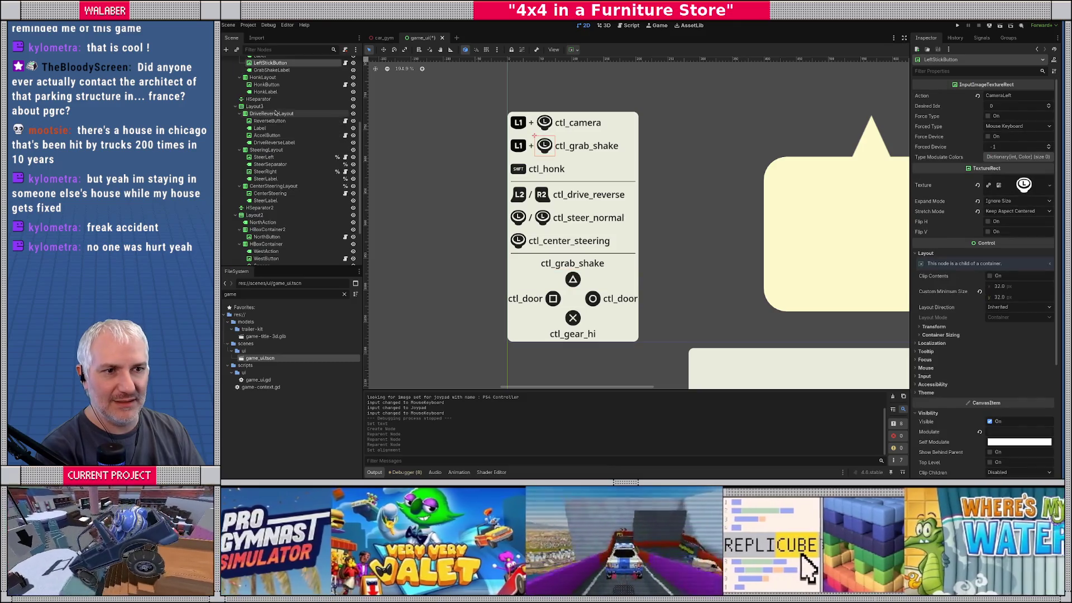
Move the plus label and LeftStickButton icon into HBoxContainer2 after the triangle icon
scroll(279, 112, "up", 2)
left_click(260, 81, "ctrl")
left_click_drag(259, 81, 269, 244)
scroll(887, 223, "down", 3)
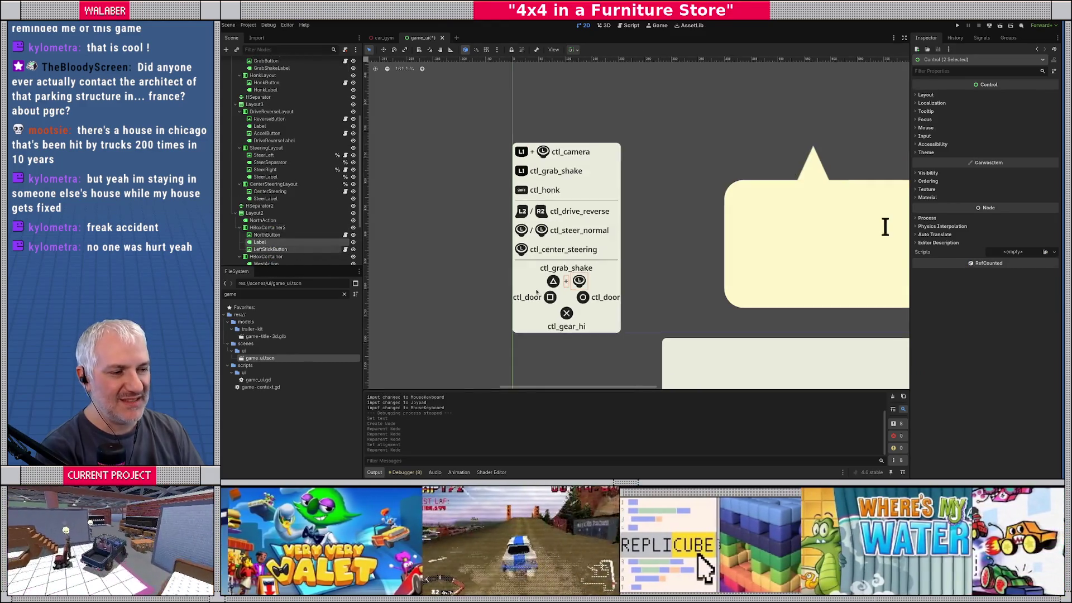
scroll(585, 211, "up", 4)
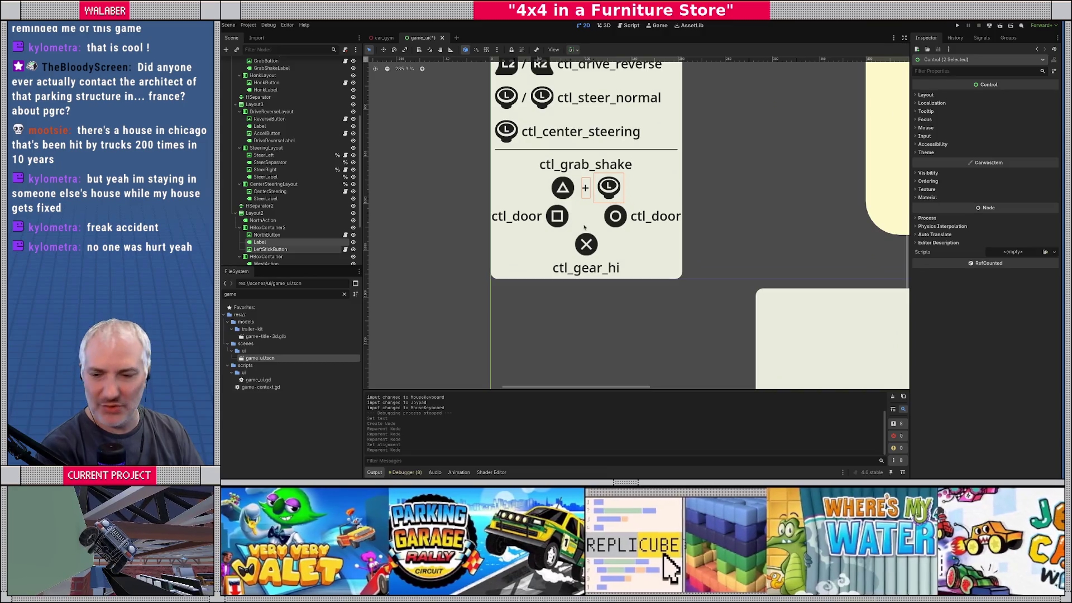
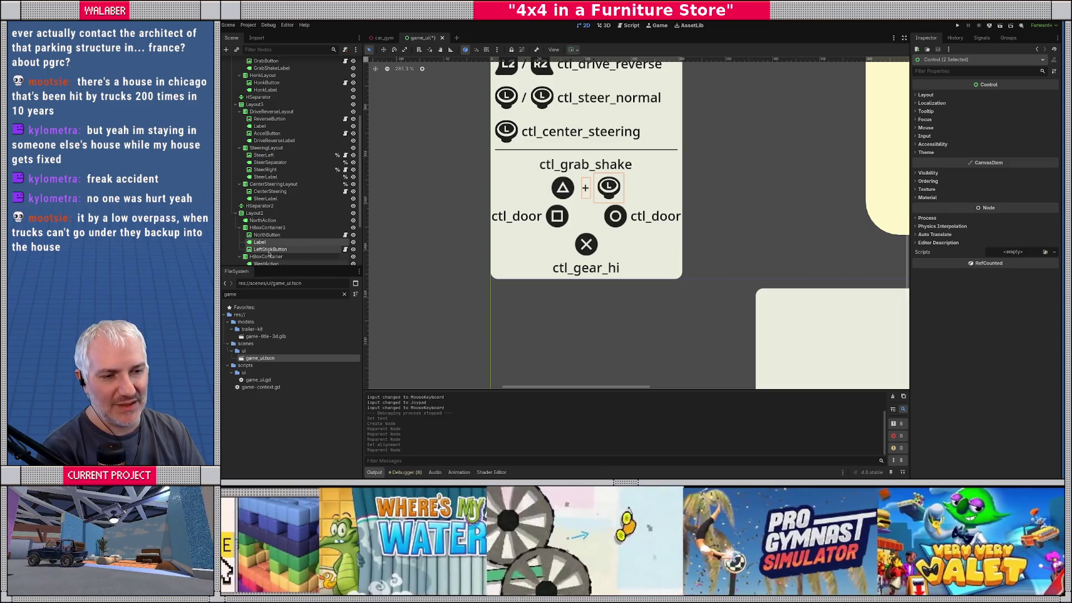
Undo the earlier reparenting and alignment changes to the stick icon and label
key("ctrl+z")
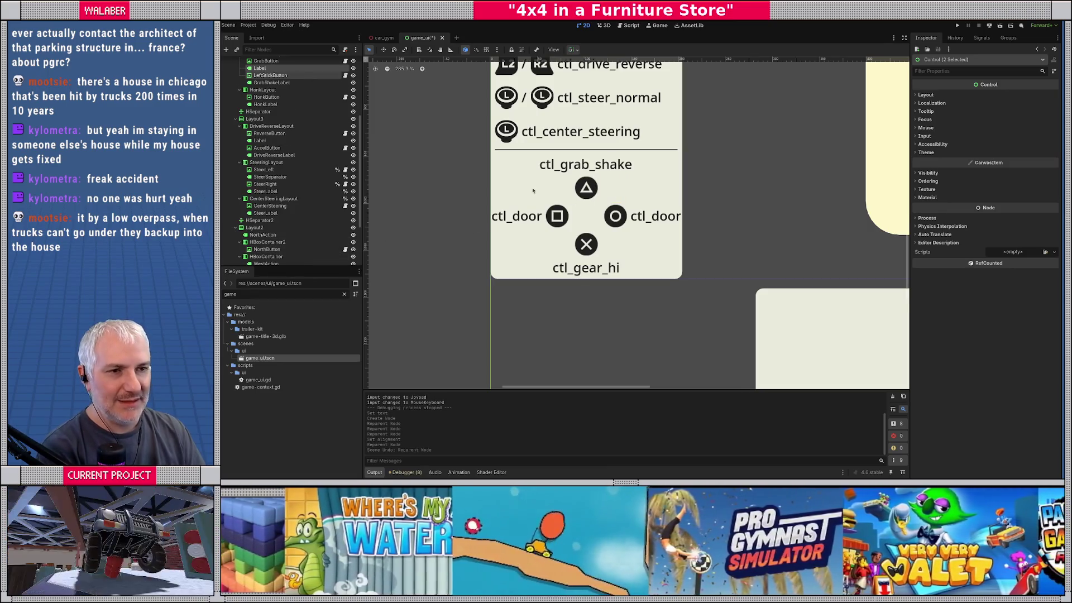
scroll(533, 190, "up", 2)
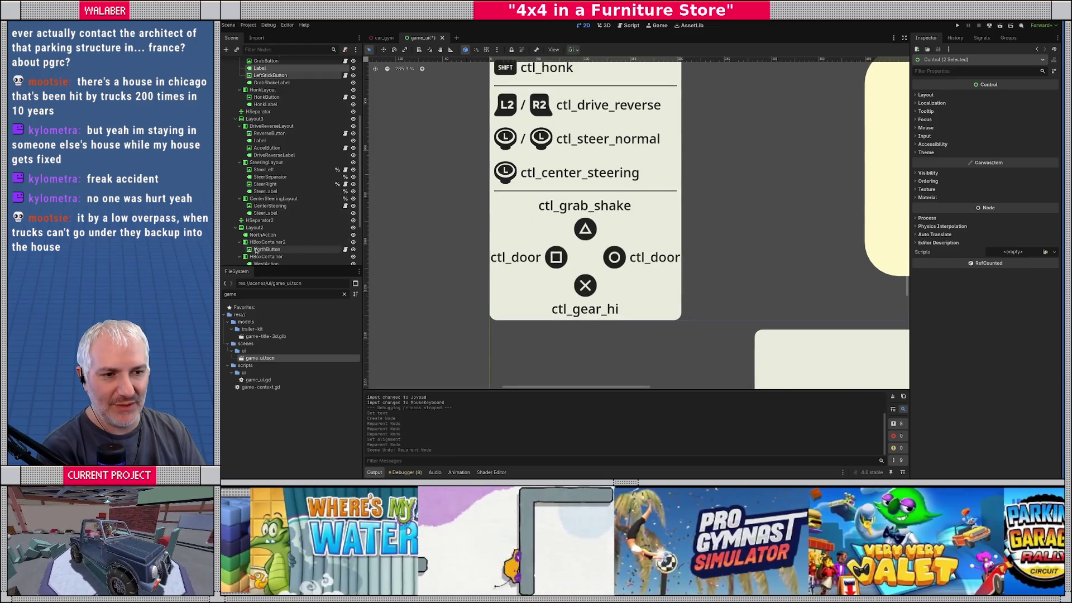
key("ctrl+z")
key("ctrl+z")
Move NorthAction and LeftStickButton into HBoxContainer2 beside the ctl_grab_shake label
left_click(265, 251)
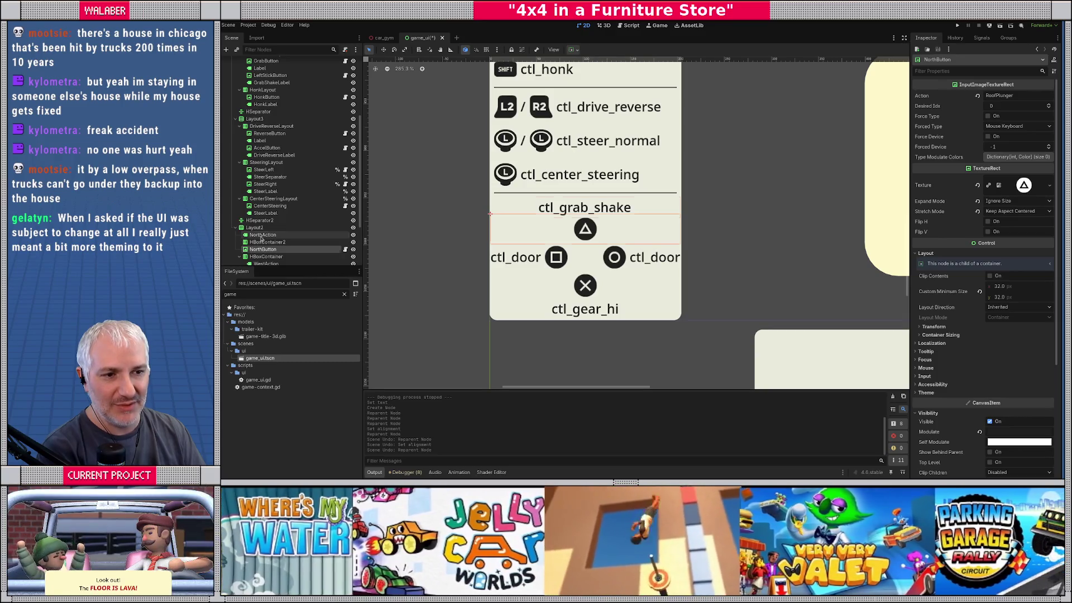
left_click_drag(261, 235, 267, 242)
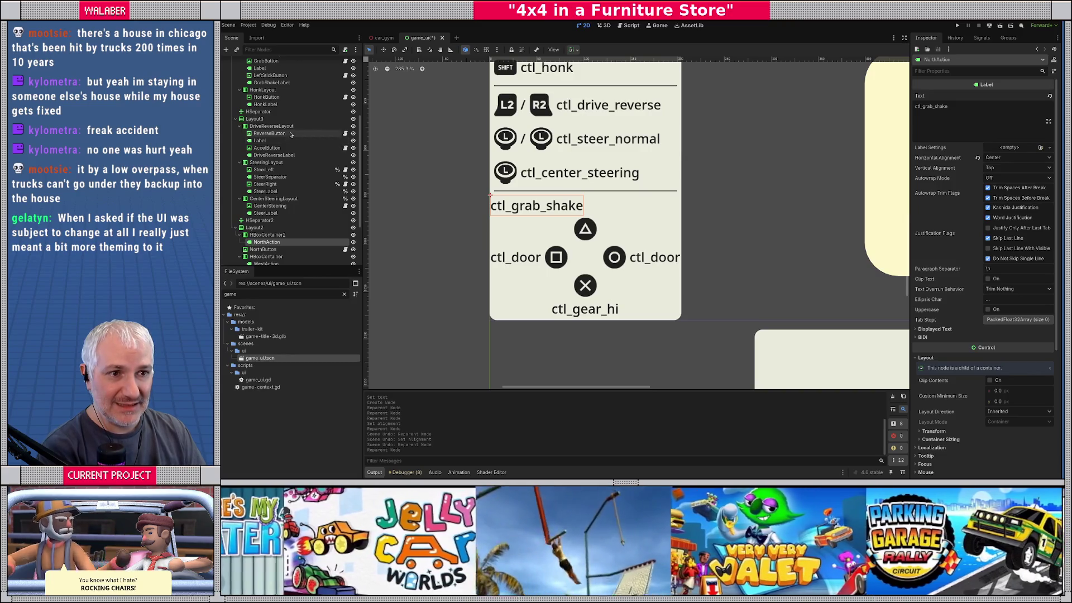
scroll(290, 134, "up", 3)
left_click_drag(550, 141, 574, 261)
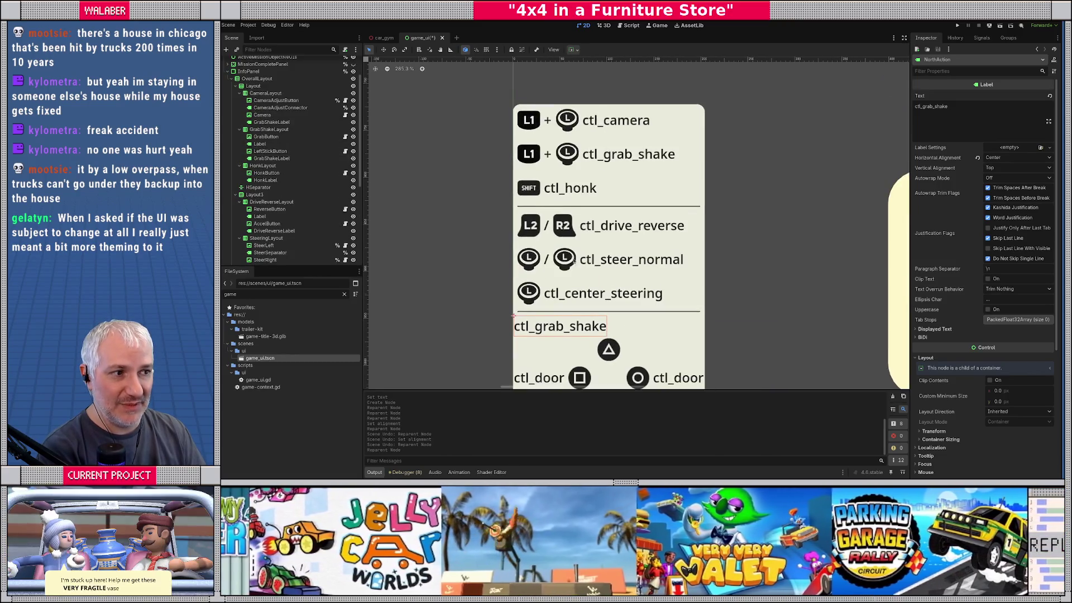
left_click(565, 162)
mouse_move(270, 151)
left_mouse_down()
mouse_move(272, 257)
mouse_move(272, 172)
left_mouse_up()
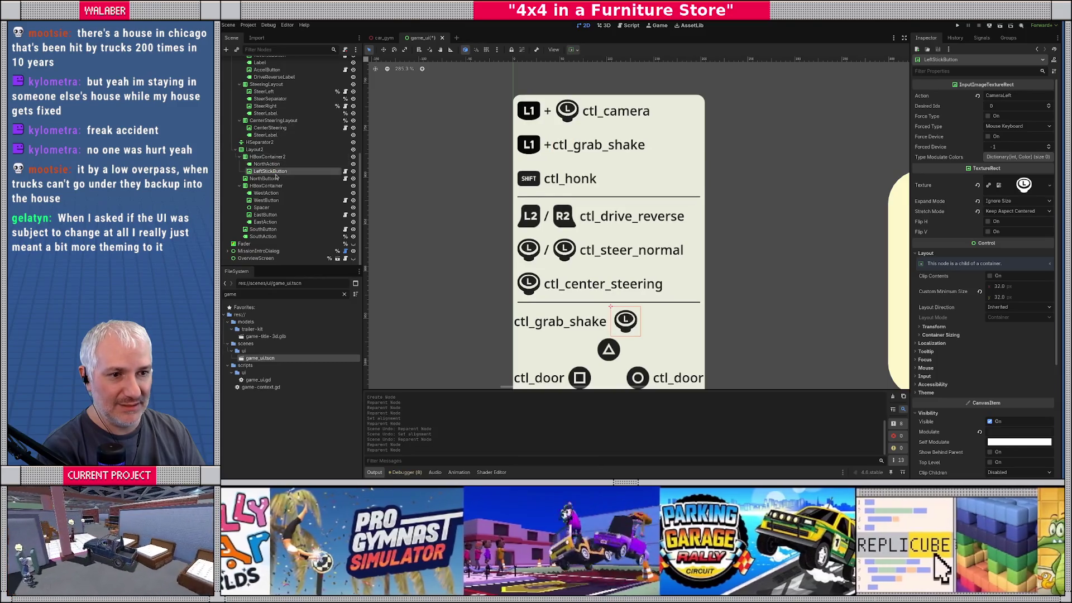
Set HBoxContainer2's Alignment to Center, centering the ctl_grab_shake label and stick icon
left_click(268, 158)
left_click(994, 96)
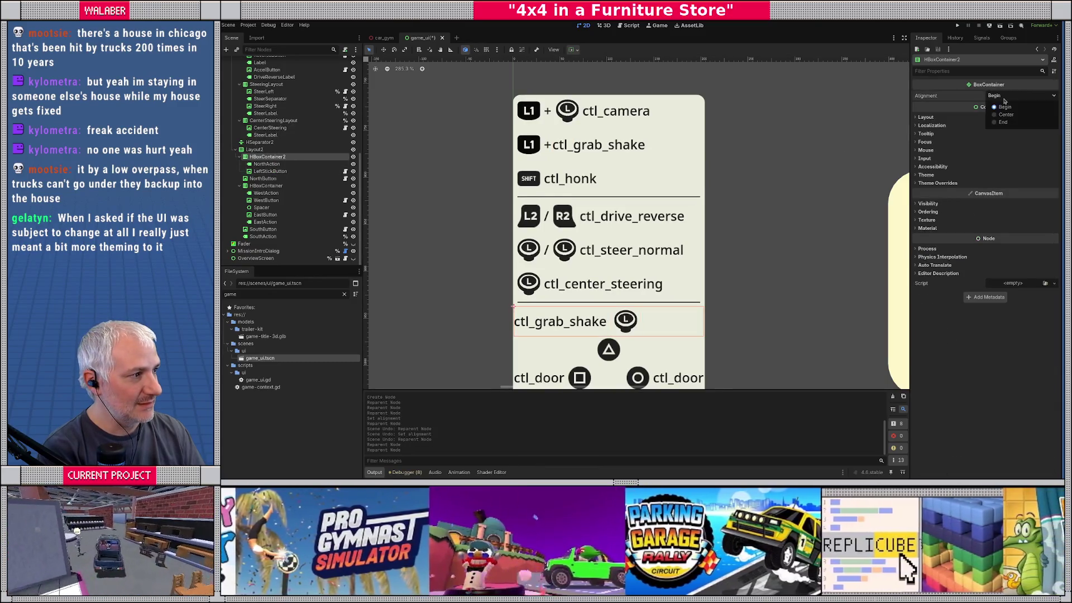
left_click(1003, 116)
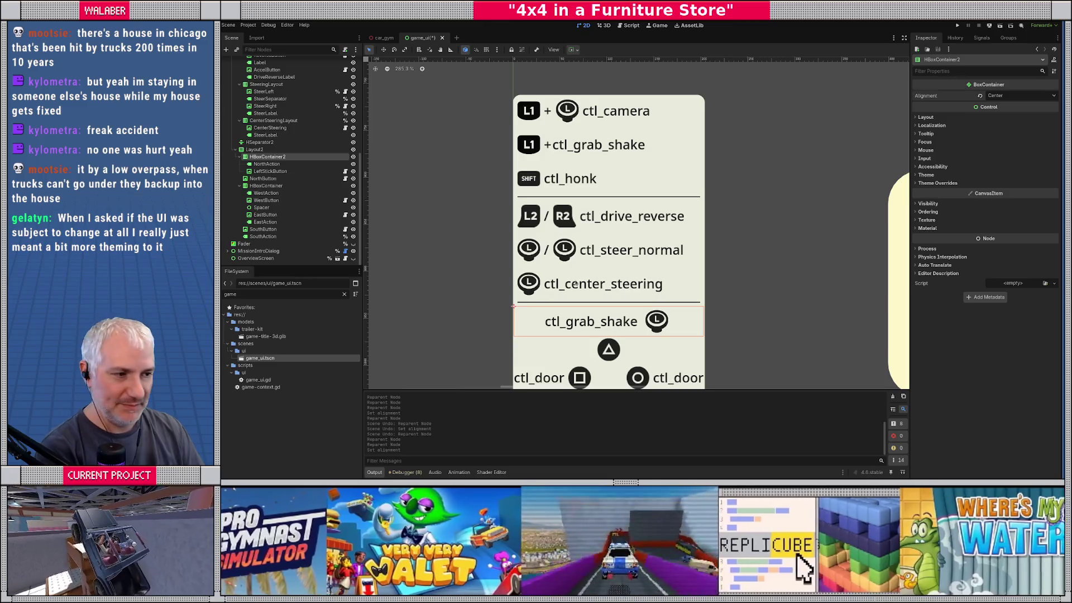
left_click_drag(606, 288, 590, 230)
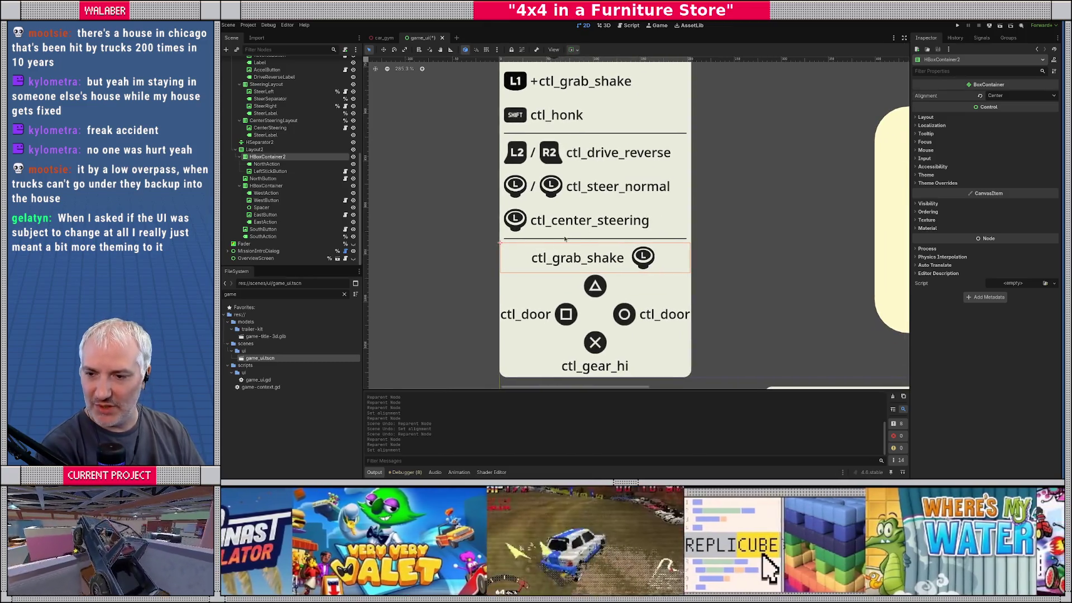
scroll(647, 249, "down", 6)
scroll(601, 260, "up", 7)
left_click_drag(601, 260, 593, 224)
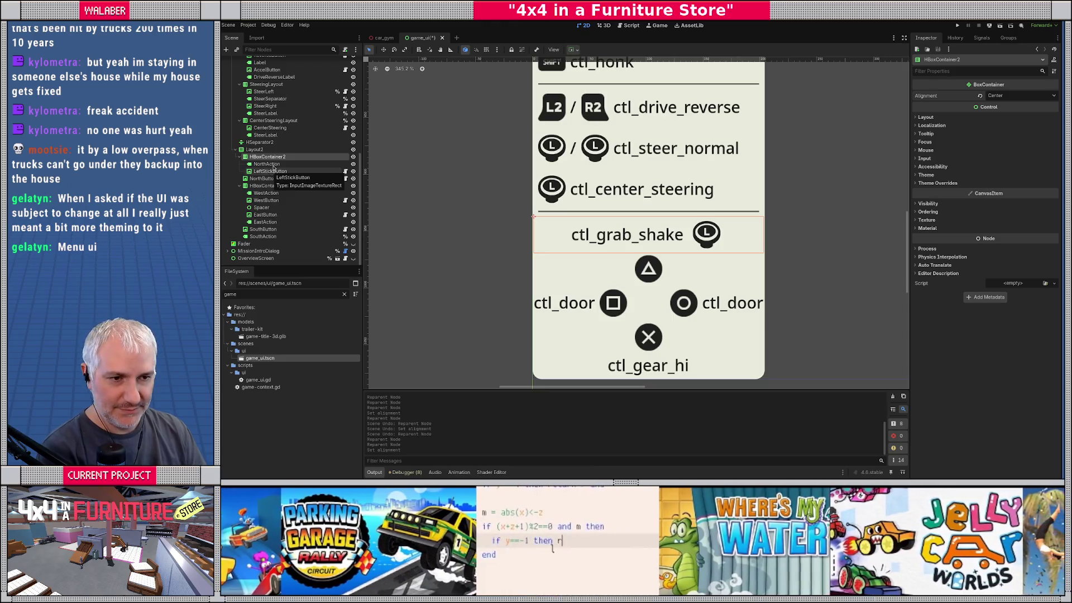
left_click(267, 163)
left_click(268, 157)
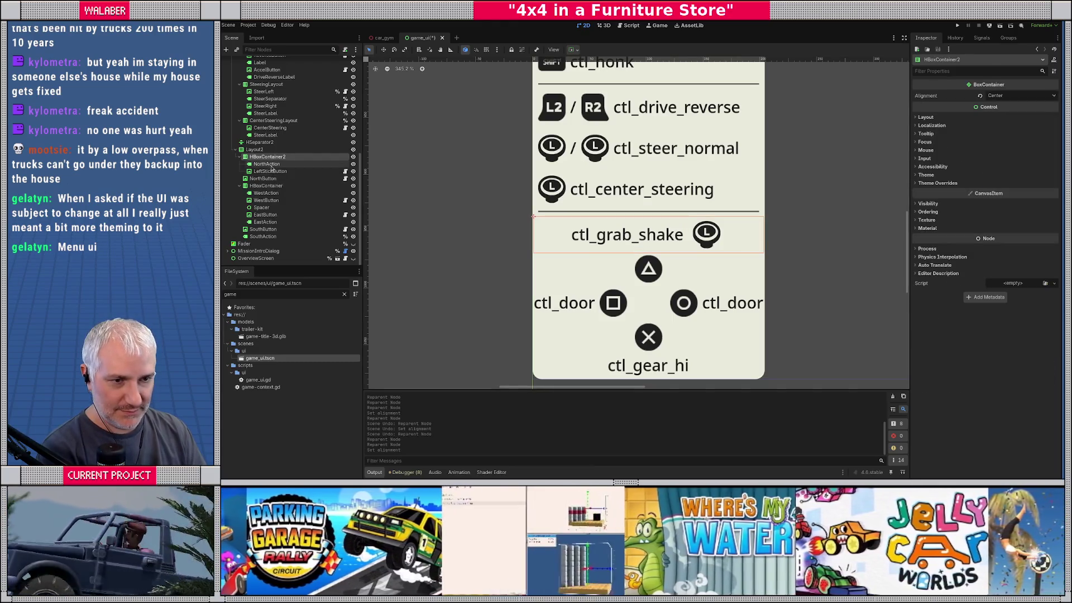
left_click(270, 171)
scroll(586, 254, "down", 2)
scroll(586, 253, "down", 6)
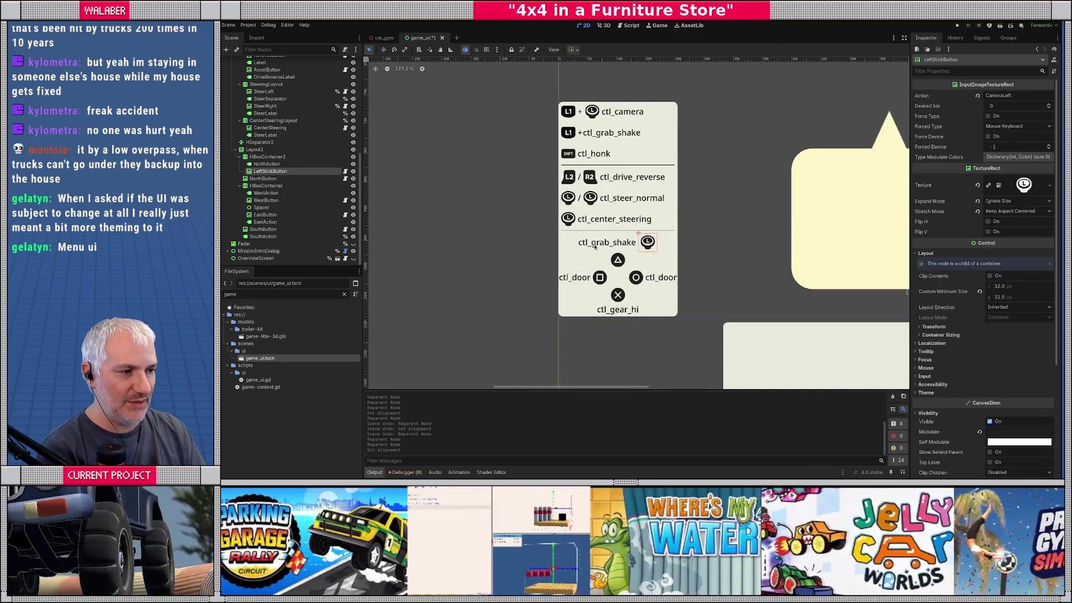
scroll(574, 218, "up", 5)
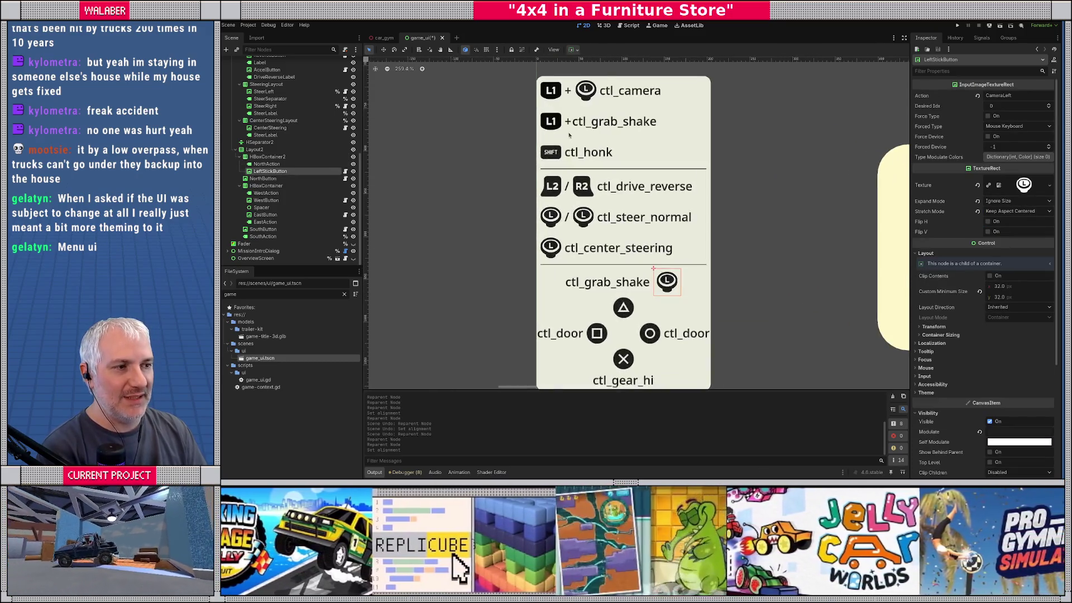
scroll(576, 247, "down", 2)
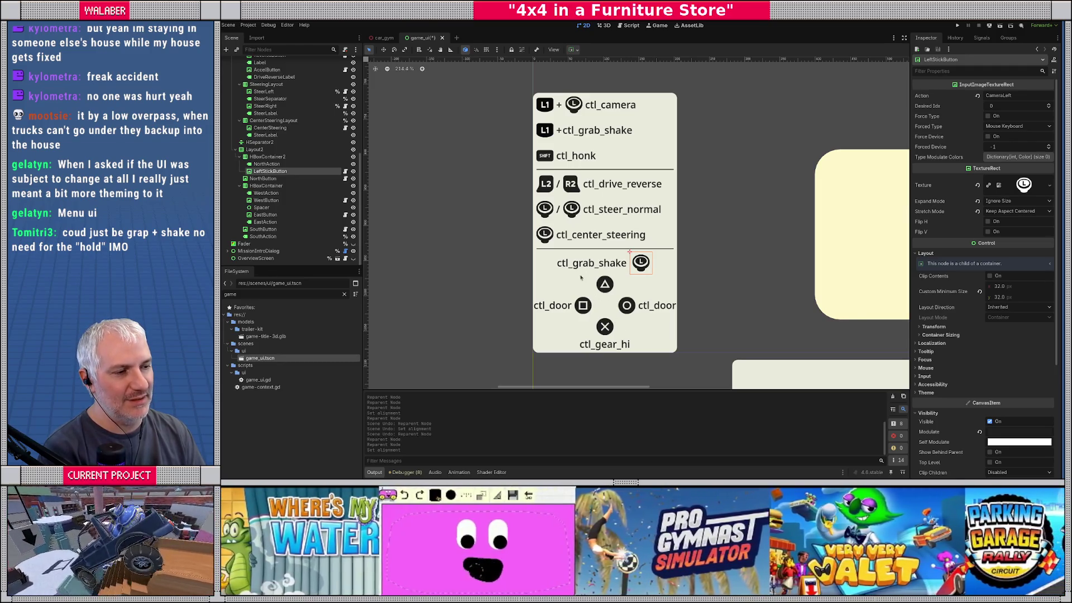
scroll(580, 270, "down", 1)
scroll(463, 193, "down", 2)
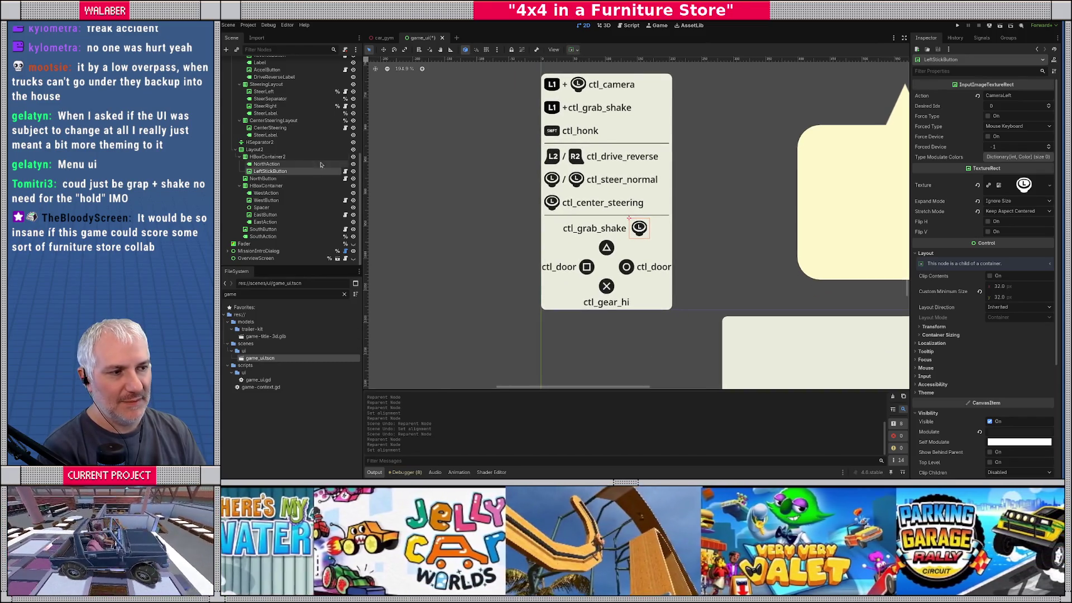
left_click_drag(533, 183, 537, 212)
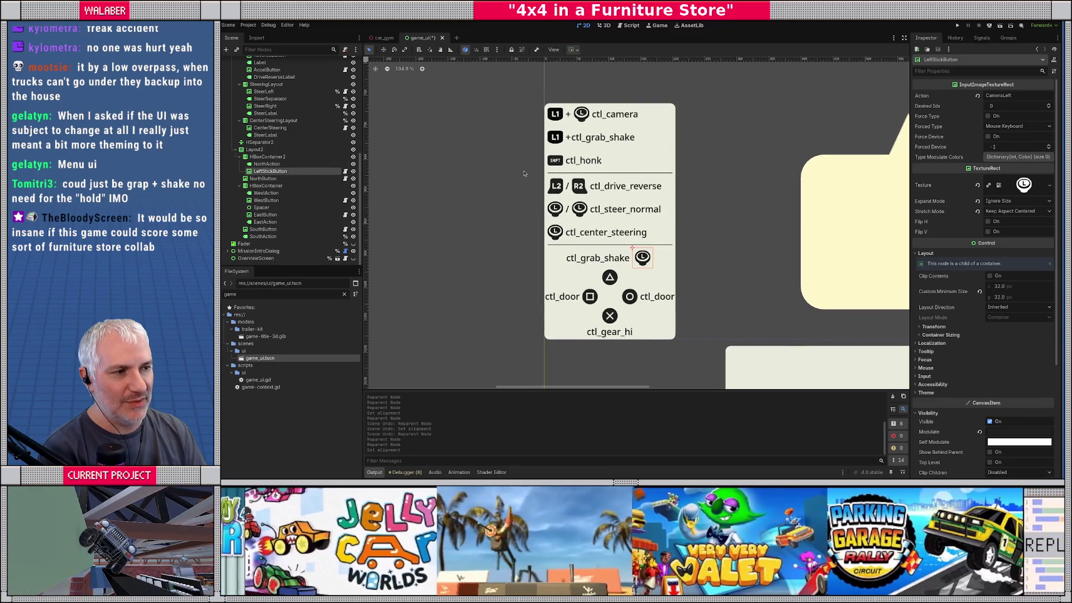
Delete the GrabShakeLayout row (L1 + ctl_grab_shake) and confirm the removal
left_click(591, 137)
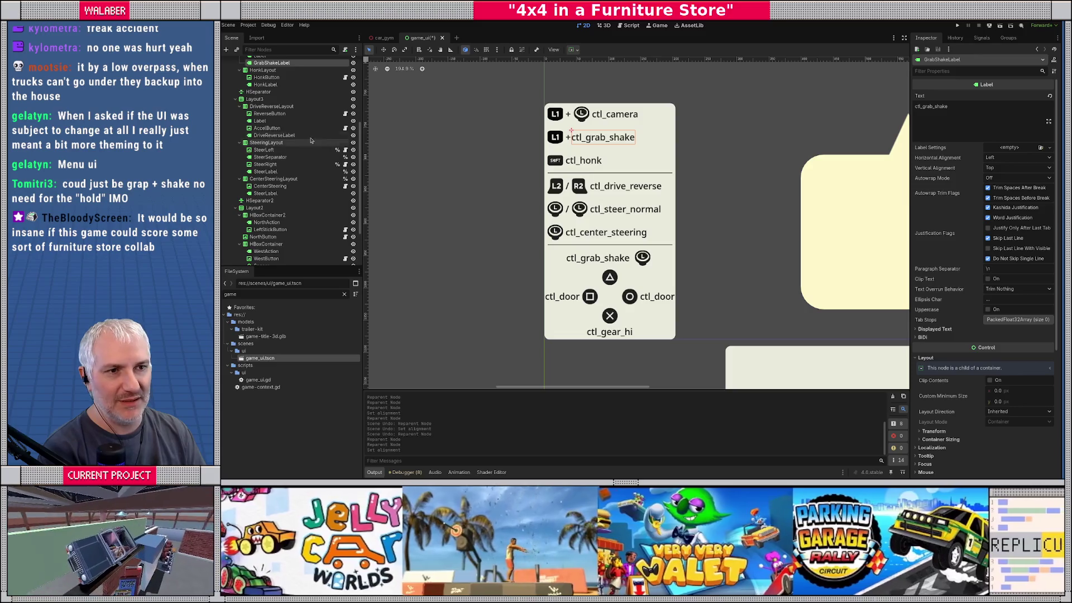
scroll(311, 140, "up", 3)
left_click(266, 92)
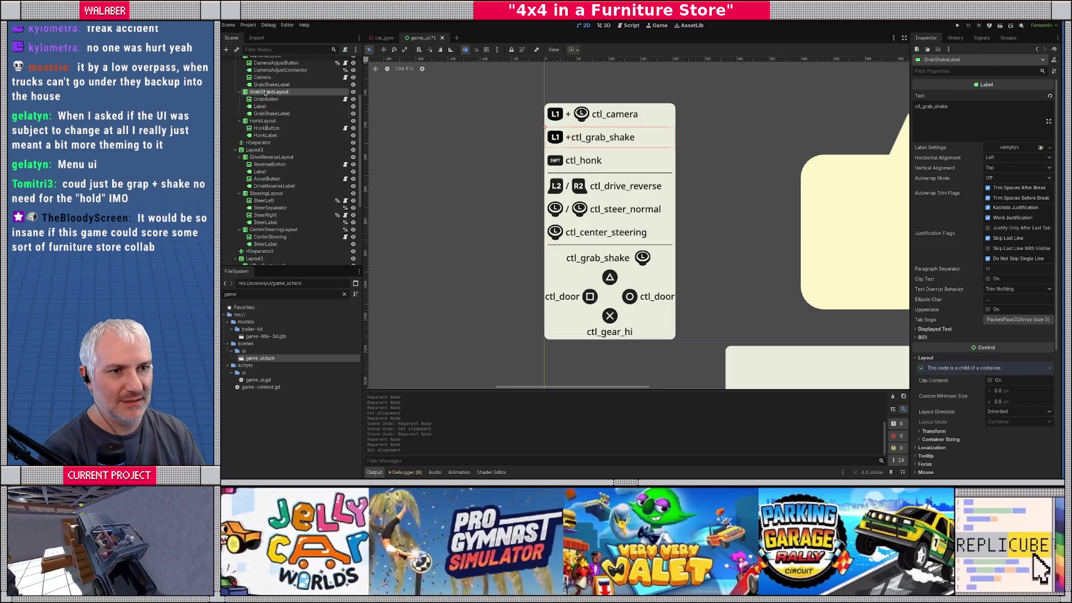
key("Delete")
key("Return")
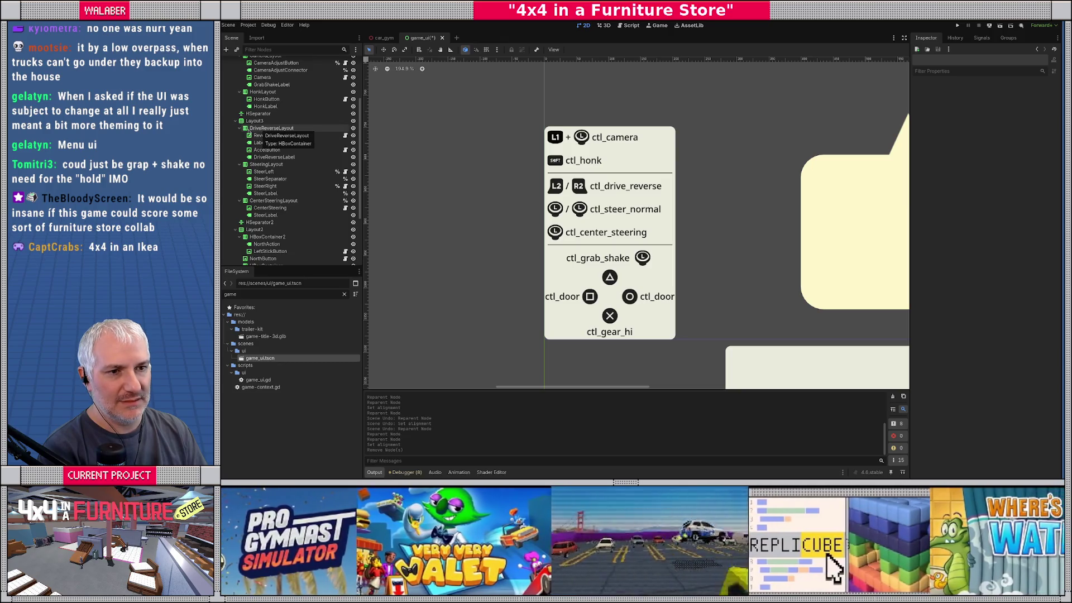
Collapse DriveReverseLayout, SteeringLayout and CenterSteeringLayout in the Scene tree
left_click(239, 128)
left_click(239, 135)
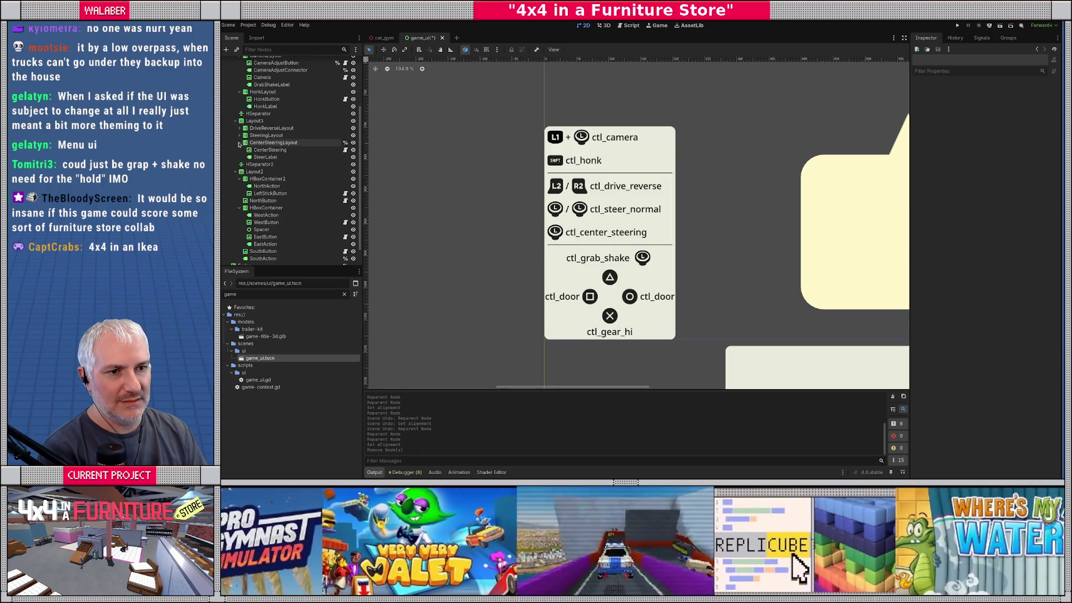
left_click(239, 143)
scroll(240, 159, "up", 3)
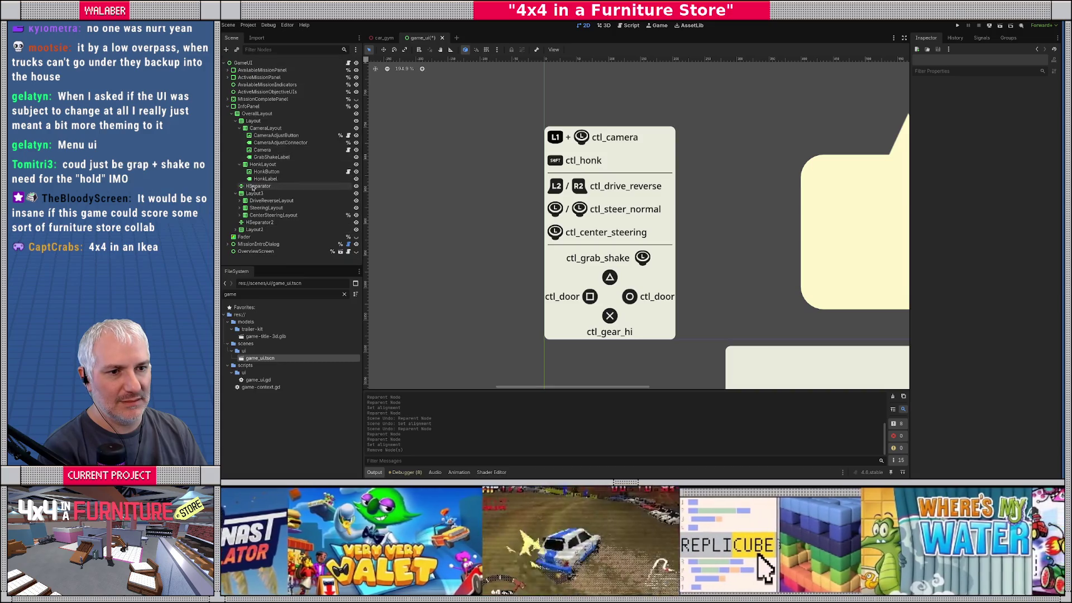
Collapse HonkLayout and CameraLayout, then move CameraLayout into Layout3 below ctl_honk
left_click(254, 186)
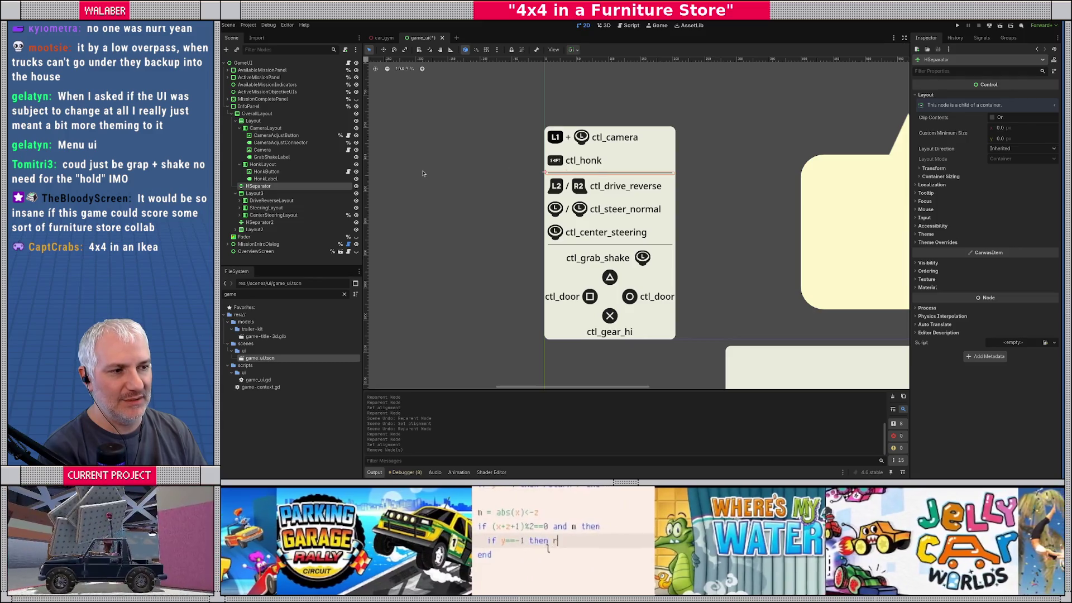
left_click(239, 164)
left_click(240, 128)
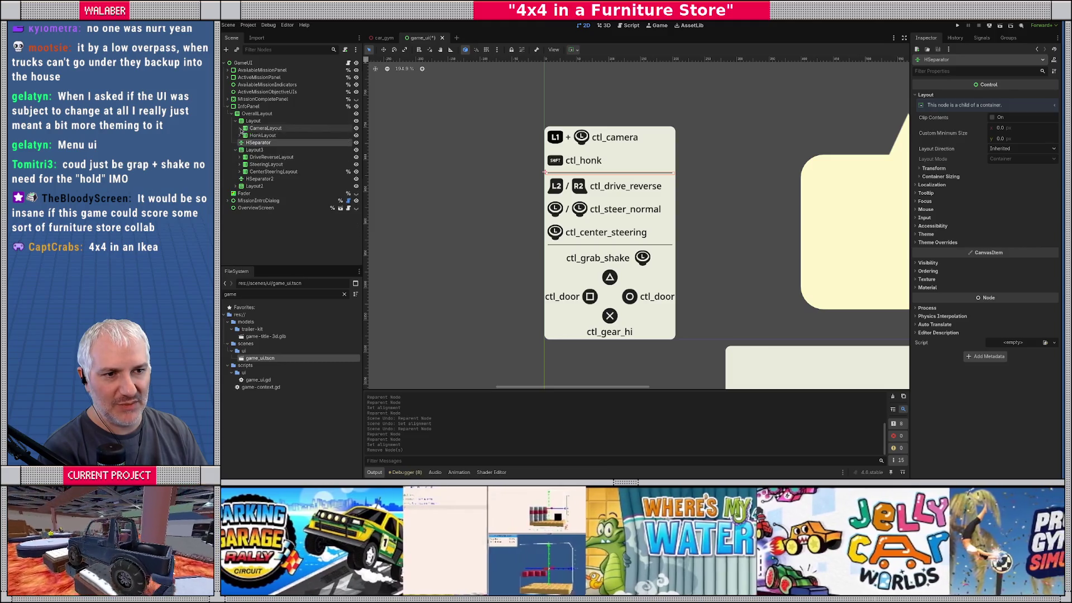
left_click(261, 130)
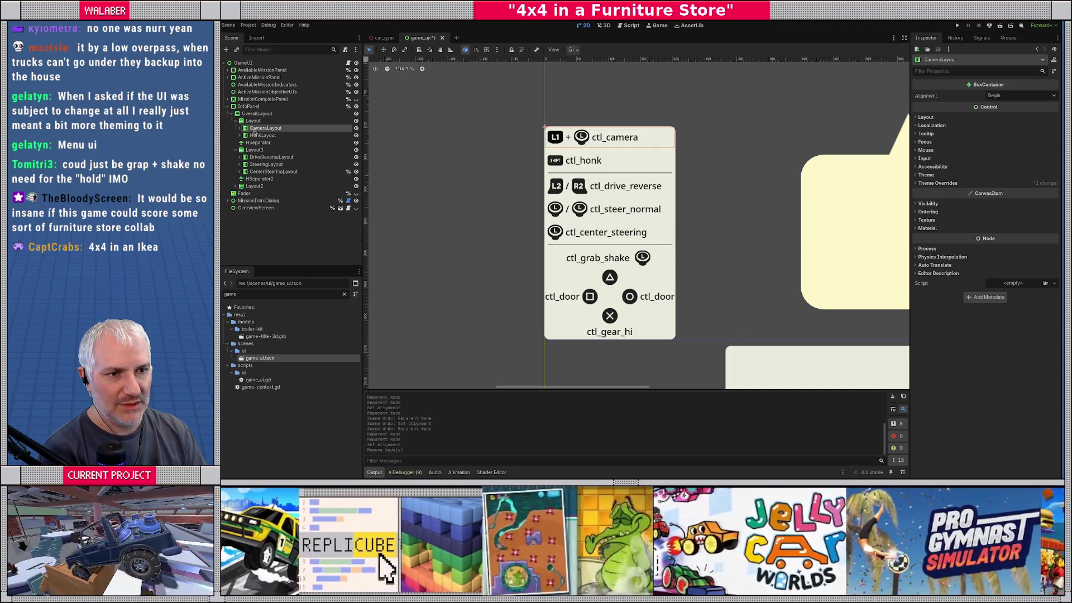
left_click_drag(254, 129, 258, 155)
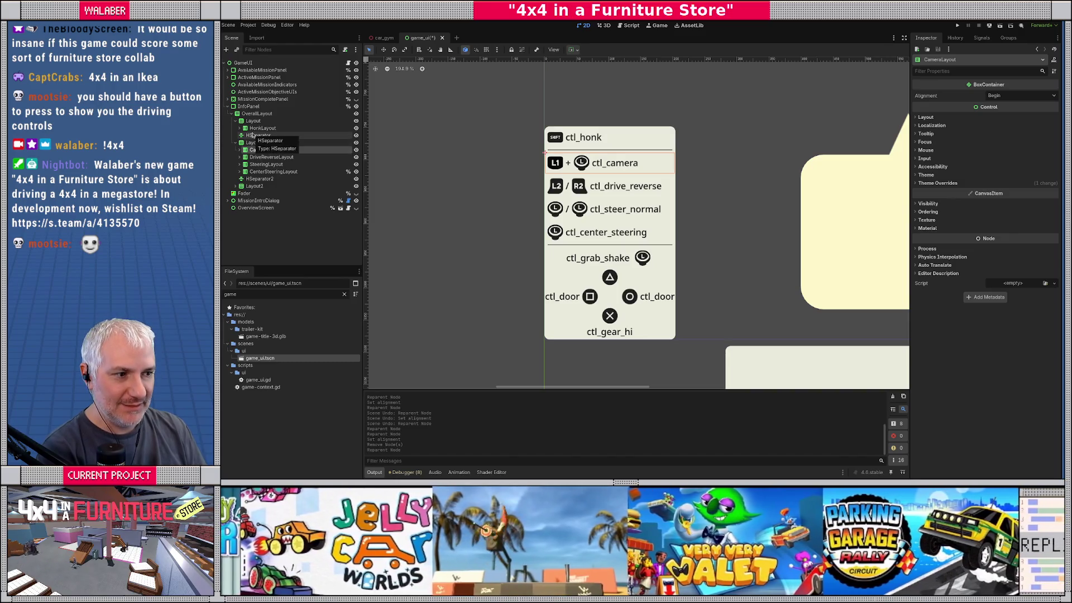
Move the separator and honk group below the driving controls, with drive-reverse on top
left_click_drag(252, 136, 250, 185)
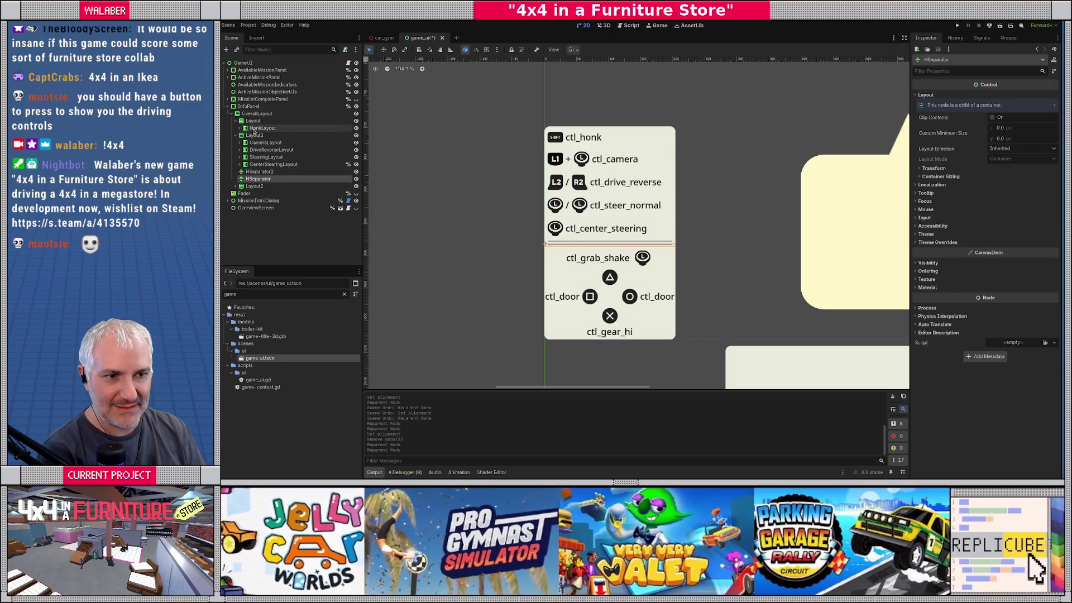
left_click(235, 121)
left_click_drag(252, 121, 251, 170)
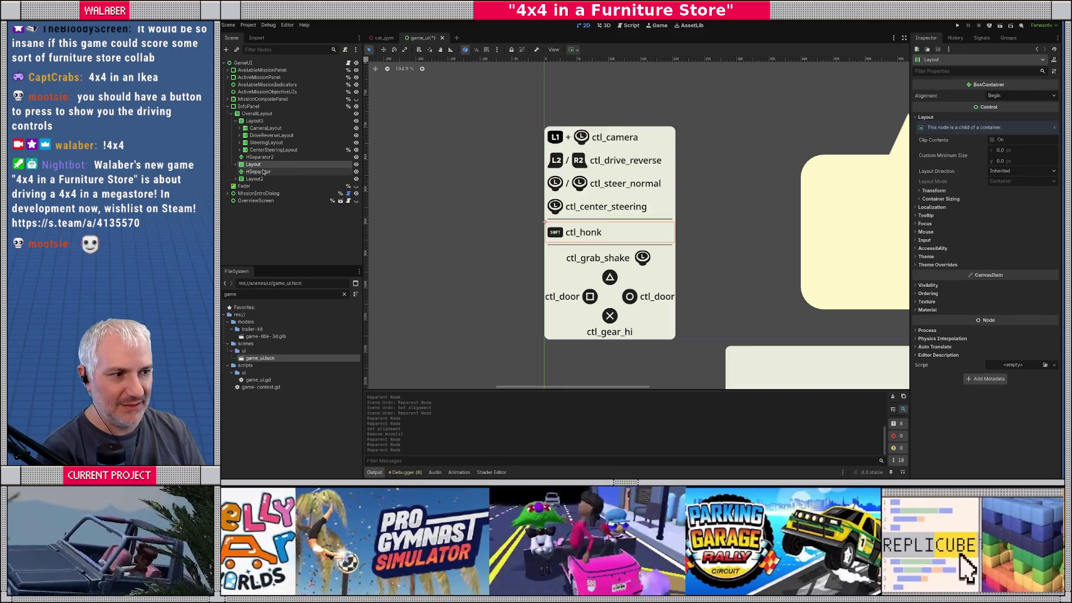
scroll(507, 141, "up", 1)
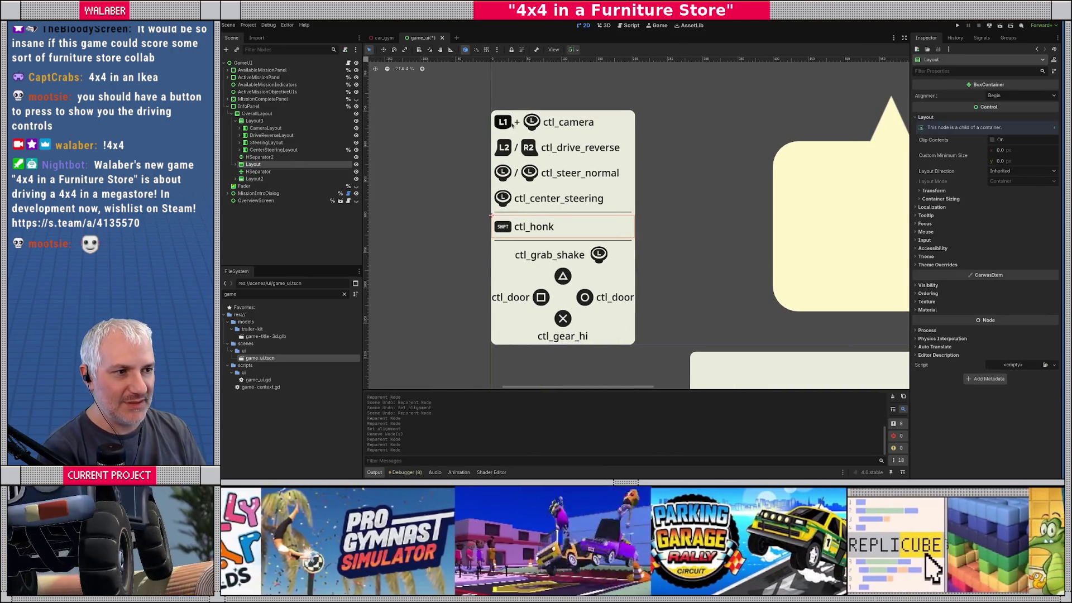
mouse_move(266, 136)
left_mouse_down()
mouse_move(262, 125)
mouse_move(267, 140)
left_mouse_up()
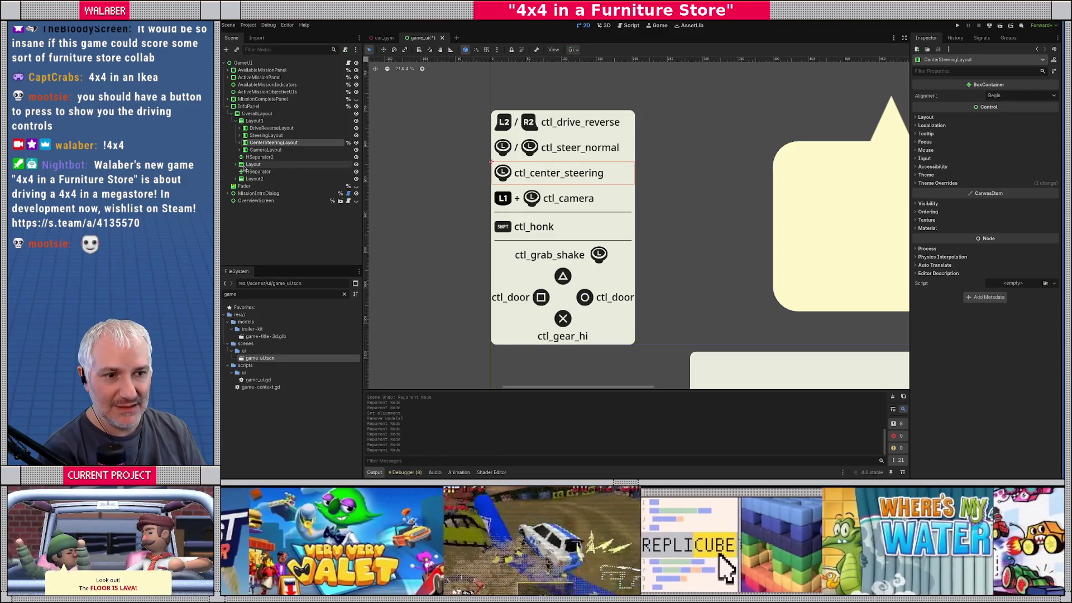
Move ctl_honk to the panel's bottom, then undo so it sits above ctl_grab_shake
left_click(356, 179)
left_click(356, 179)
mouse_move(255, 179)
left_mouse_down()
mouse_move(255, 161)
mouse_move(252, 183)
left_mouse_up()
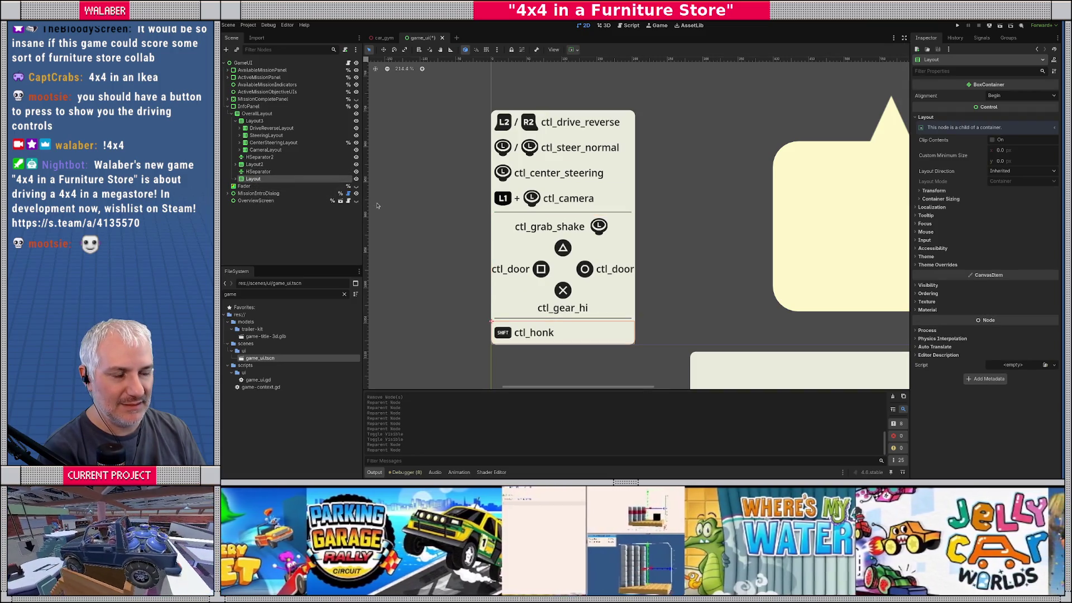
scroll(459, 224, "down", 1)
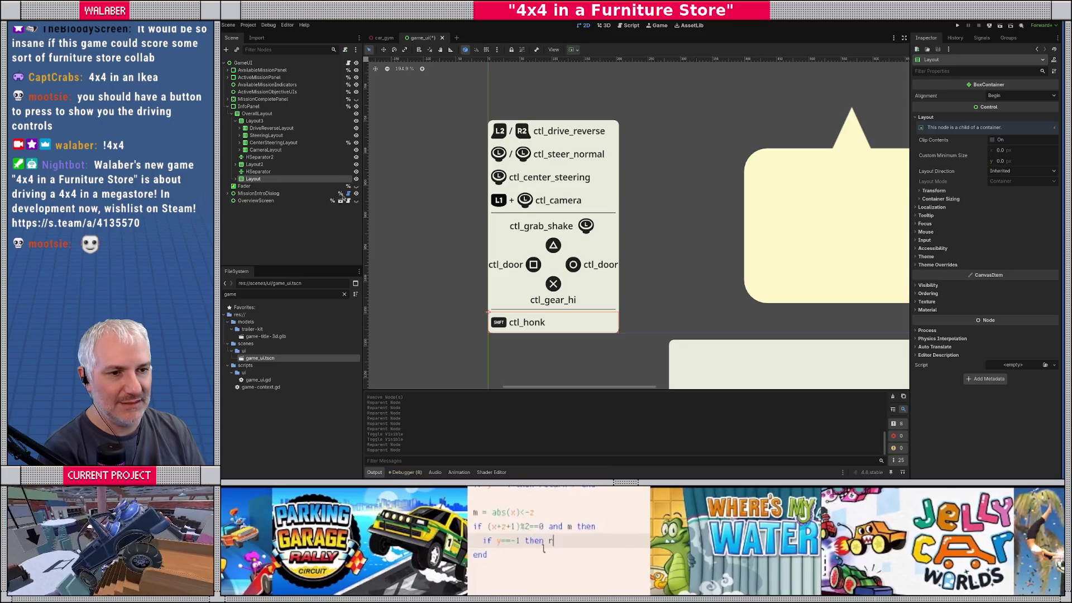
key("ctrl+z")
key("ctrl+z")
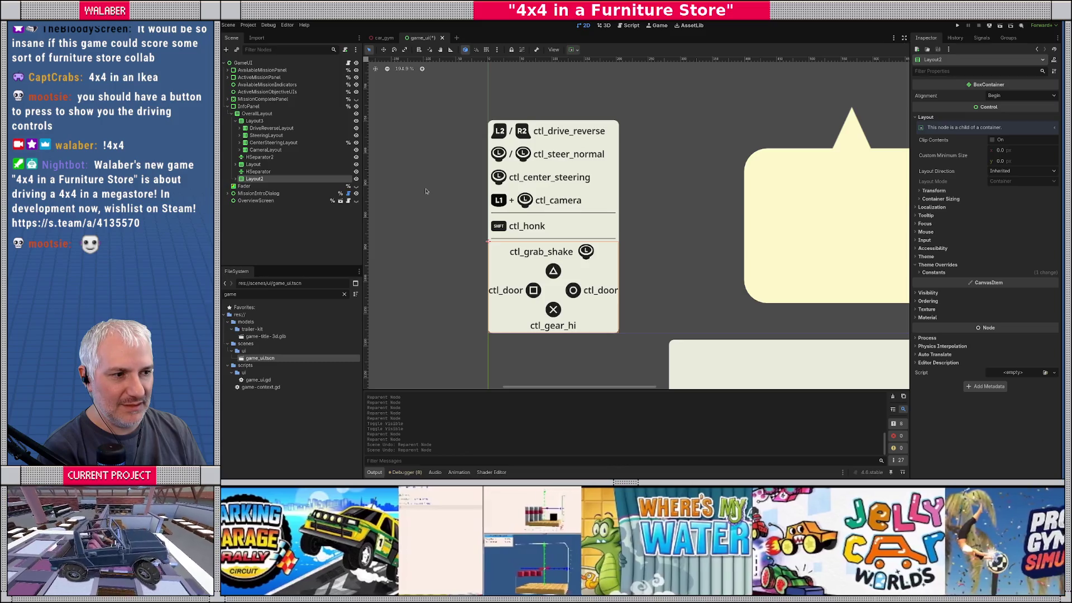
left_click(256, 165)
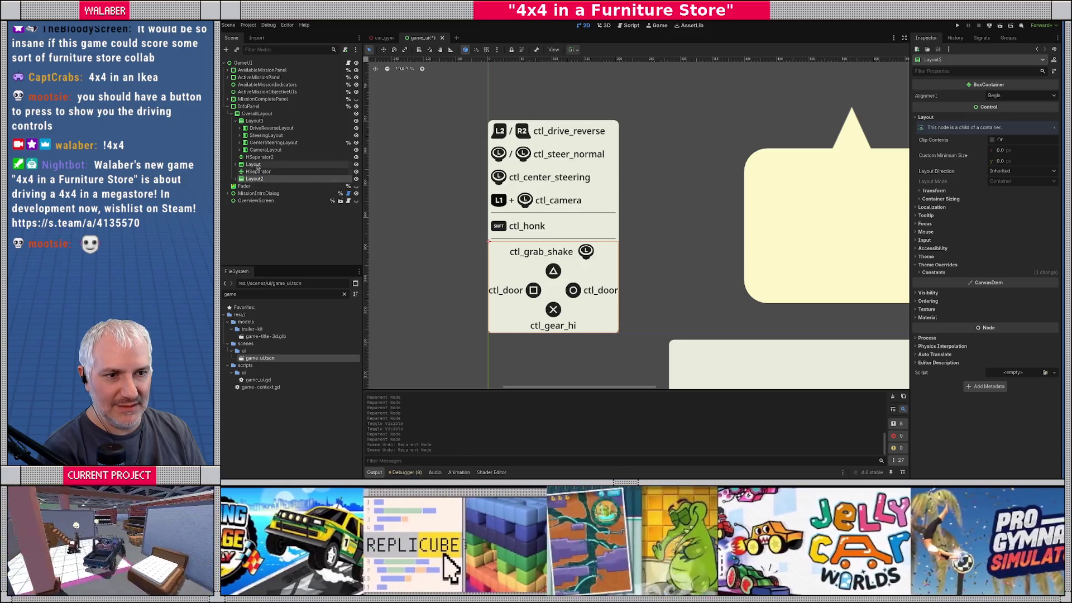
Duplicate HonkLayout and rename the copy BoxingGloveLayout
left_click(238, 165)
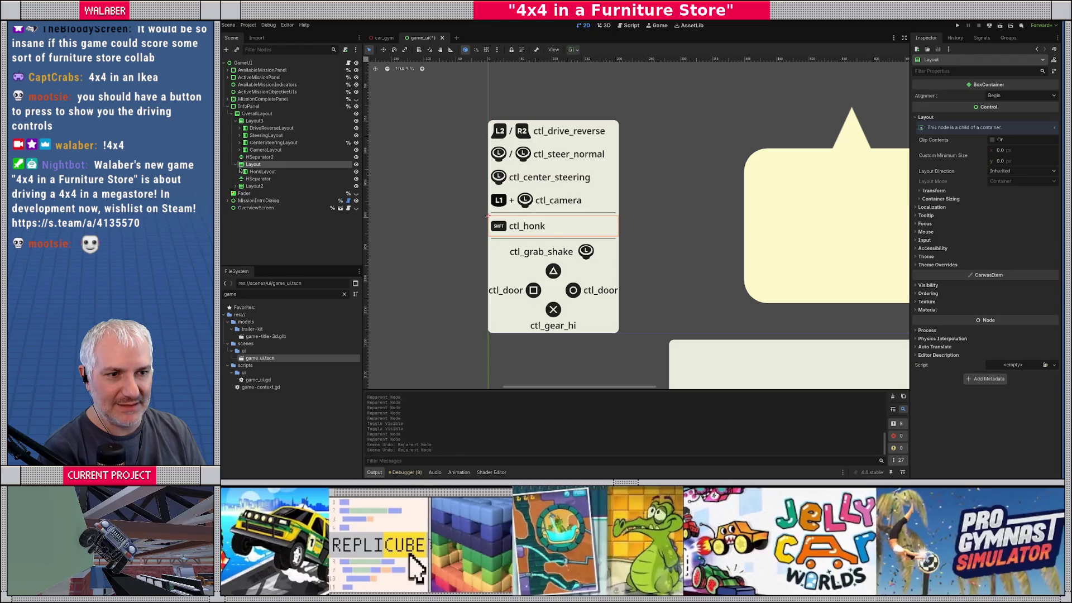
left_click(263, 171)
key("ctrl+d")
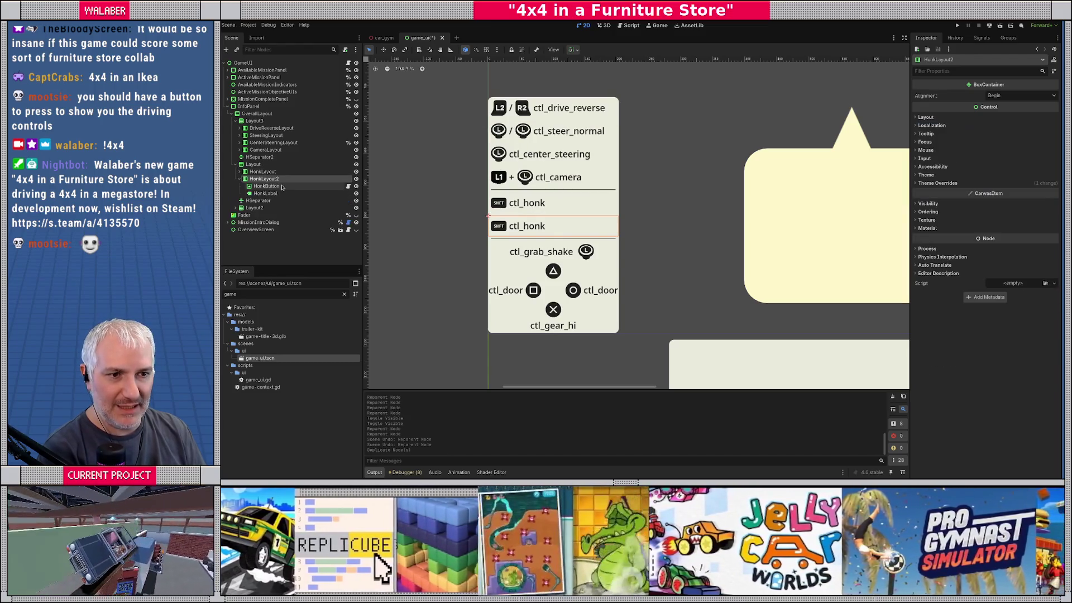
type("BoxingGlove")
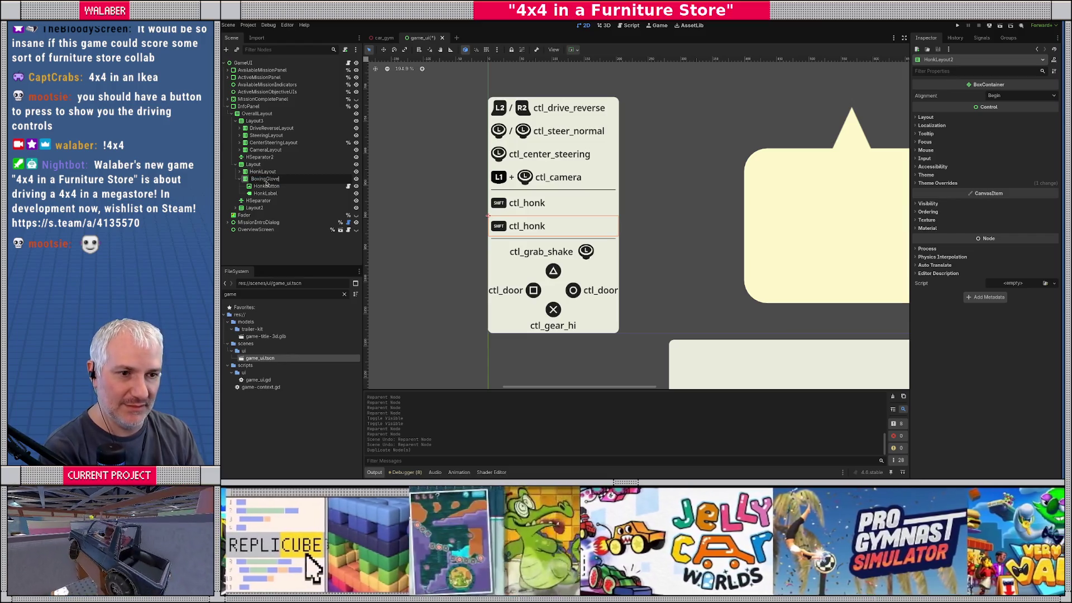
type("Layout")
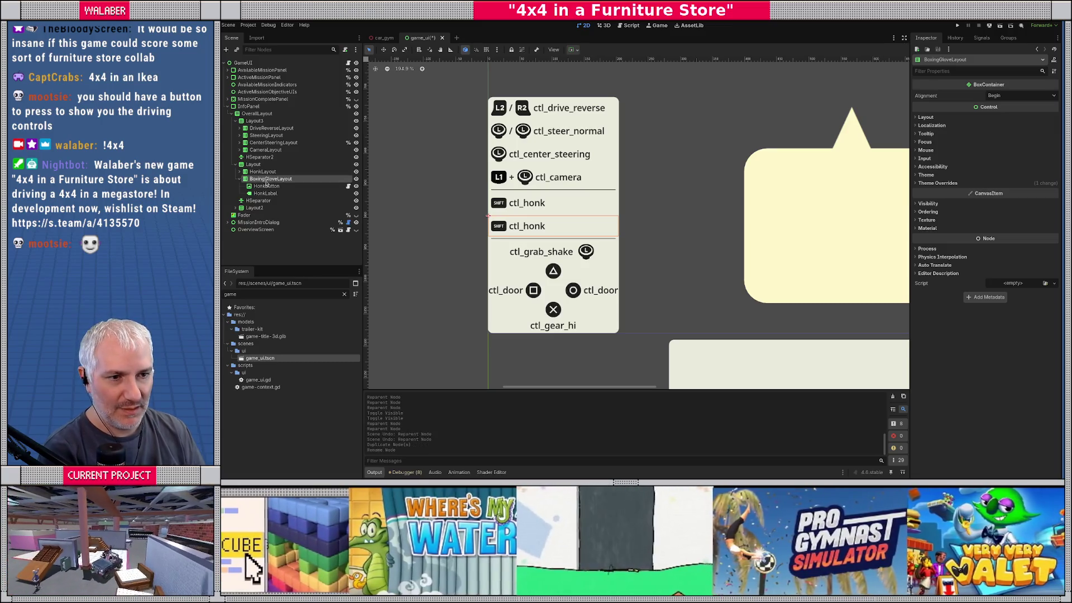
left_click(267, 186)
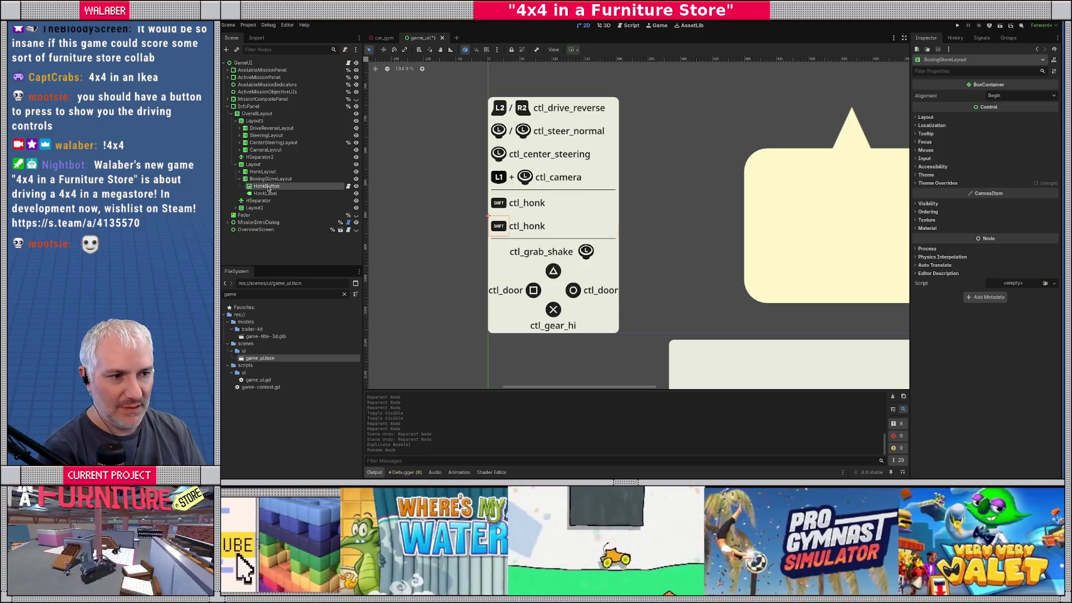
double_click(1001, 94)
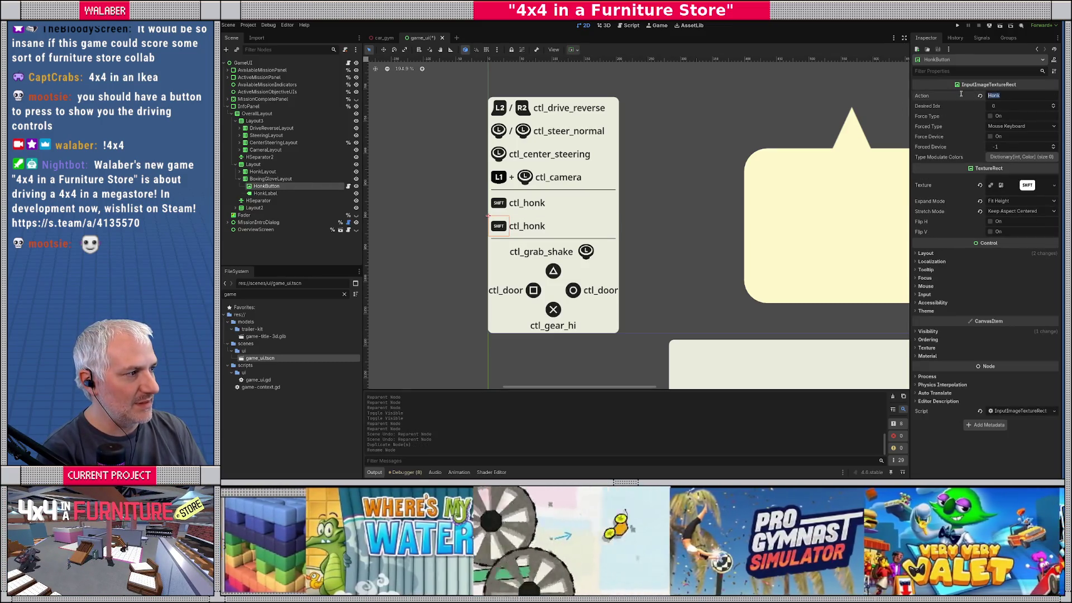
Set the duplicated button's Action to RoofPlunger, copied from the Input Map
left_click(248, 25)
left_click(263, 37)
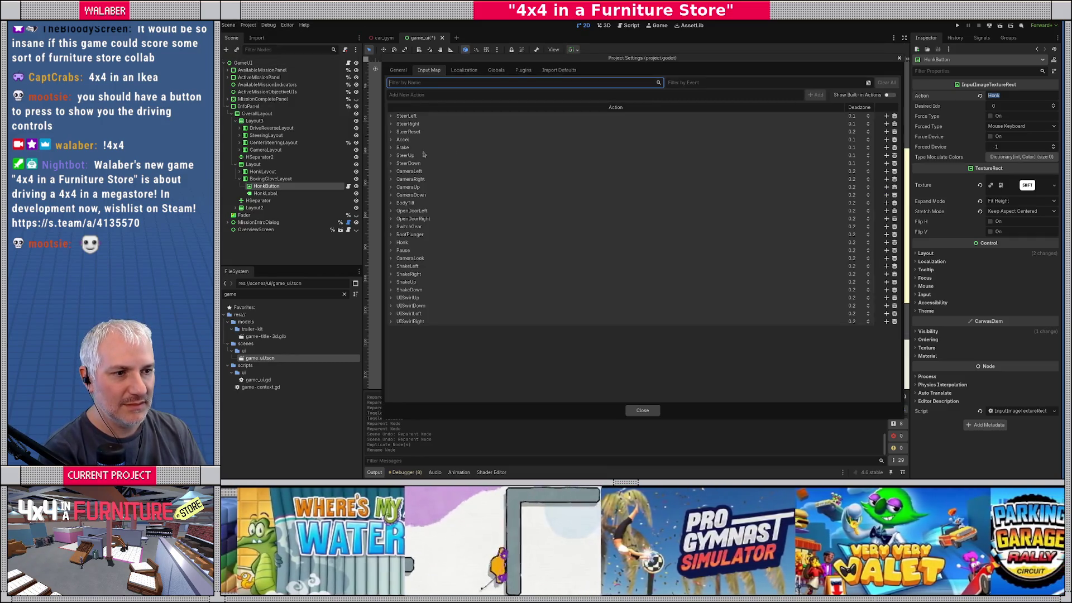
double_click(414, 234)
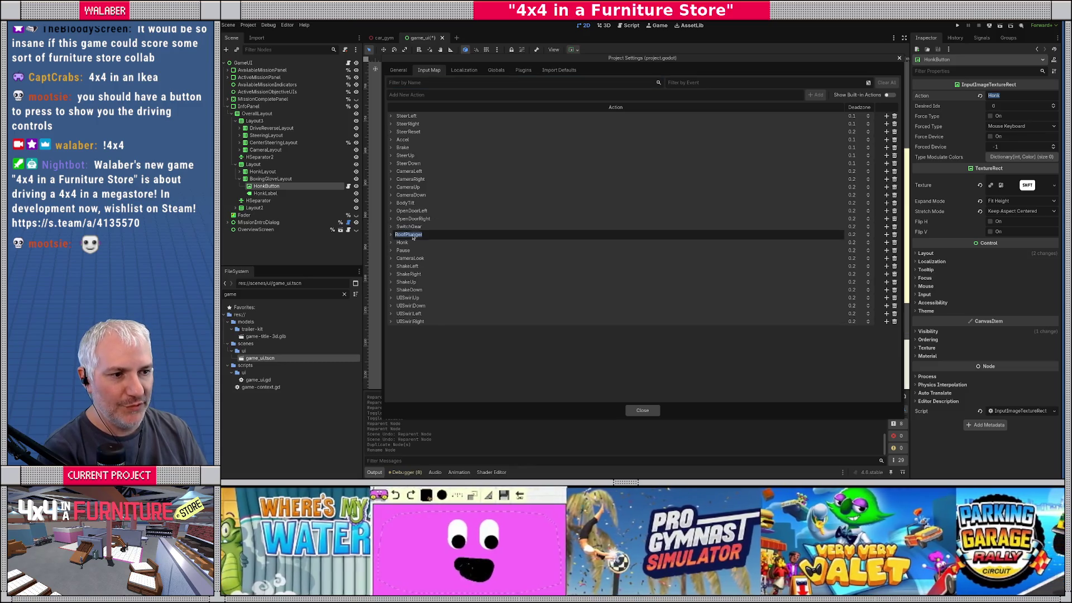
key("Return")
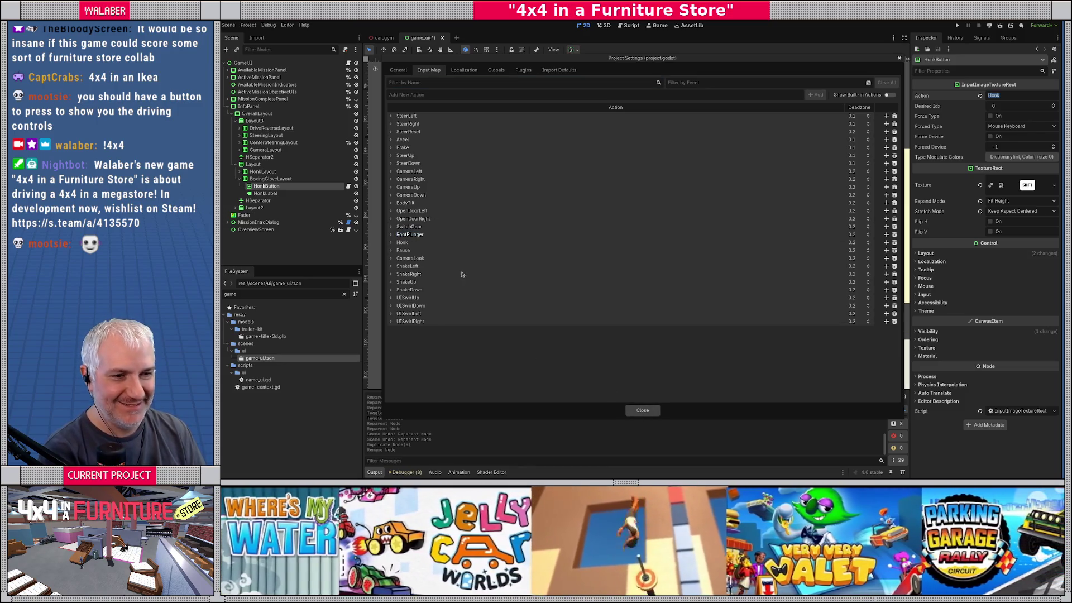
left_click(642, 410)
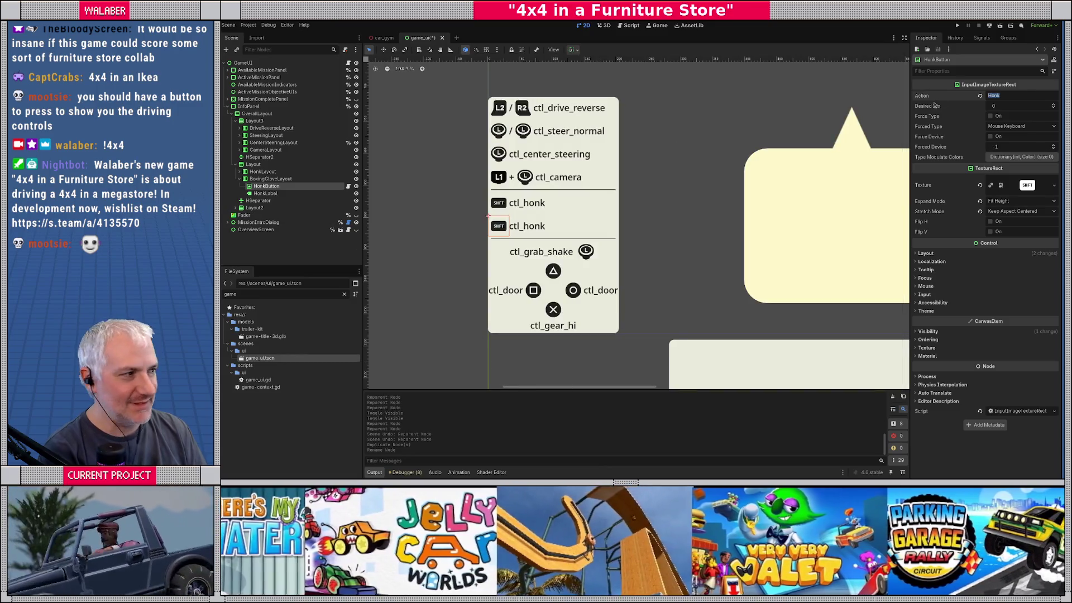
type("RoofPlunger")
key("Return")
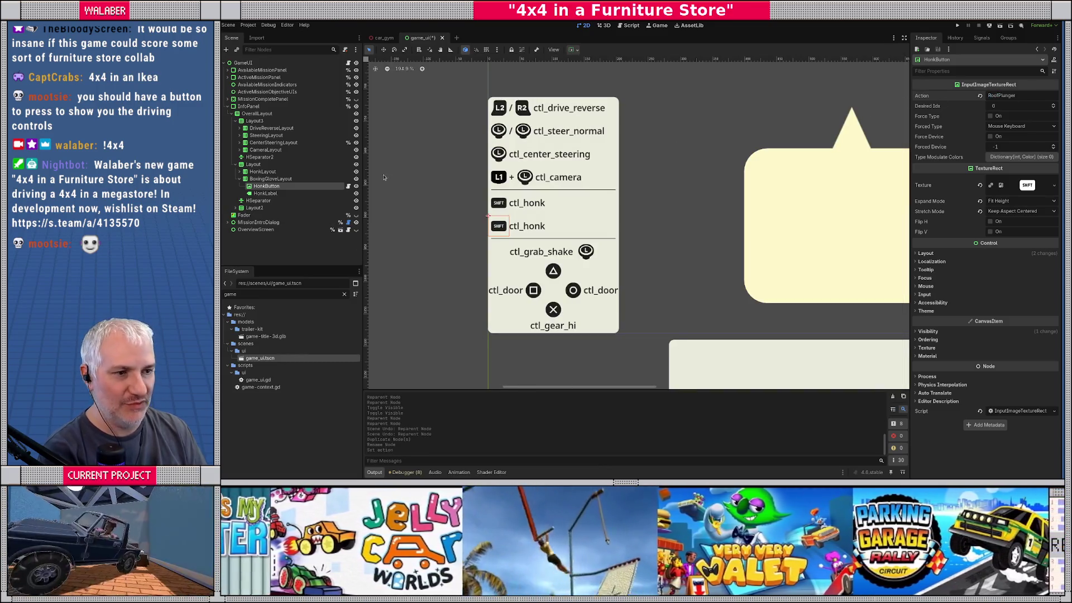
Rename the duplicated HonkButton and HonkLabel nodes to GloveButton and GloveLabel
left_click(265, 193)
double_click(282, 186)
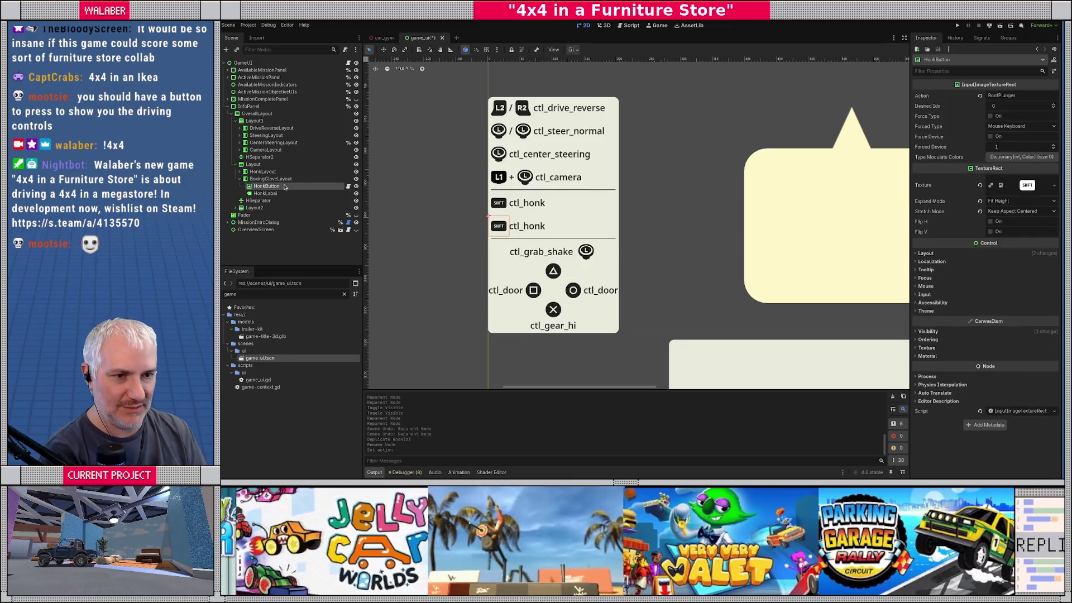
key("Home")
key("ctrl+Delete")
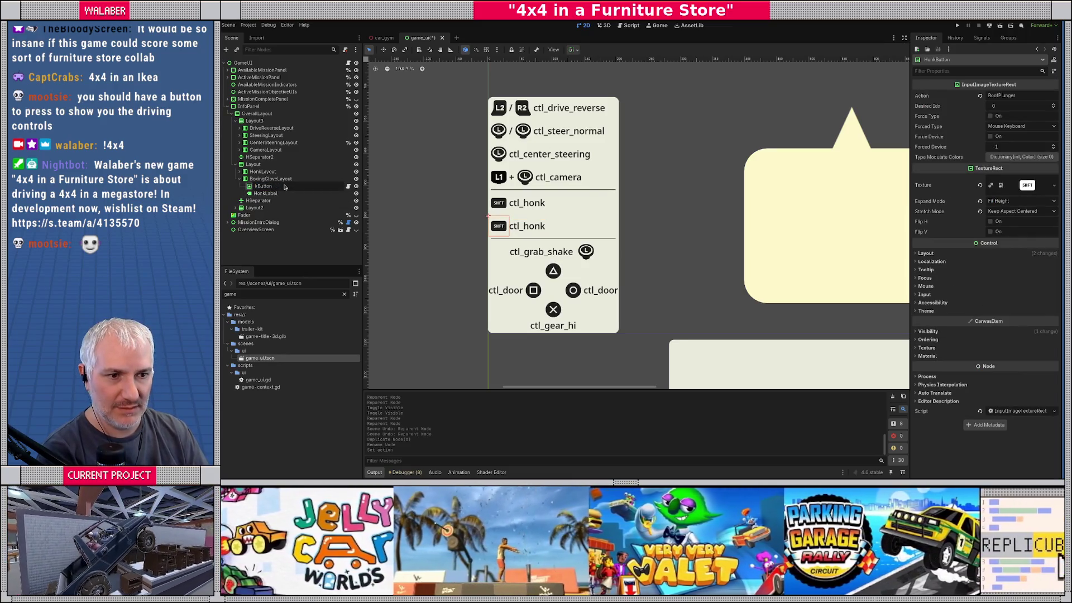
type("Glove")
key("Return")
key("Down")
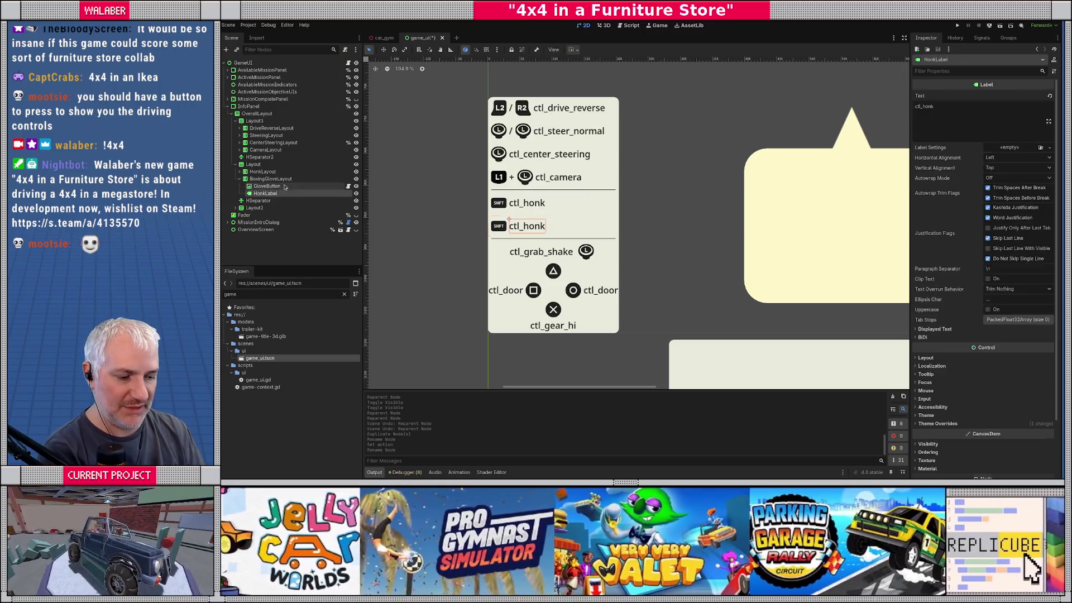
key("F2")
key("Home")
key("Delete")
type("Glove")
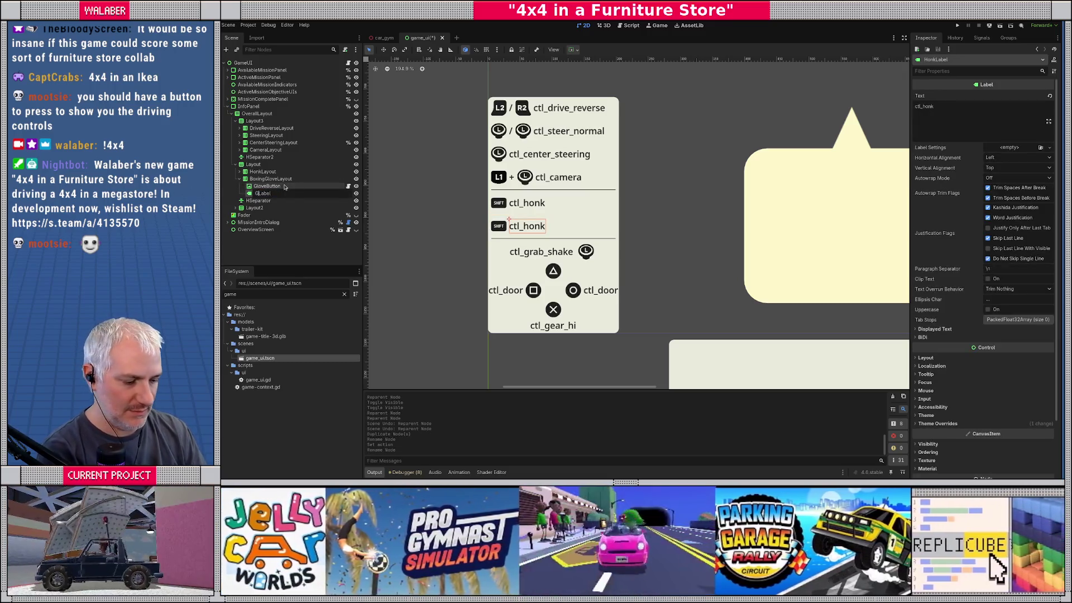
key("Return")
Change the GloveLabel text from ctl_honk to ctl_roof
left_click(942, 112)
key("ctrl+a")
type("ctl")
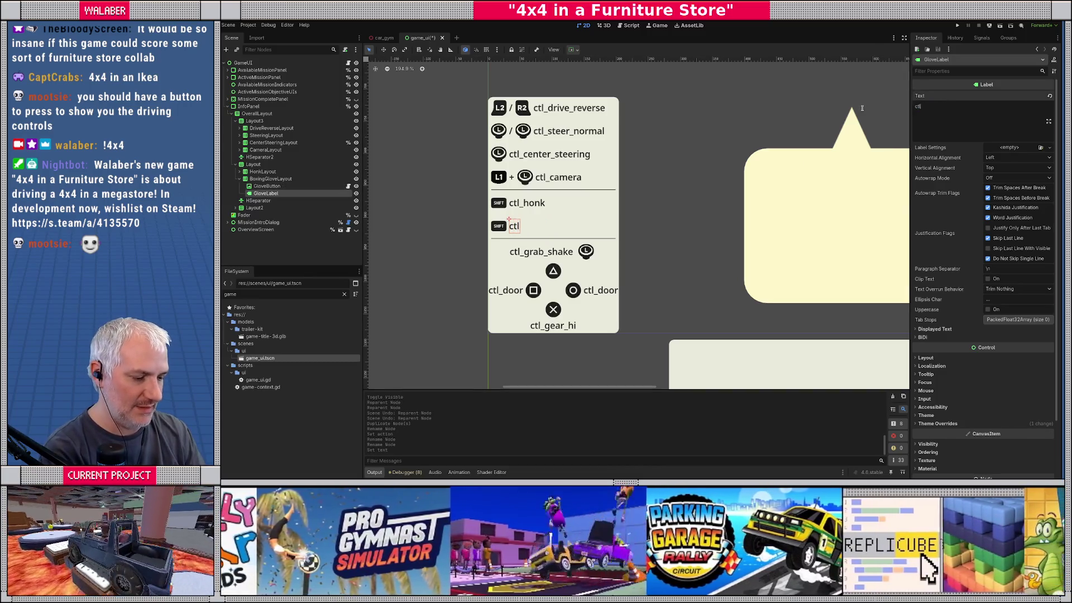
type("_roof")
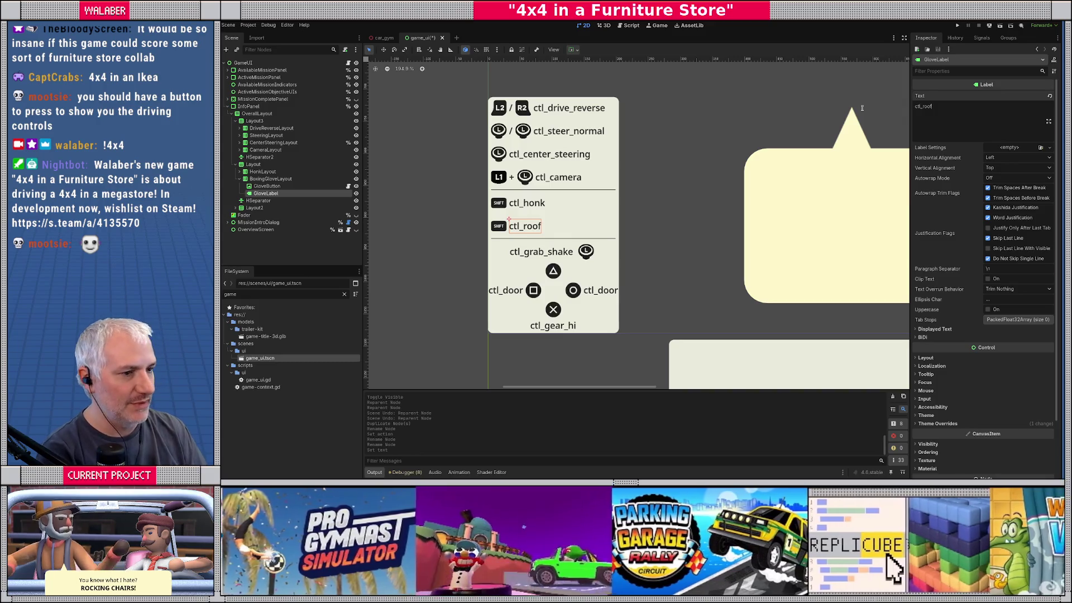
scroll(570, 248, "right", 3)
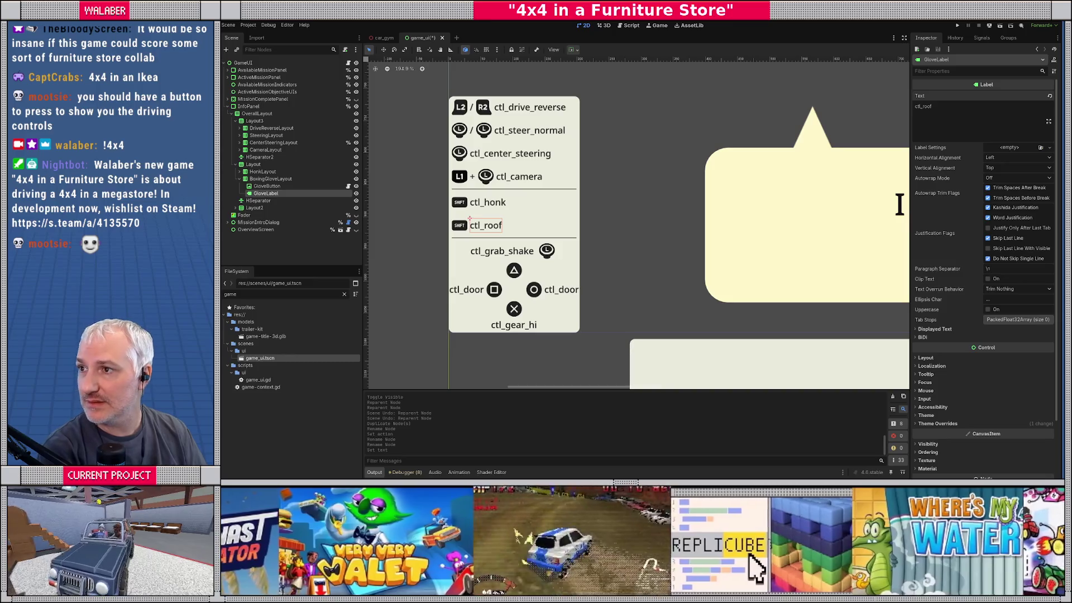
key("alt+Tab")
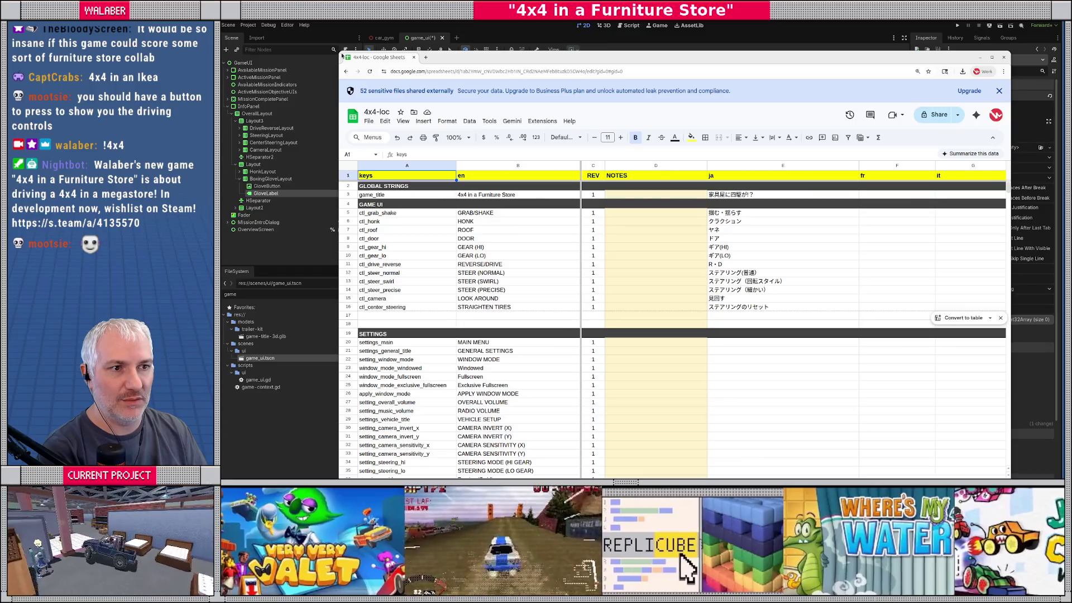
Place the spreadsheet beside the controls panel and rewrite cell B5 as 'GRAB, SHAKE WITH'
mouse_move(342, 56)
left_mouse_down()
mouse_move(566, 223)
mouse_move(679, 152)
left_mouse_up()
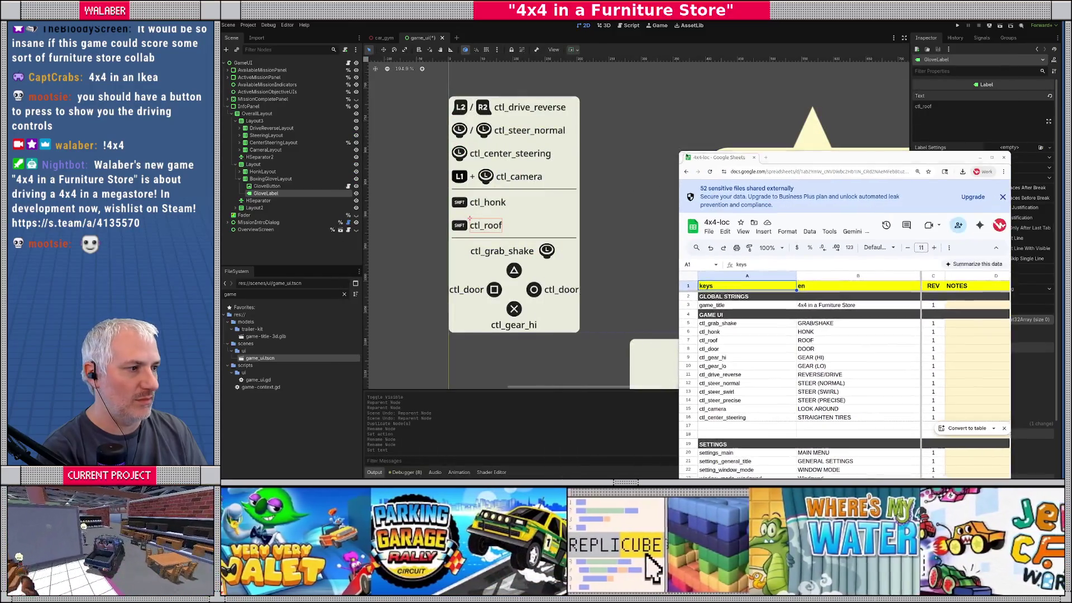
mouse_move(812, 157)
left_mouse_down()
mouse_move(801, 66)
mouse_move(764, 62)
left_mouse_up()
left_click(776, 228)
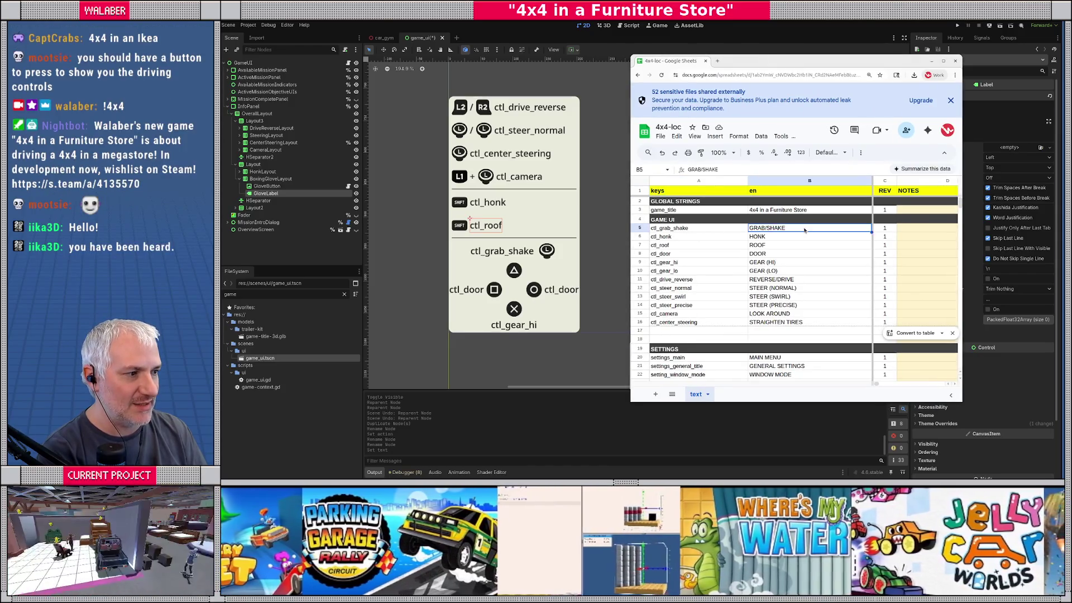
type("GRAB,")
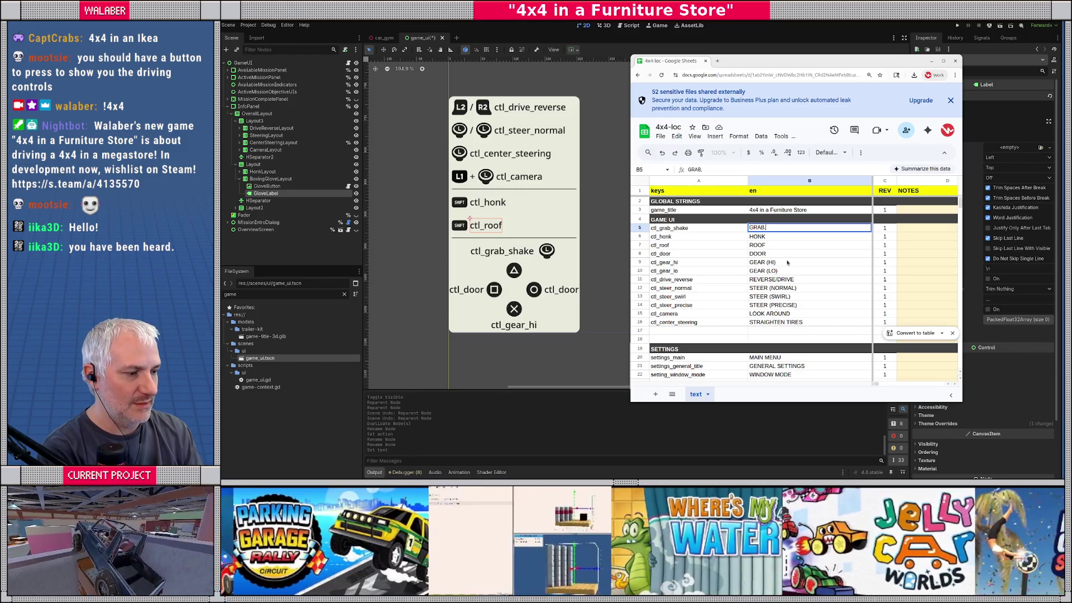
type(" SHAKE")
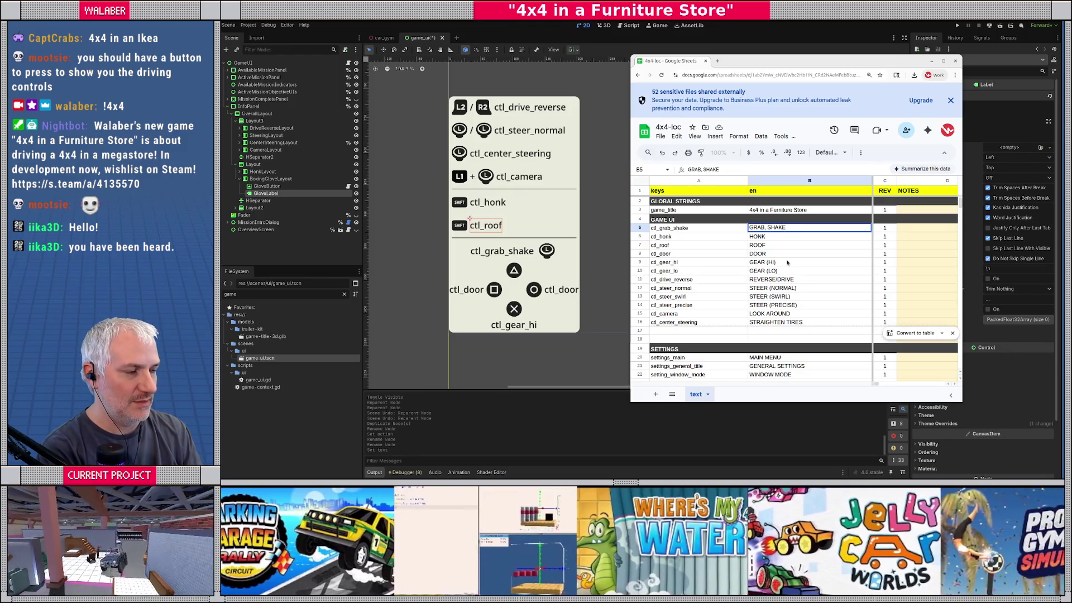
type(" WITH")
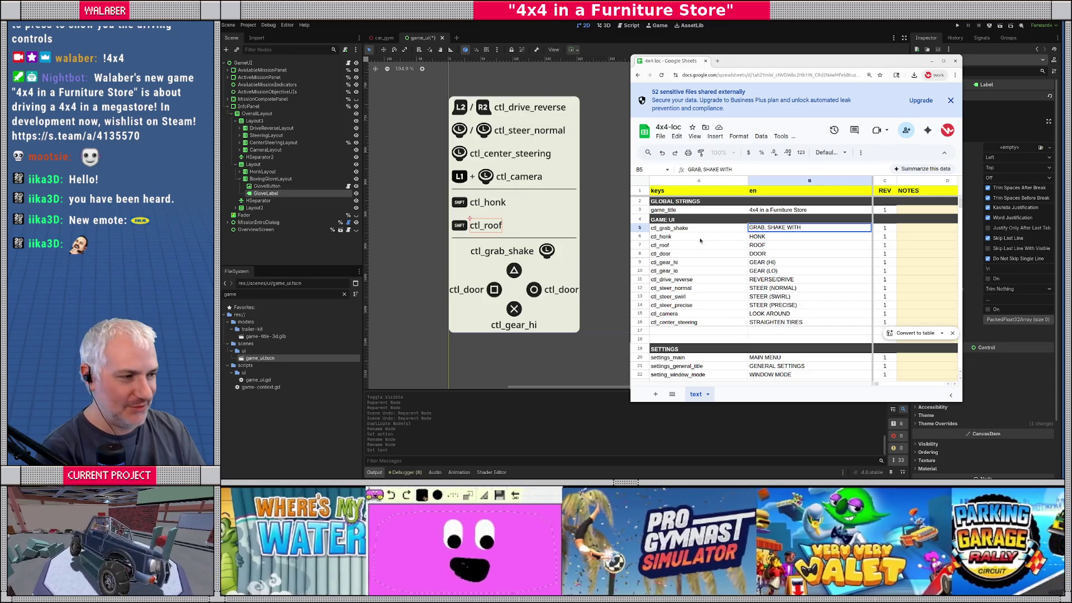
left_click(731, 237)
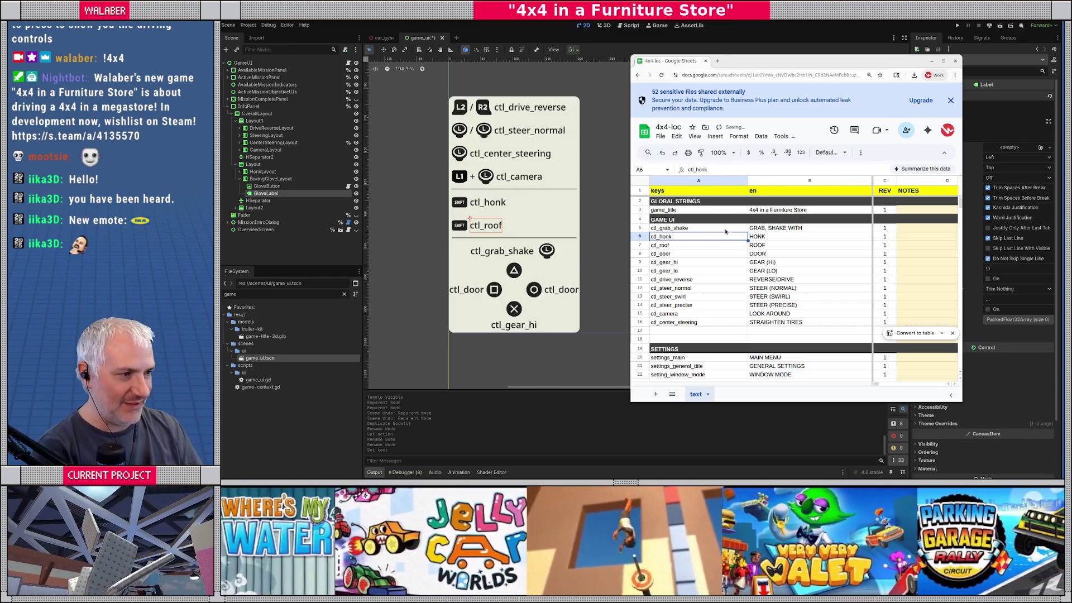
double_click(769, 227)
left_click_drag(768, 227, 815, 227)
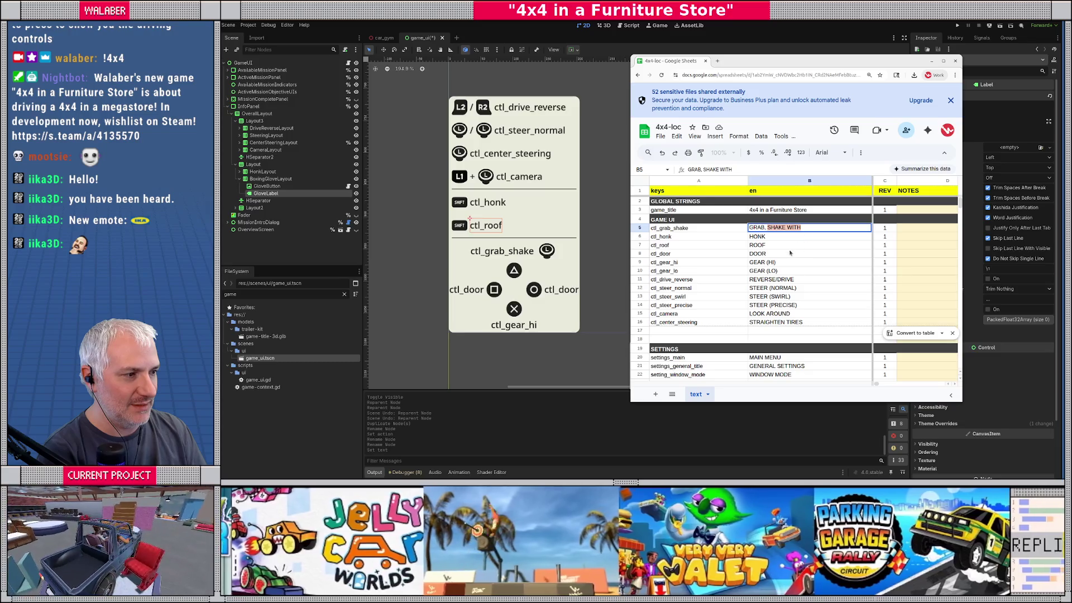
left_click(768, 228)
Replace ROOF with BOXING GLOVE in cell B7 for the ctl_roof key
left_click(728, 246)
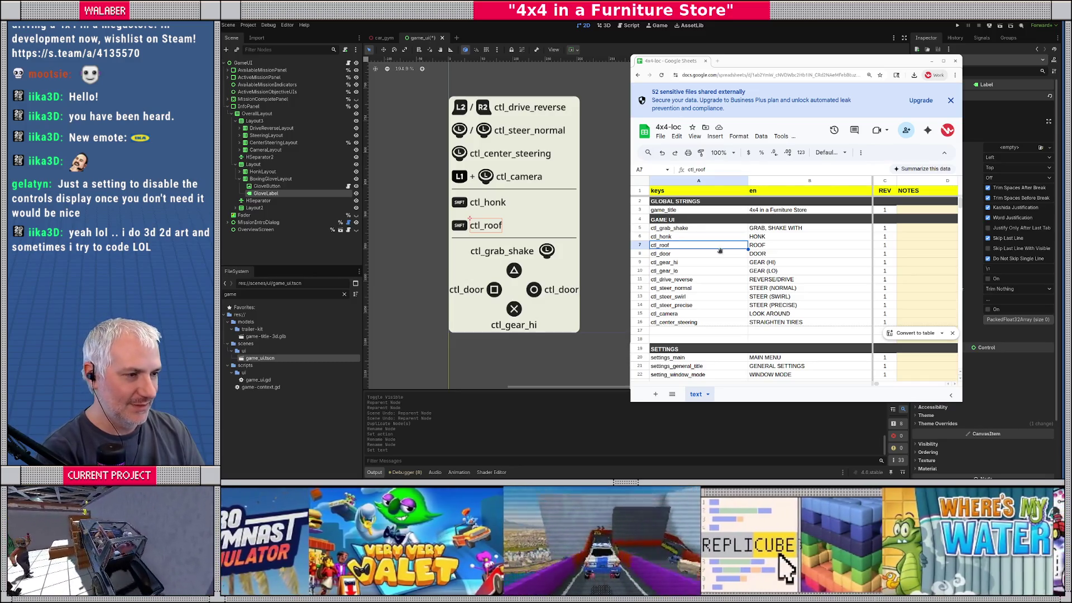
double_click(766, 247)
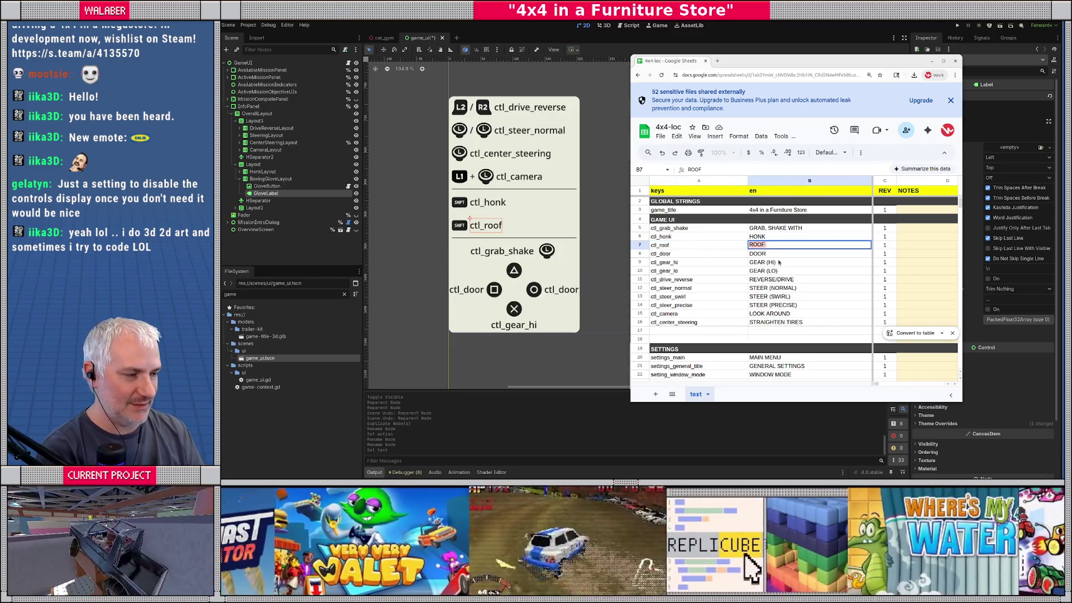
type("BOXING GLOVE")
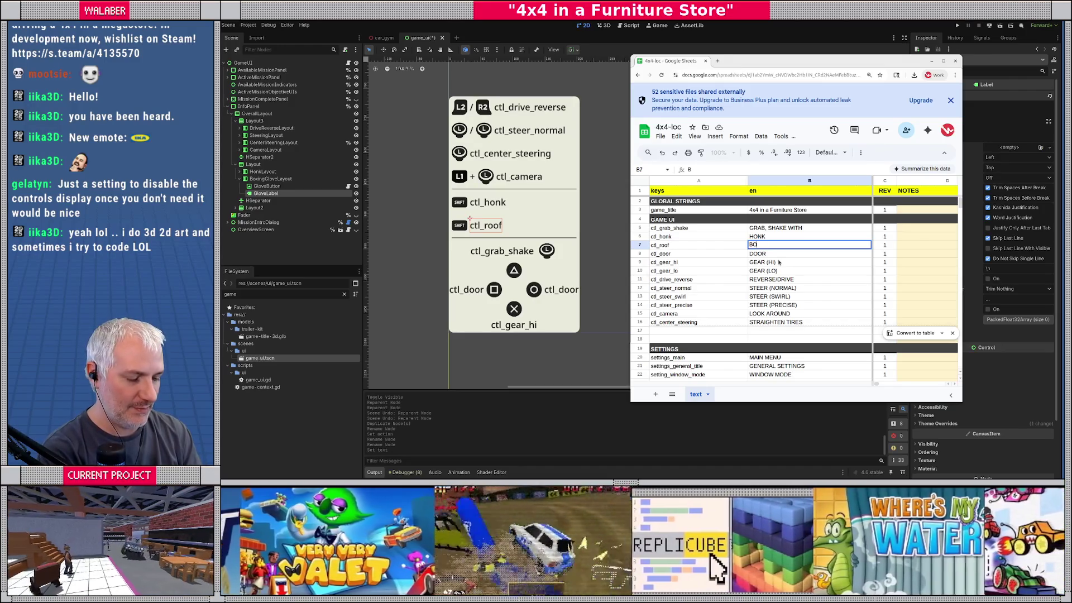
key("Return")
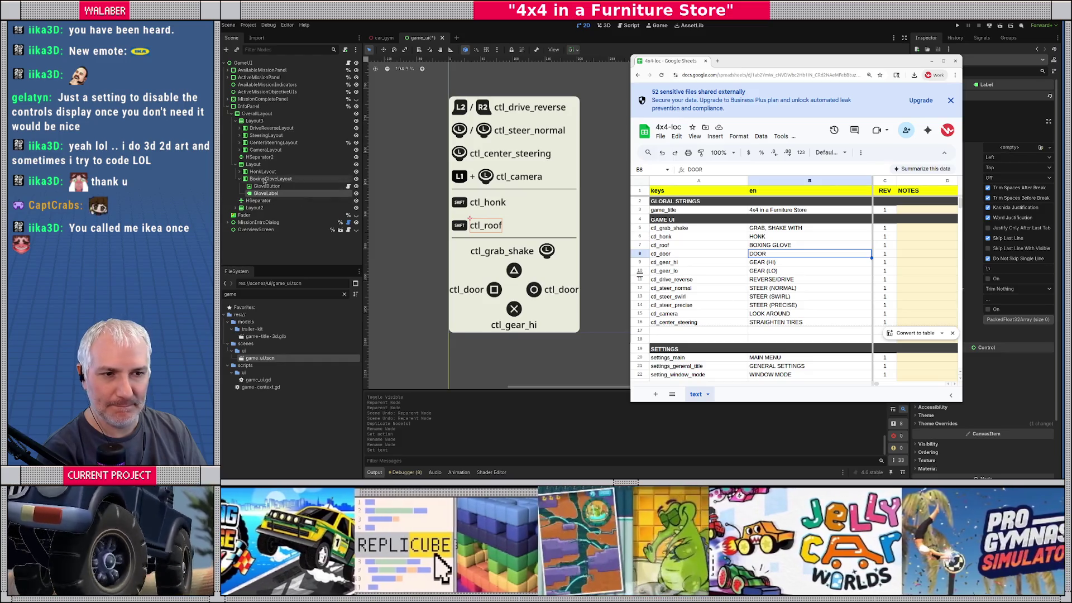
left_click(330, 164)
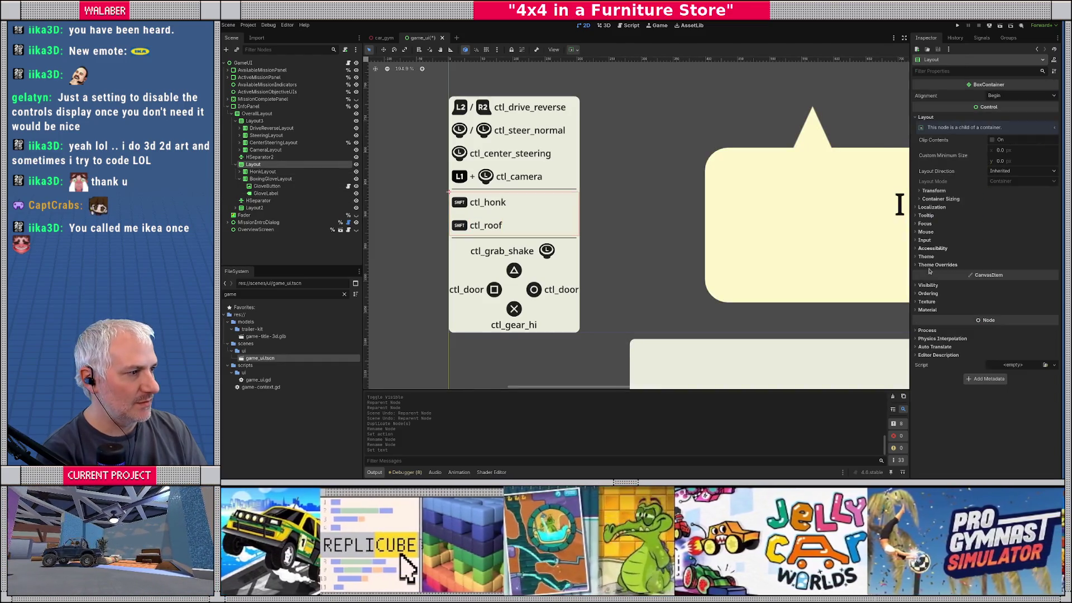
Enable the Separation constant override at 0 on Layout and Layout3
left_click(936, 265)
left_click(932, 273)
left_click(927, 281)
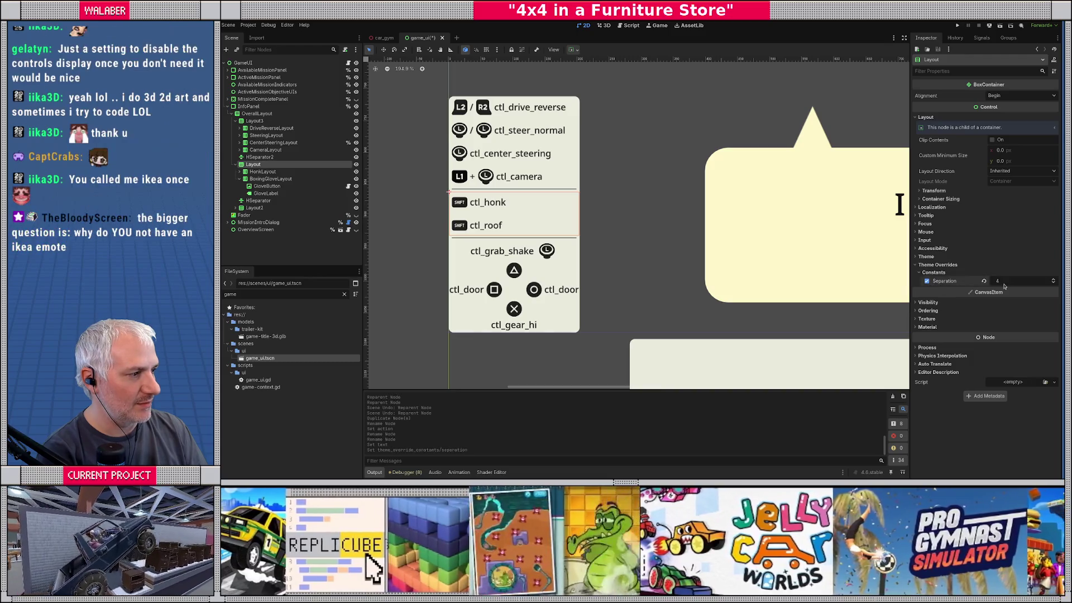
left_click(1052, 284)
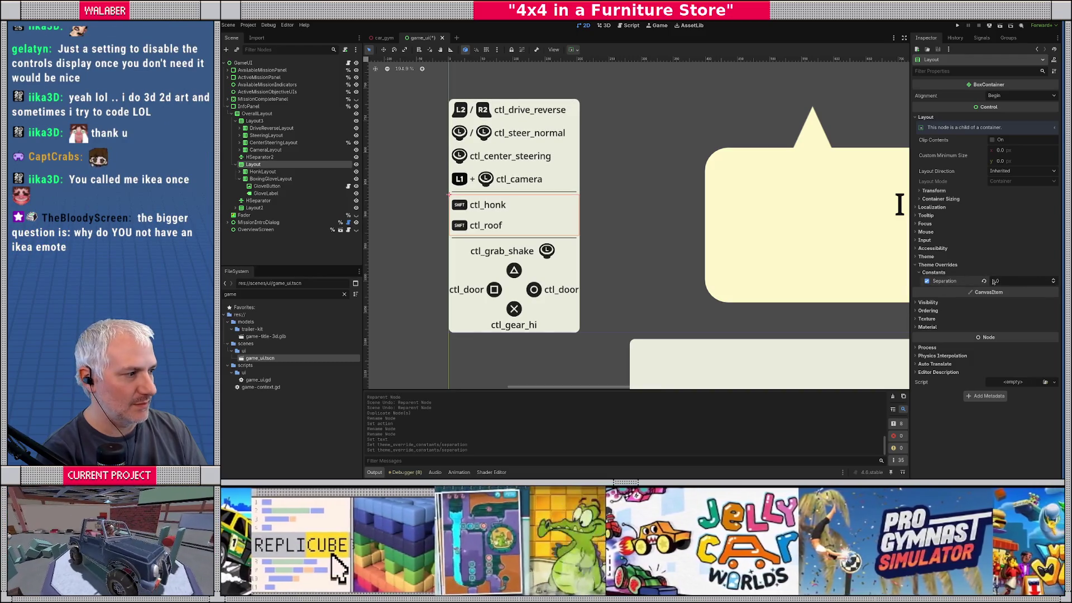
left_click(461, 147)
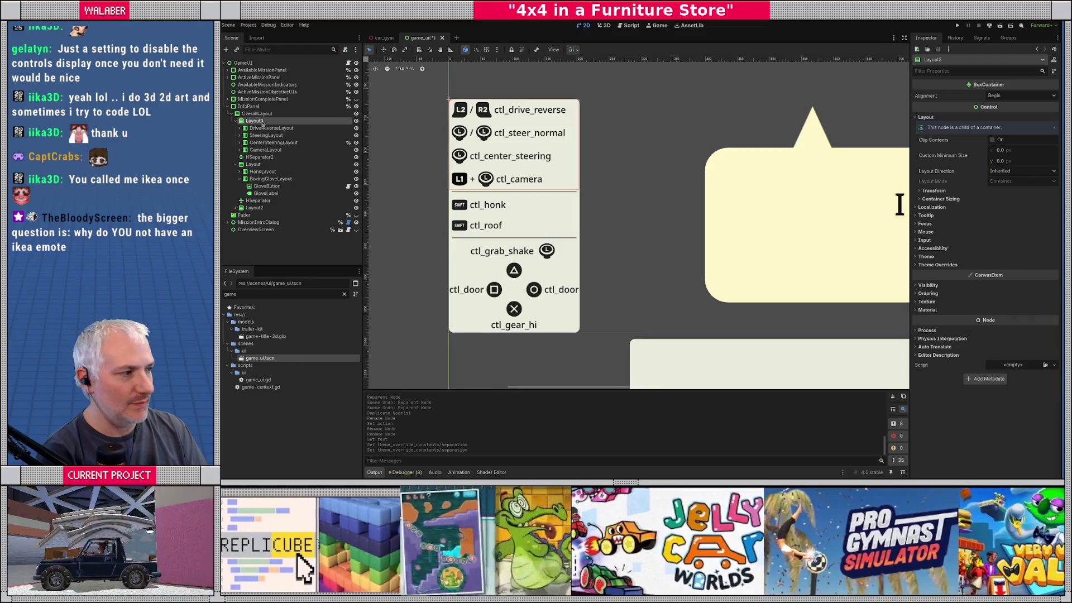
left_click(938, 265)
left_click(934, 272)
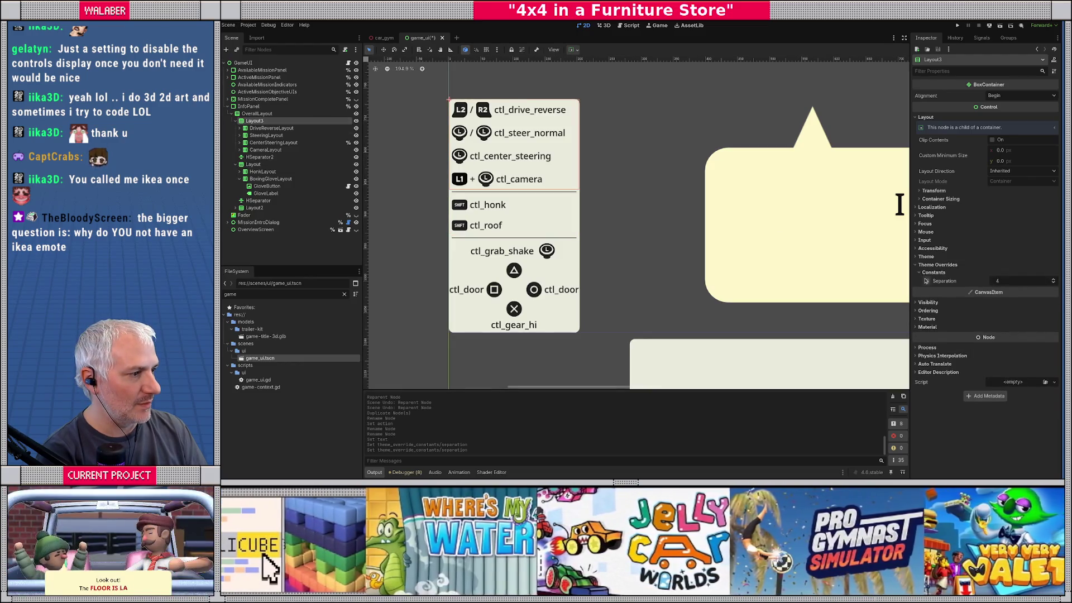
left_click(927, 281)
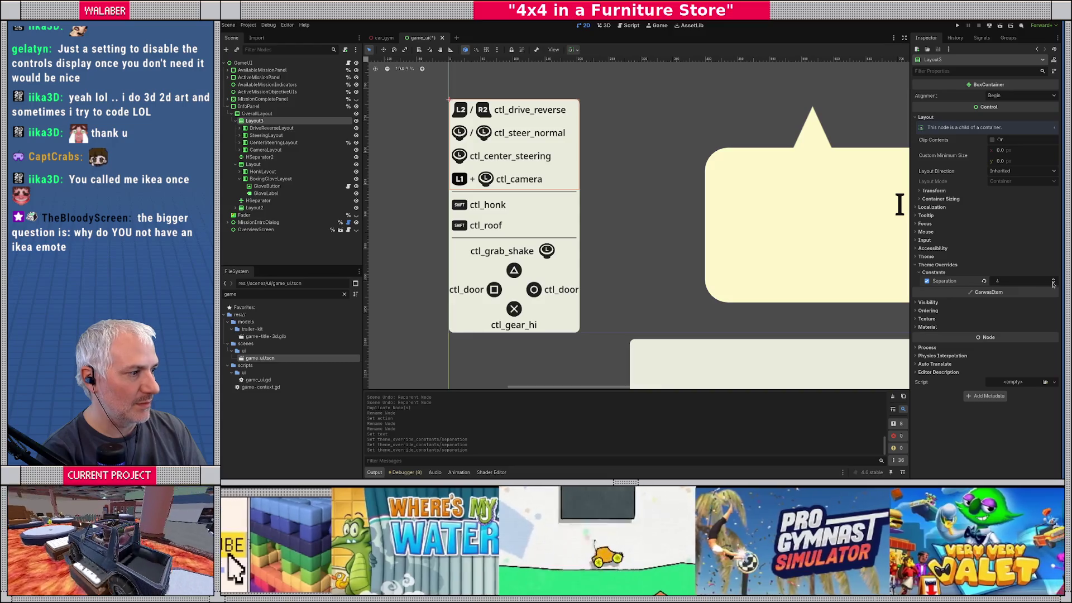
left_click(1052, 283)
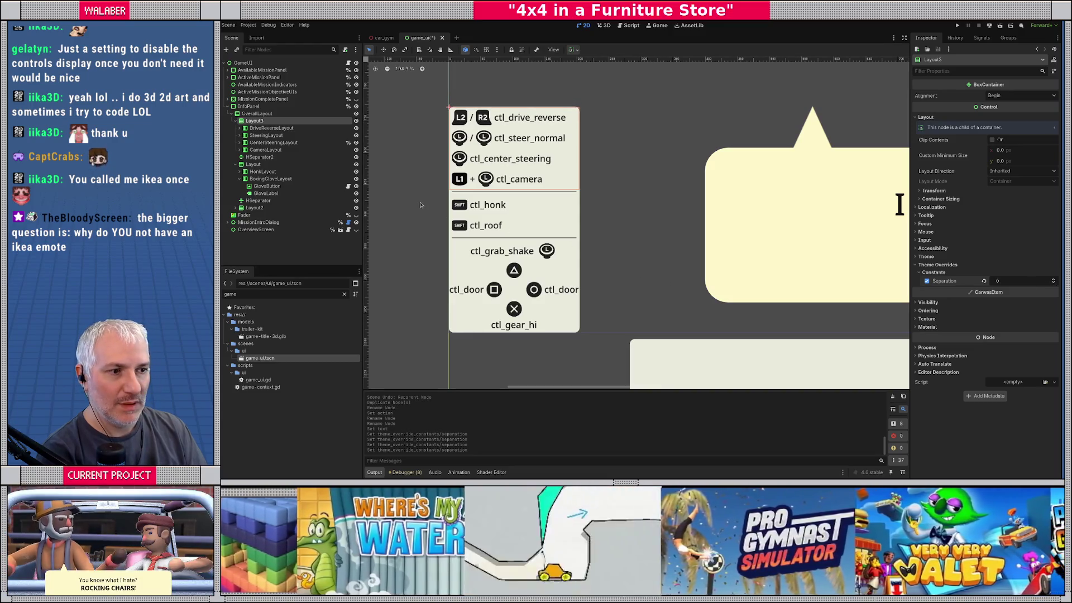
Check Layout2's separation override, which is set to -2
left_click(249, 165)
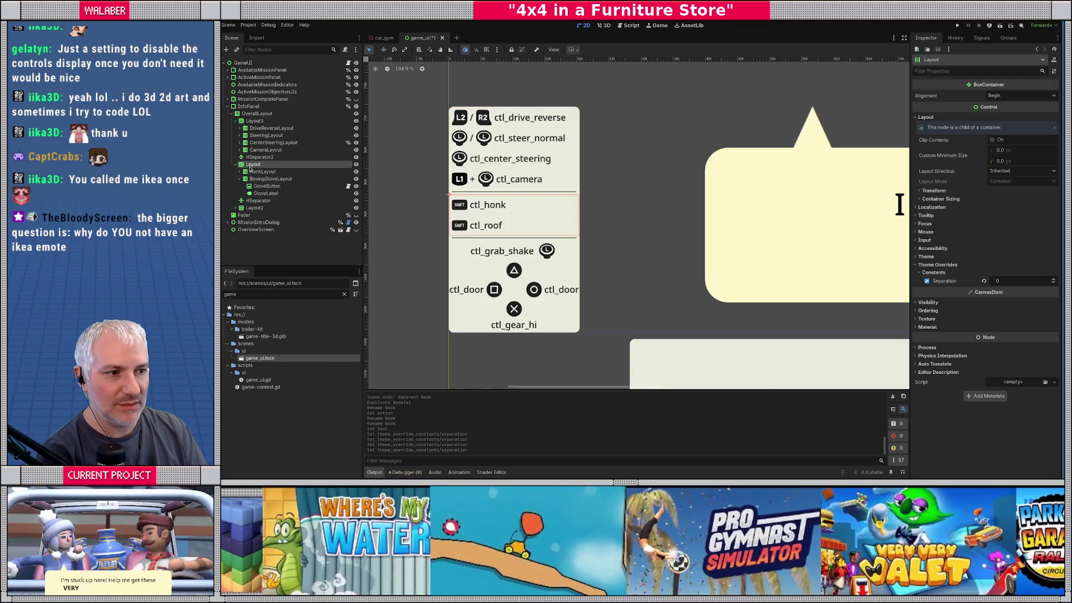
left_click(251, 208)
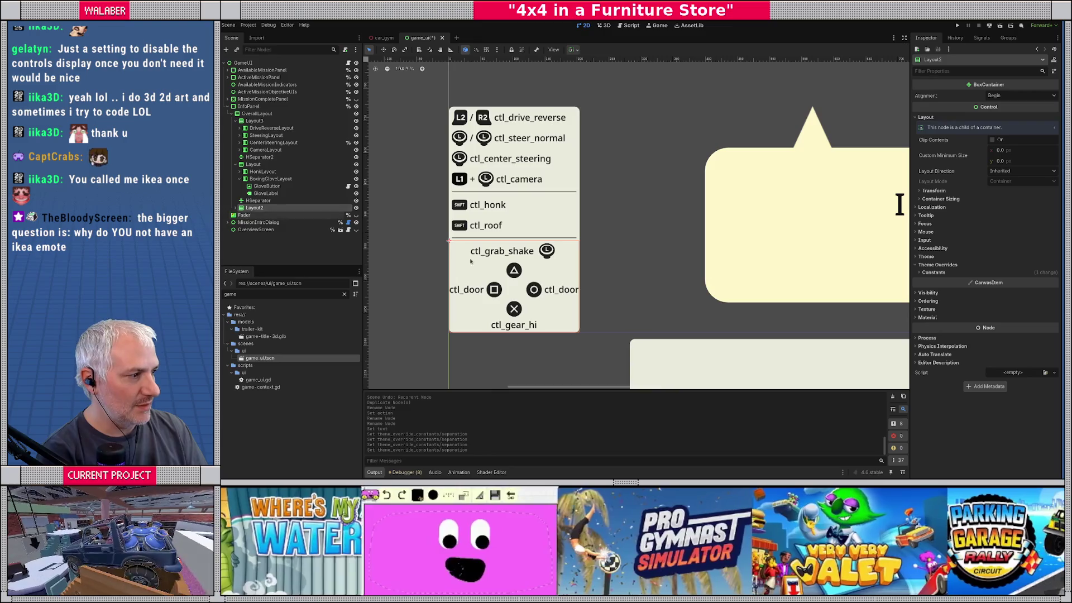
left_click(929, 273)
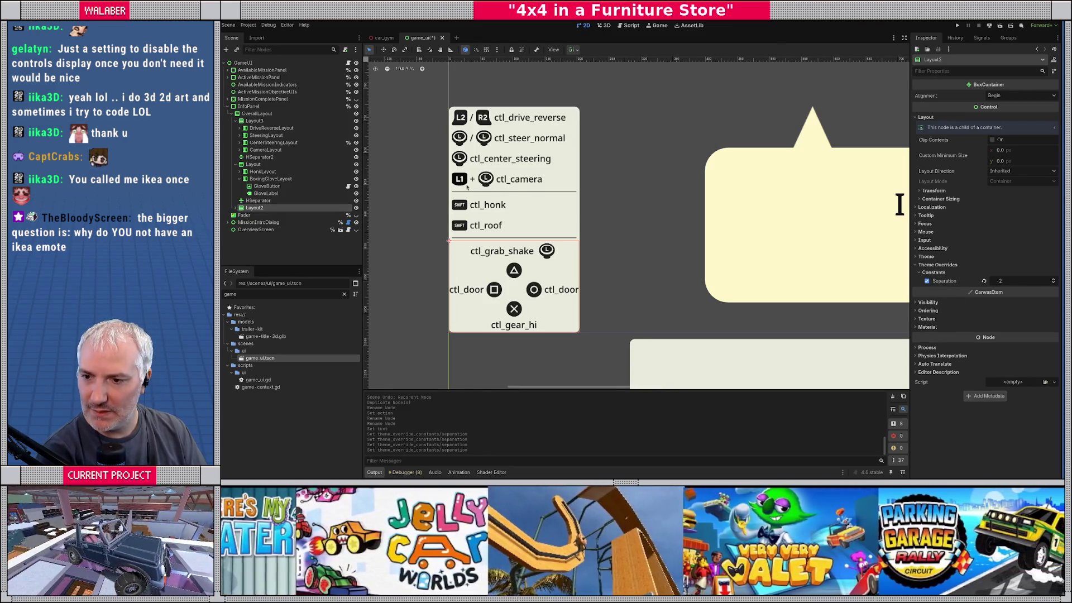
left_click(546, 248)
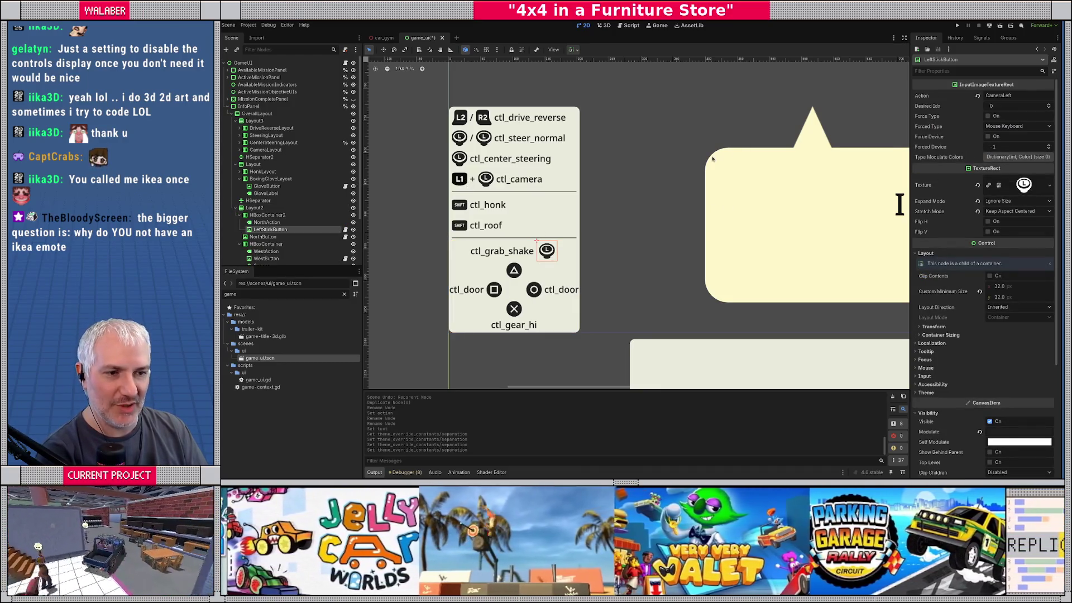
Begin entering a 'ShakeLabel' action name for the shake icon beside ctl_grab_shake
left_click_drag(710, 203, 676, 196)
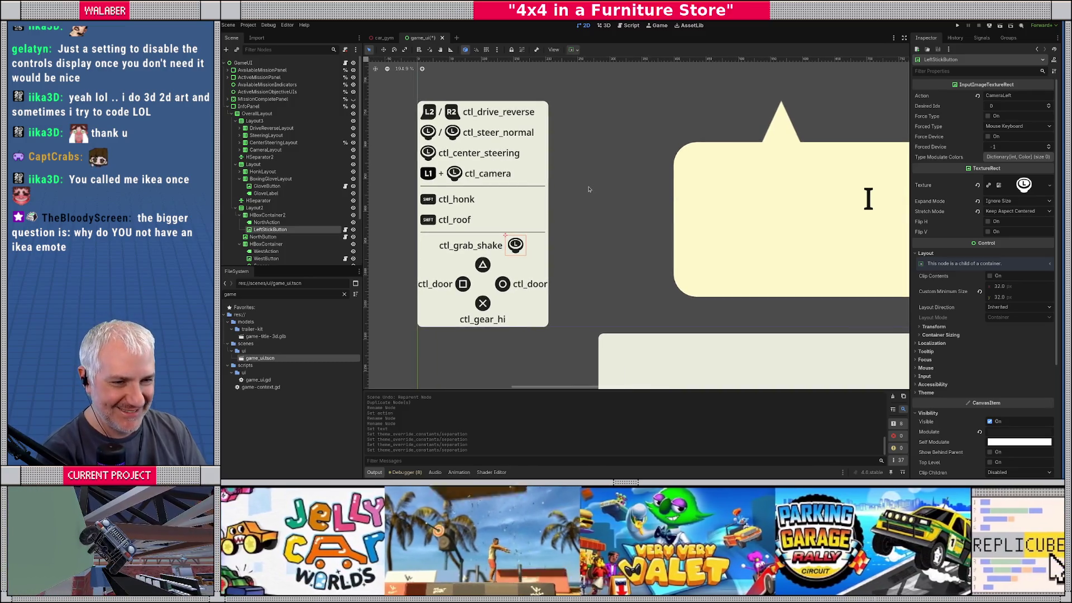
left_click(926, 96)
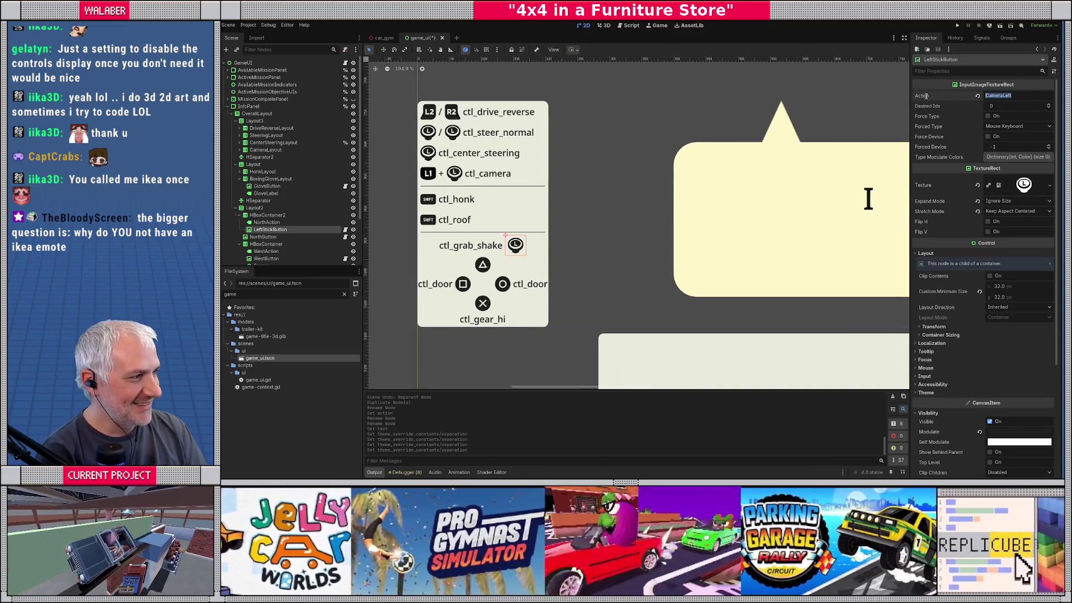
type("GrabShakeLabel")
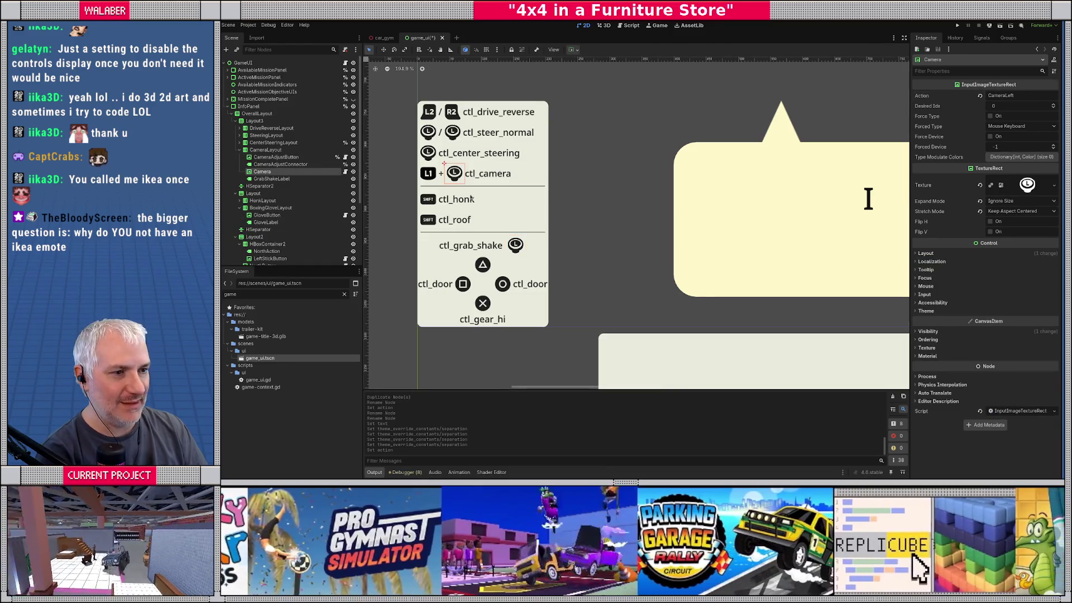
left_click(515, 245)
Replace NorthButton's RoofPlunger action with BodyTilt from the Input Map and save game_ui
left_click(482, 266)
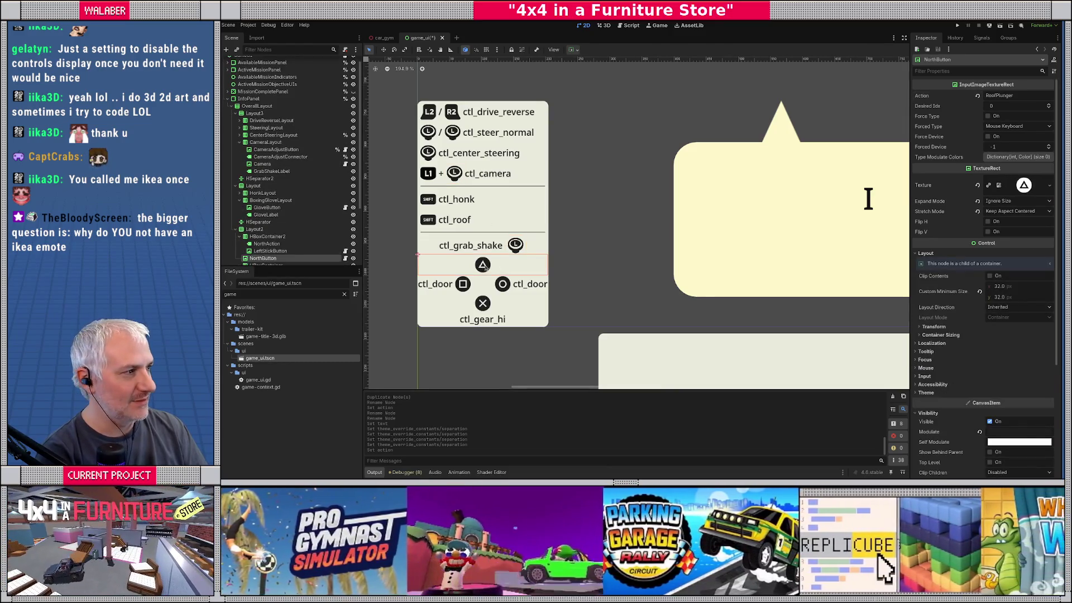
left_click_drag(1028, 95, 907, 99)
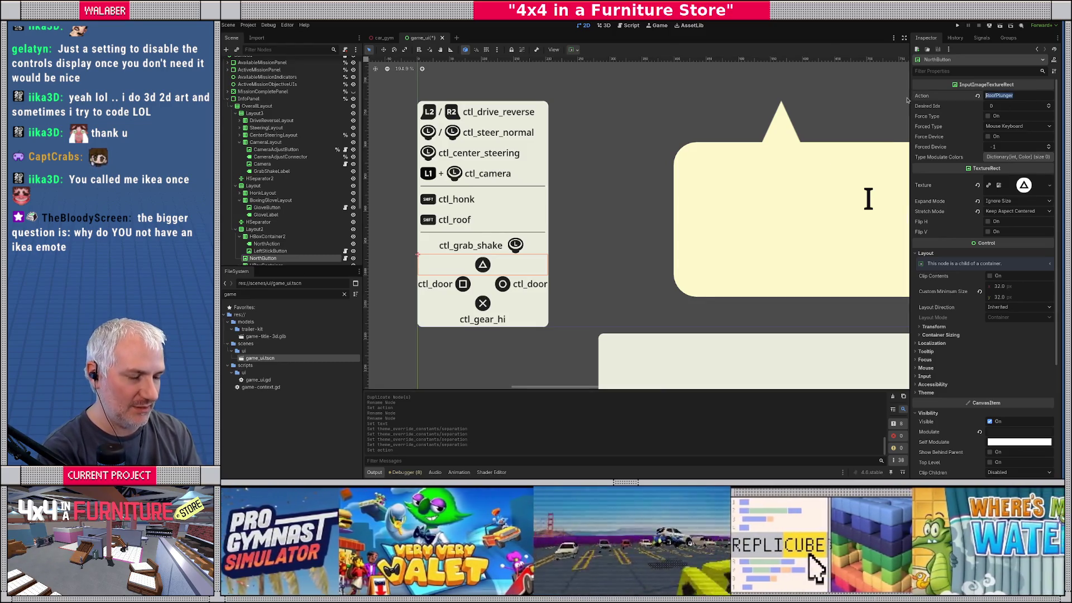
left_click(268, 24)
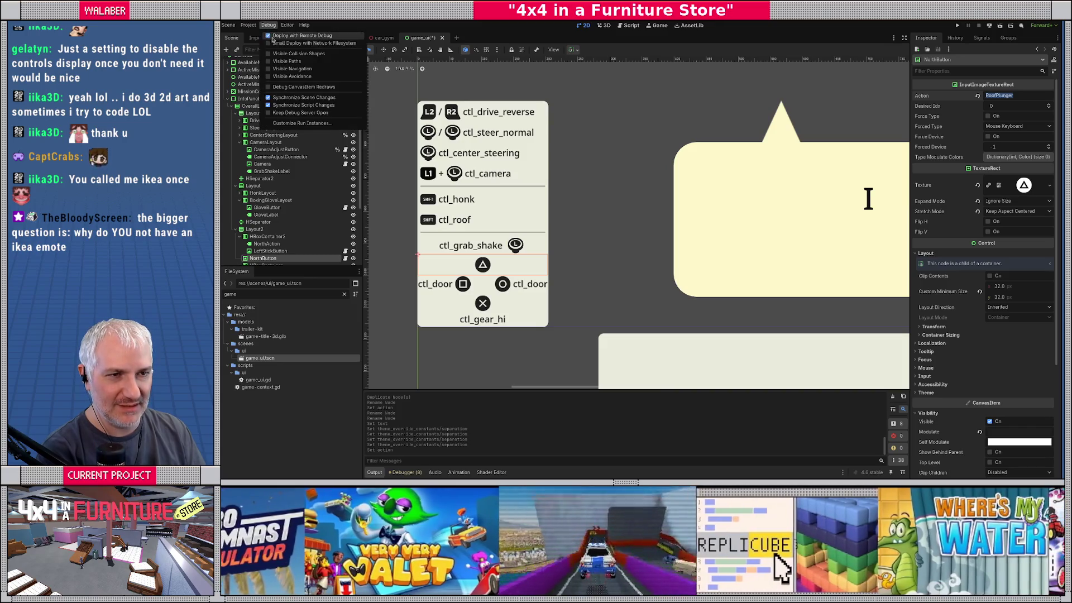
left_click(262, 37)
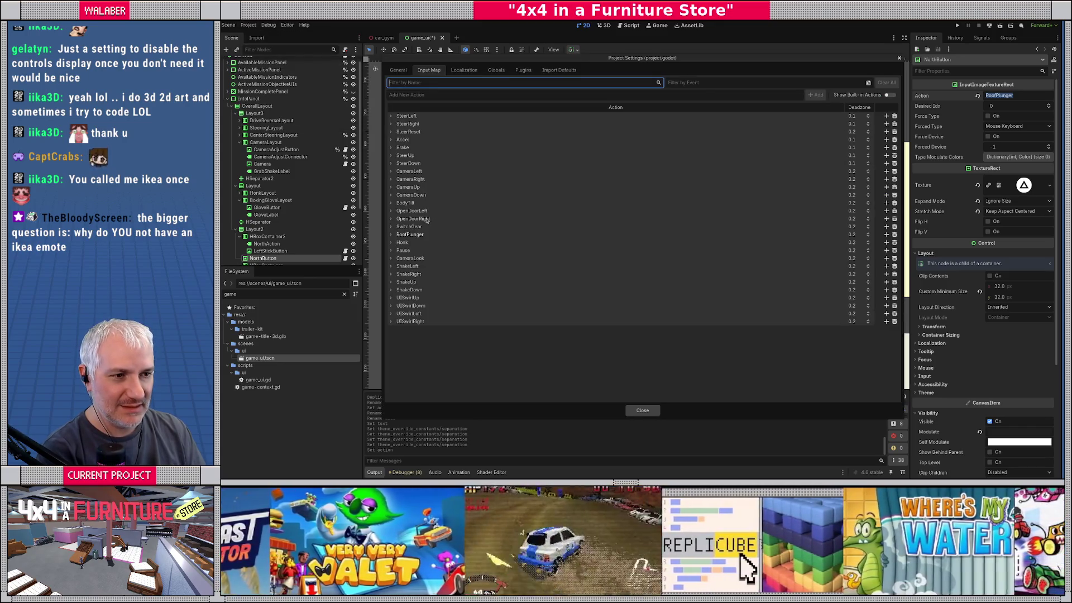
double_click(413, 203)
key("ctrl+c")
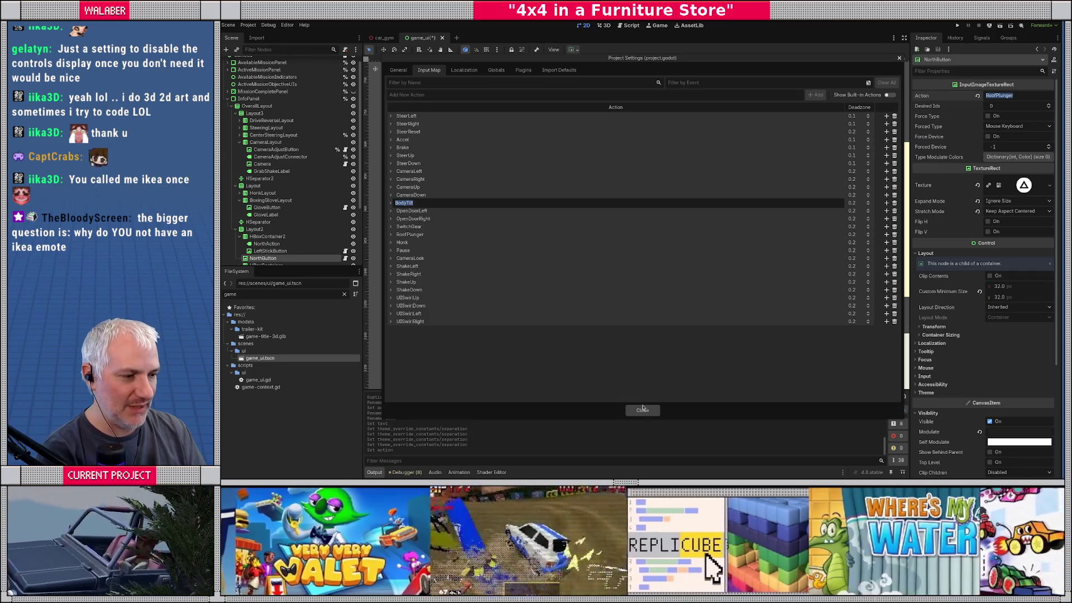
left_click(642, 410)
key("ctrl+v")
key("Return")
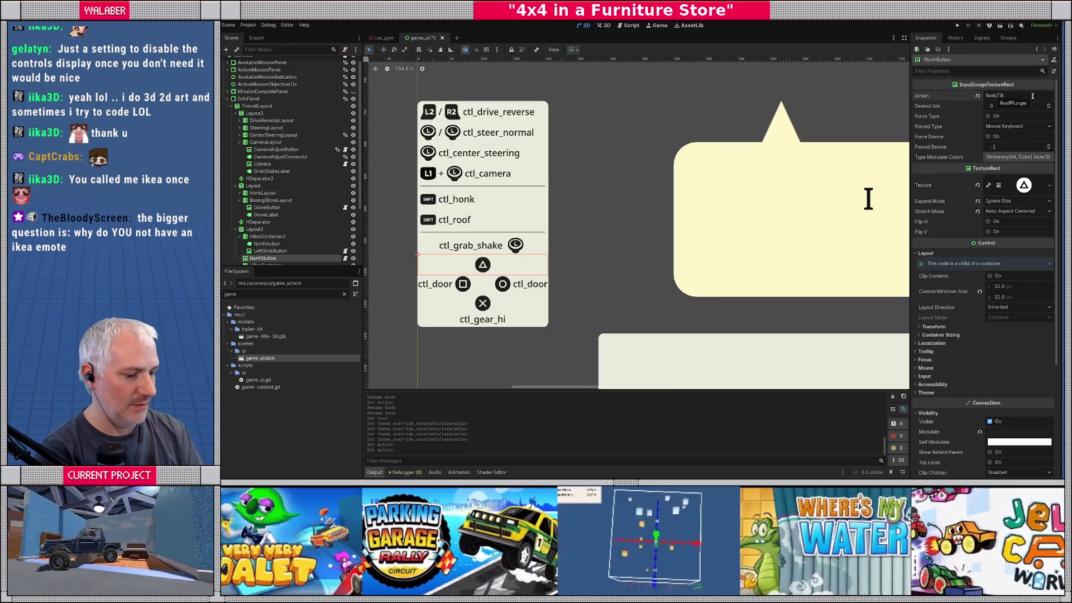
key("ctrl+s")
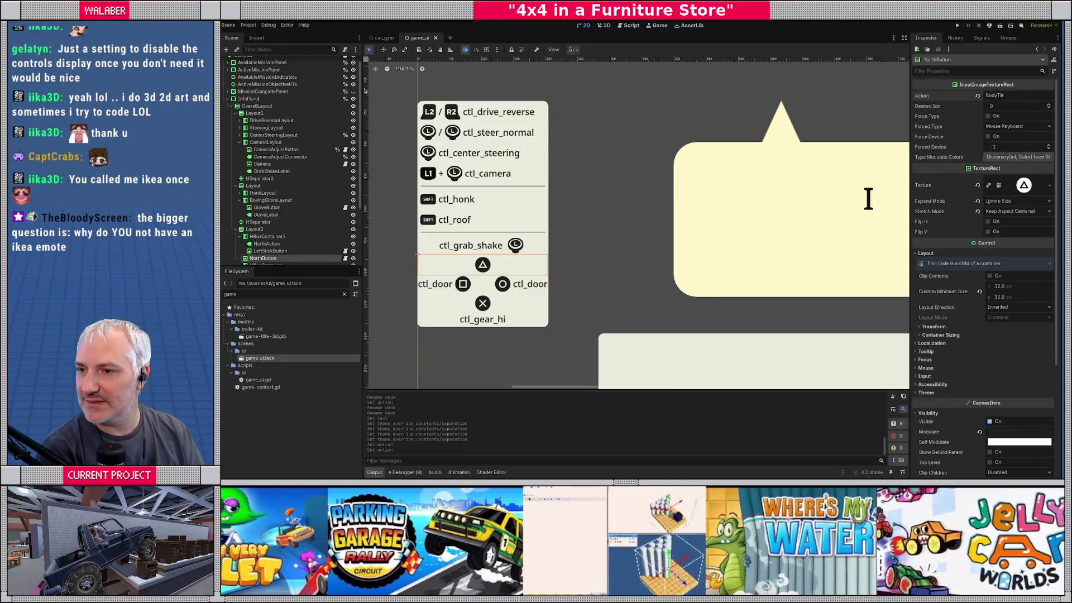
key("alt+Tab")
left_click(660, 136)
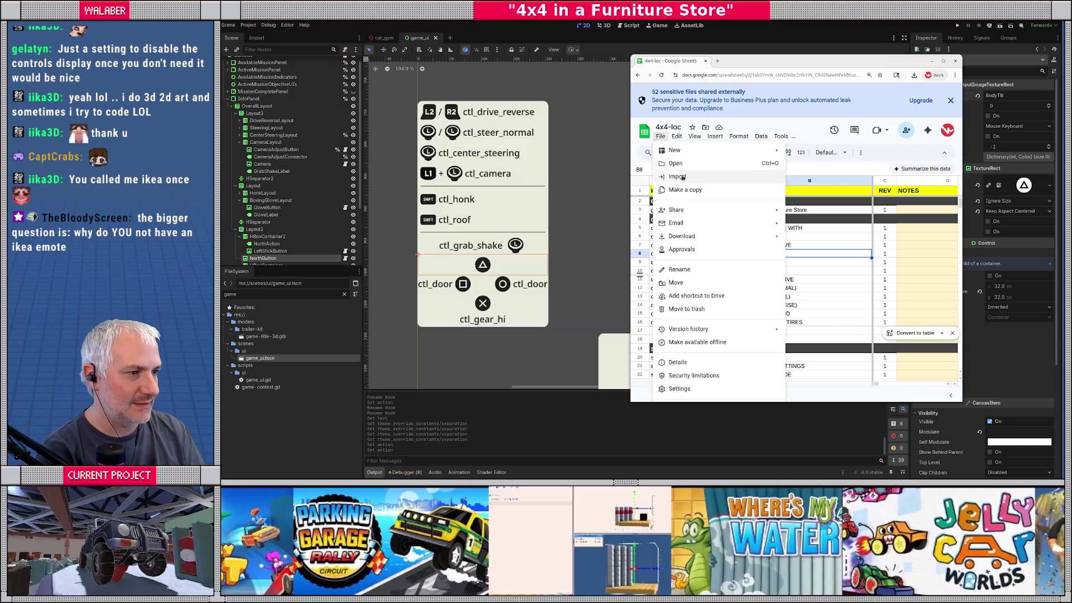
mouse_move(759, 218)
left_click(951, 100)
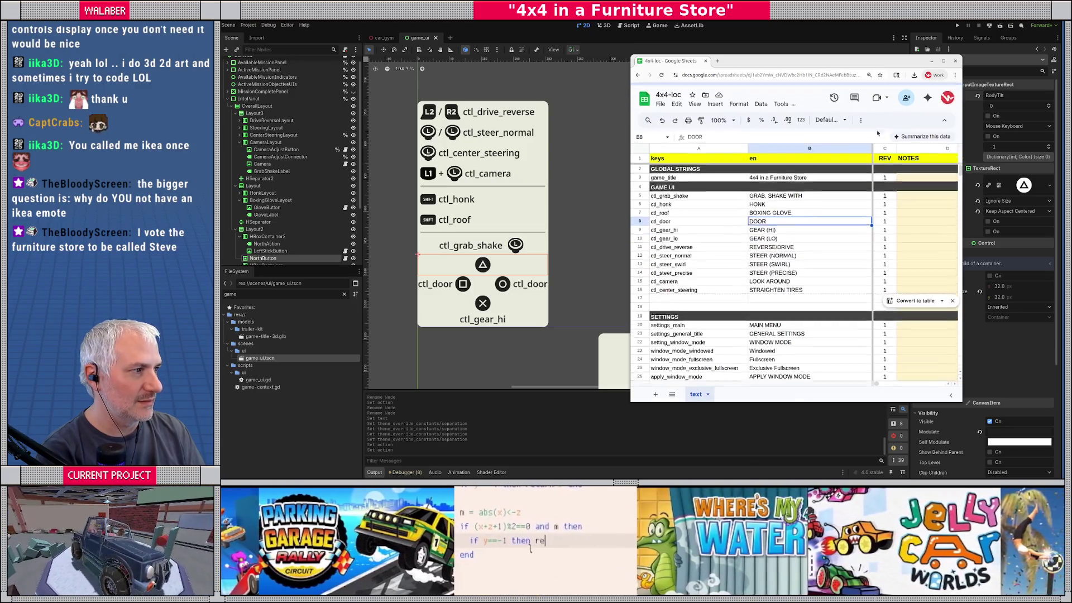
left_click(666, 104)
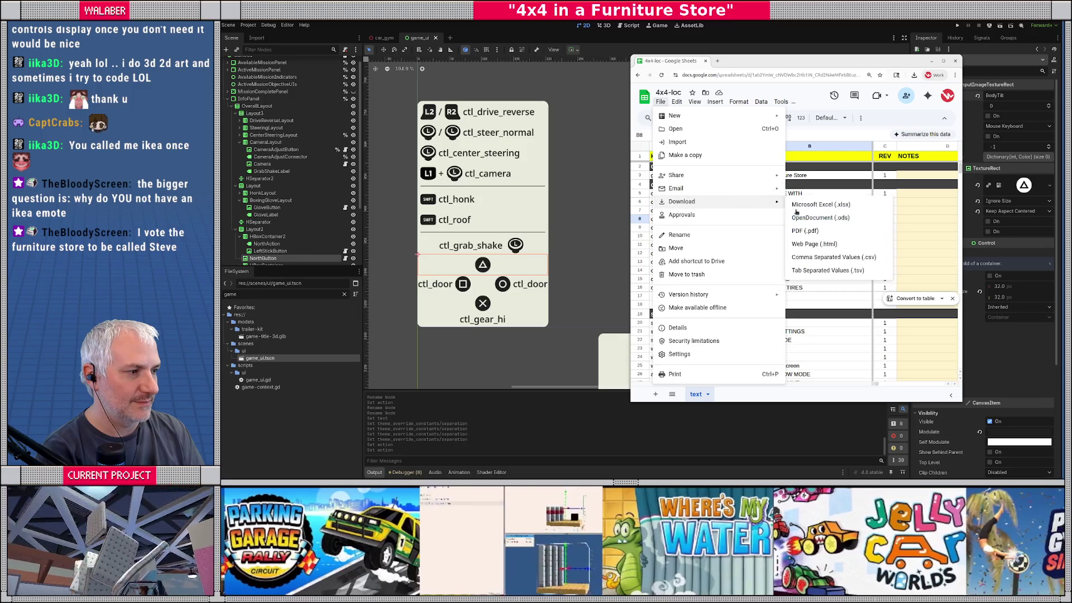
key("Escape")
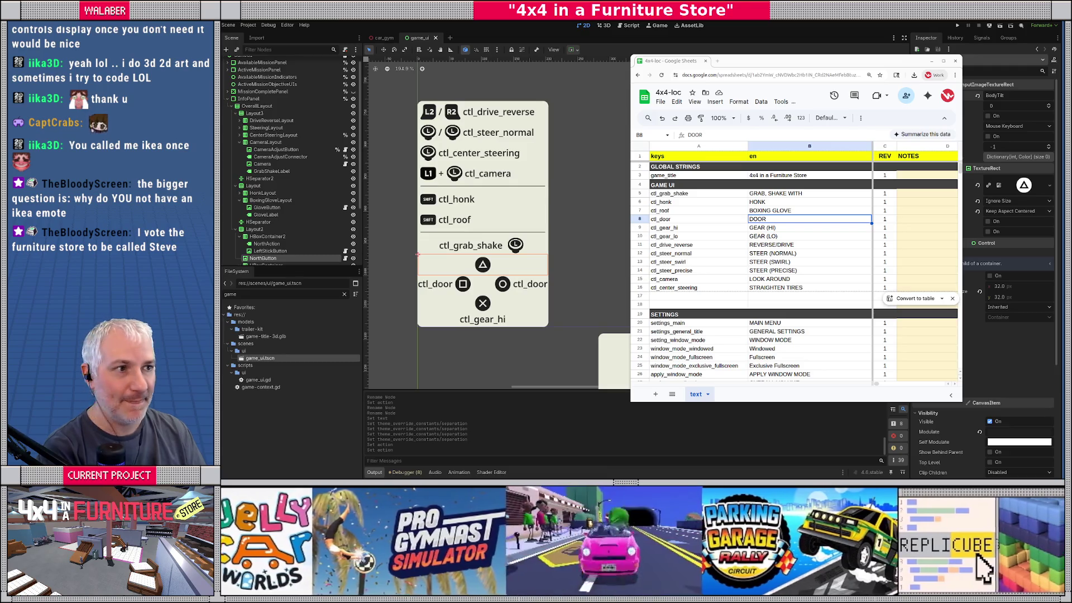
key("alt+Tab")
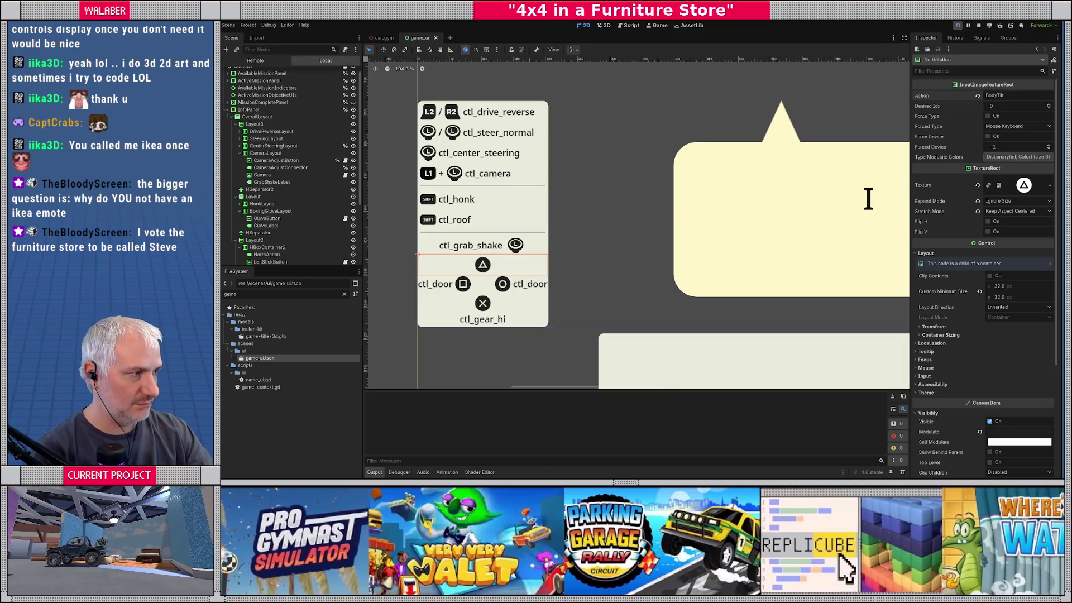
key("F5")
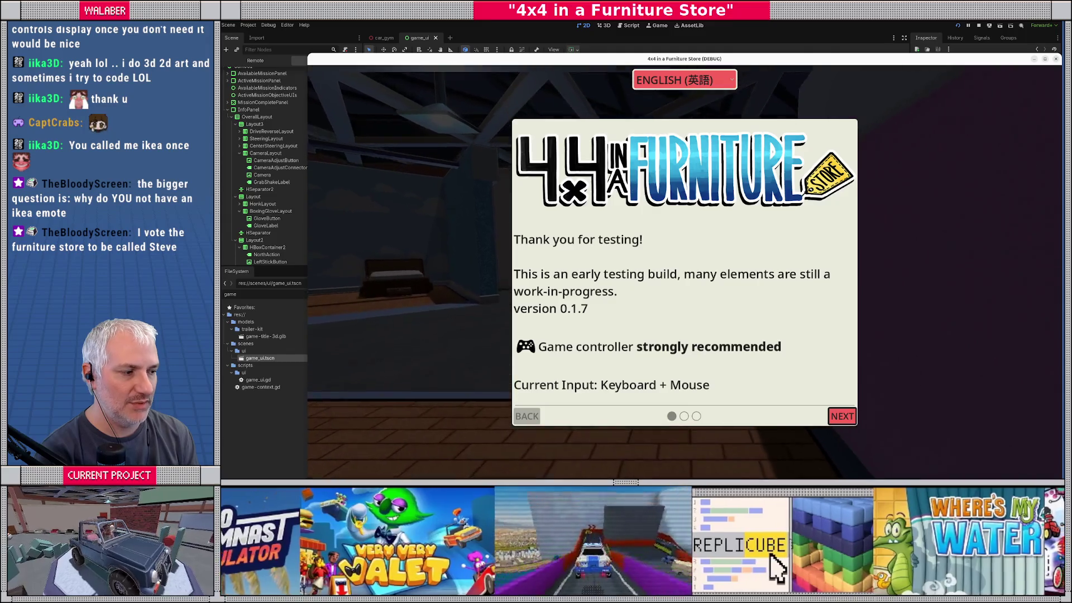
key("Return")
key("Return")
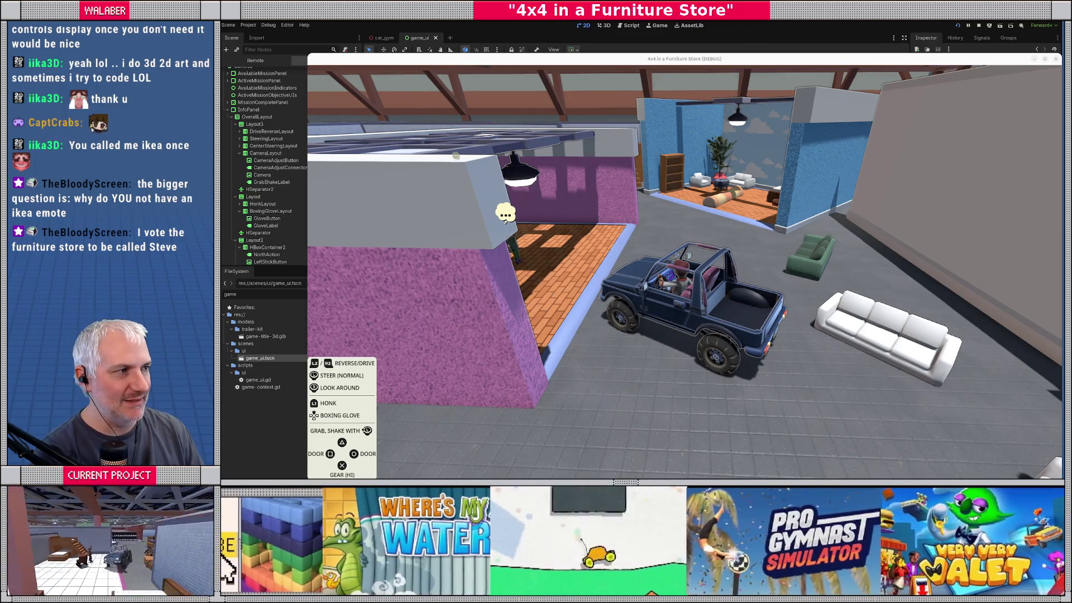
key("F8")
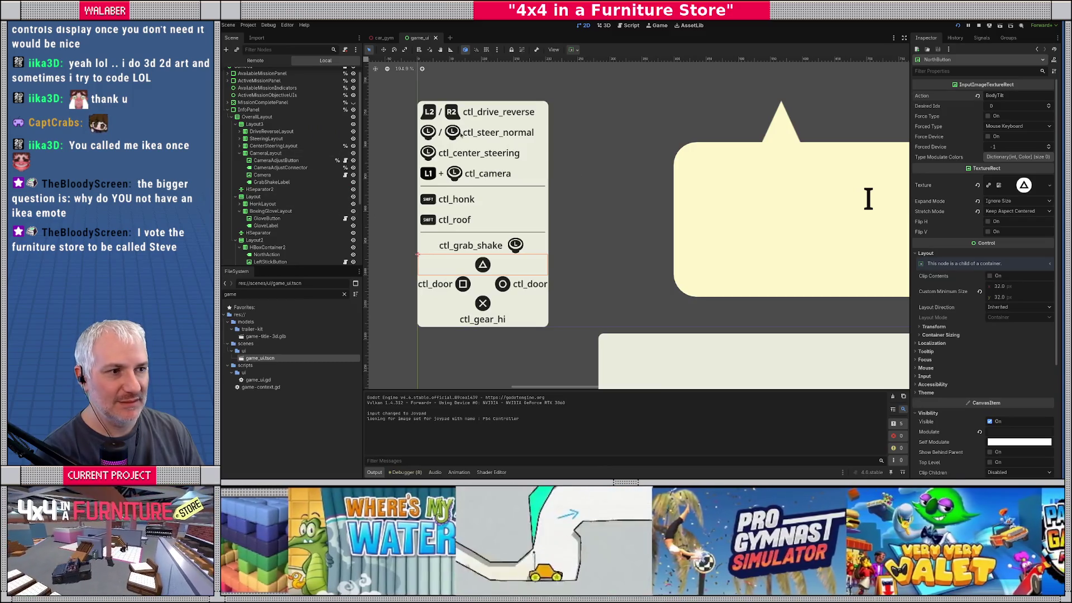
left_click(454, 132)
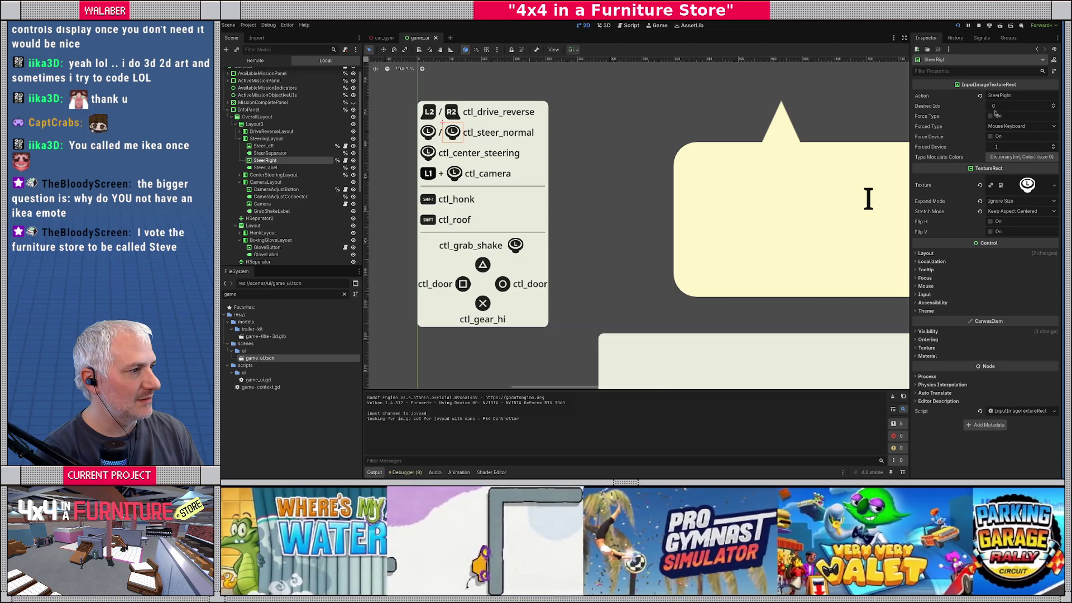
left_click(515, 248)
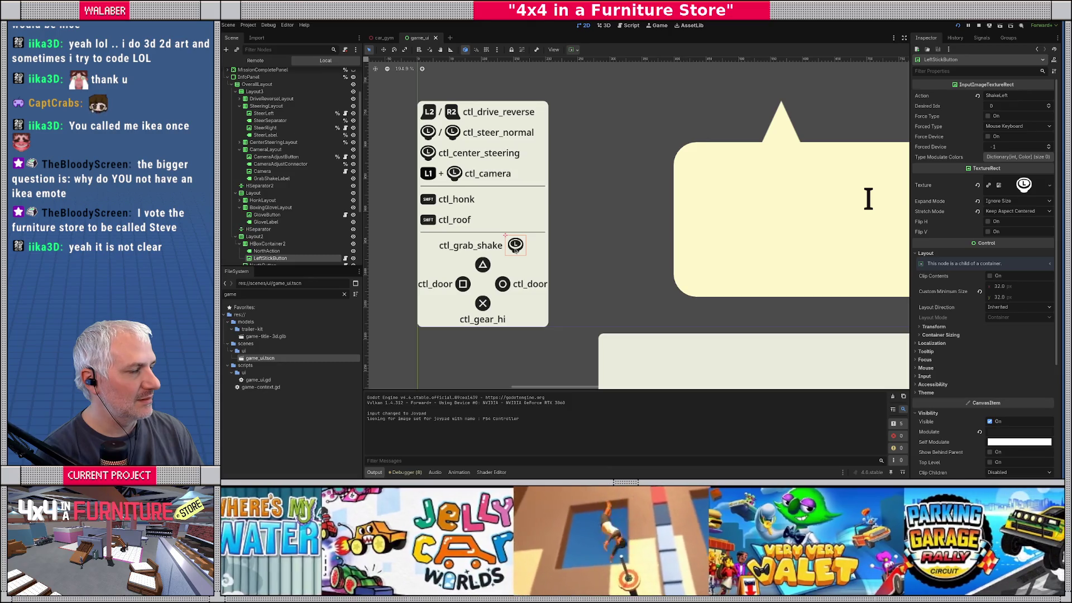
left_click(453, 134)
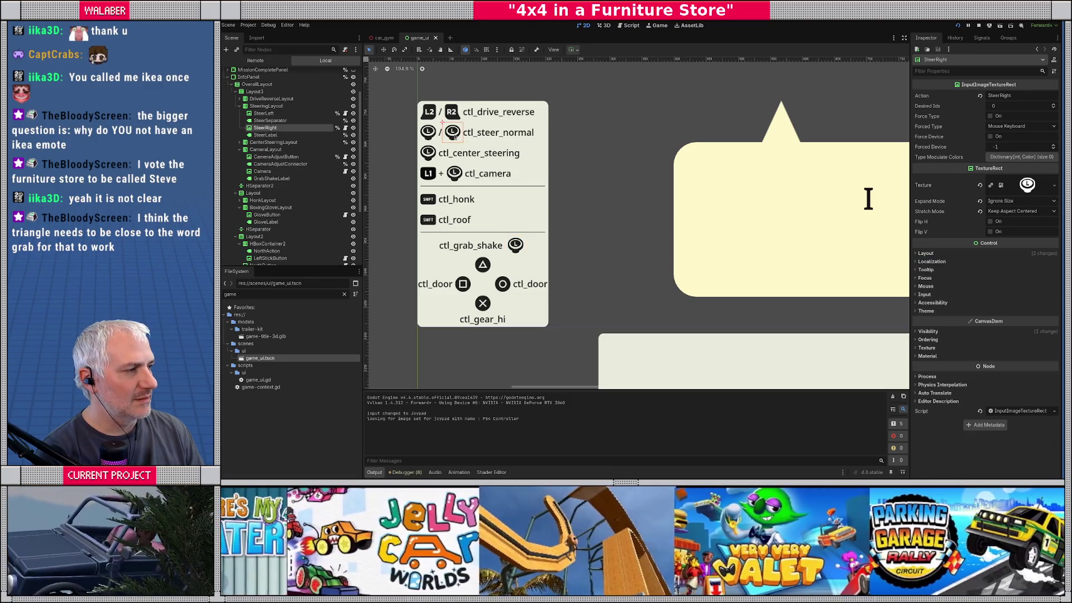
left_click(515, 249)
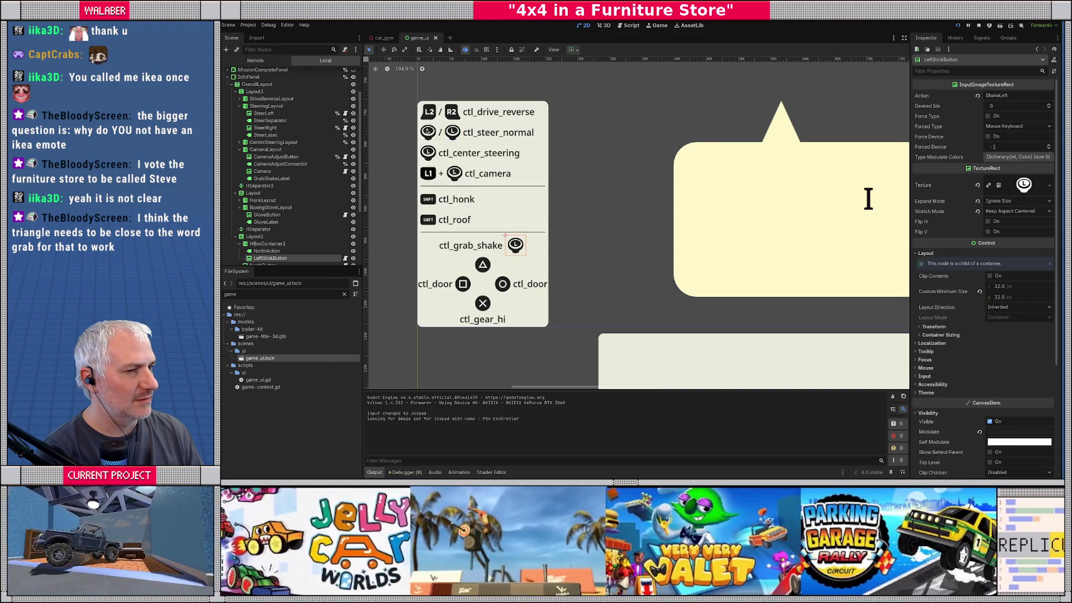
left_click(427, 132)
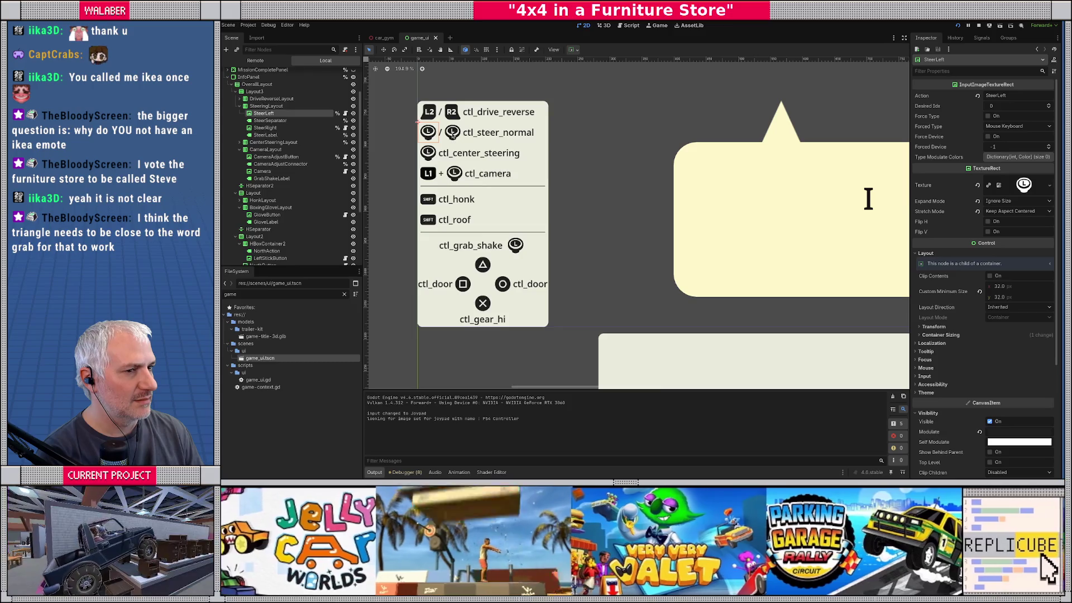
left_click(428, 154)
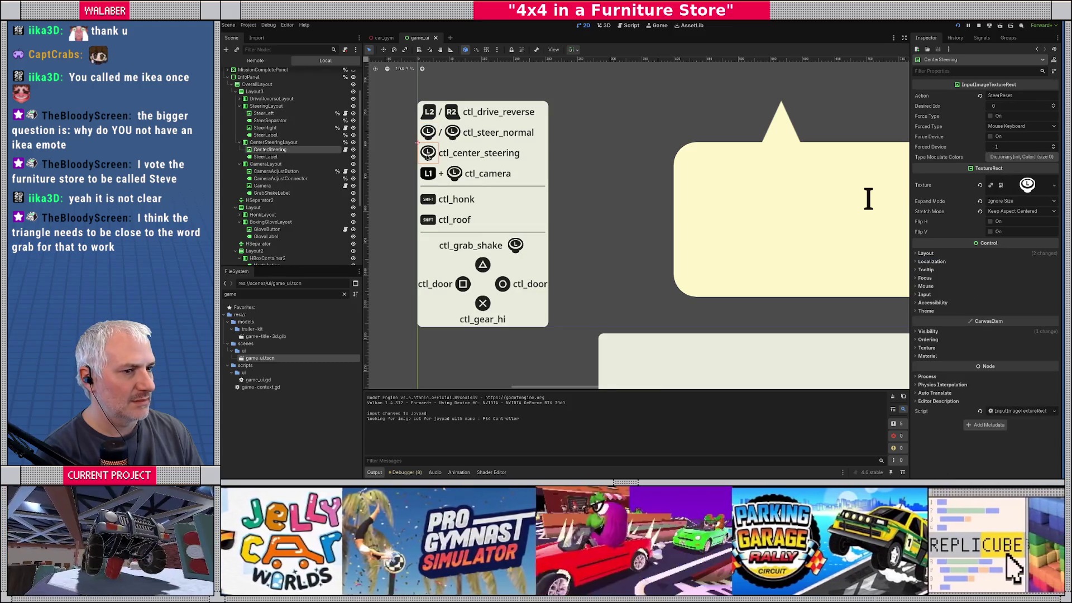
left_click(455, 173)
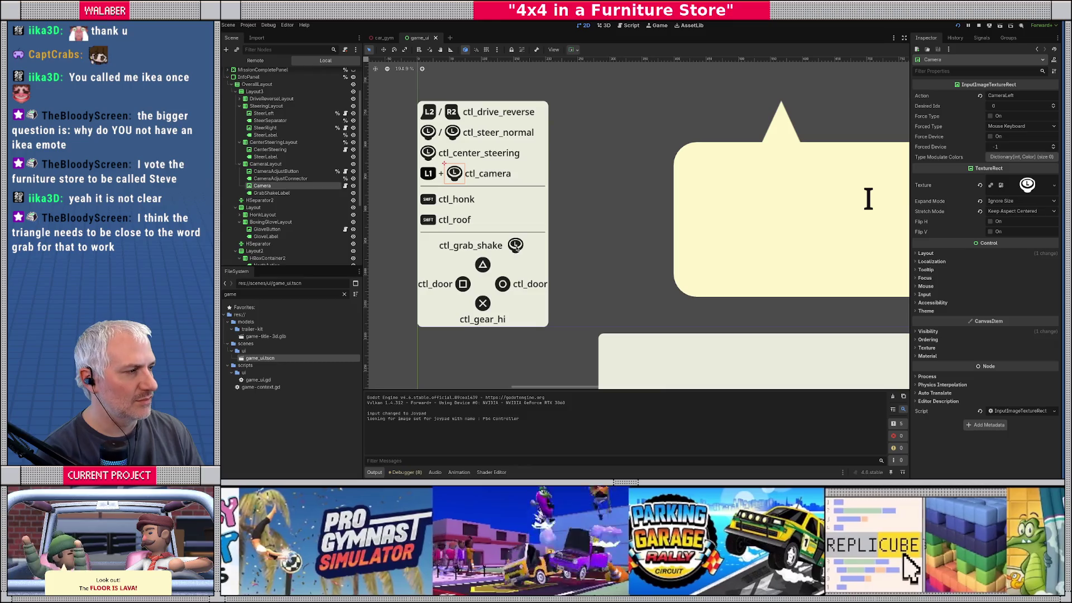
left_click(516, 247)
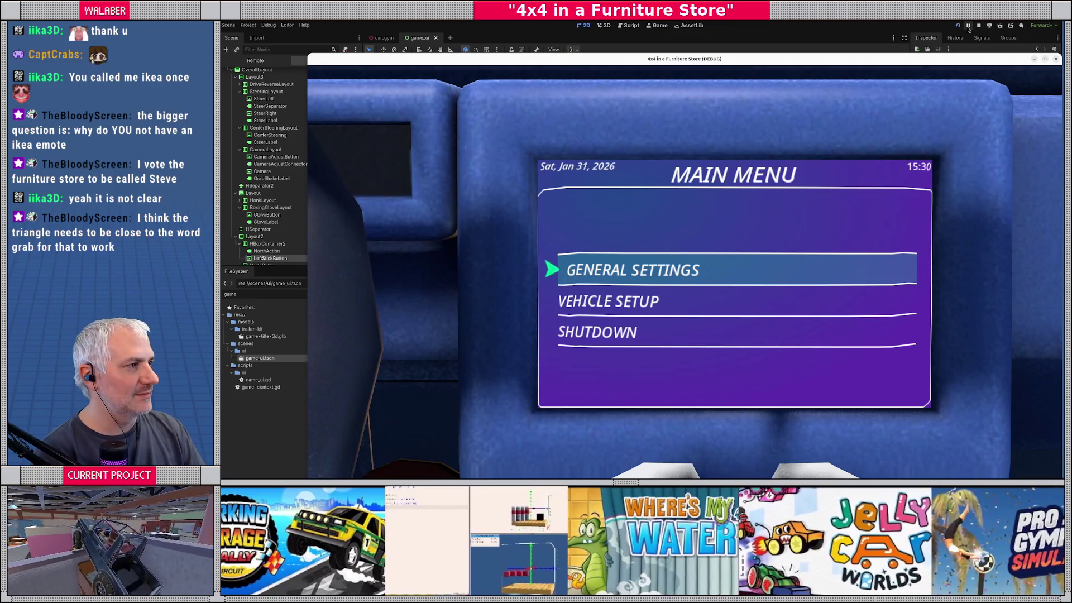
left_click(978, 26)
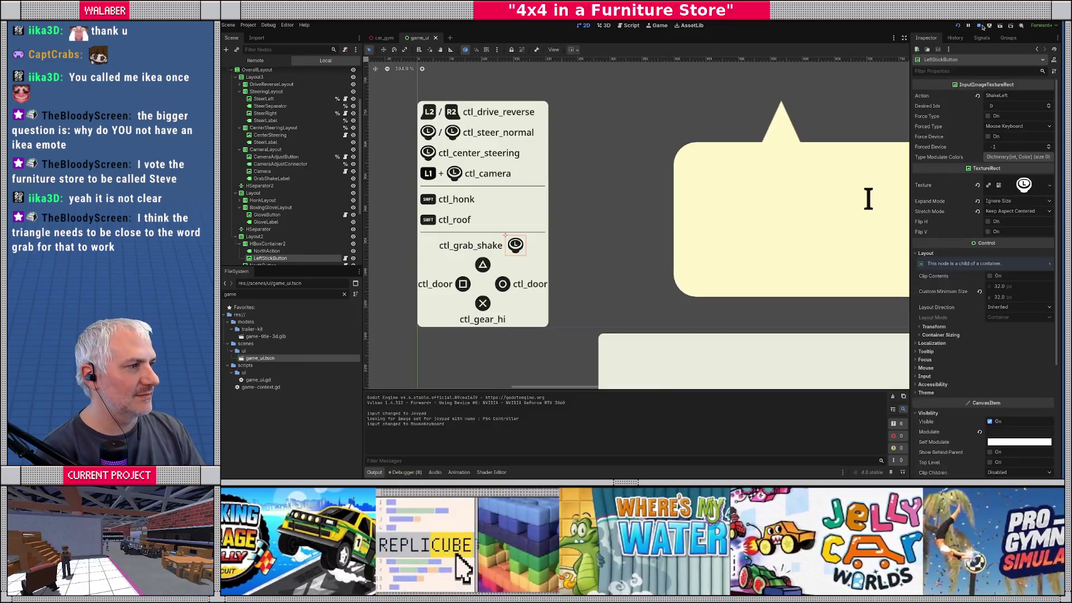
scroll(494, 229, "up", 3)
scroll(491, 231, "down", 2)
scroll(477, 130, "up", 4)
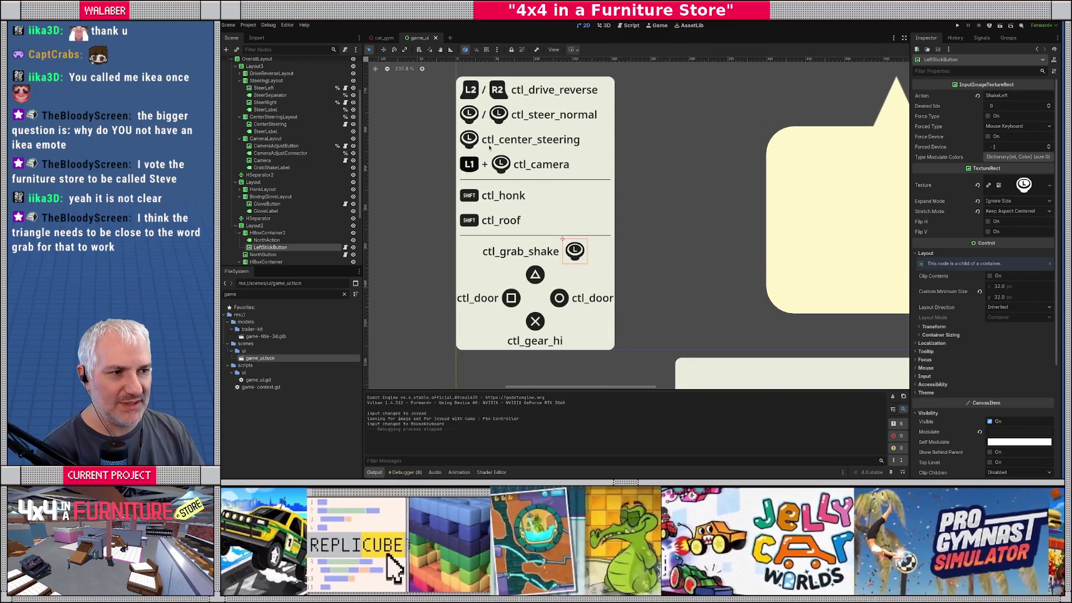
scroll(869, 210, "down", 2)
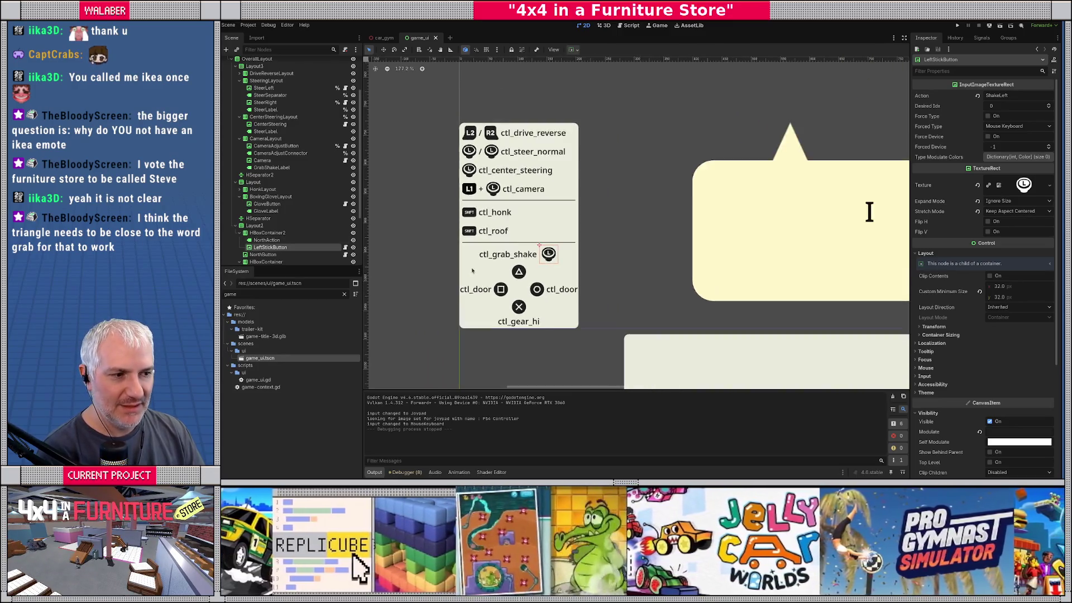
scroll(803, 204, "down", 3)
scroll(501, 284, "up", 3)
scroll(501, 284, "down", 2)
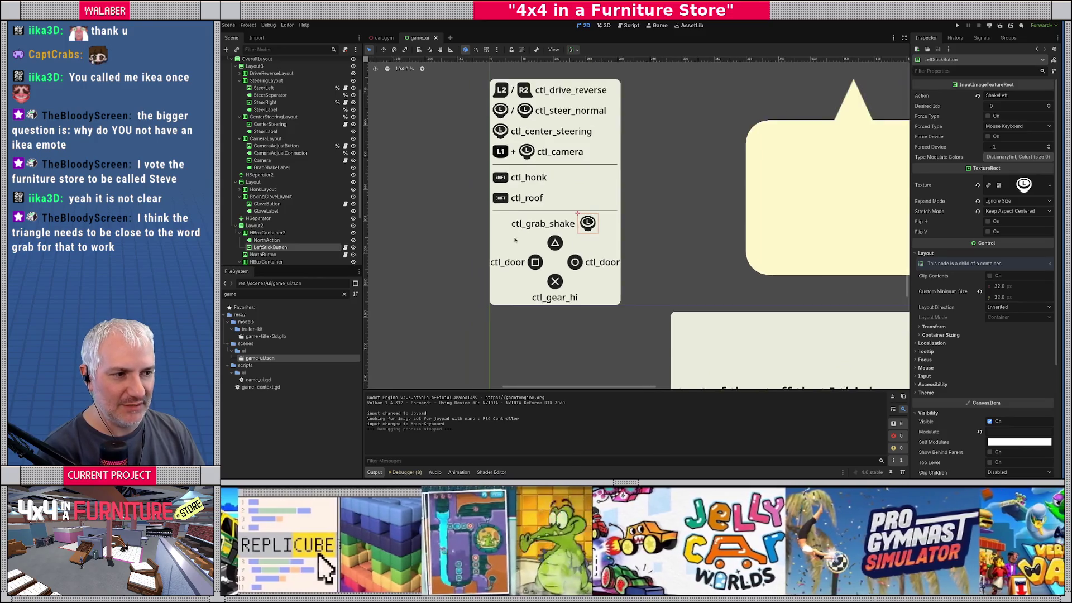
scroll(519, 219, "up", 2)
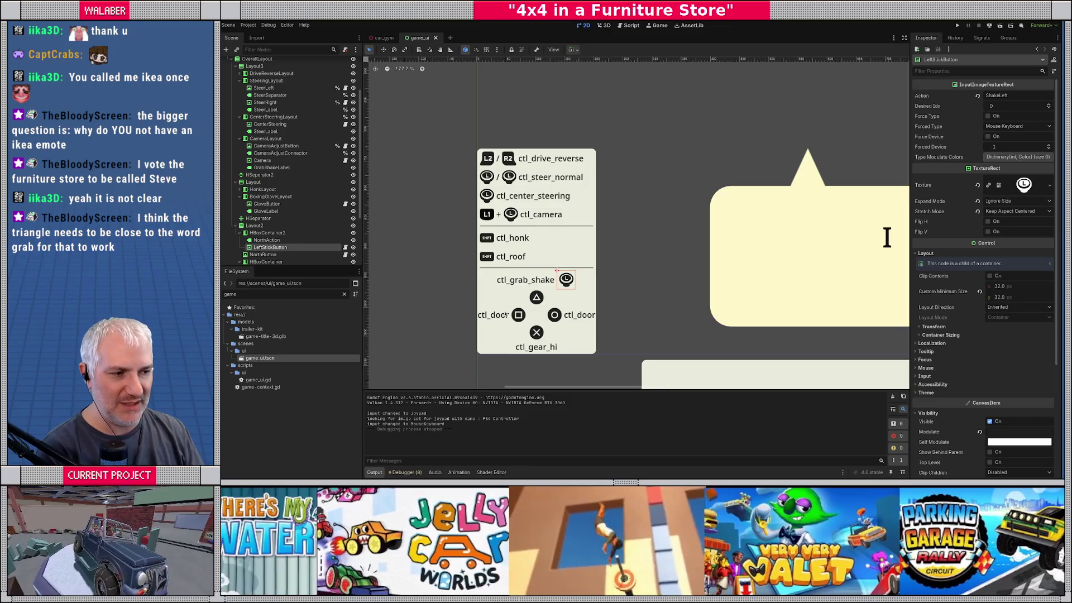
scroll(457, 272, "up", 2)
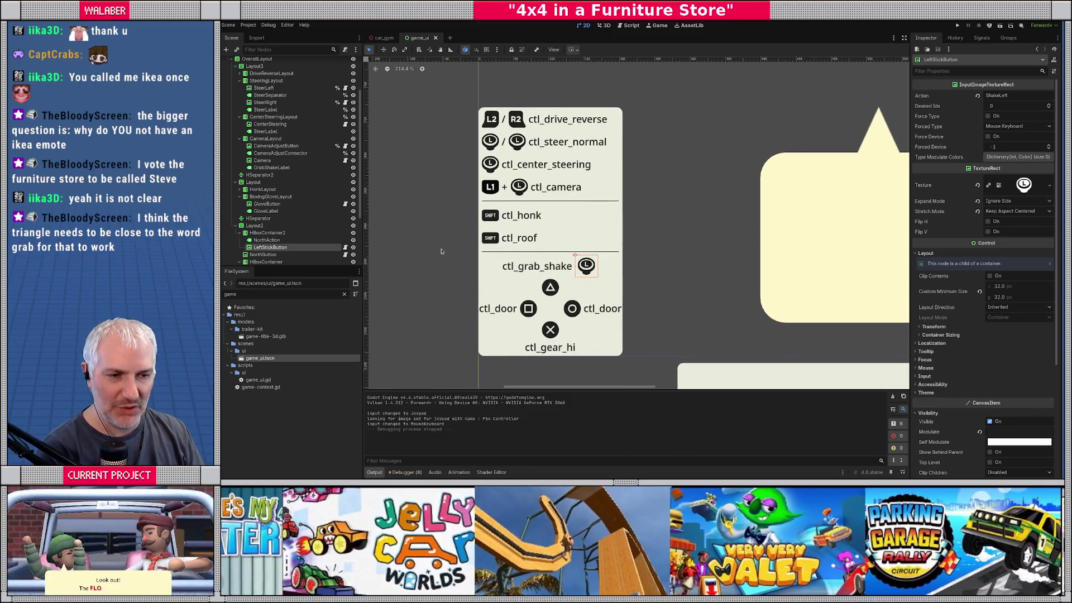
scroll(542, 160, "down", 2)
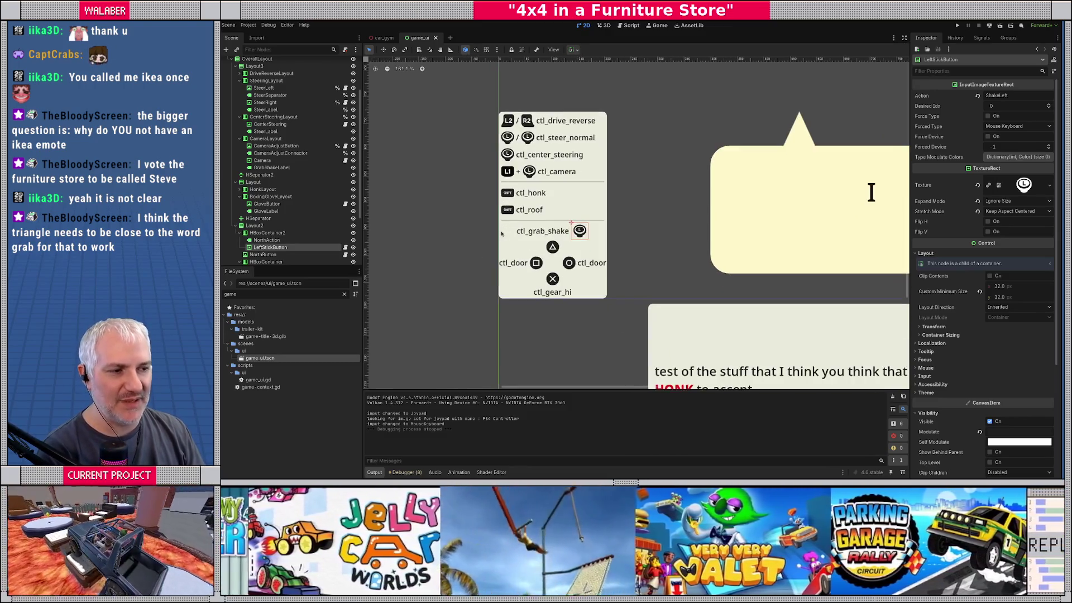
scroll(542, 160, "up", 2)
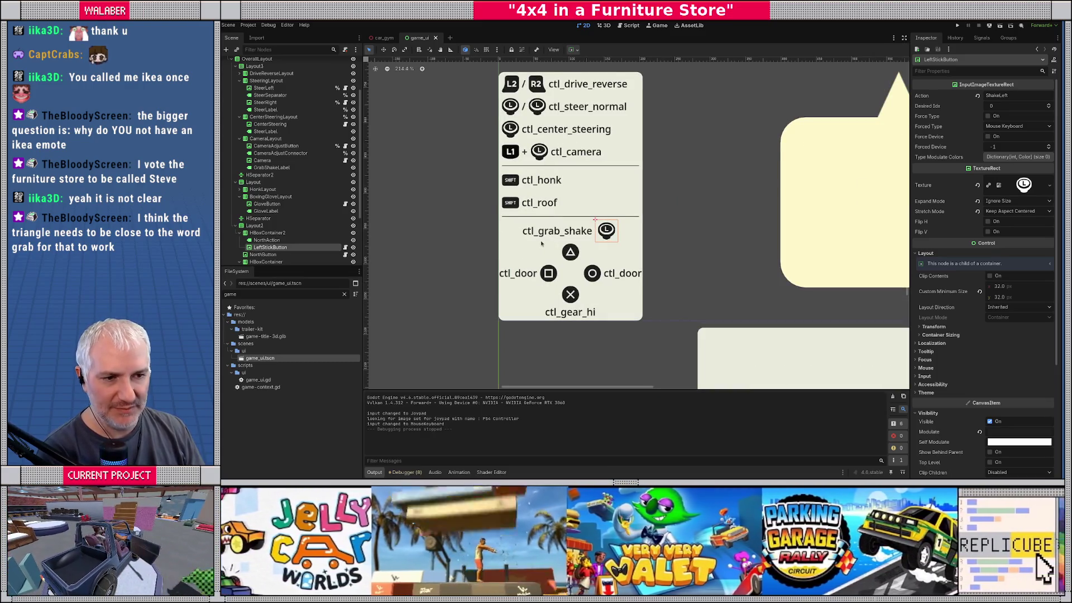
left_click(260, 219)
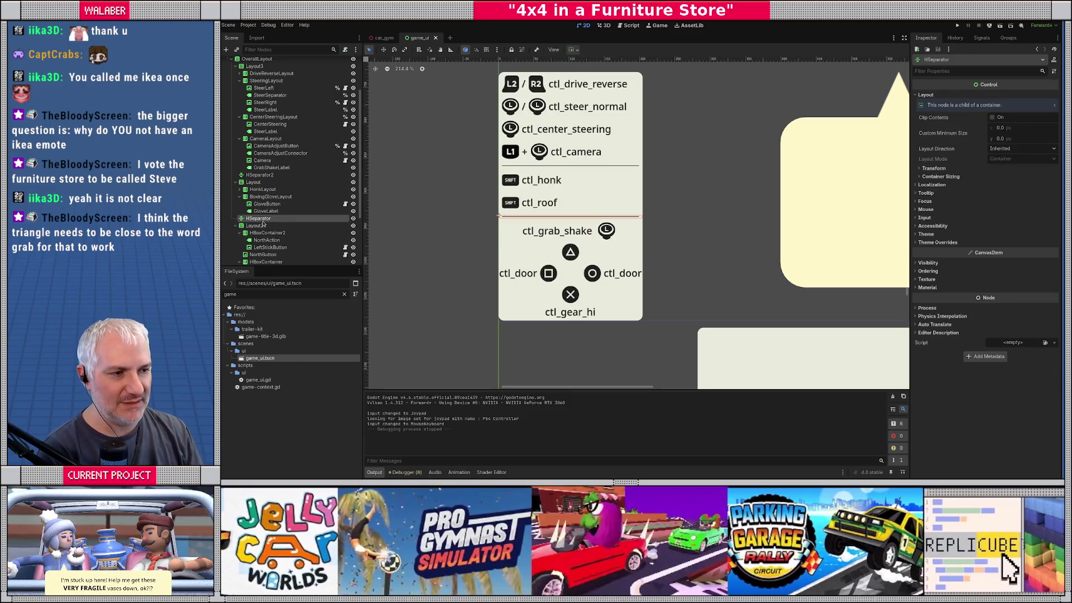
Delete the HSeparator and the Layout2 grab-shake and door button group
key("Delete")
key("Return")
left_click(258, 218)
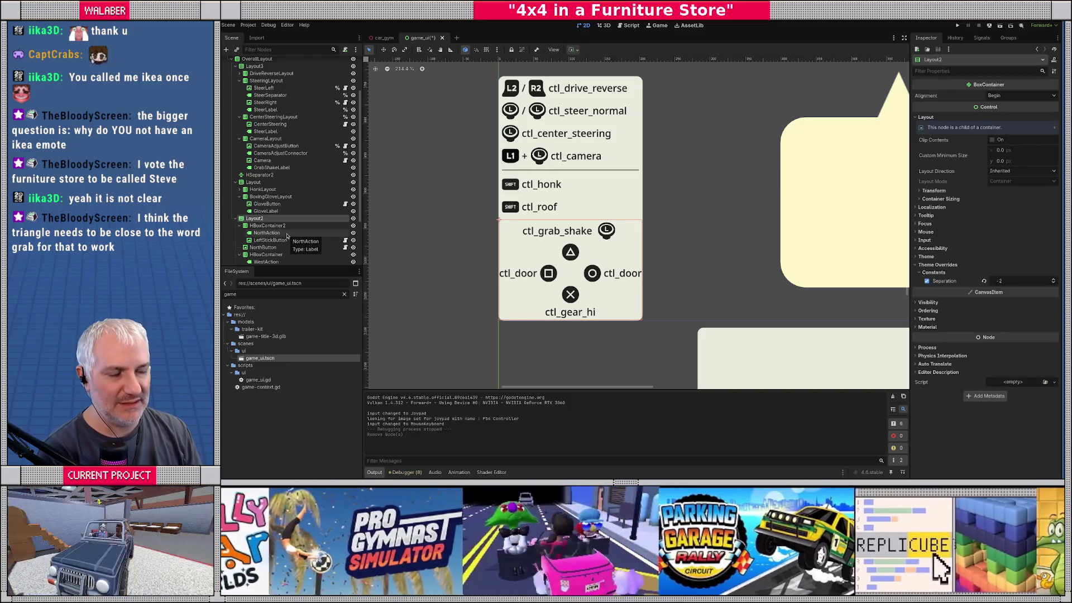
key("Delete")
key("Return")
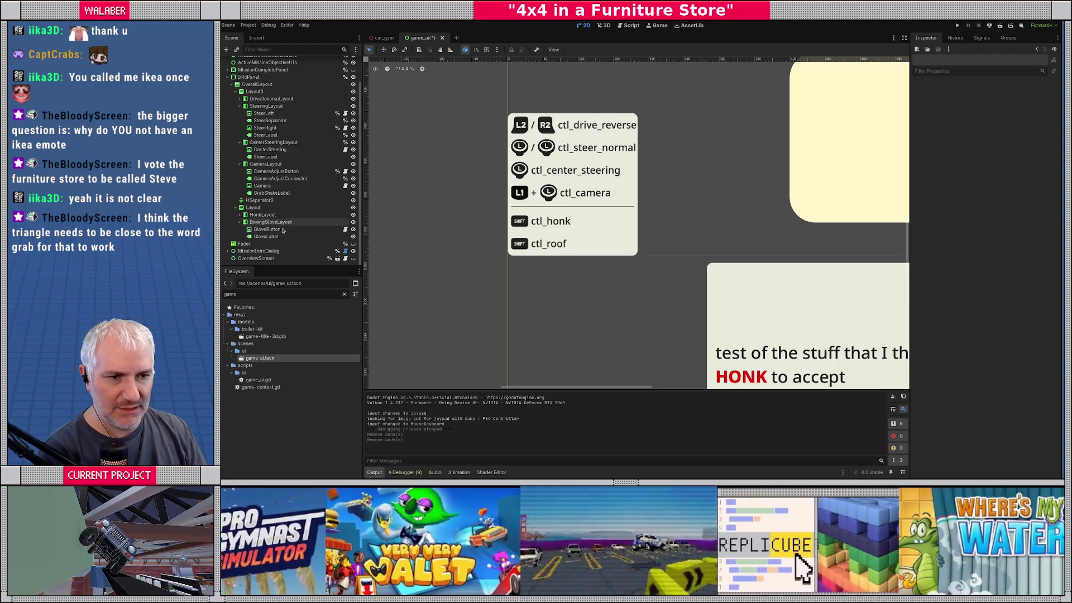
Duplicate the HonkLayout ctl_honk row with Ctrl+D
left_click(239, 222)
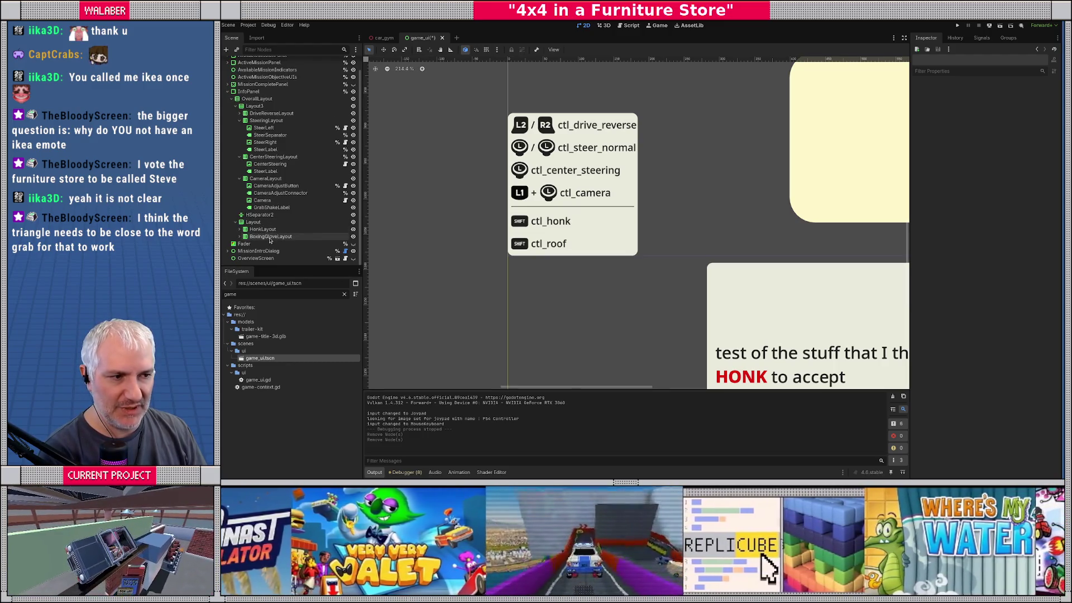
left_click(270, 238)
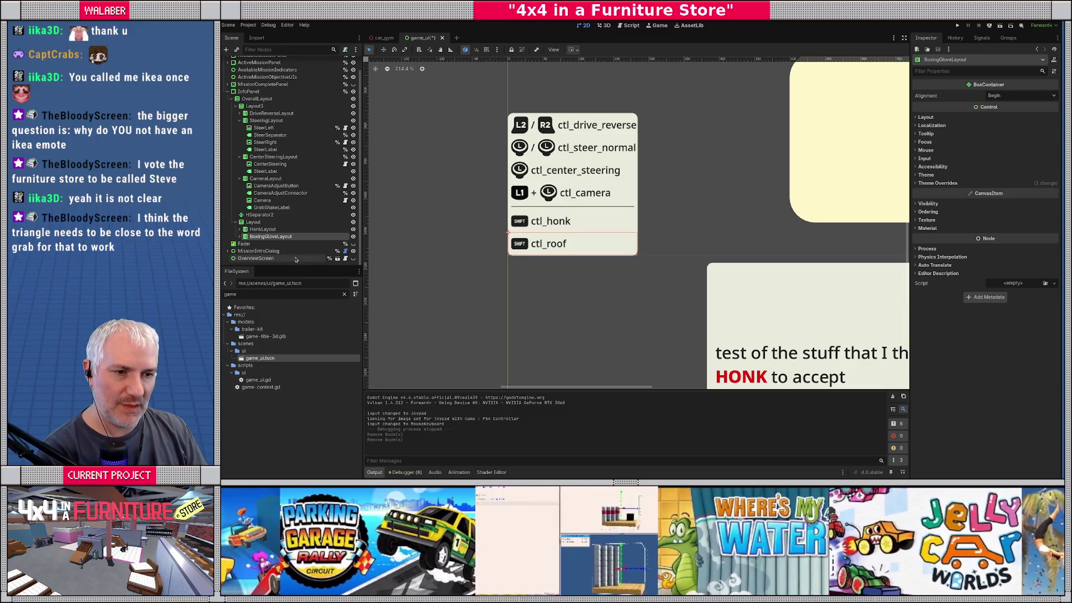
left_click(262, 230)
key("ctrl+d")
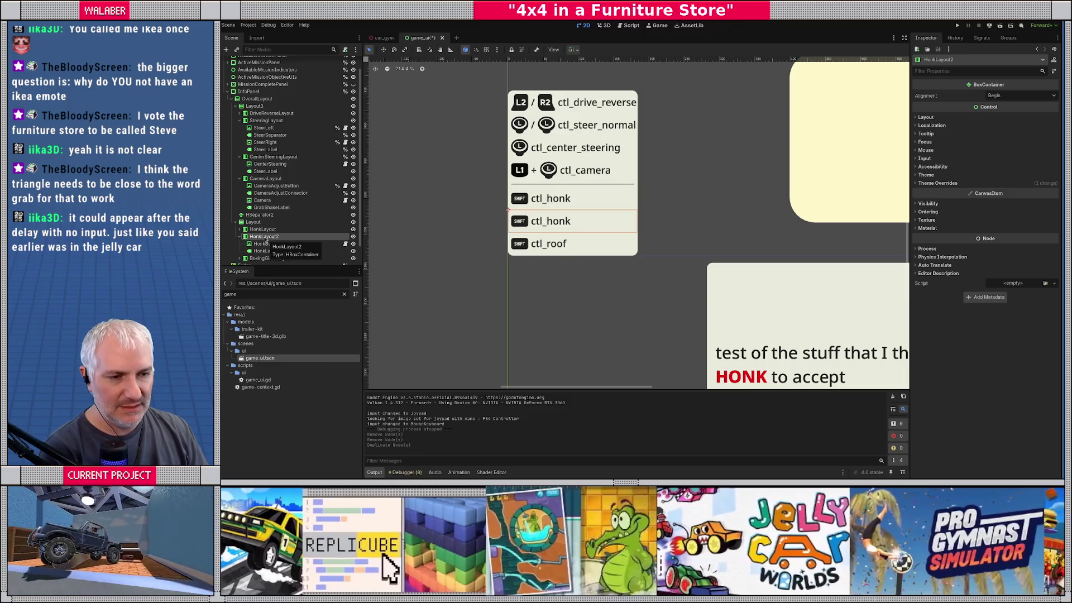
Duplicate the honk row twice more so the panel has four ctl_honk rows
left_click(239, 238)
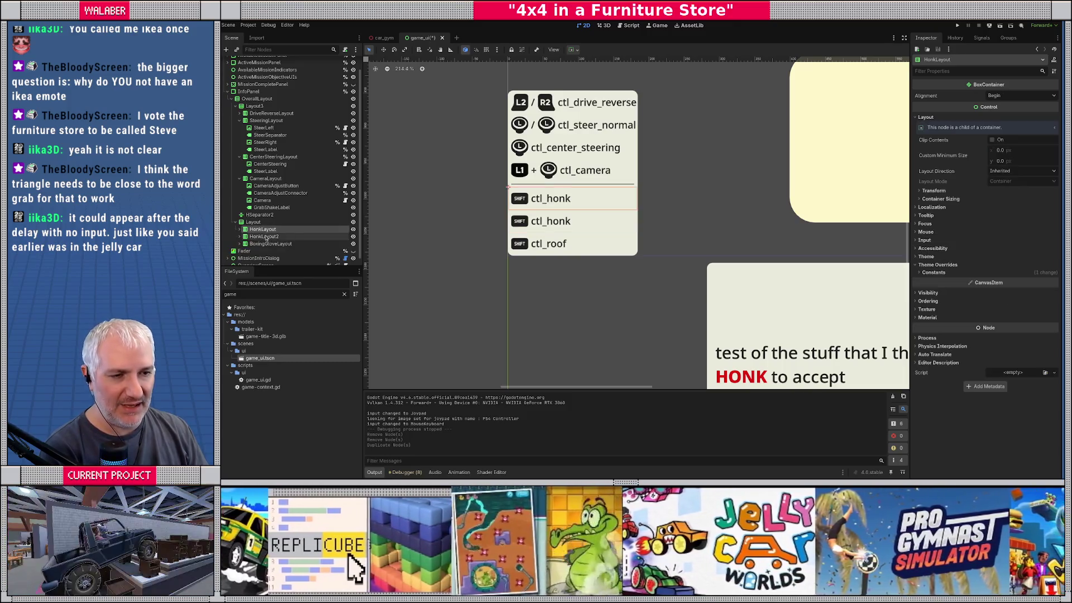
key("ctrl+d")
left_click(240, 247)
key("ctrl+d")
mouse_move(471, 229)
left_mouse_down()
mouse_move(472, 286)
mouse_move(448, 272)
left_mouse_up()
left_click(254, 222)
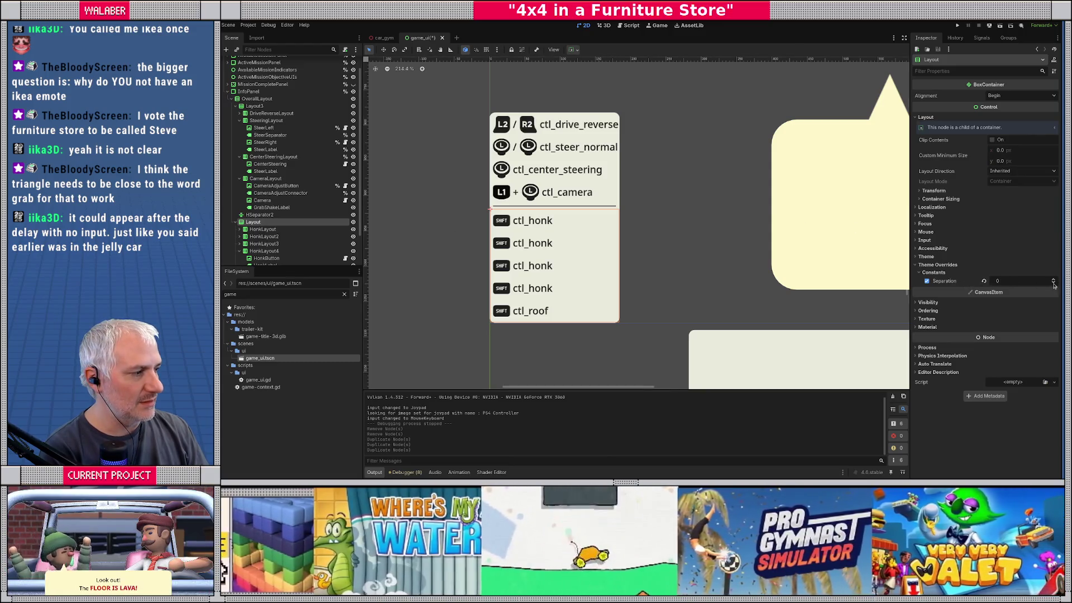
scroll(468, 258, "up", 1)
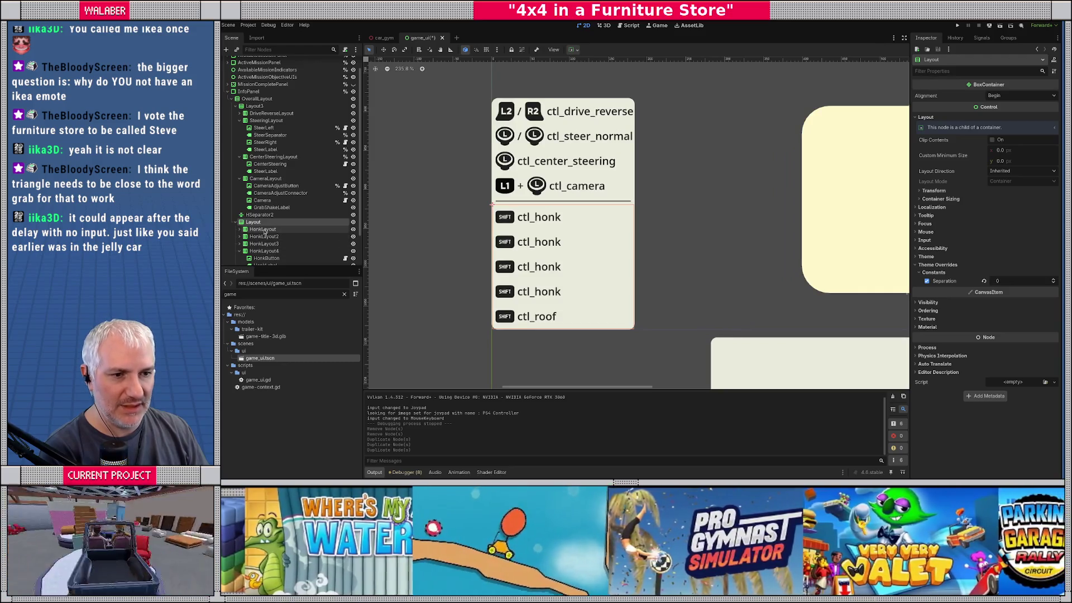
Rename the second honk row to GrabLayout and its button to GrabButton
left_click(263, 229)
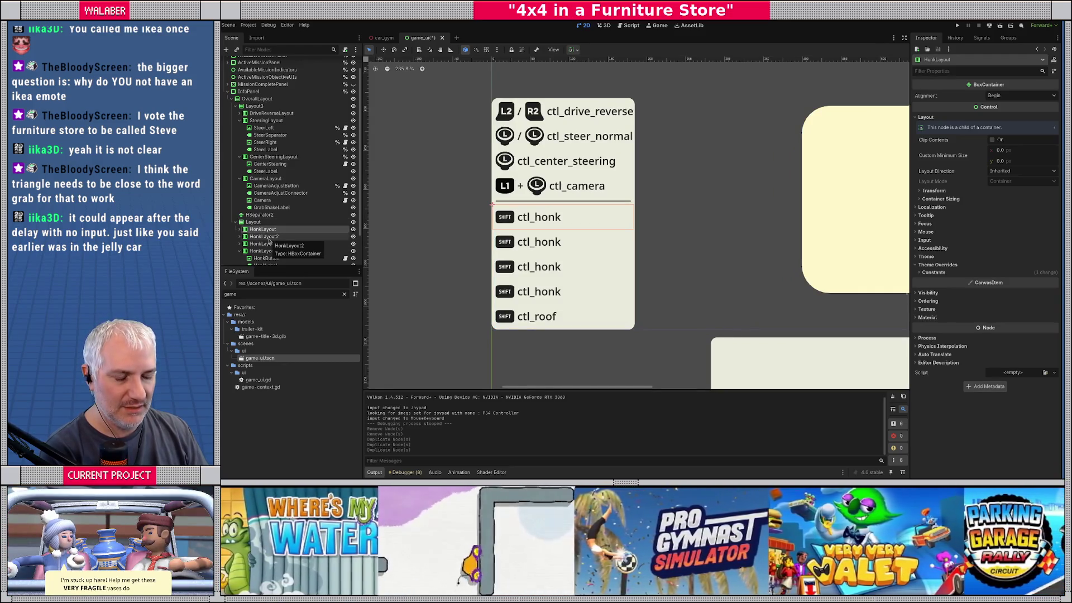
left_click(269, 238)
key("F2")
type("G")
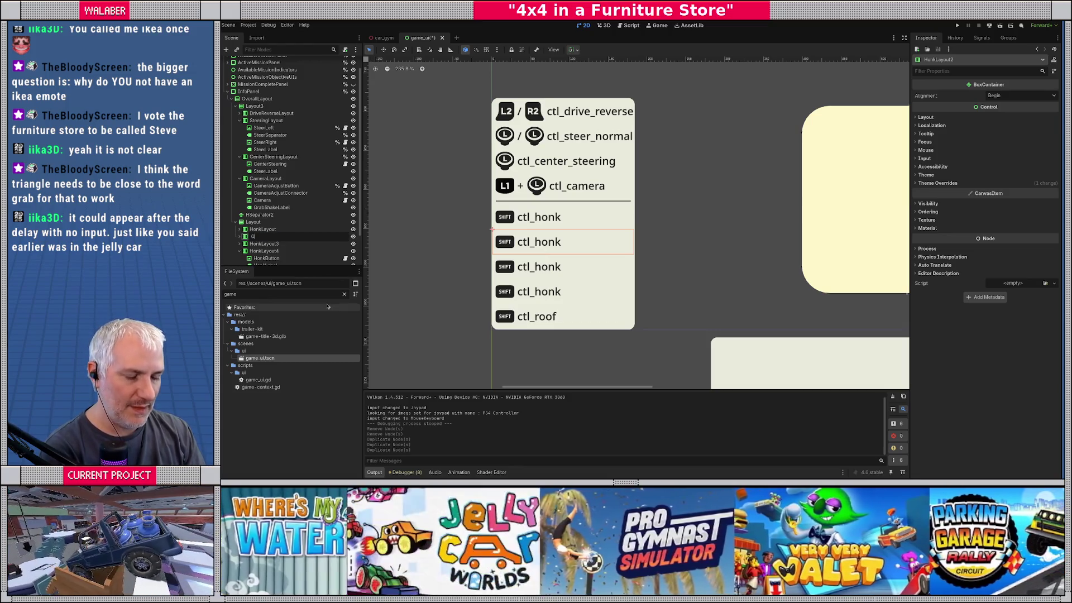
type("rabLayout")
key("Return")
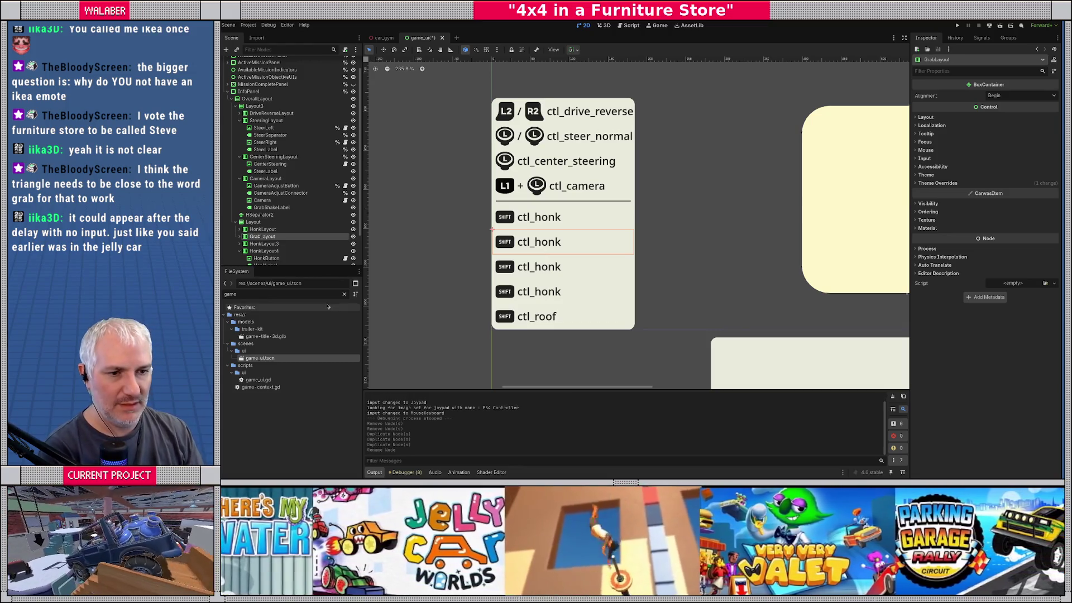
key("Down")
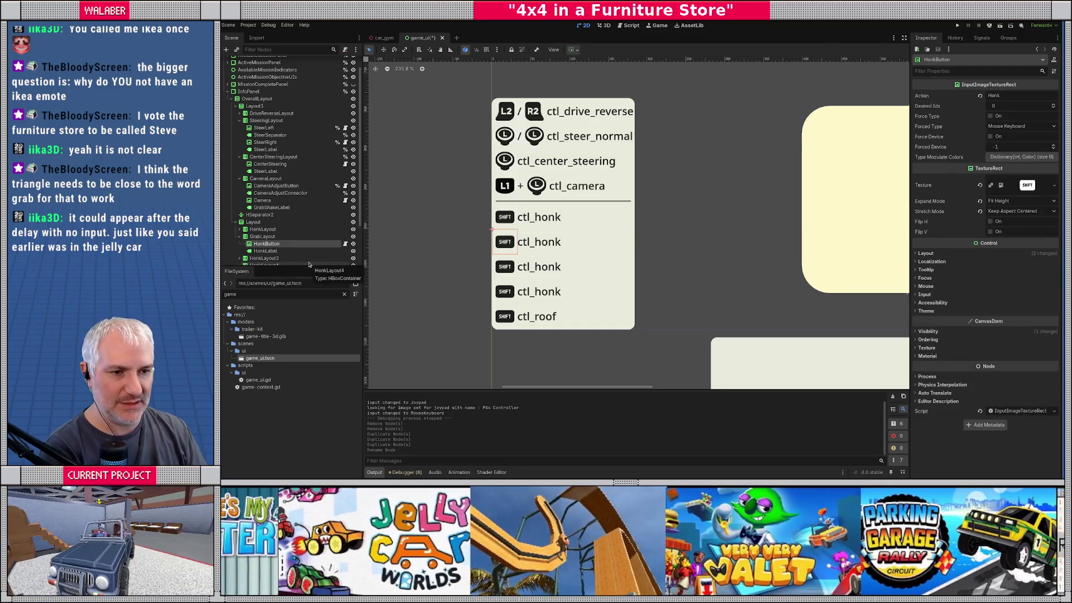
type("GrabButton")
key("Return")
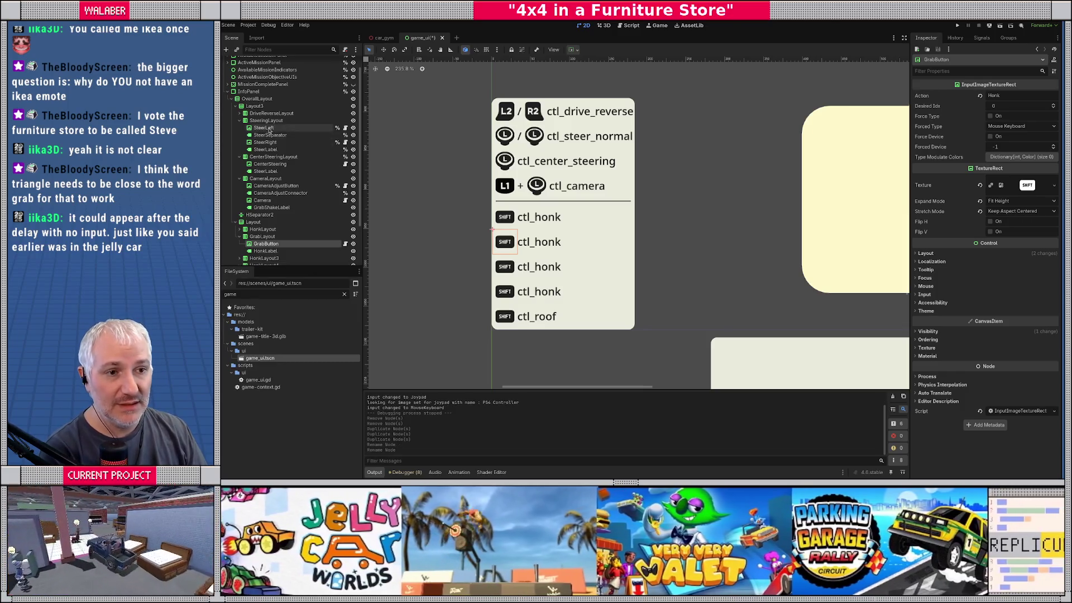
Duplicate Camera and CameraAdjustConnector and move the copies beside GrabButton
left_click(531, 186)
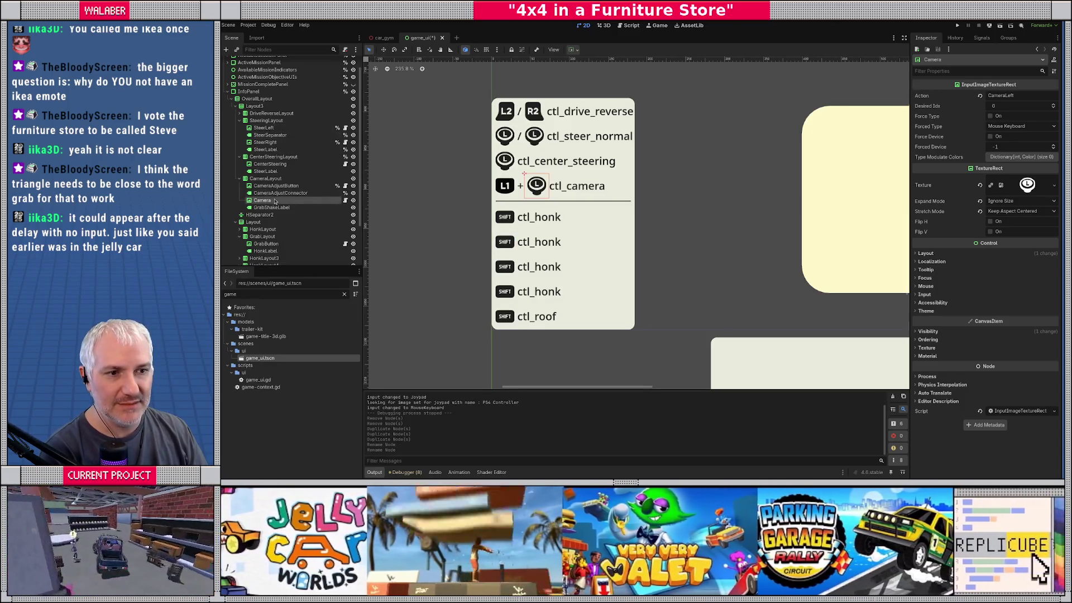
left_click(268, 192, "shift")
key("ctrl+d")
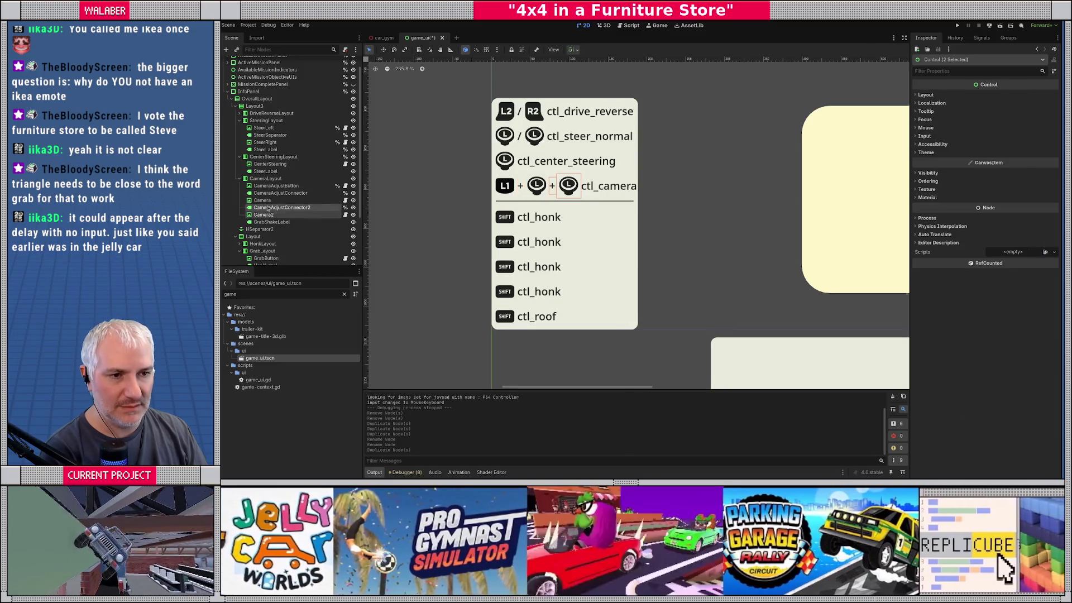
scroll(268, 208, "down", 3)
mouse_move(266, 165)
left_mouse_down()
mouse_move(267, 240)
mouse_move(273, 214)
left_mouse_up()
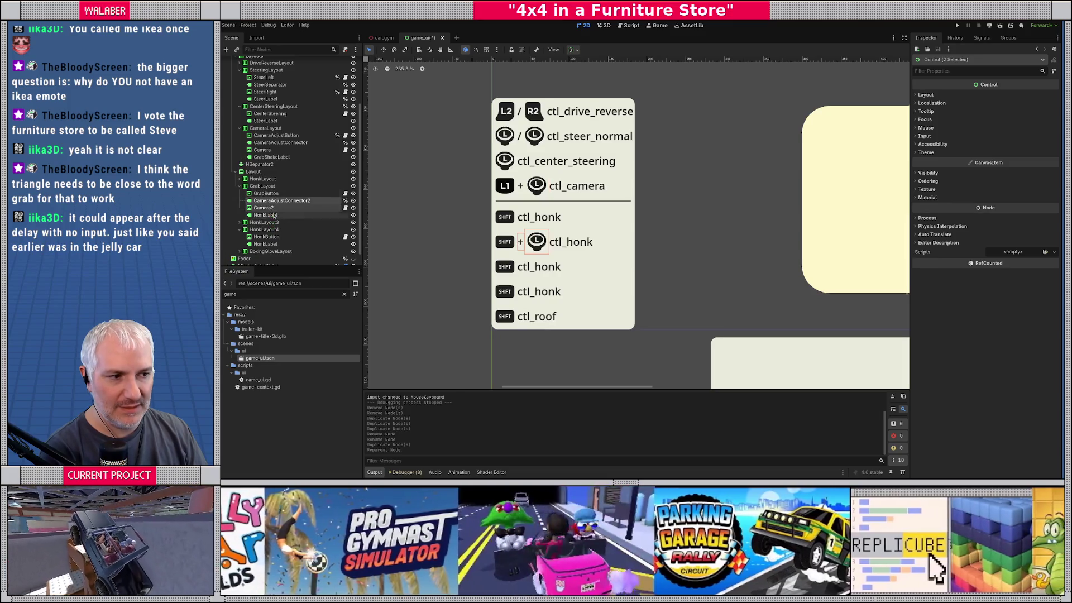
left_click(266, 193)
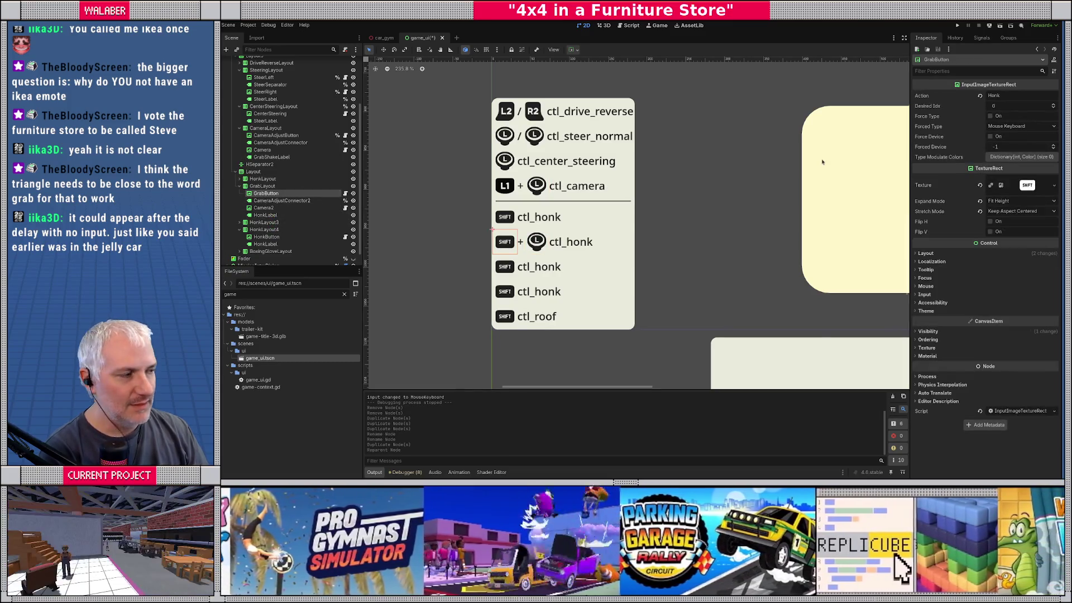
Set GrabButton's Action to BodyTilt and the Camera2 stick icon's Action to ShakeLeft
key("ctrl+a")
type("BodyTilt")
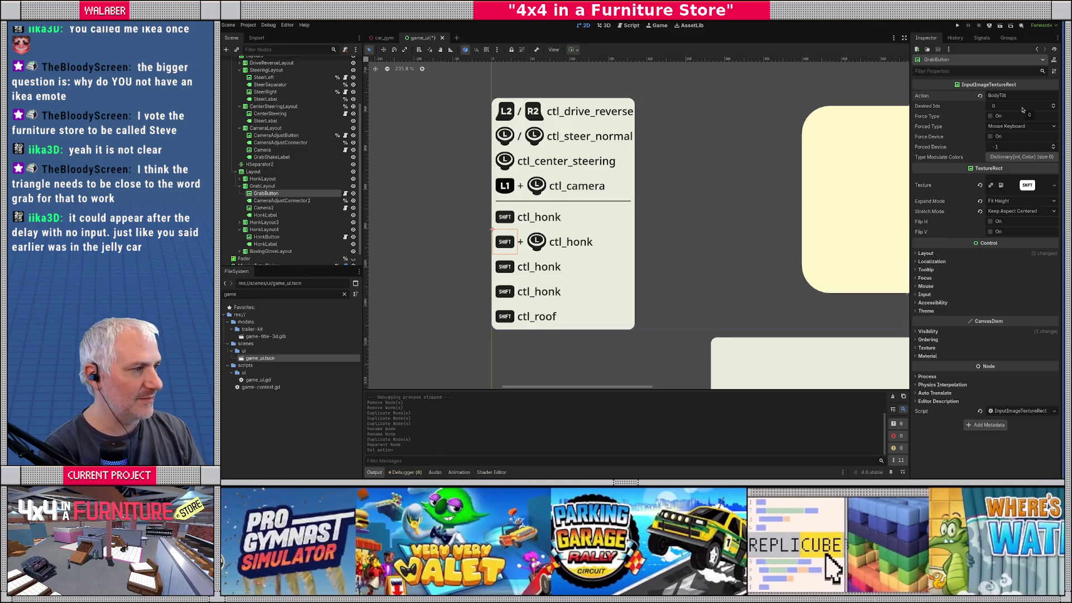
left_click(260, 209)
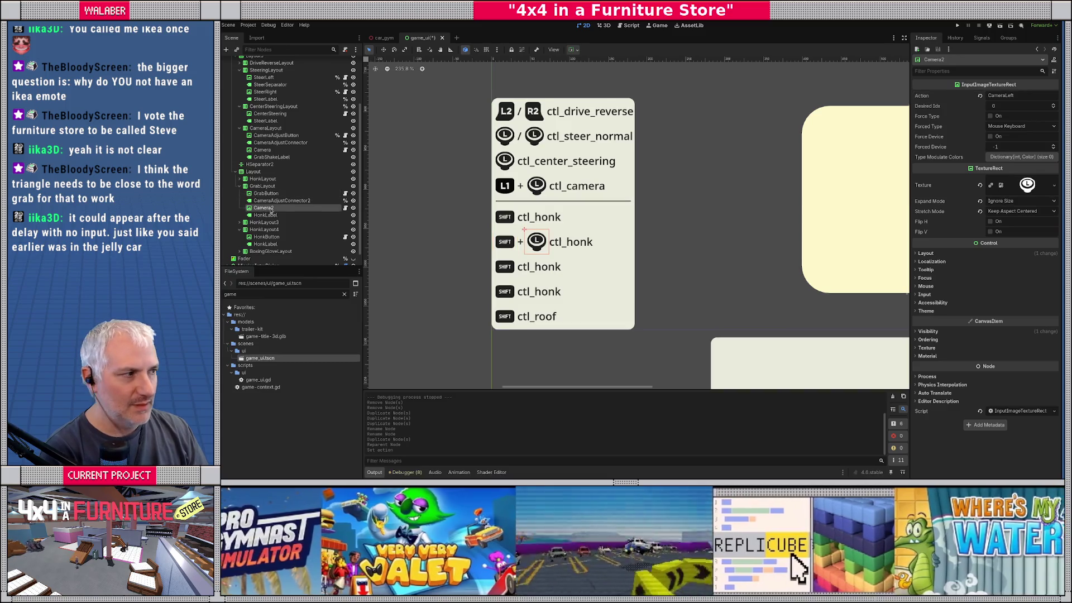
left_click(1017, 96)
key("ctrl+a")
type("Shak")
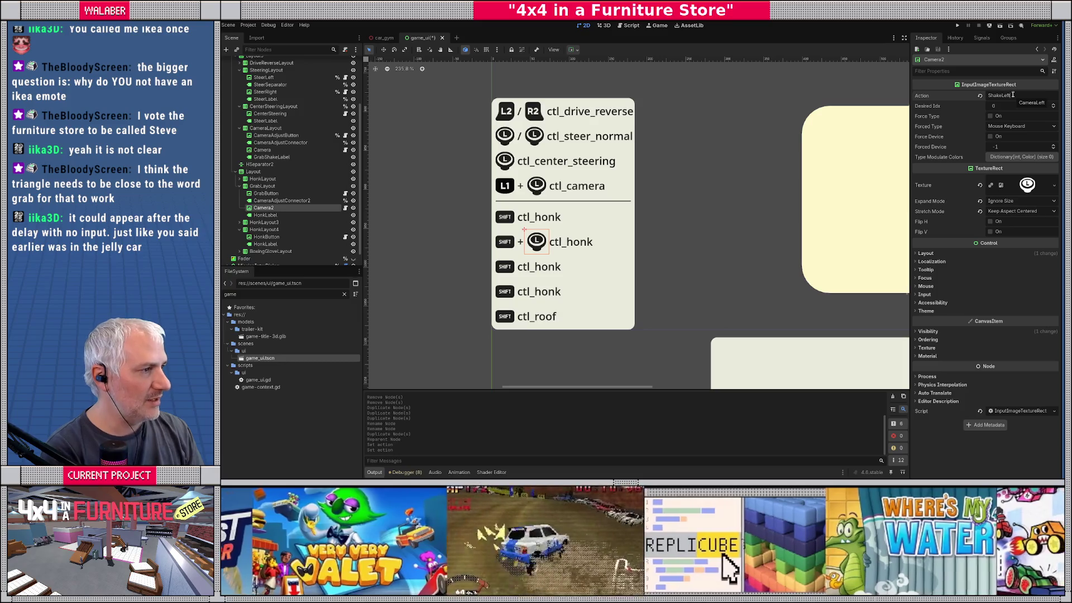
key("Return")
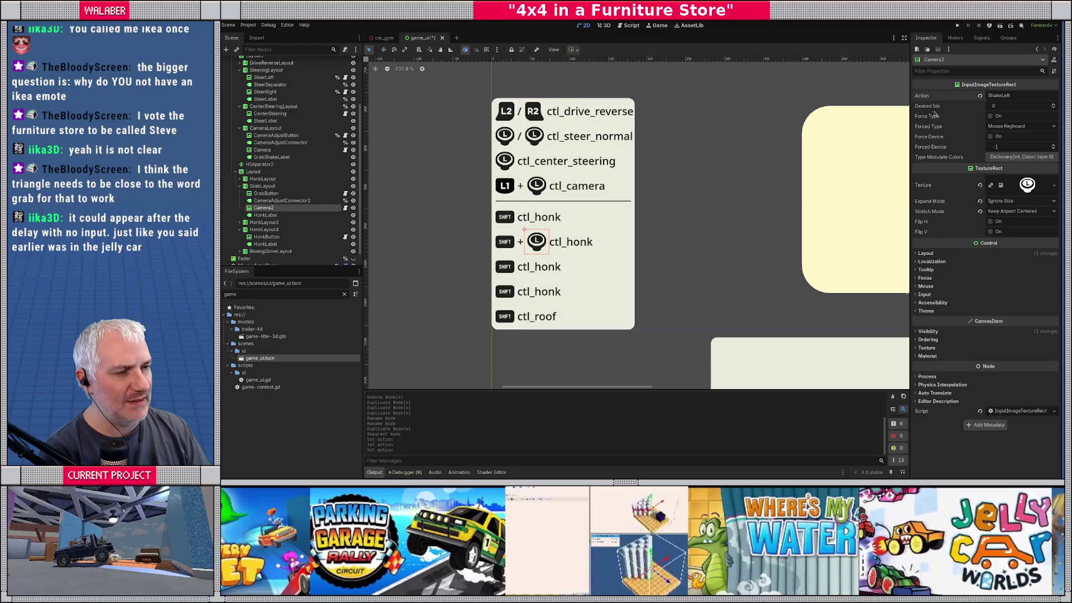
left_click(248, 25)
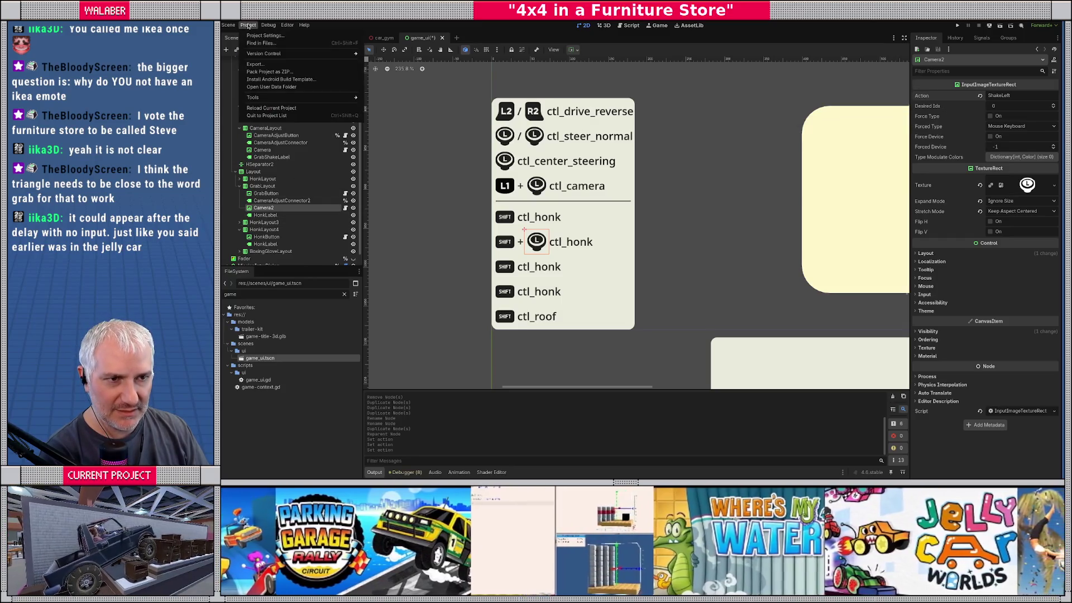
Check the CameraLeft and ShakeLeft bindings in the Input Map, then close Project Settings
left_click(265, 35)
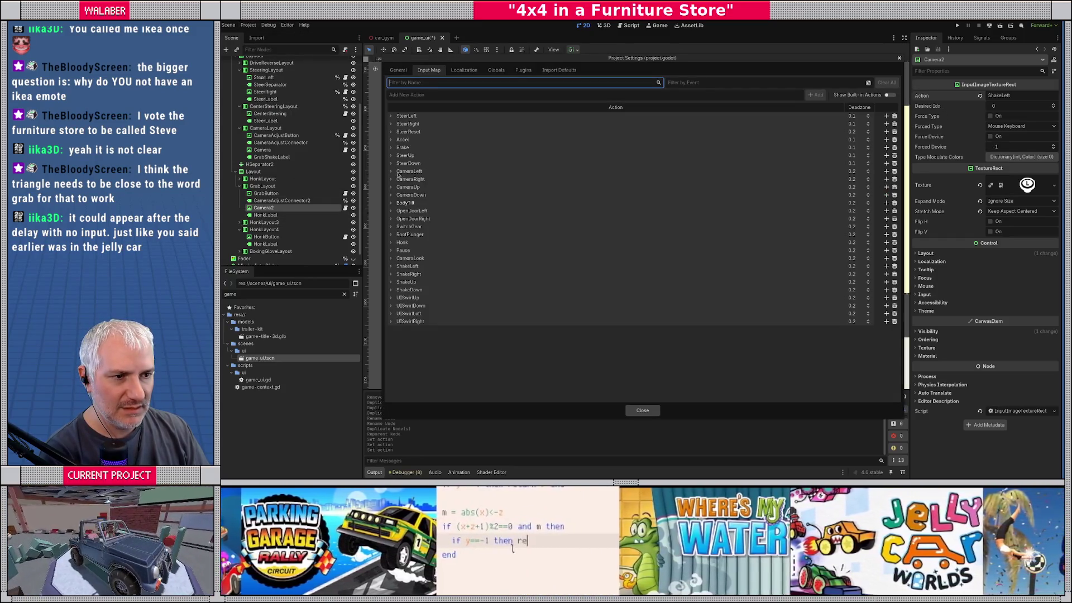
left_click(391, 172)
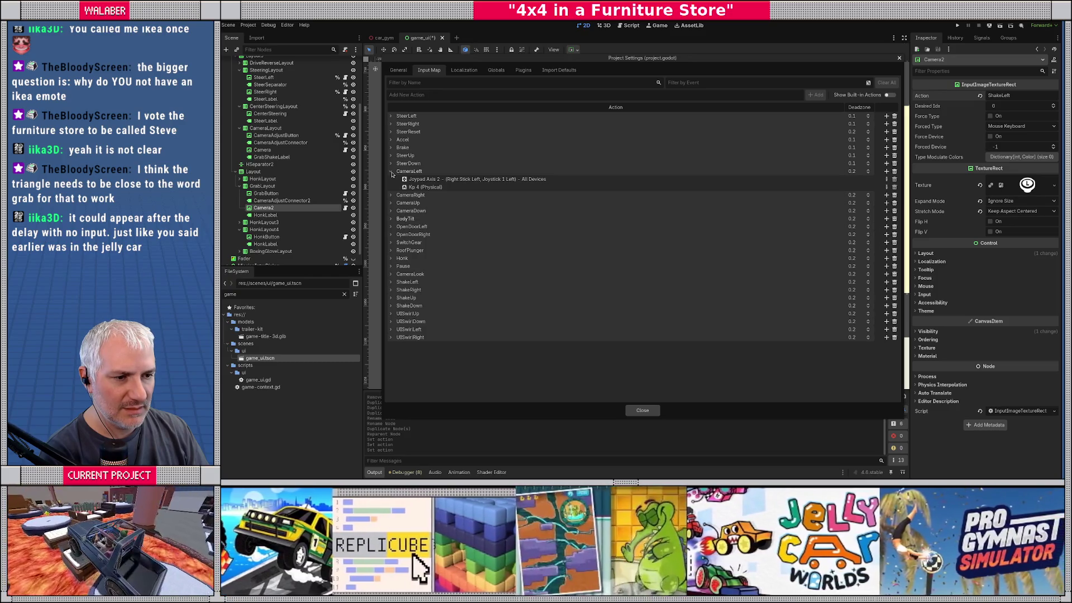
left_click(391, 282)
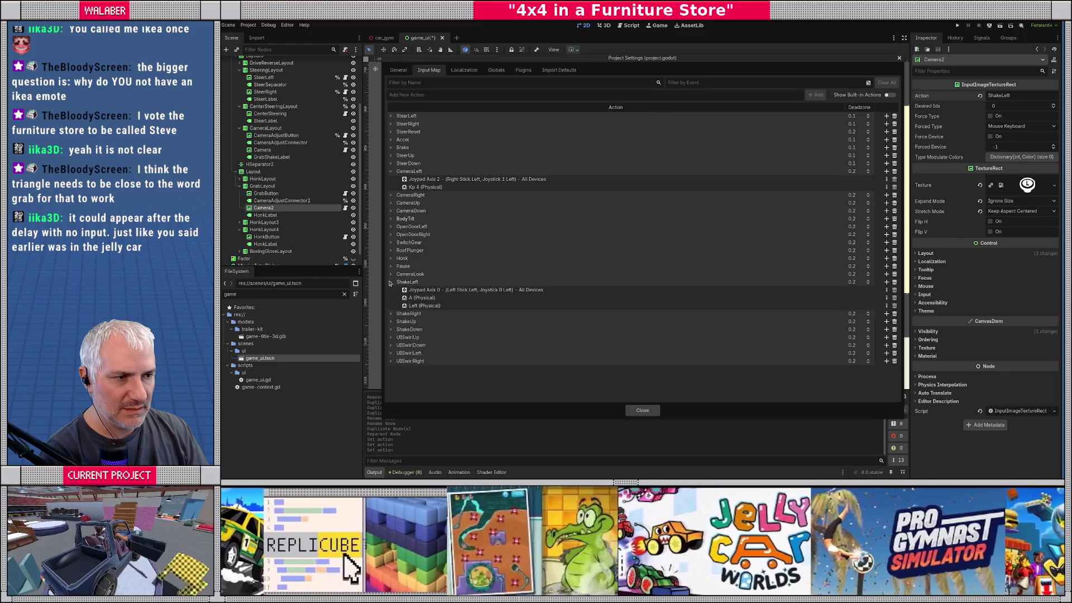
left_click(642, 410)
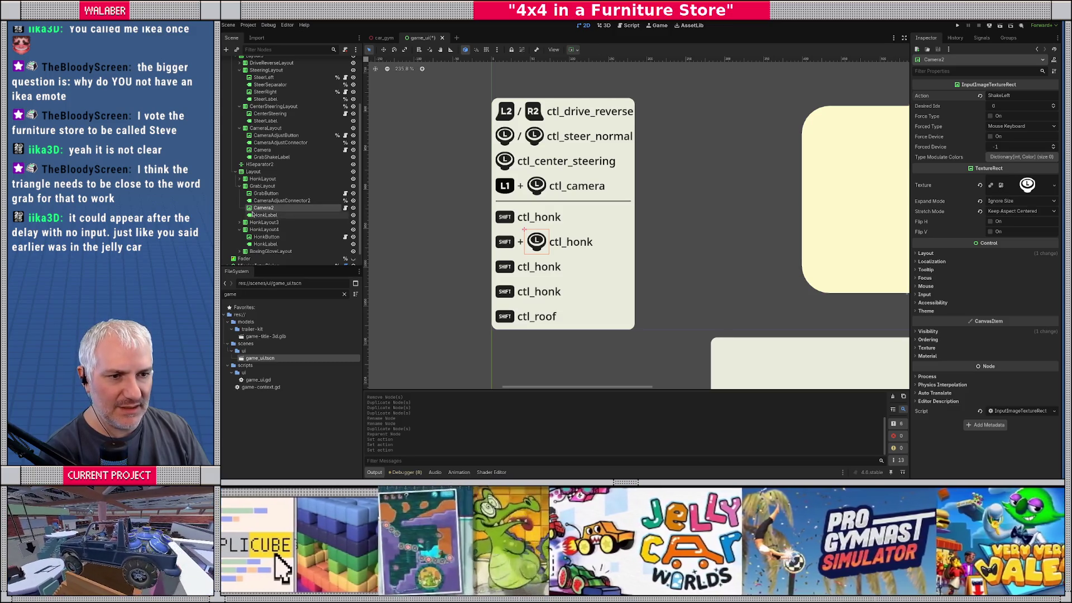
Rename HonkLabel to ShakeLabel, then select cell B5 in the 4x4-loc spreadsheet
left_click(266, 215)
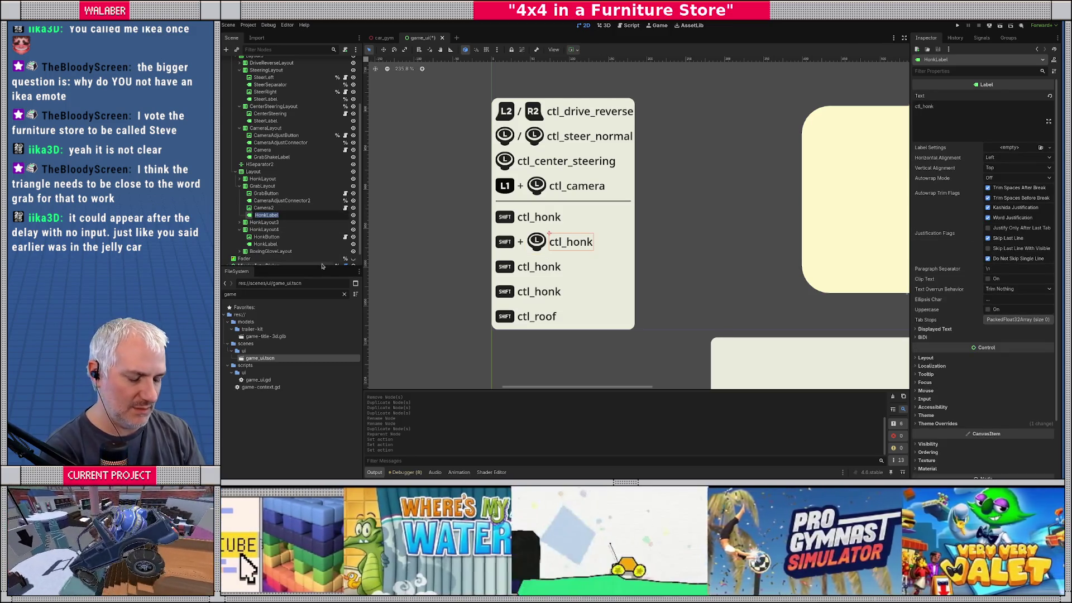
type("Shake")
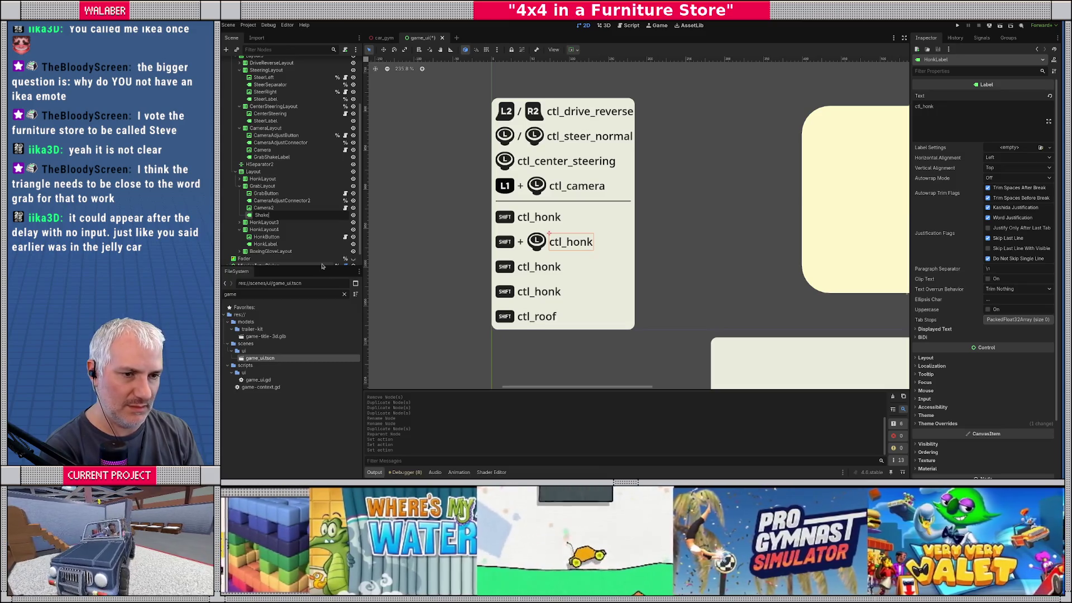
key("Return")
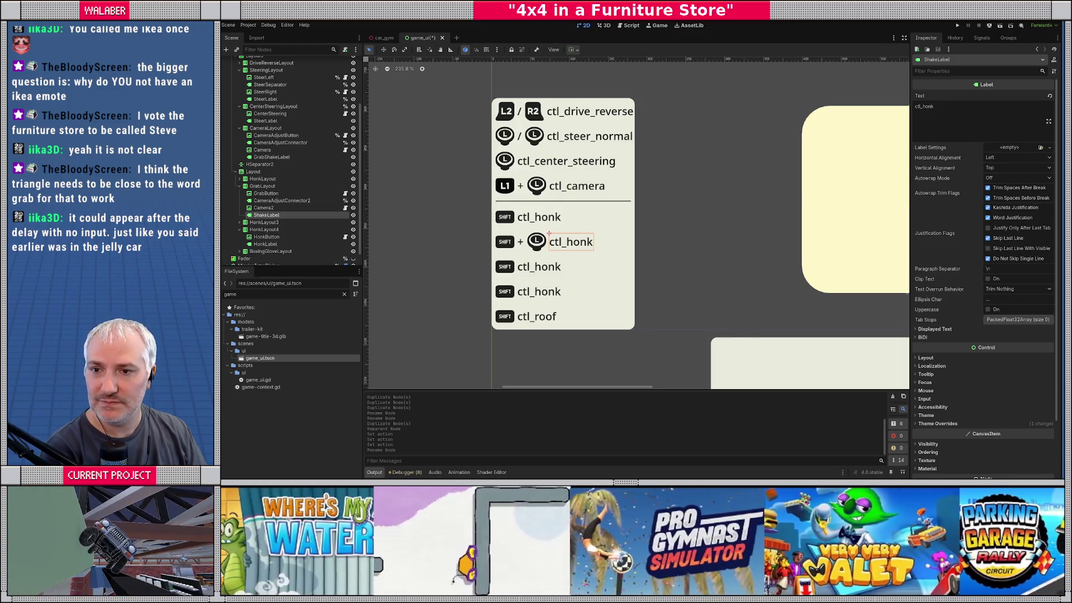
key("alt+Tab")
left_click(773, 193)
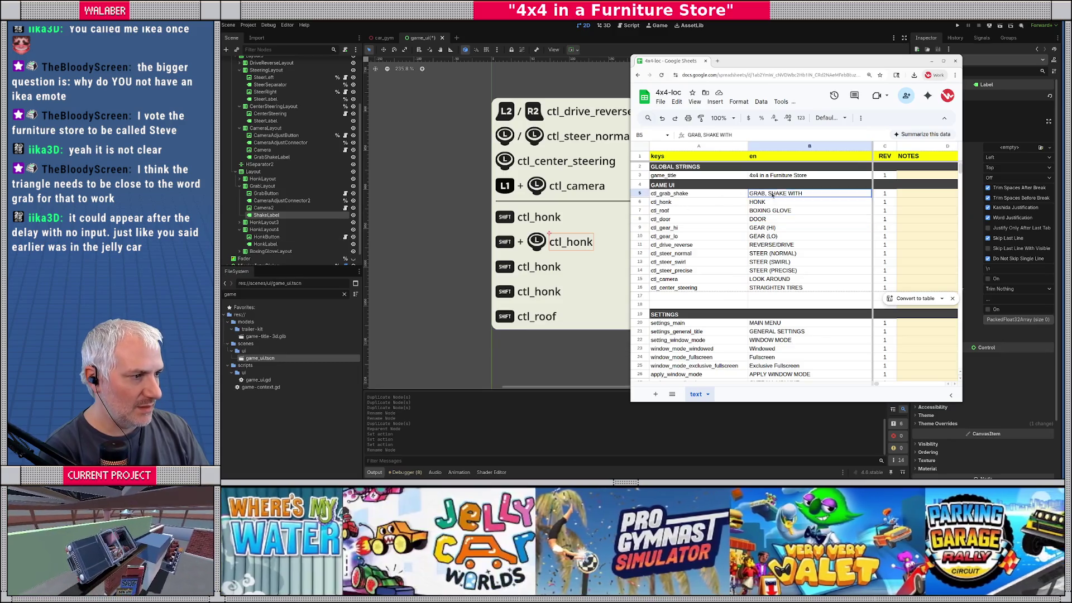
Rewrite cell B5's ctl_grab_shake text as SHAKE CAR, then return to the Godot editor
double_click(805, 192)
key("ctrl+a")
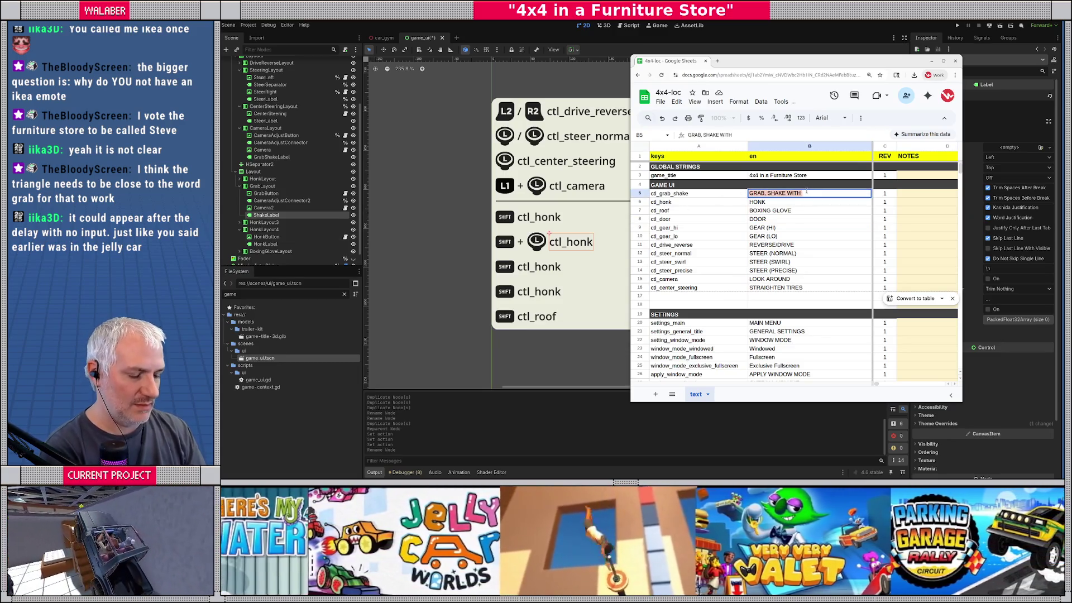
type("GRAB")
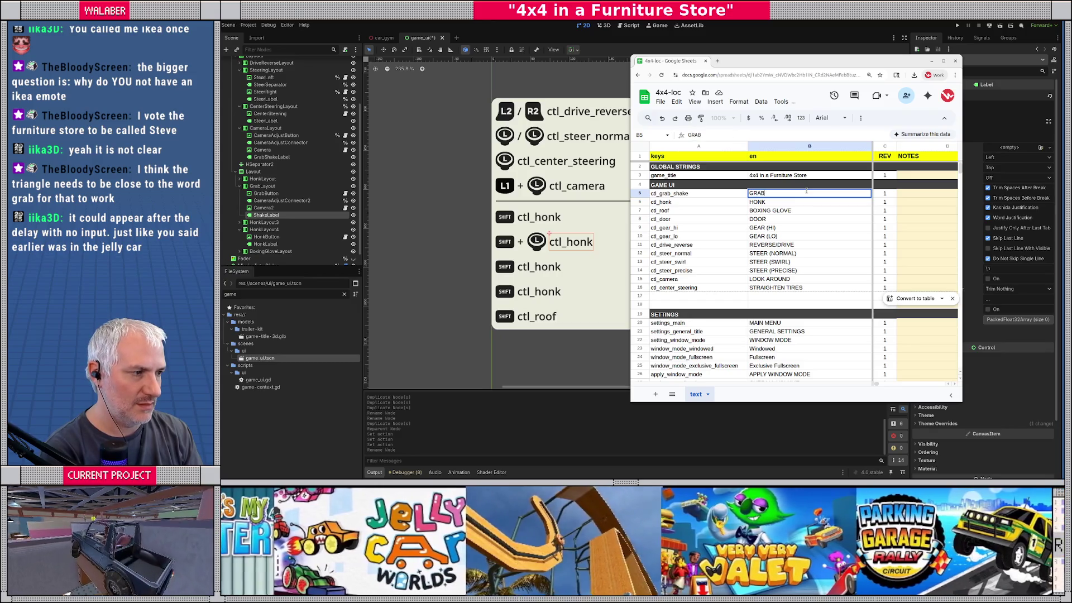
type(" AND SHAKE")
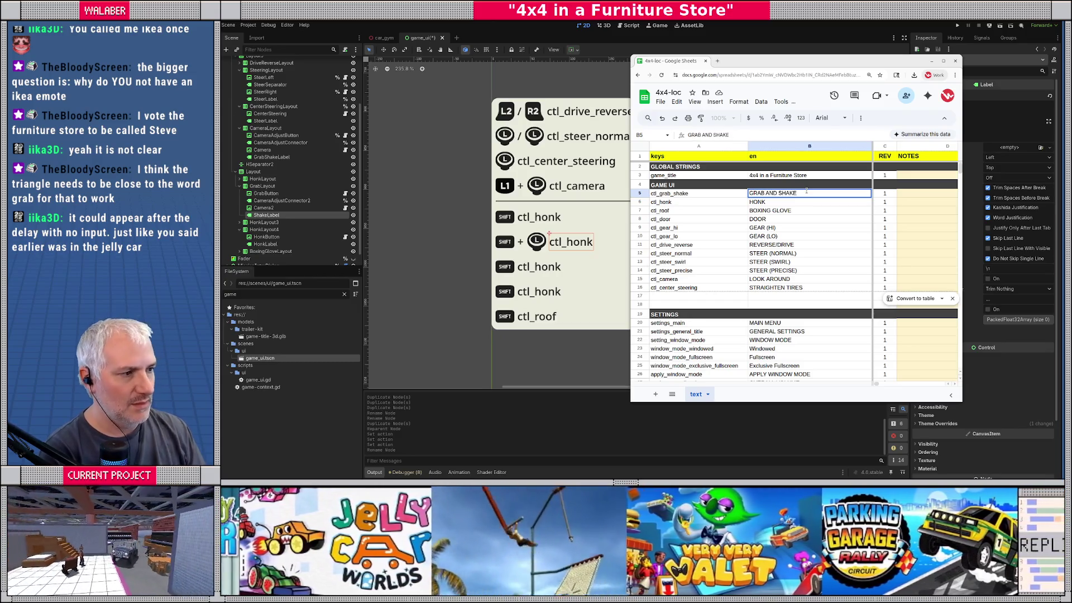
left_click(712, 196)
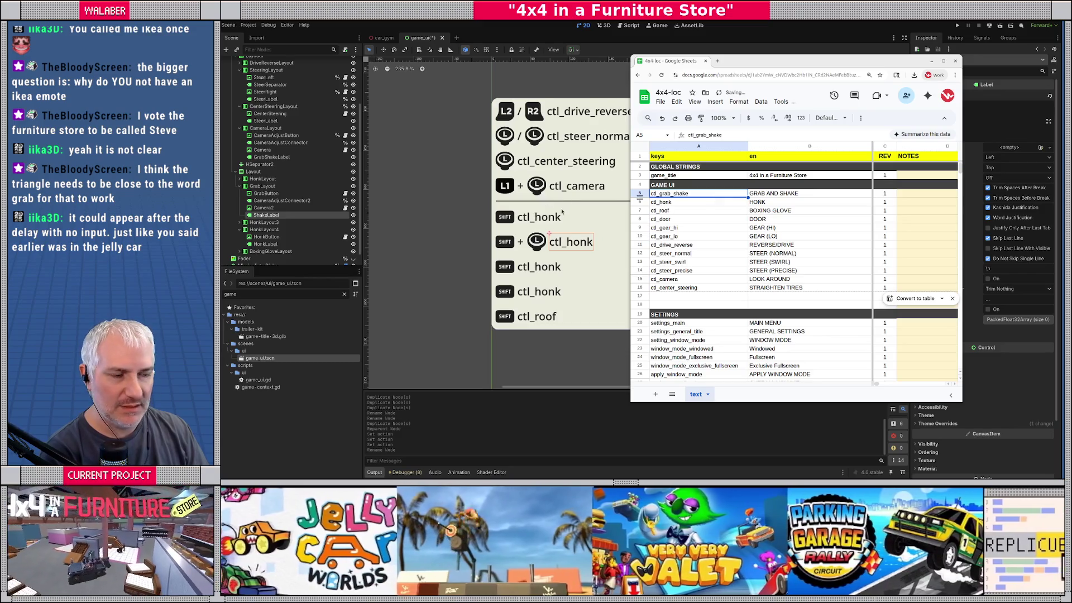
left_click(770, 194)
double_click(779, 194)
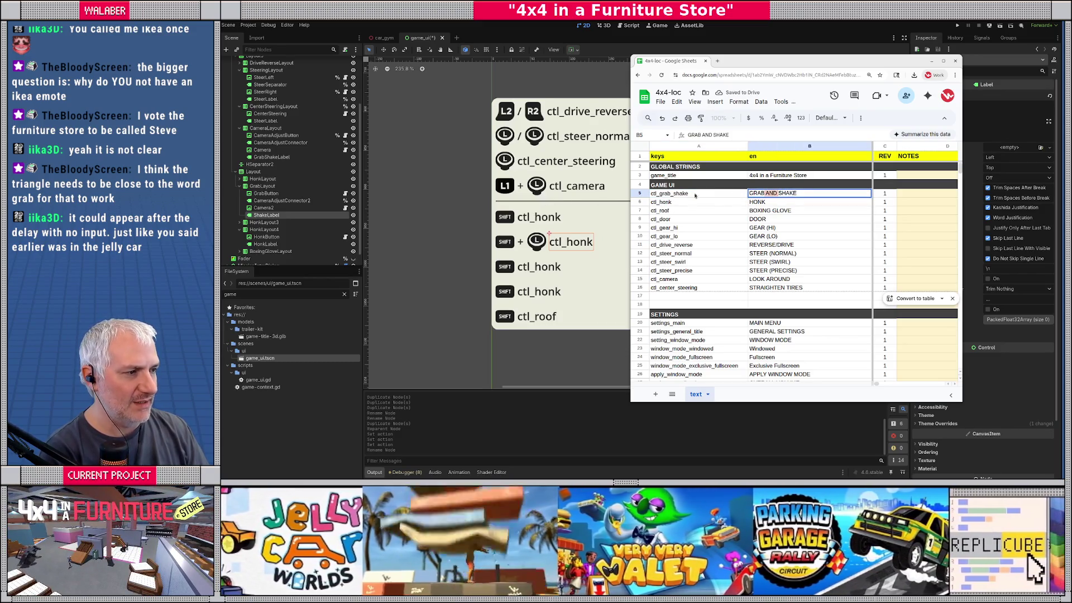
left_click_drag(779, 193, 749, 193)
key("End")
type("SHAKE CAR")
key("Return")
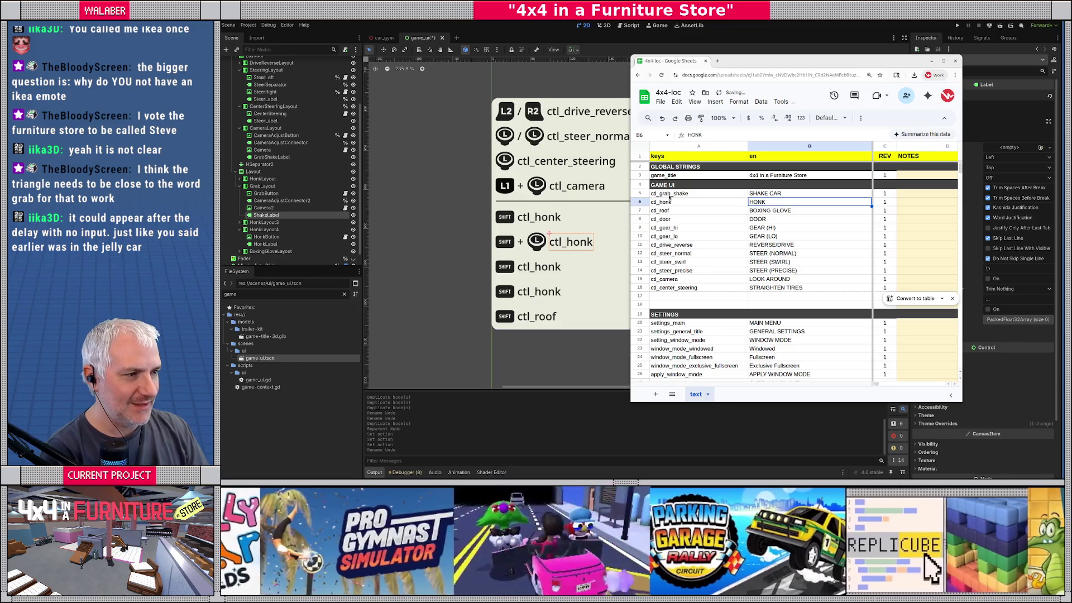
left_click(989, 97)
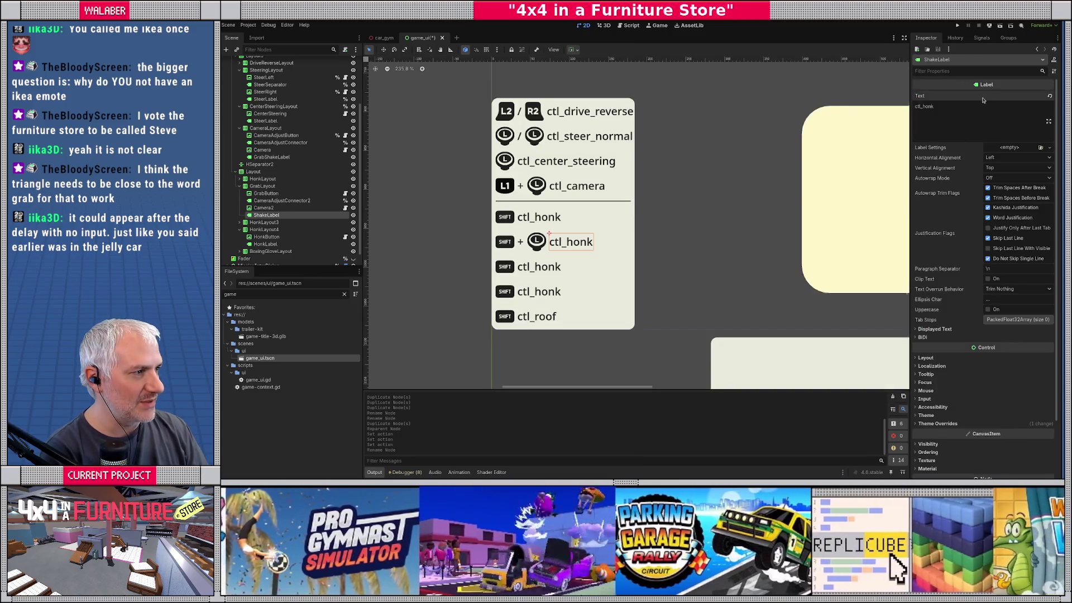
Set ShakeLabel's text to ctl_grab_shake and rename HonkLayout3 to DoorsLayout
key("BackSpace")
key("BackSpace")
key("BackSpace")
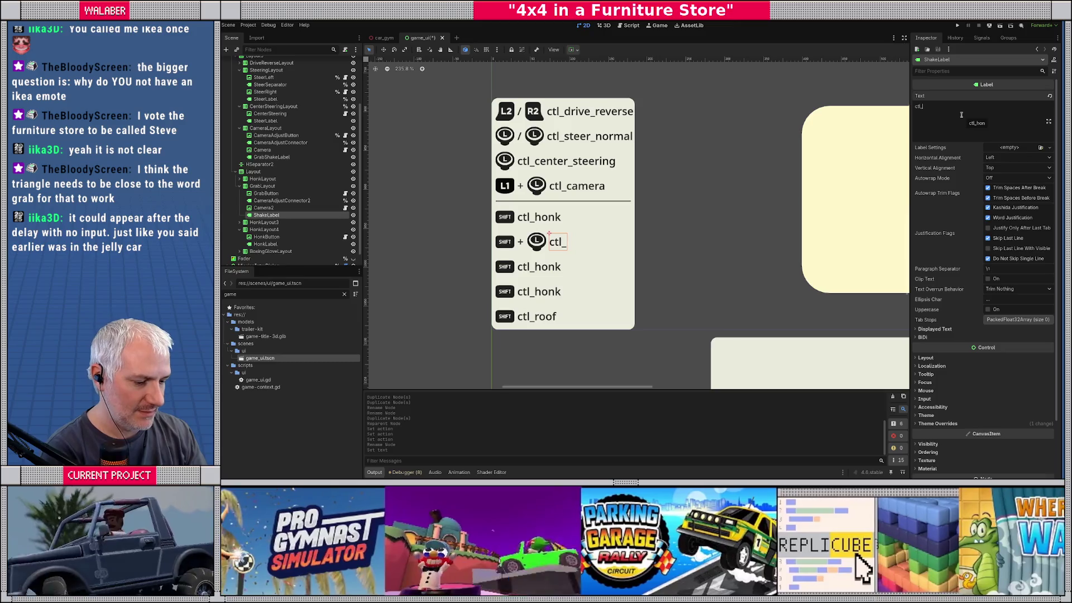
type("grab_shake")
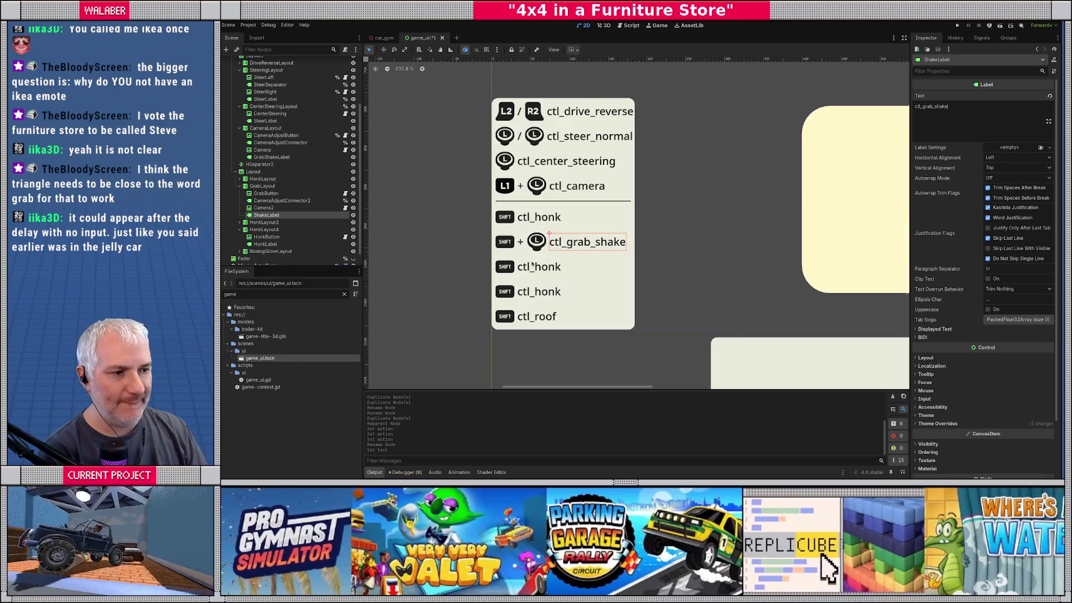
left_click(239, 186)
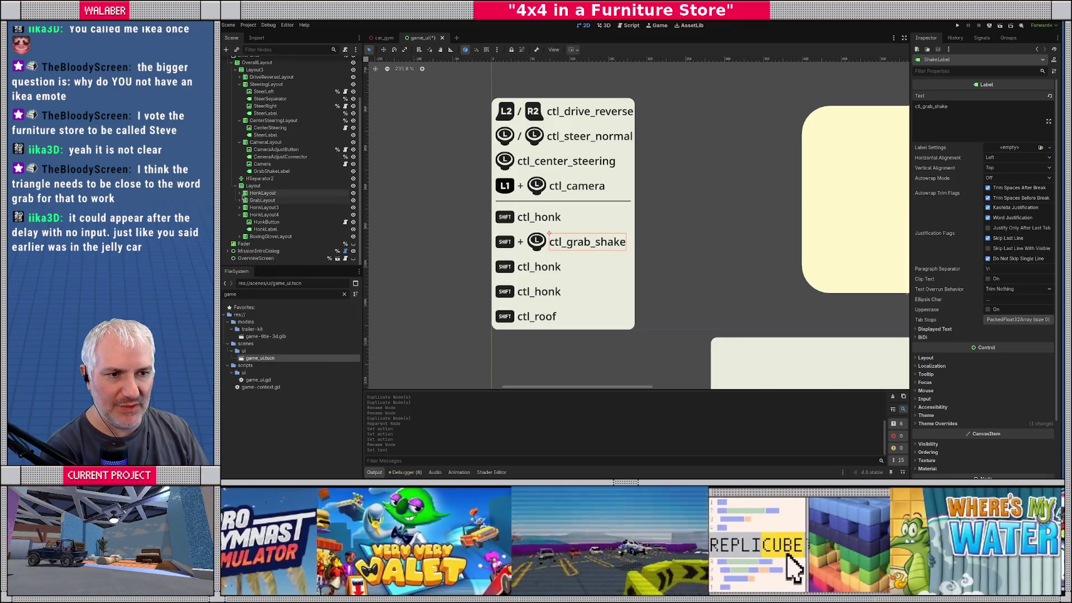
left_click(260, 208)
type("Doors")
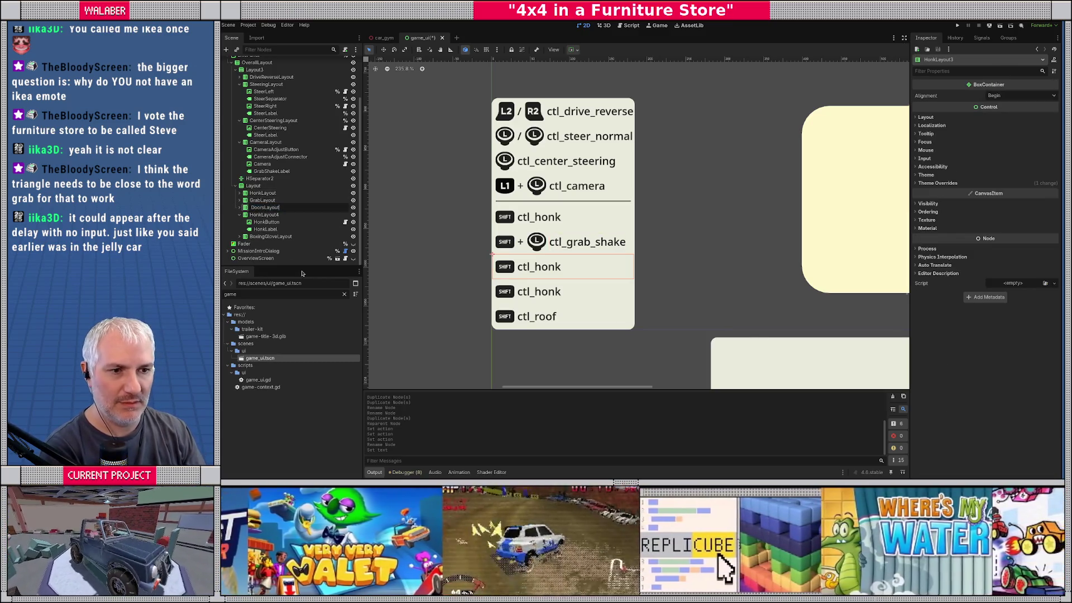
key("Return")
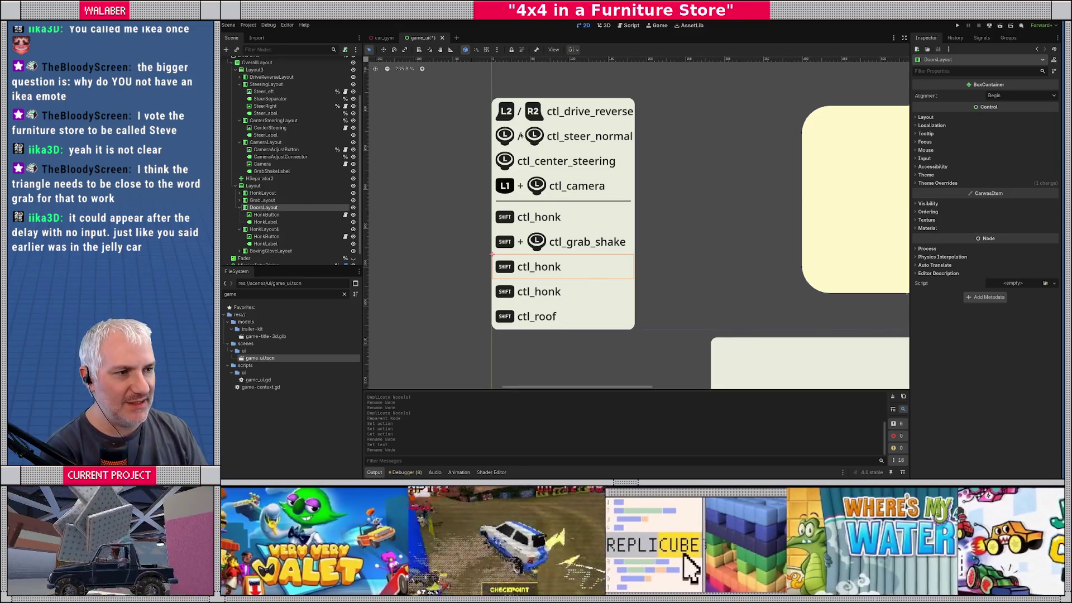
Duplicate the slash label and R2 icon into the DoorsLayout row
left_click(519, 112)
left_click(530, 115, "shift")
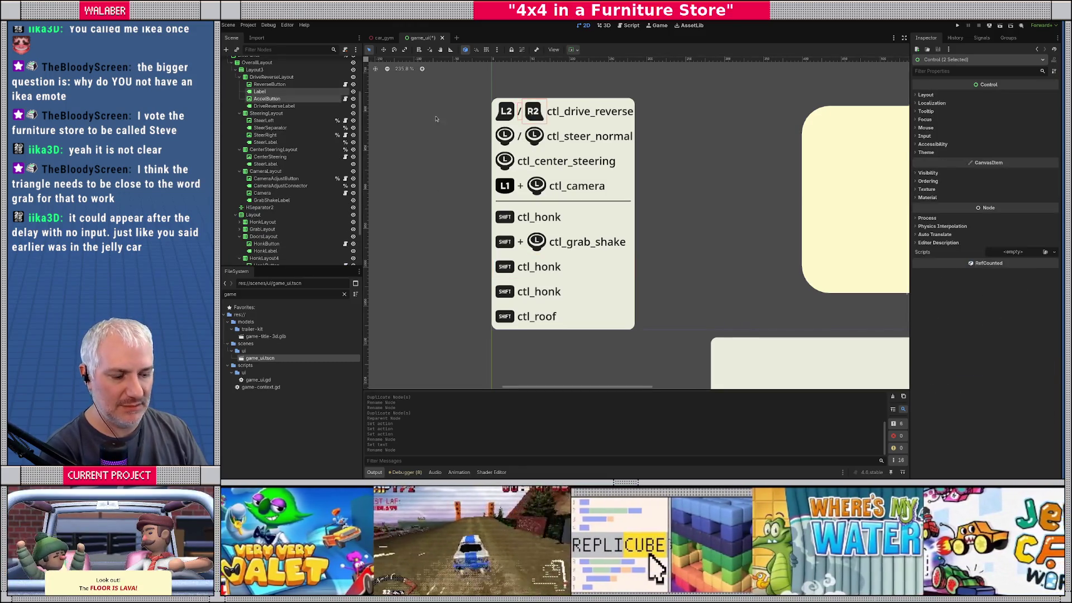
key("ctrl+d")
mouse_move(265, 114)
left_mouse_down()
mouse_move(265, 257)
mouse_move(267, 240)
left_mouse_up()
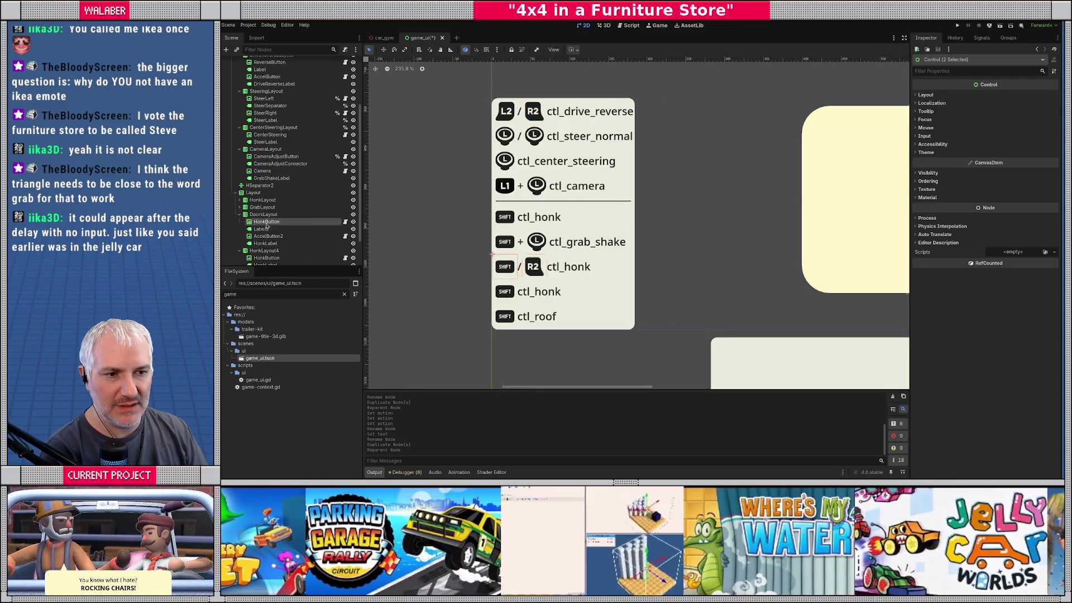
Rename the row's icon nodes to DoorLeftButton and DoorRightButton
left_click(267, 221)
type("DoorL")
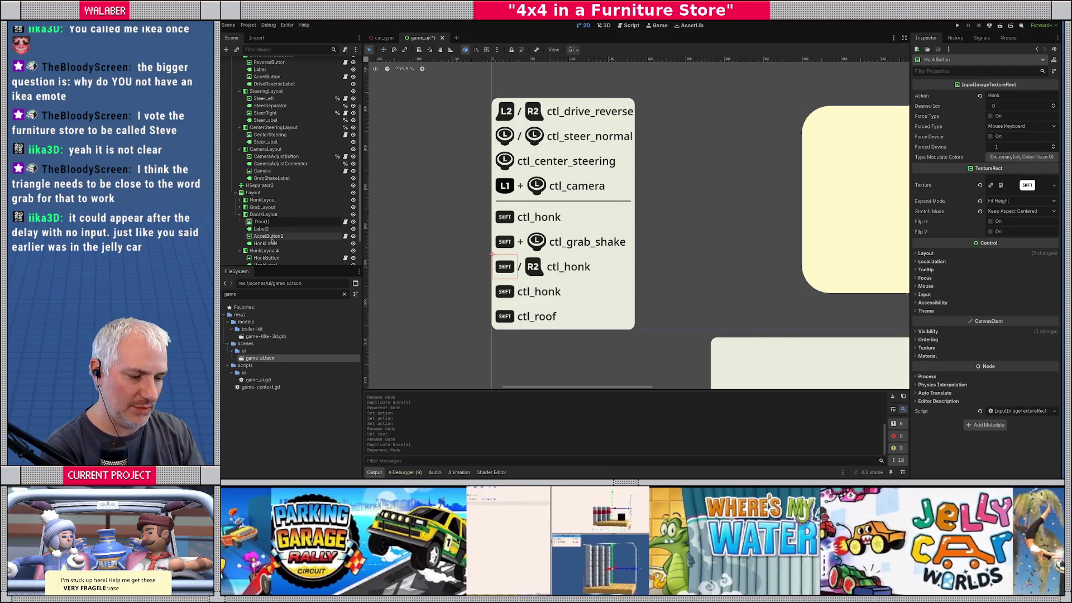
type("eftButton")
key("Return")
left_click(272, 237)
key("F2")
type("DoorRi")
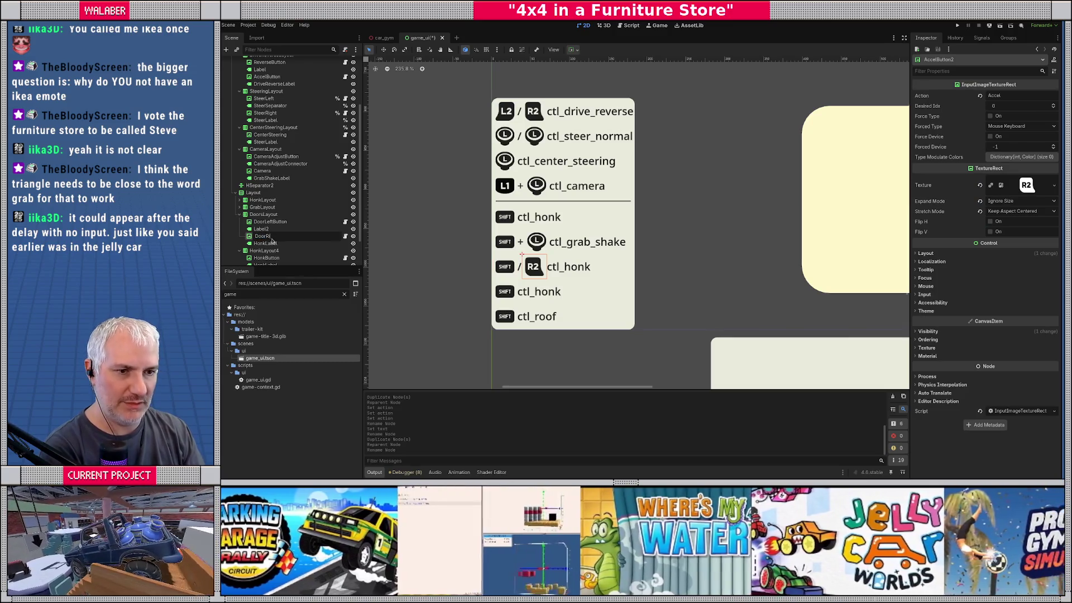
type("ghtButton")
key("Return")
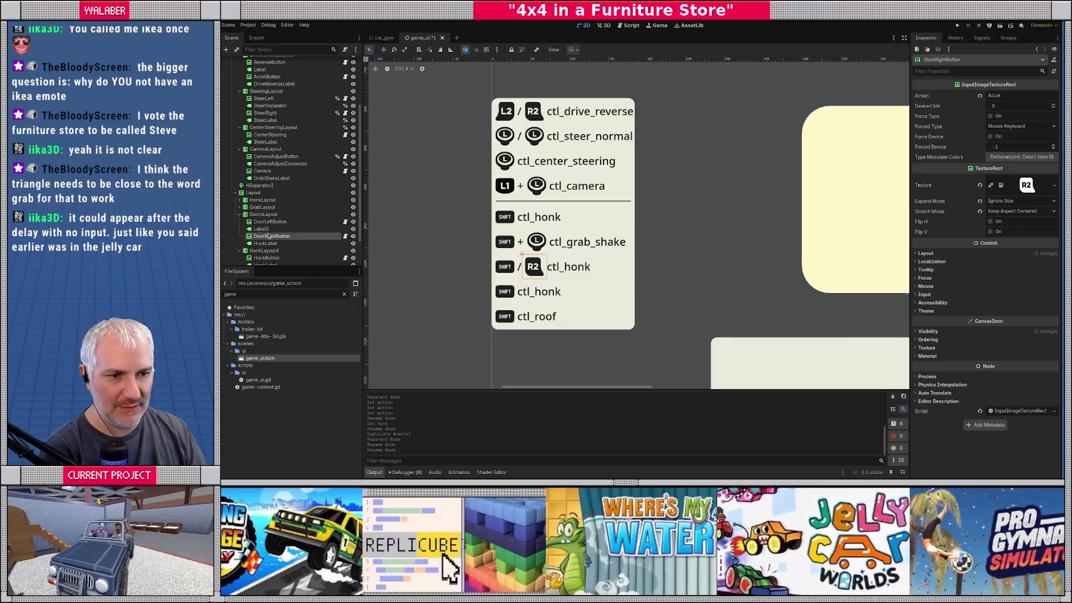
Open Project Settings on the Input Map with DoorLeftButton selected
left_click(270, 222)
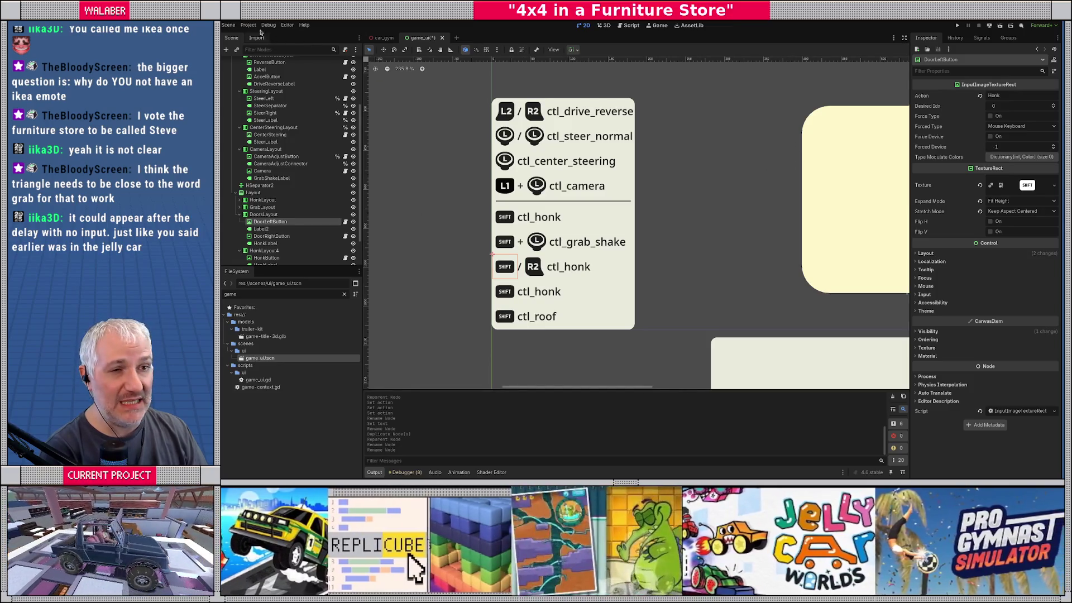
left_click(248, 25)
left_click(255, 36)
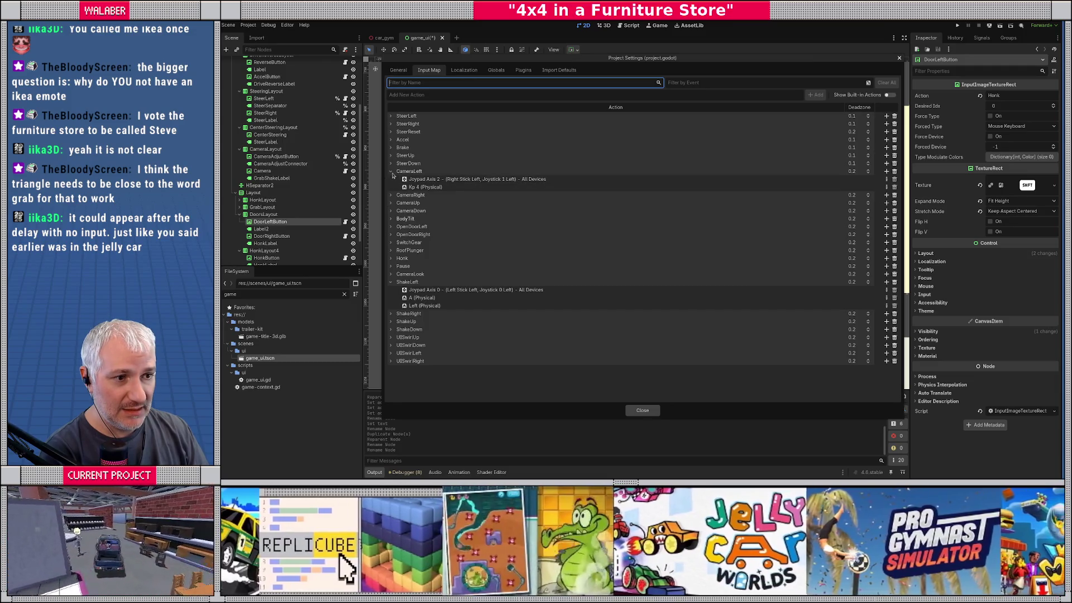
Set the door buttons' Actions to OpenDoorLeft and OpenDoorRight
left_click(391, 172)
left_click(391, 267)
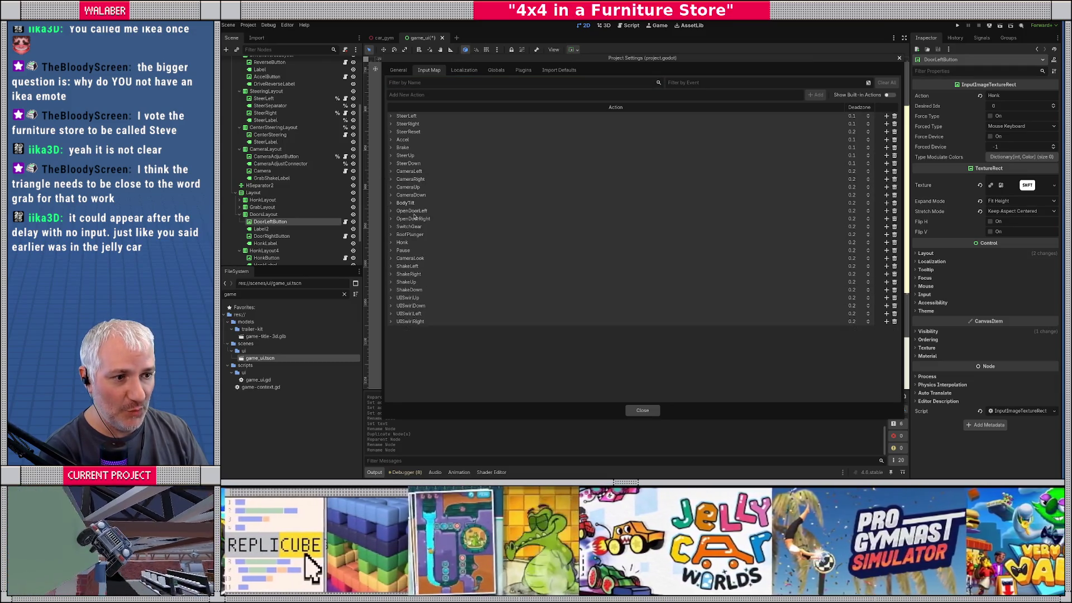
left_click(639, 411)
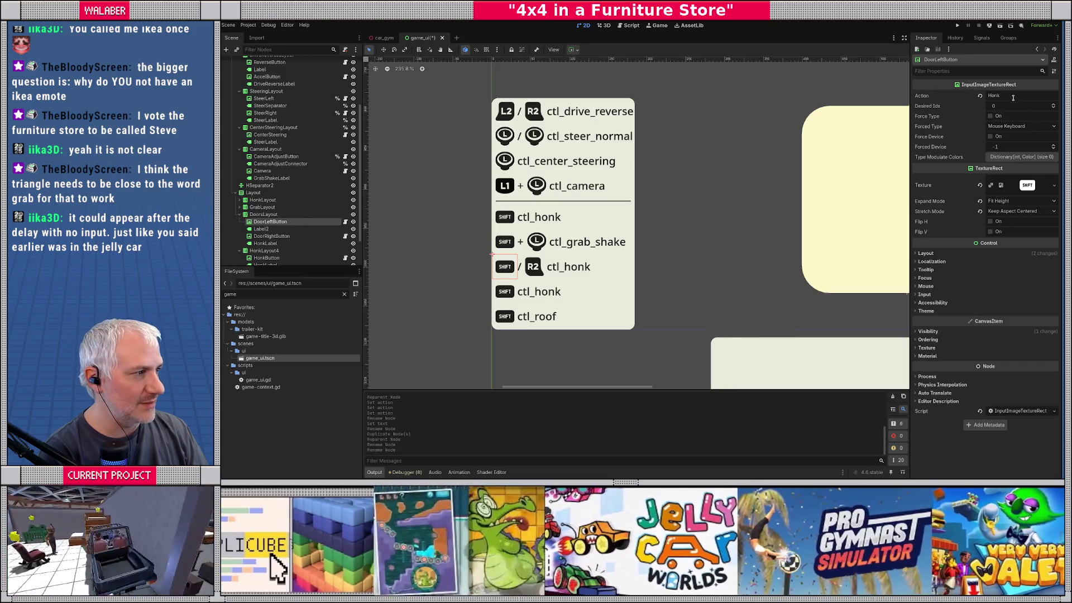
left_click_drag(1012, 98, 929, 99)
type("OpenDoorLeft")
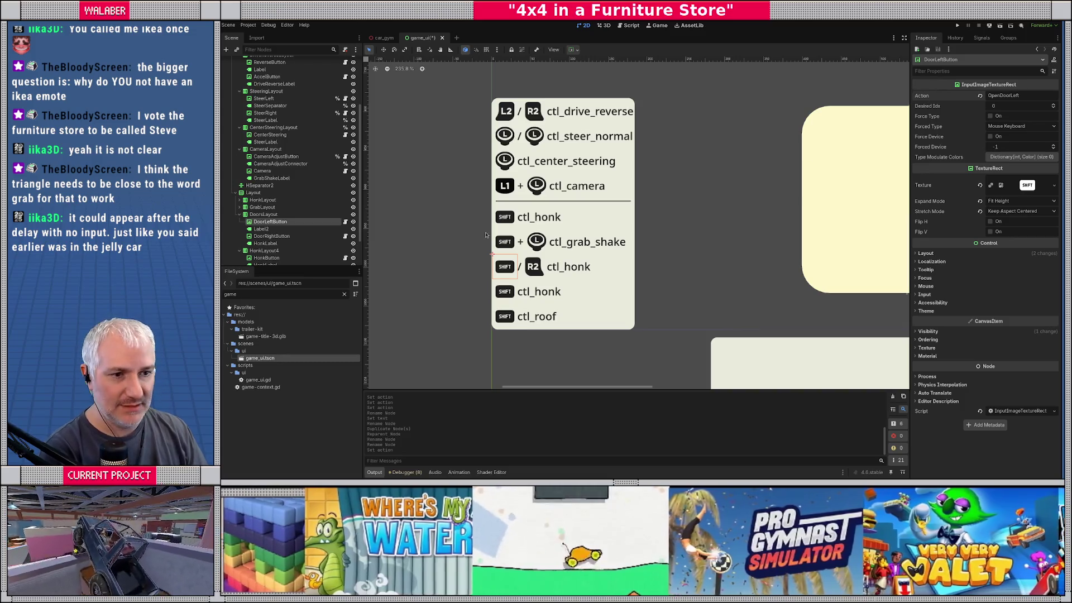
left_click(533, 266)
double_click(994, 95)
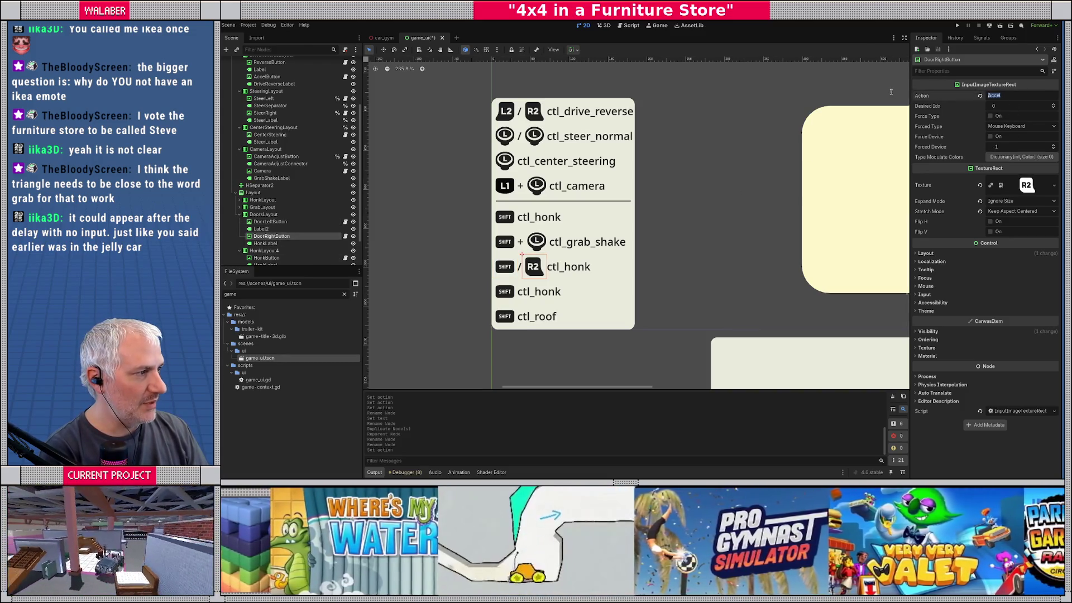
type("OpenDoor")
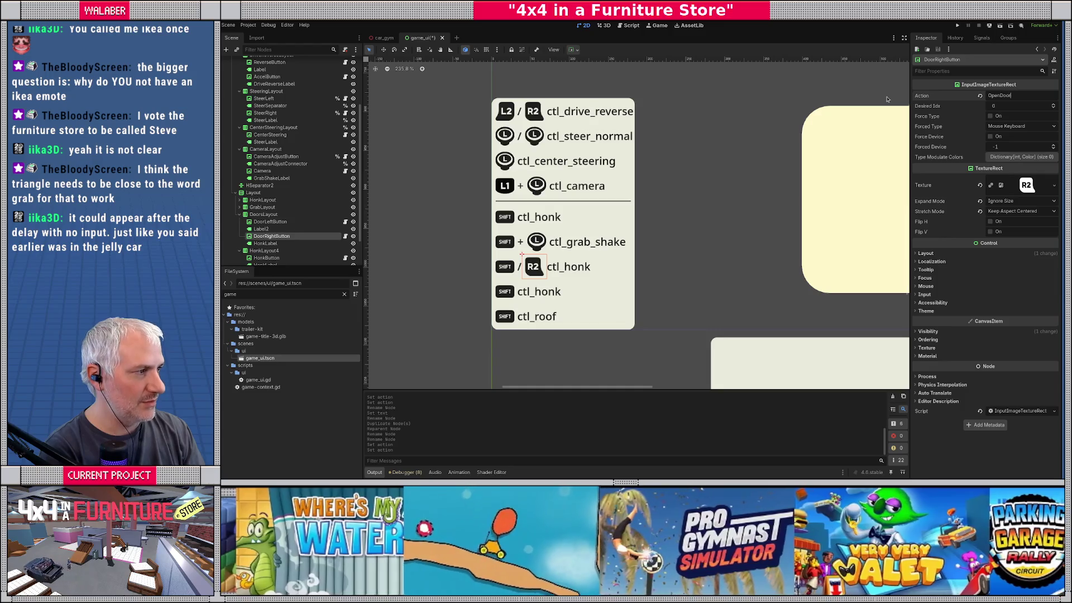
type("Right")
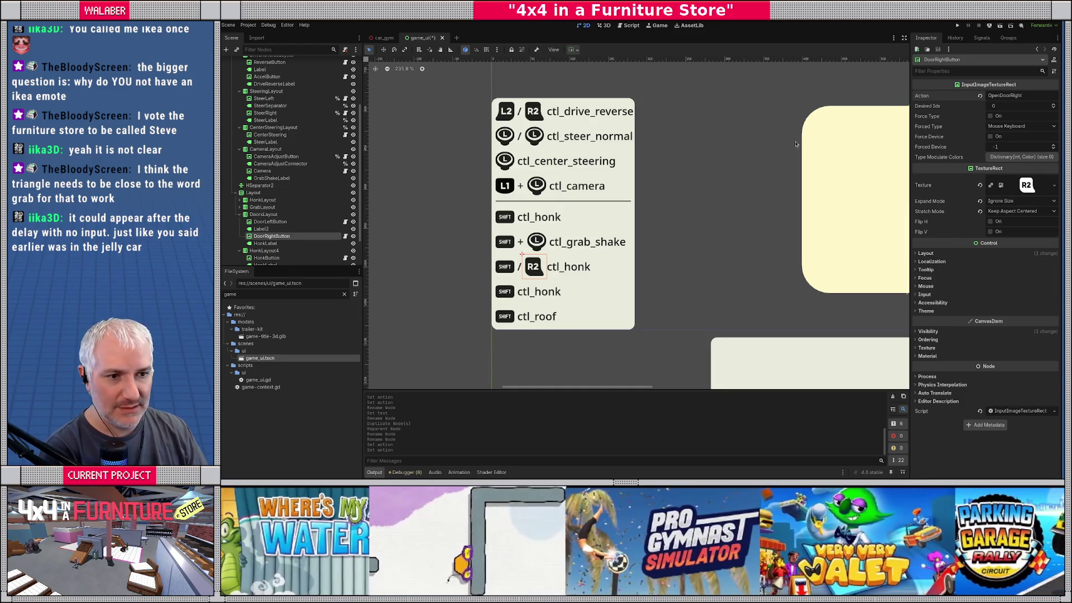
Rename HonkLabel to DoorsLabel and set its text to ctl_doors
double_click(273, 244)
type("Doors")
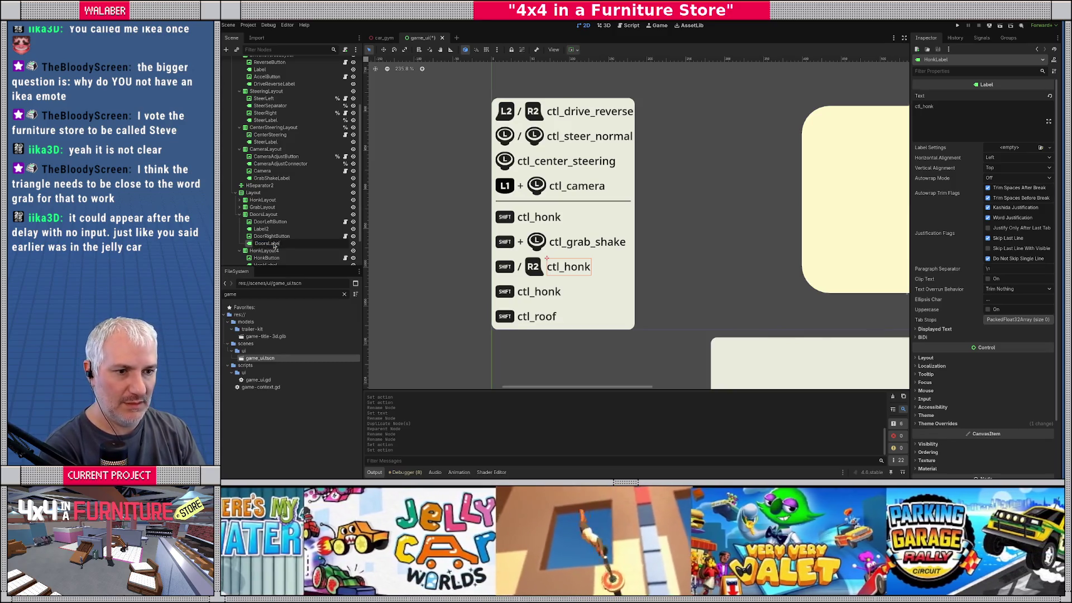
key("Return")
left_click_drag(922, 107, 943, 106)
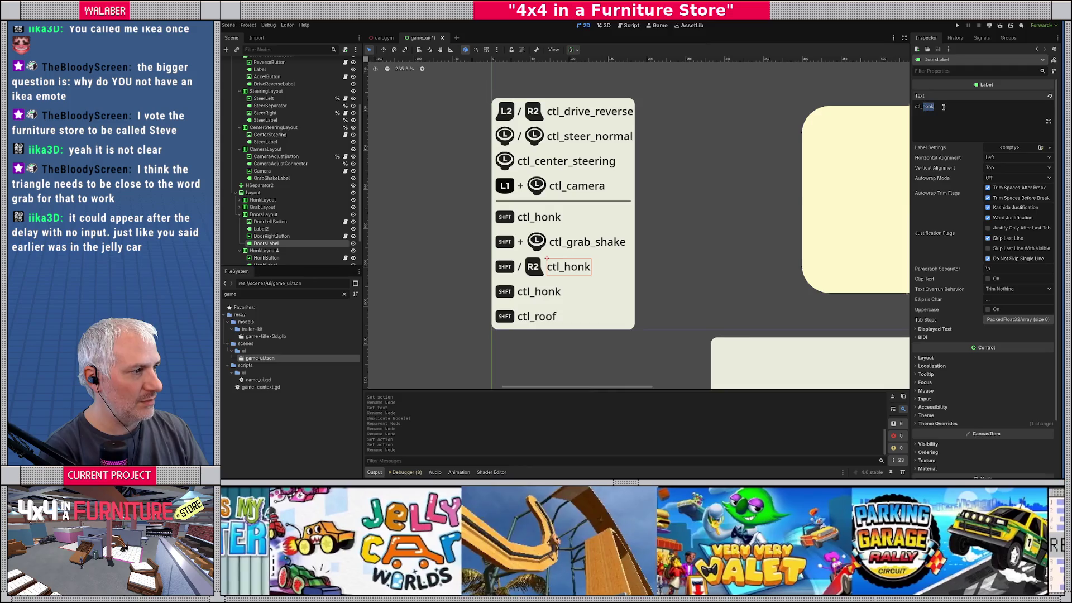
type("doors")
key("Return")
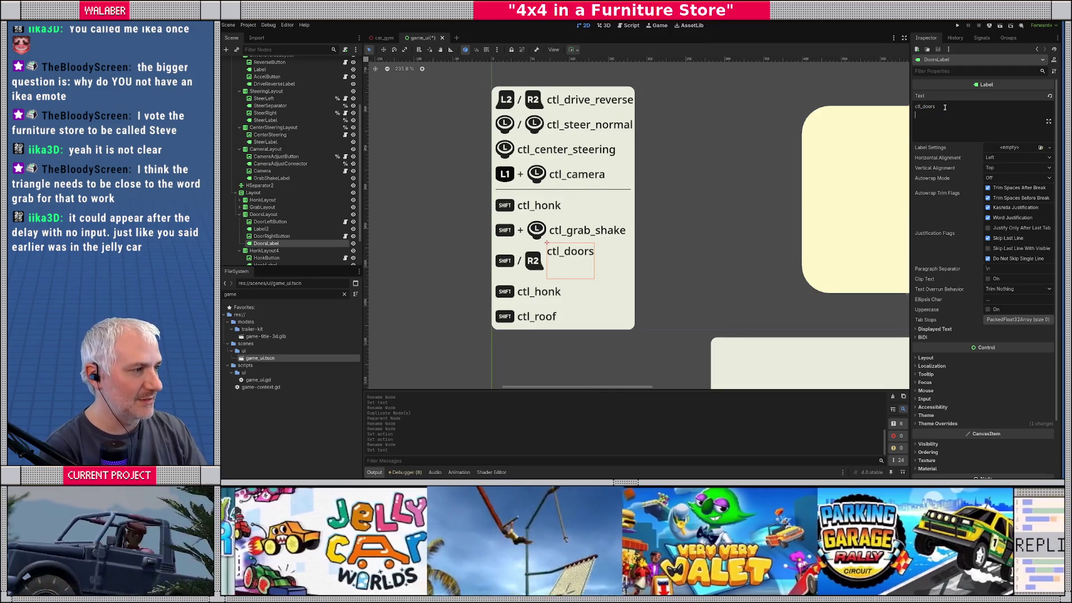
key("BackSpace")
key("alt+Tab")
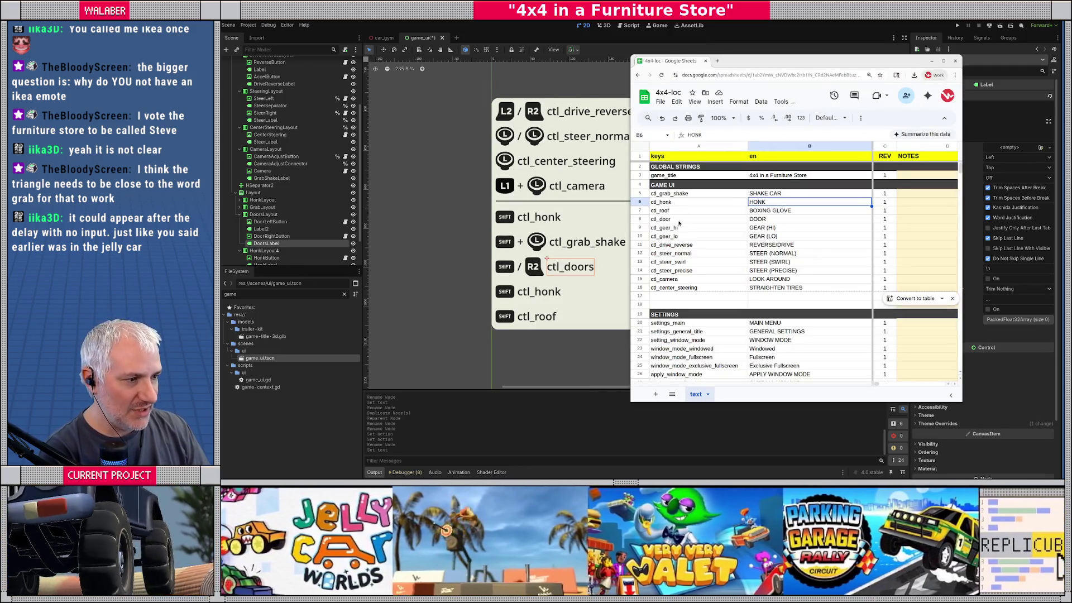
Change cell A8's key to ctl_door2 with DOORS in B8, then return to Godot
double_click(678, 221)
type("2")
key("Tab")
type("DOORS")
key("Return")
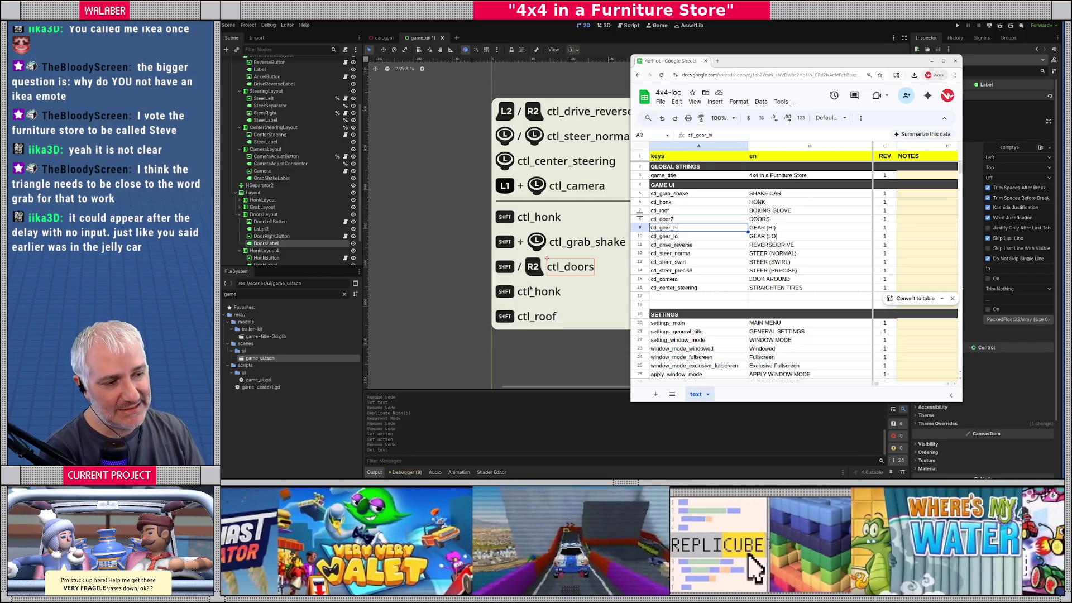
left_click(530, 289)
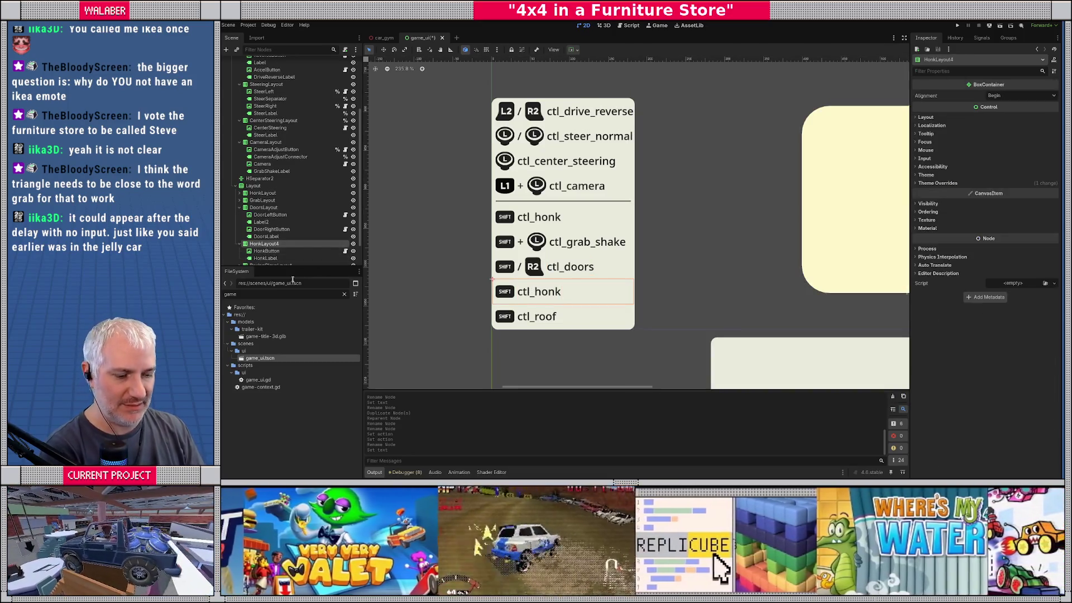
Rename HonkLayout4 to GearLayout and its HonkButton to GearButton
key("F2")
type("GearLa")
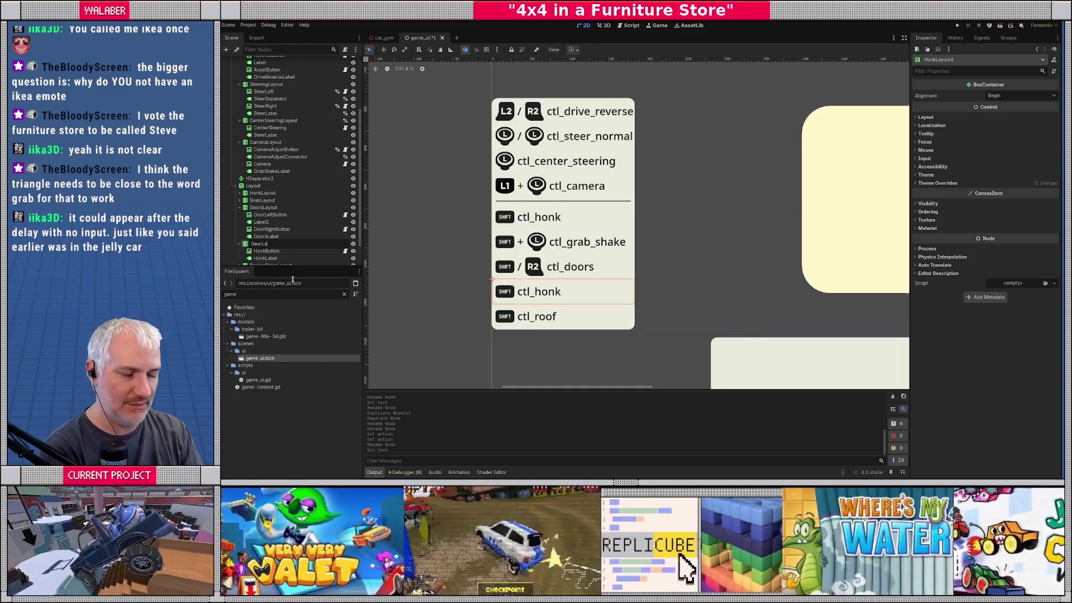
type("t")
key("Return")
key("Down")
key("F2")
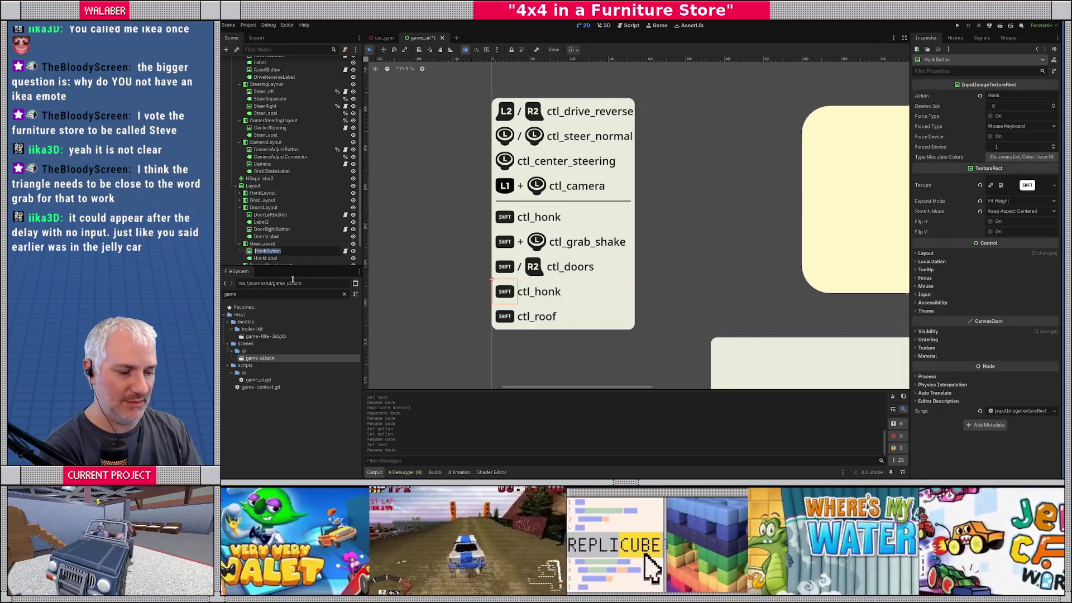
type("GearButton")
key("Return")
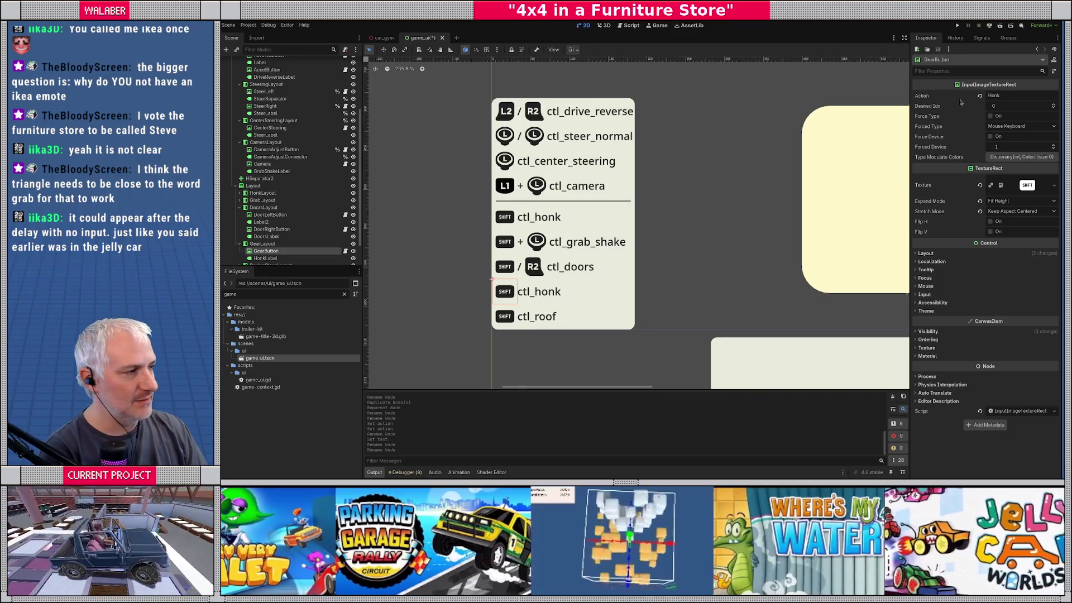
Copy the SwitchGear action name from the Input Map into GearButton's Action
left_click(248, 25)
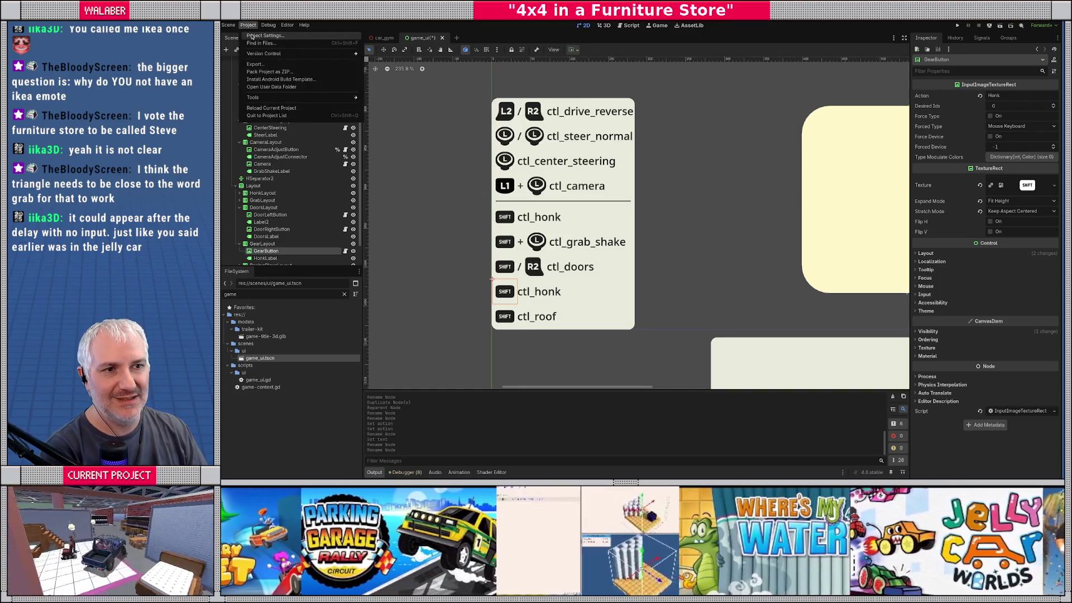
left_click(261, 37)
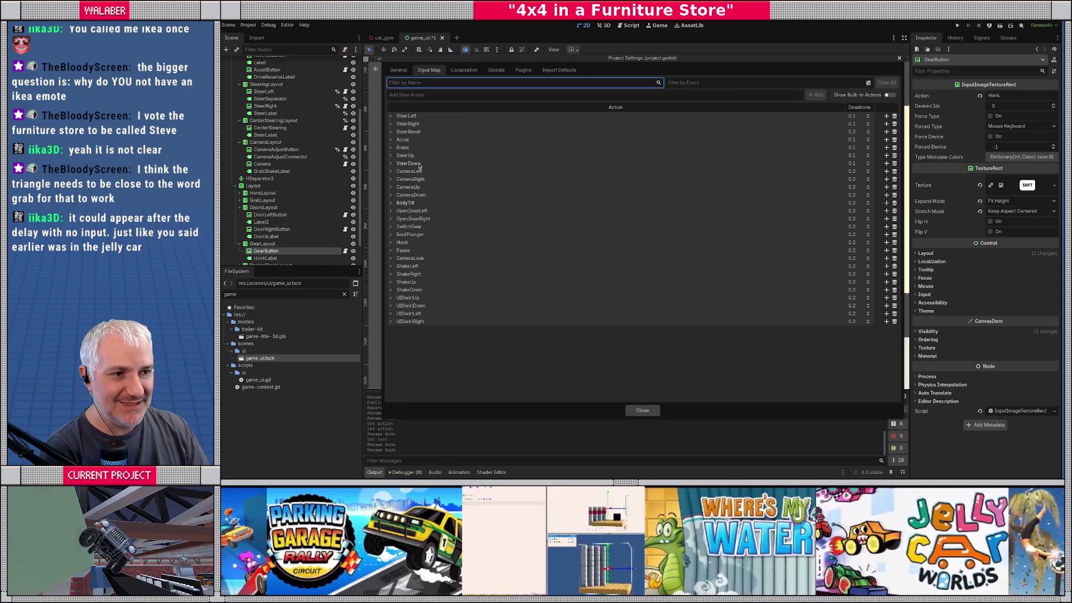
double_click(414, 227)
key("ctrl+c")
left_click(605, 384)
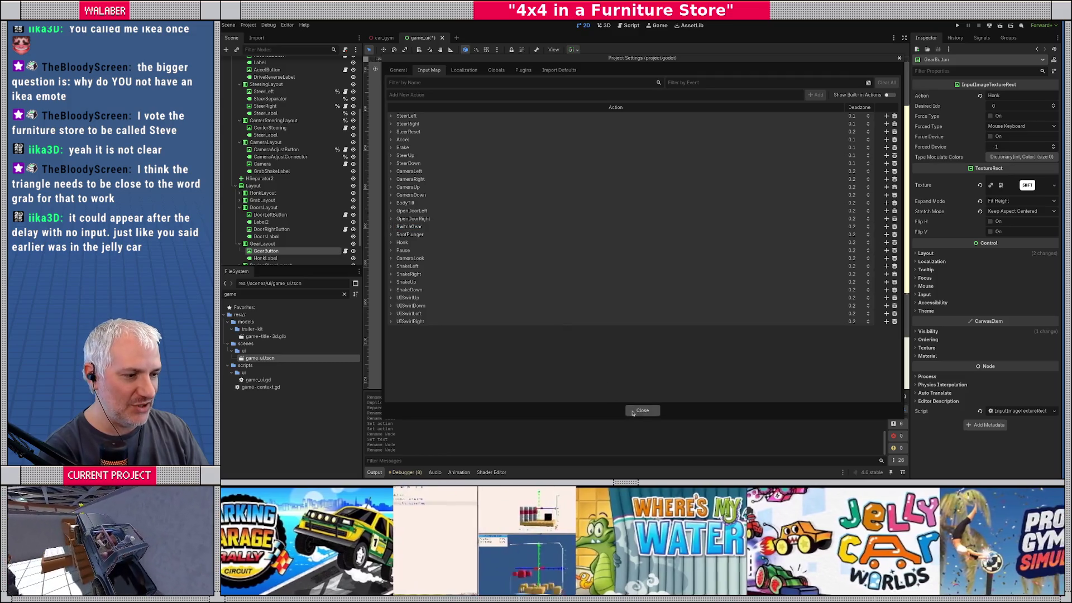
left_click(641, 411)
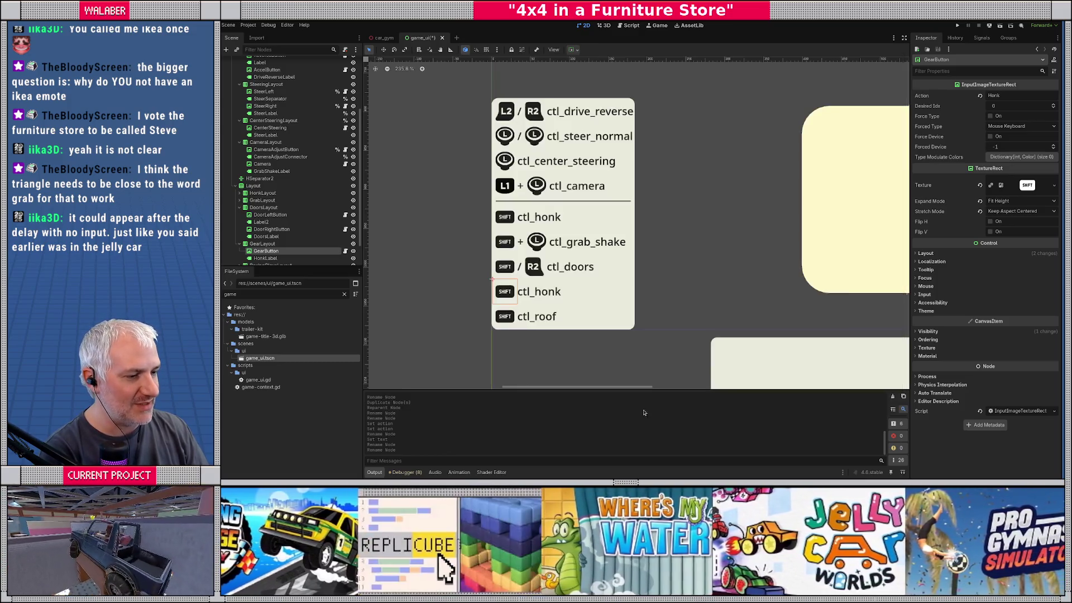
left_click(1011, 95)
key("ctrl+v")
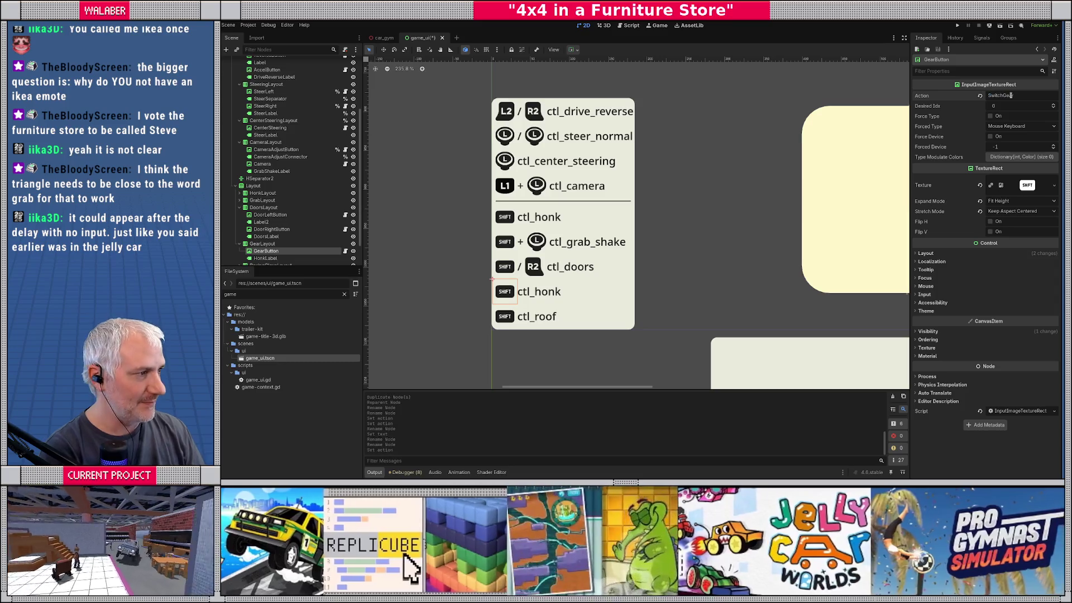
Set the row label's text to ctl_gear_hi, save the scene, and open game_ui.gd
left_click(538, 292)
key("alt+Tab")
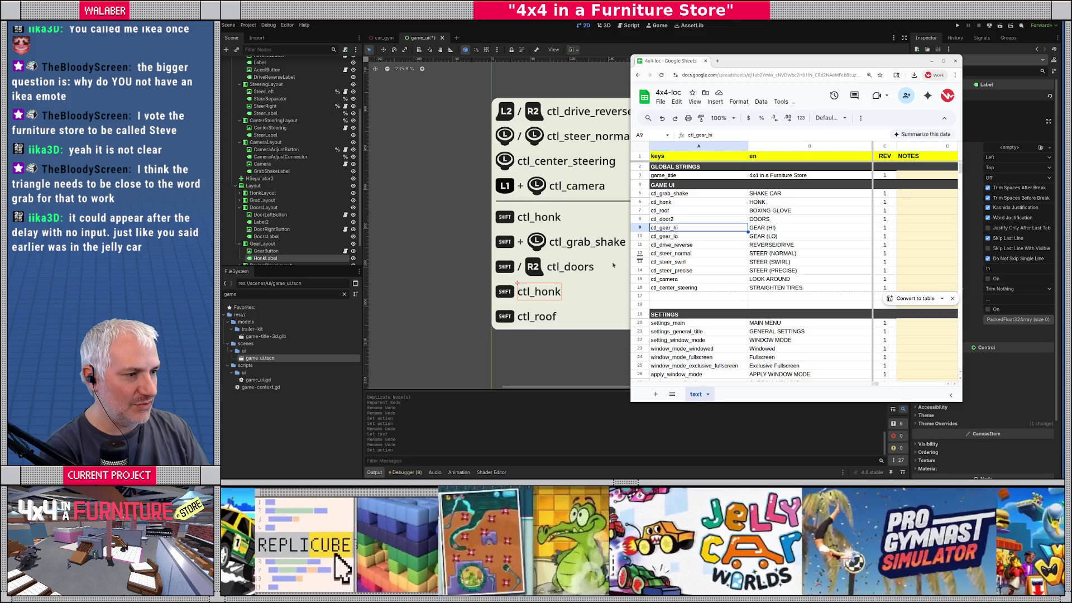
key("alt+Tab")
left_click(962, 123)
key("BackSpace")
key("BackSpace")
key("BackSpace")
type("gear_hi")
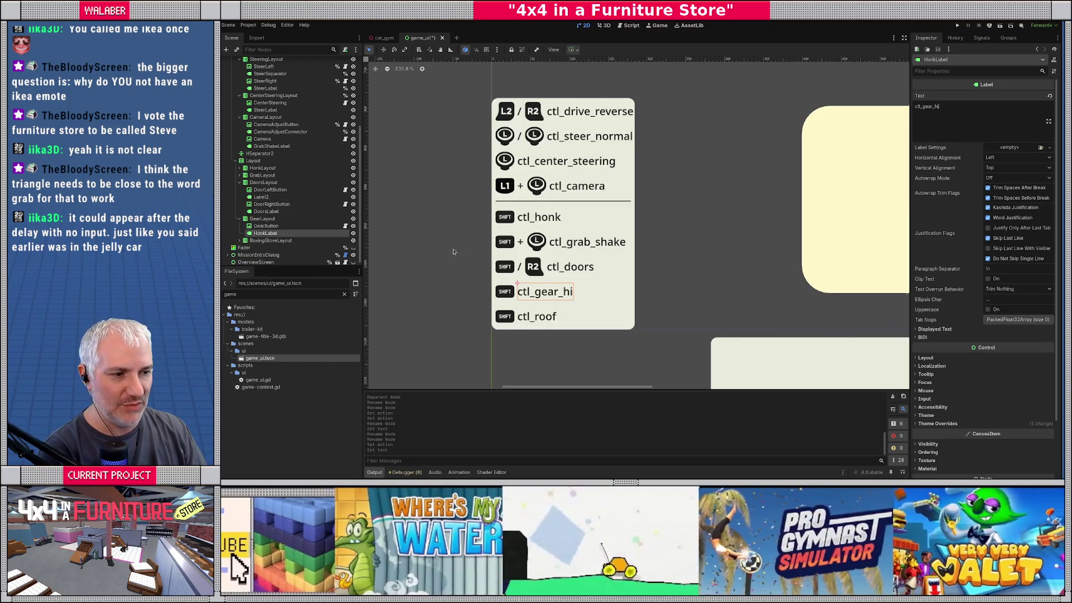
scroll(456, 244, "down", 2)
key("ctrl+s")
scroll(296, 158, "up", 5)
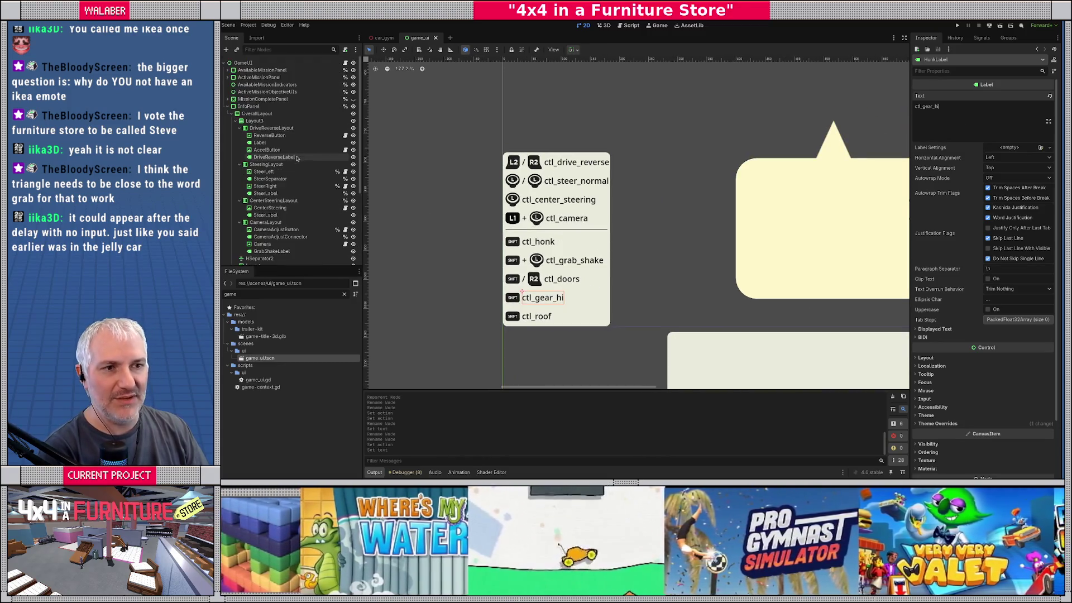
left_click(345, 63)
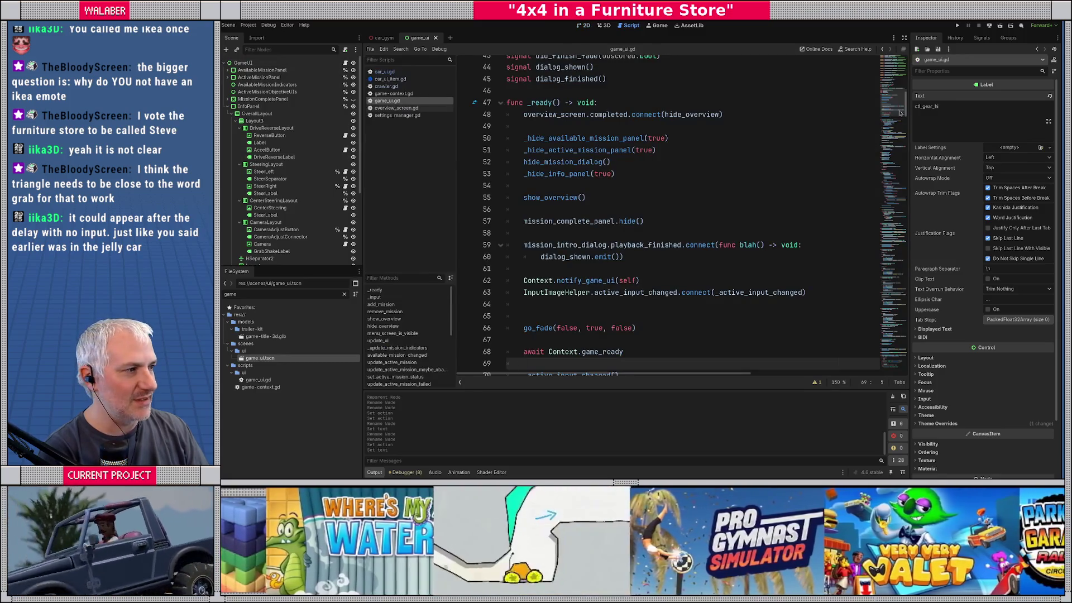
Rename the HonkLabel node to GearLabel and give it a scene-unique name
scroll(900, 113, "up", 10)
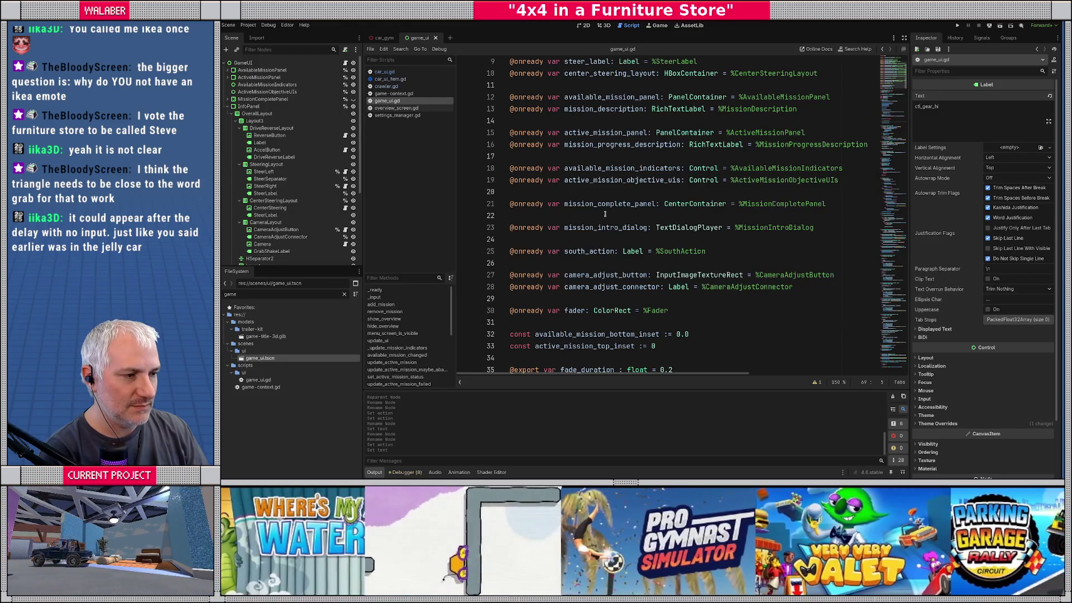
scroll(604, 214, "down", 1)
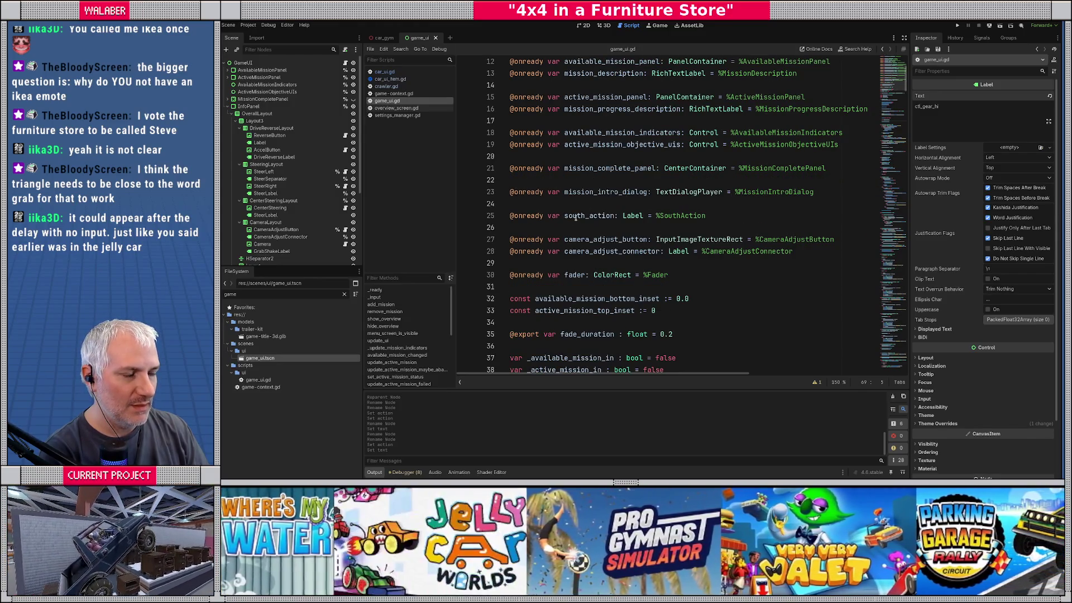
double_click(594, 216)
scroll(279, 234, "down", 5)
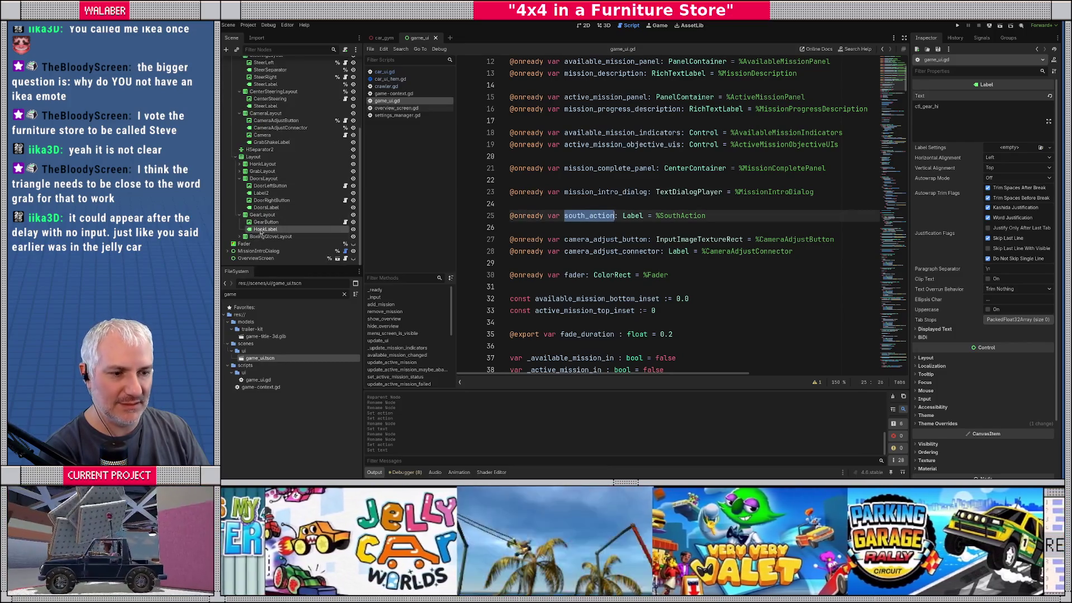
key("F2")
type("Sou")
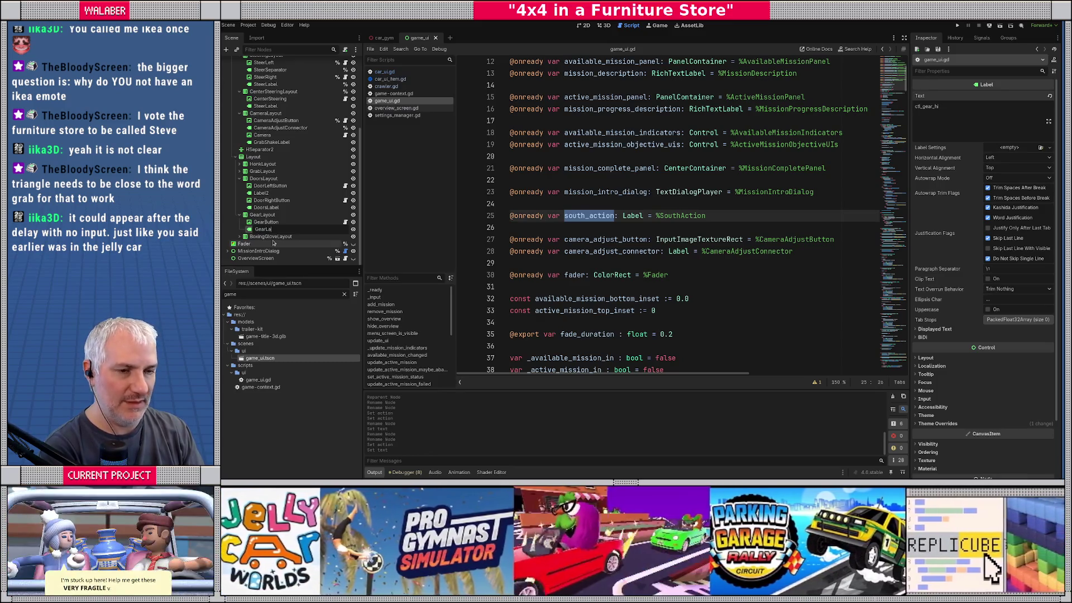
type("bel")
key("Return")
right_click(278, 229)
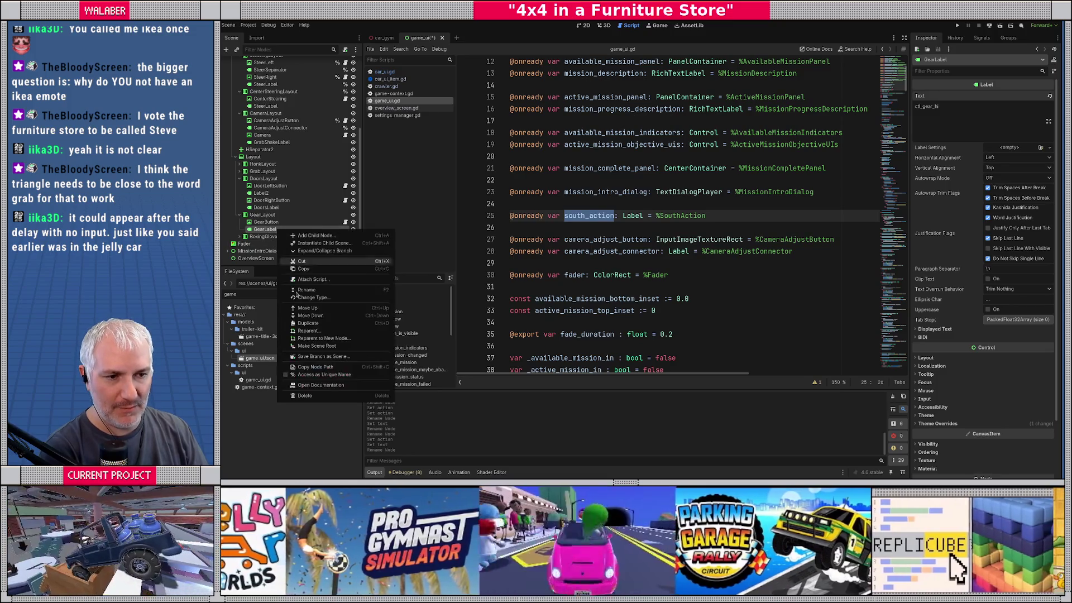
left_click(323, 374)
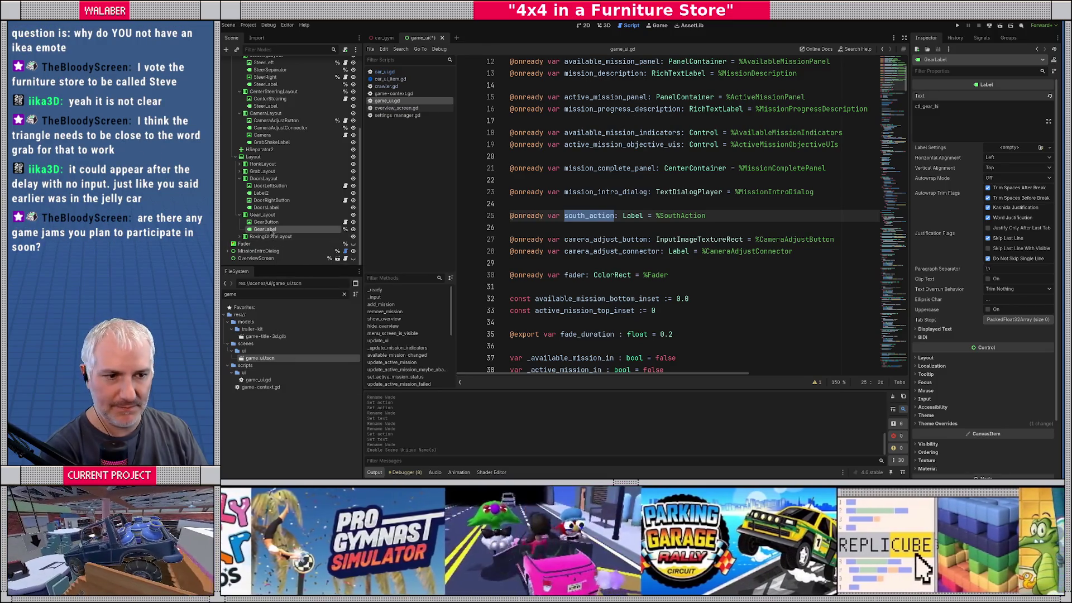
Add an onready gear_label reference to %GearLabel, delete the south_action declaration, and save
left_click_drag(322, 231, 617, 227)
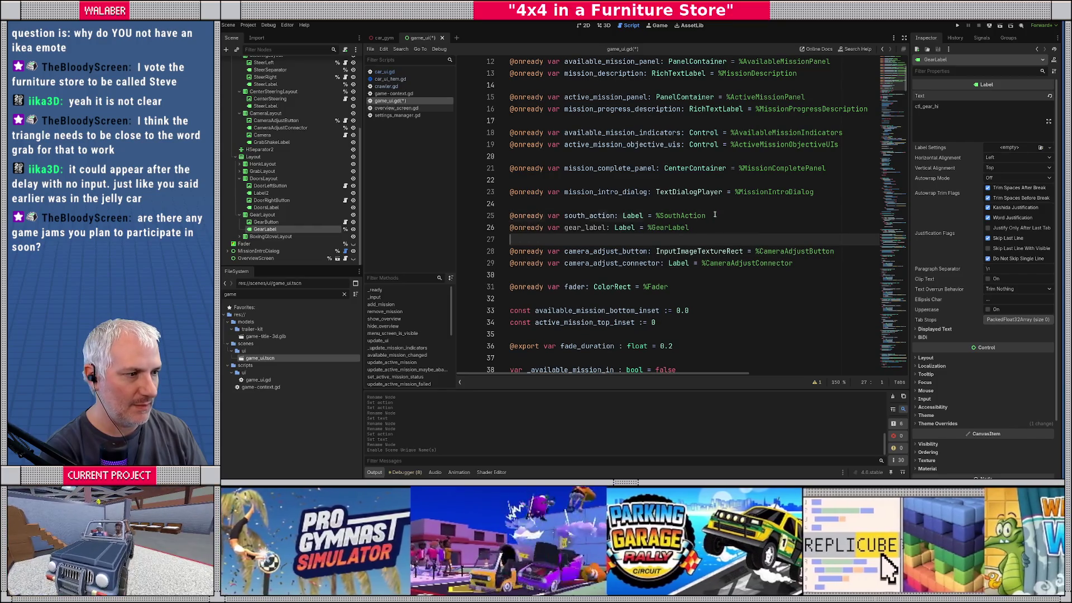
left_click(714, 216)
key("shift+Home")
key("BackSpace")
key("BackSpace")
key("ctrl+s")
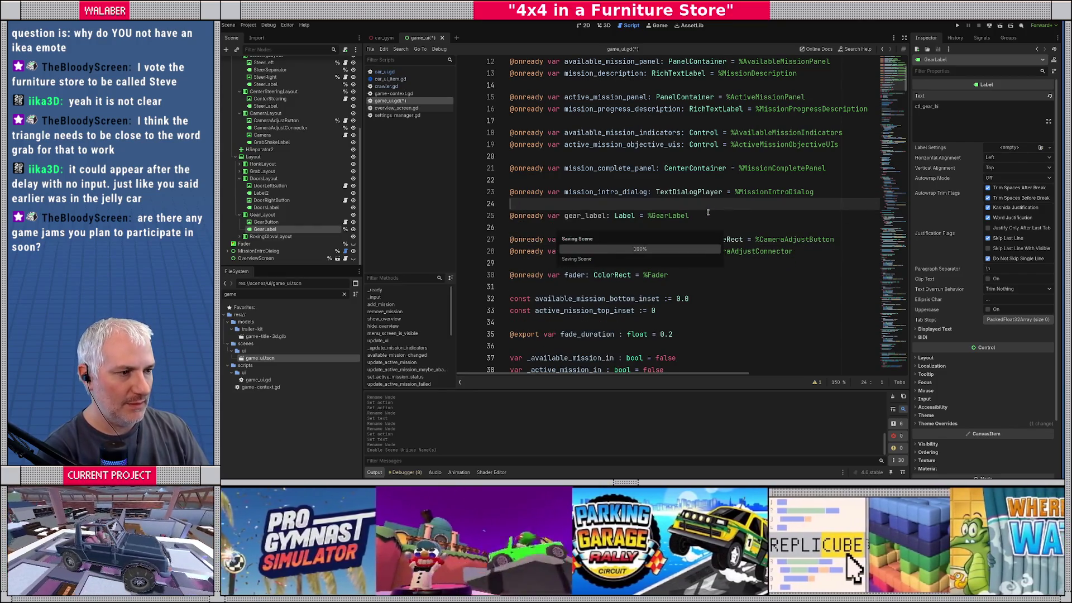
Replace south_action with gear_label on line 305, save the script, and run the game
left_click_drag(893, 83, 899, 311)
double_click(555, 228)
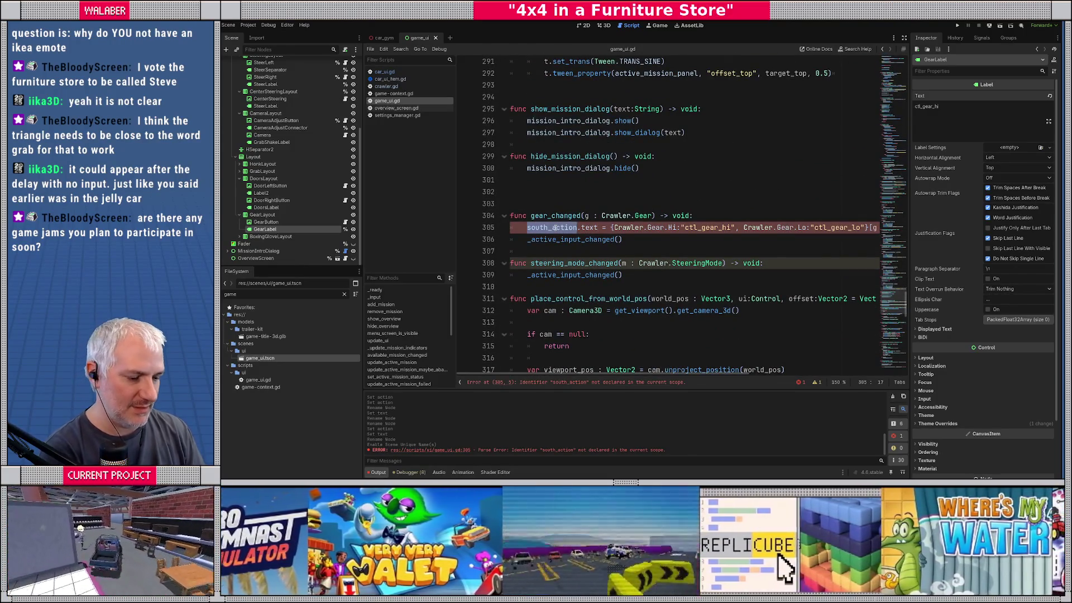
type("gear_la")
key("Return")
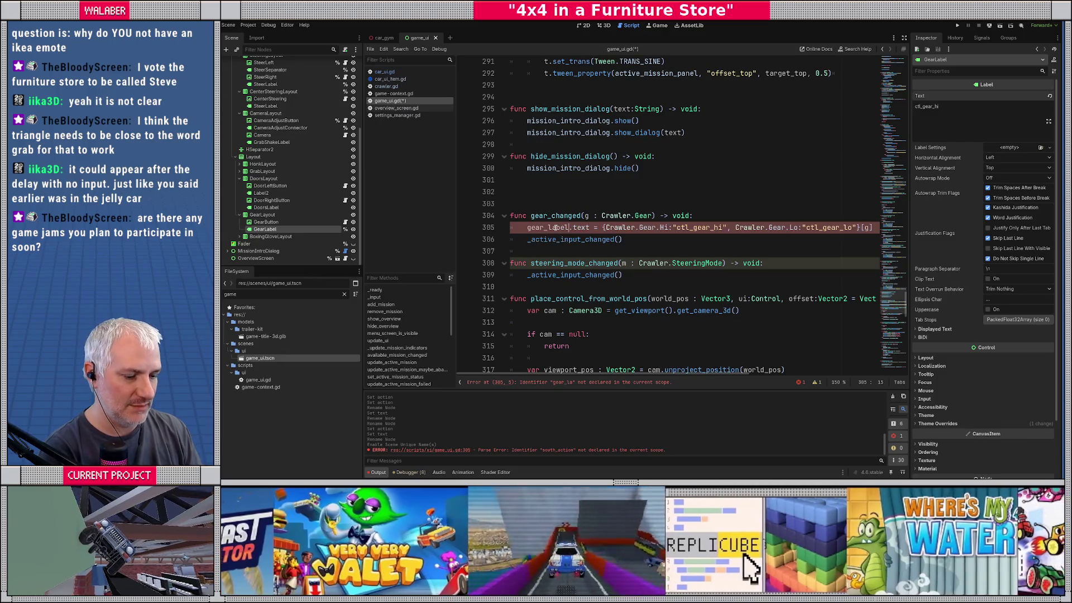
key("ctrl+s")
left_click(533, 134)
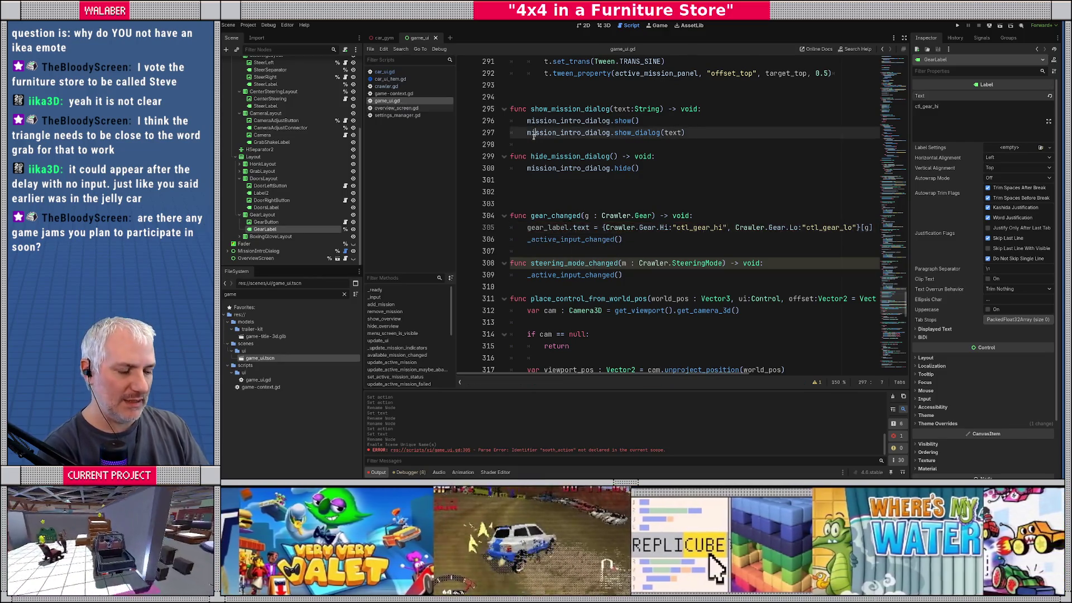
key("F5")
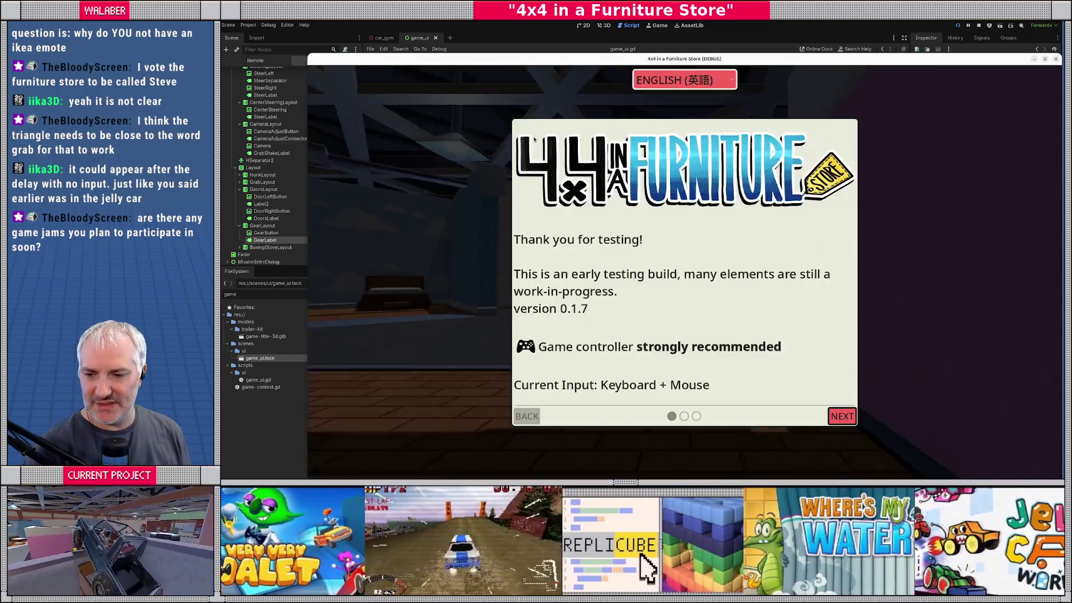
Dismiss the welcome dialog, stop the test run, and bring the 4x4-loc spreadsheet forward
key("Return")
key("Return")
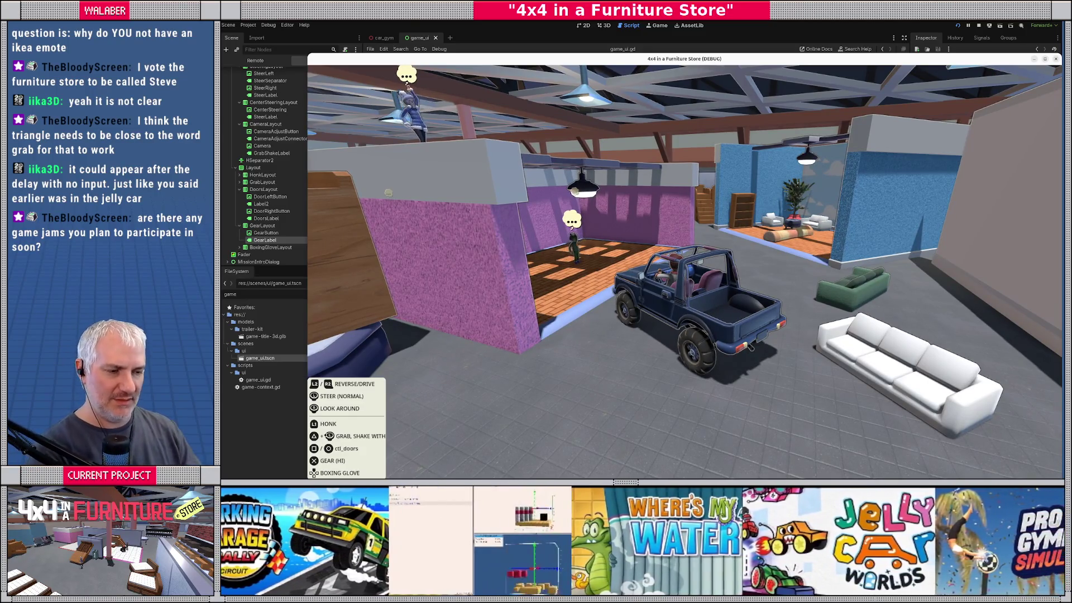
key("F8")
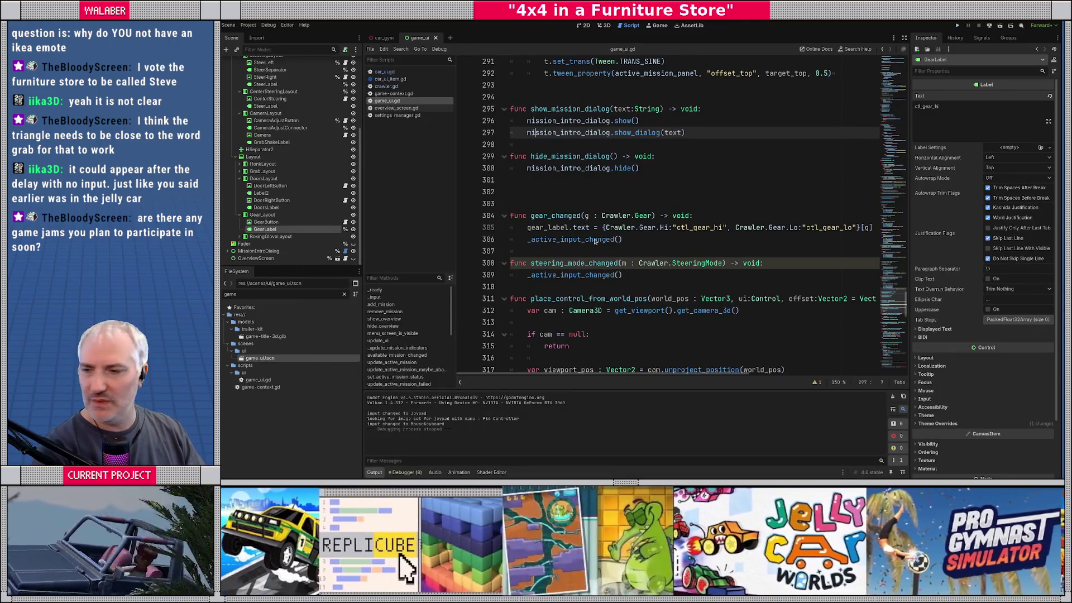
key("alt+Tab")
left_click(660, 102)
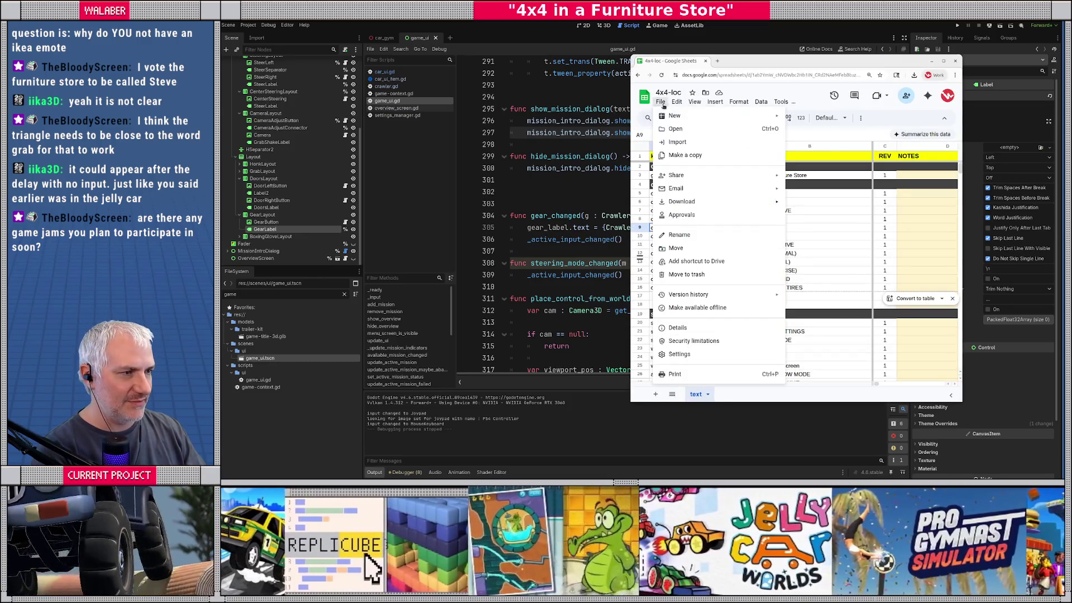
Download the sheet as a .csv file and relaunch the game in Godot
mouse_move(687, 201)
left_click(826, 258)
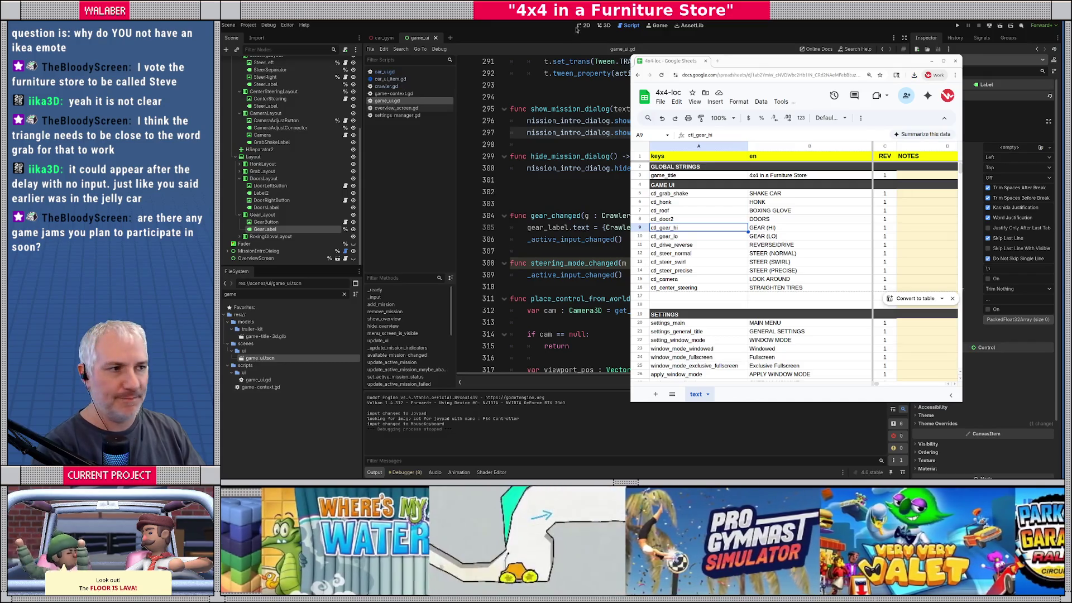
left_click(554, 135)
key("F5")
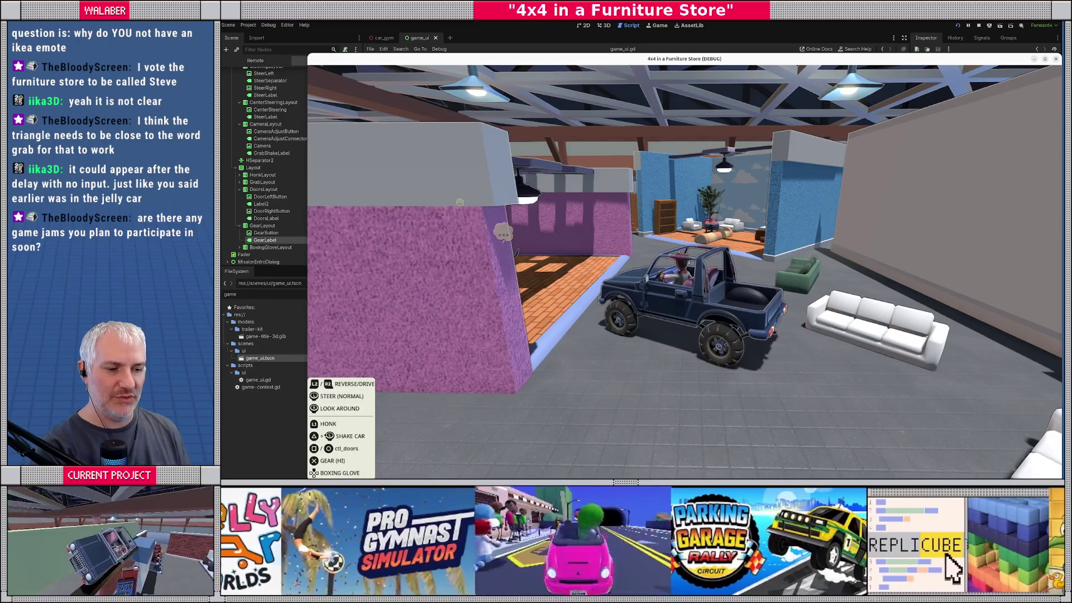
Stop the game and rename the key ctl_door2 to ctl_doors in cell A8
key("F8")
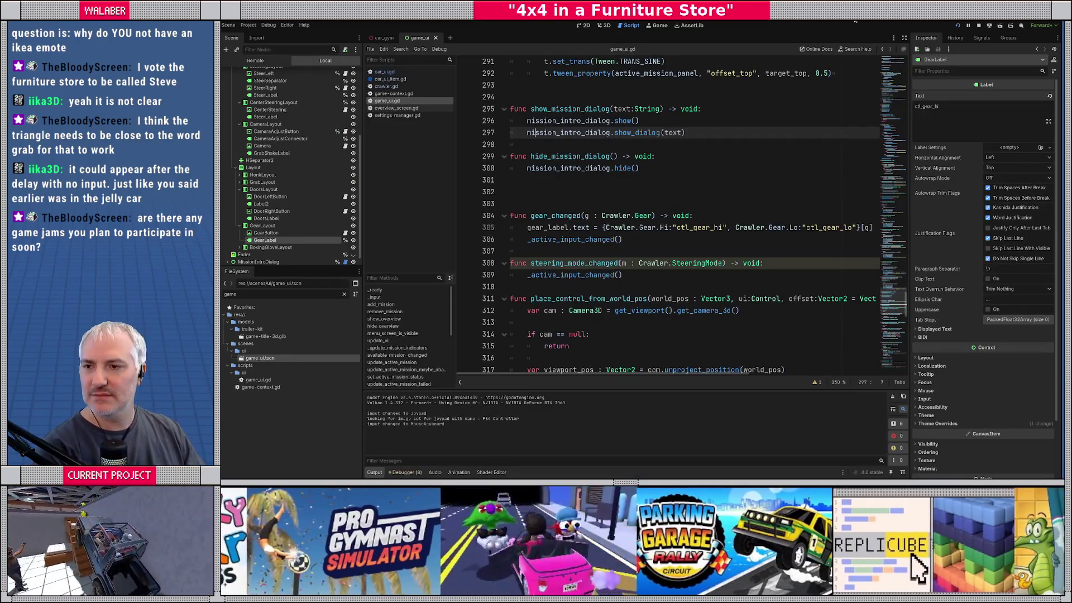
key("alt+Tab")
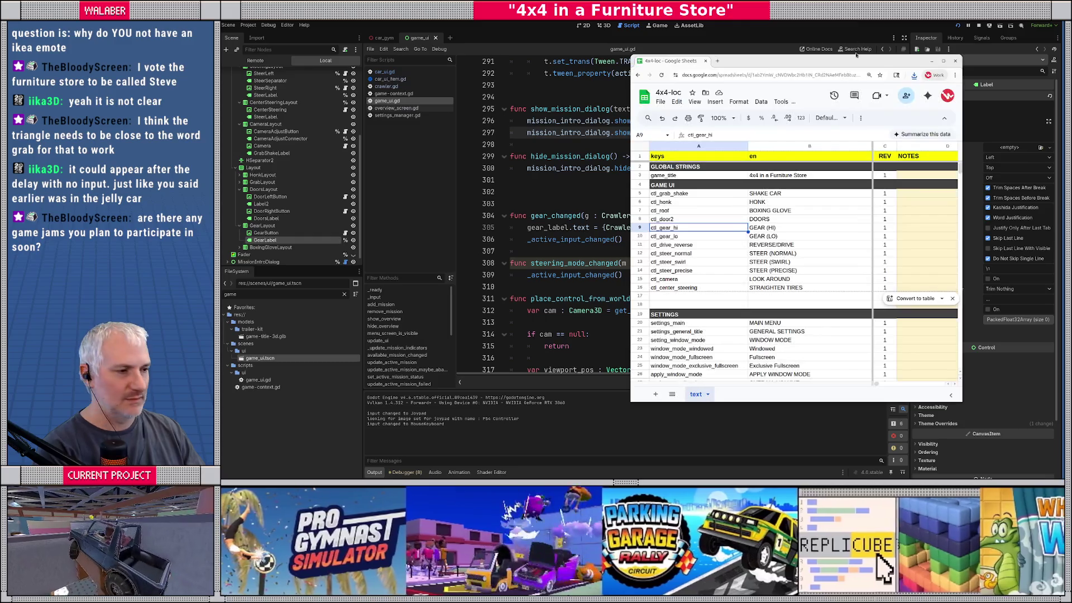
double_click(686, 220)
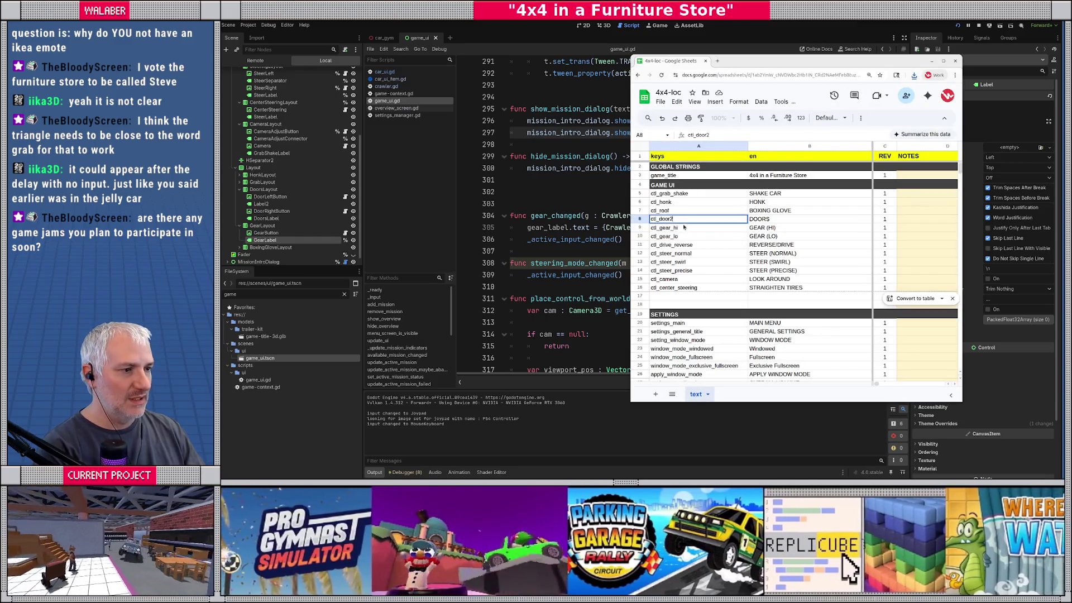
key("BackSpace")
type("s")
key("Return")
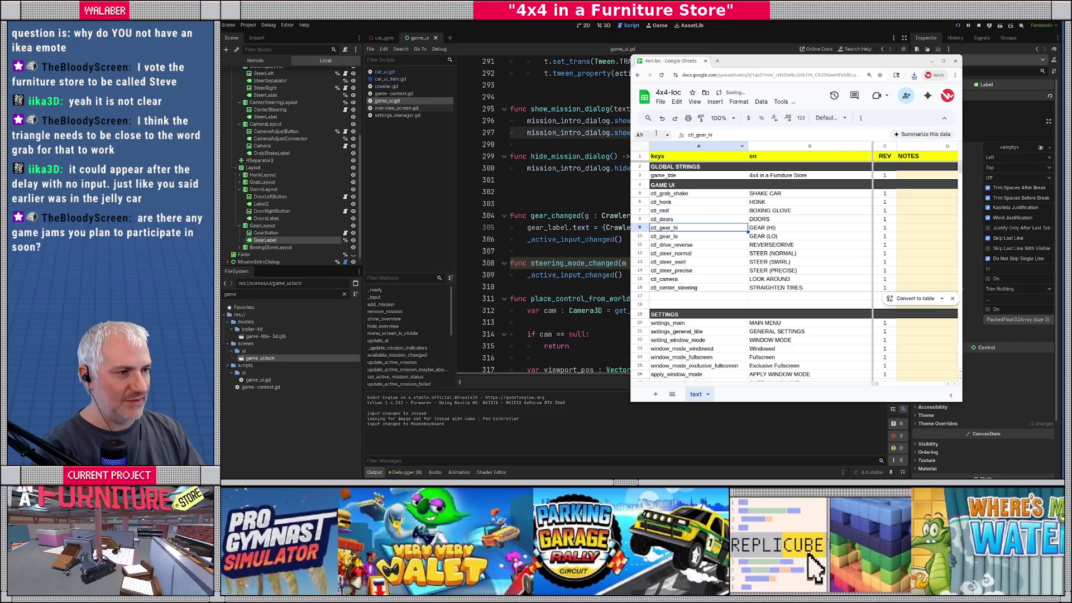
Re-download the sheet as comma-separated values (.csv) and return to Godot
left_click(660, 102)
mouse_move(682, 202)
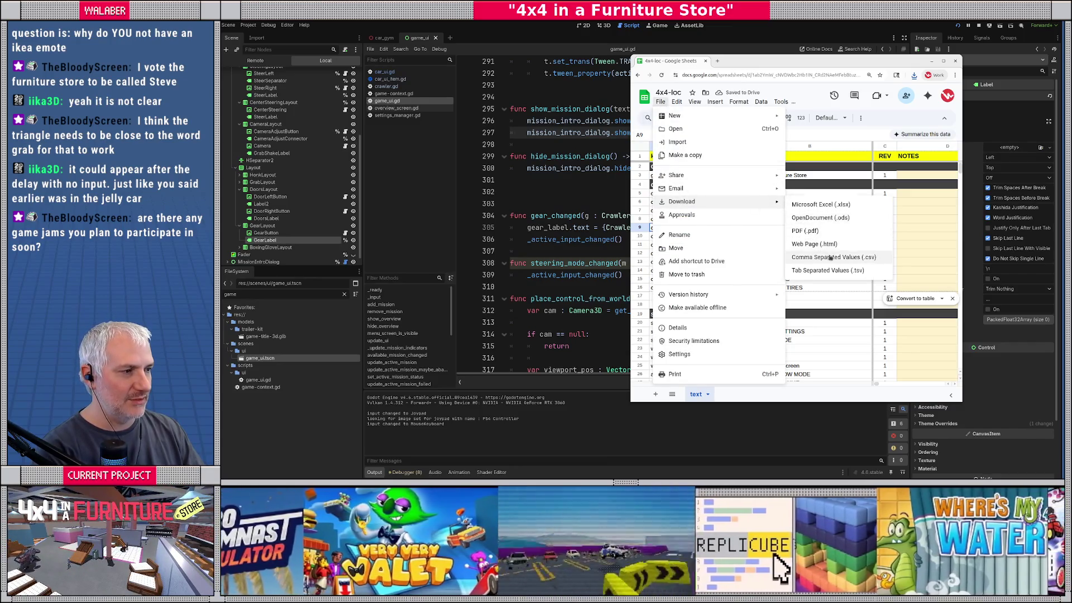
left_click(833, 256)
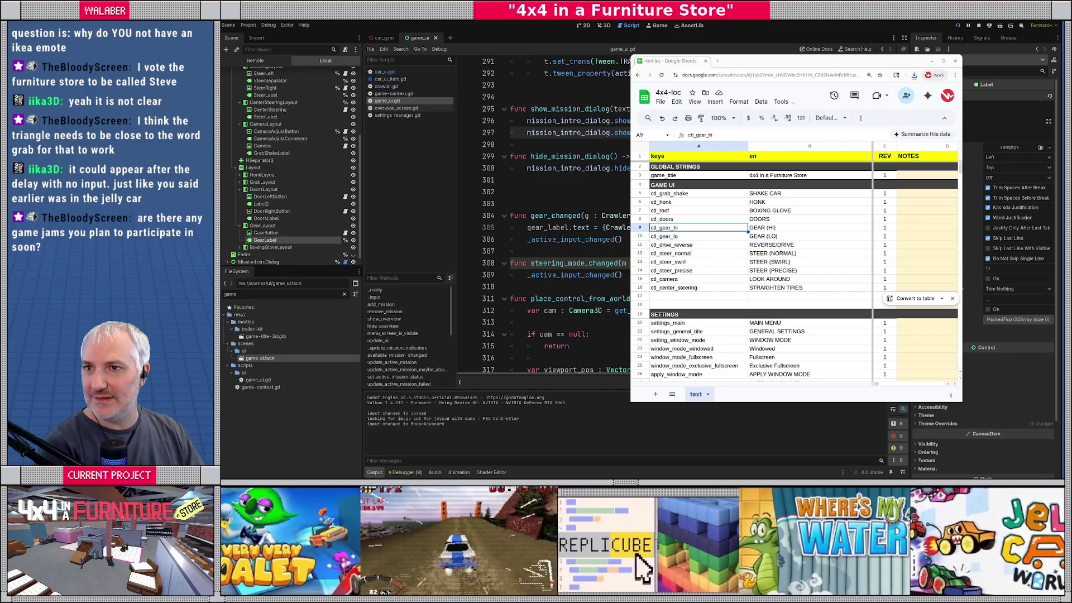
key("alt+Tab")
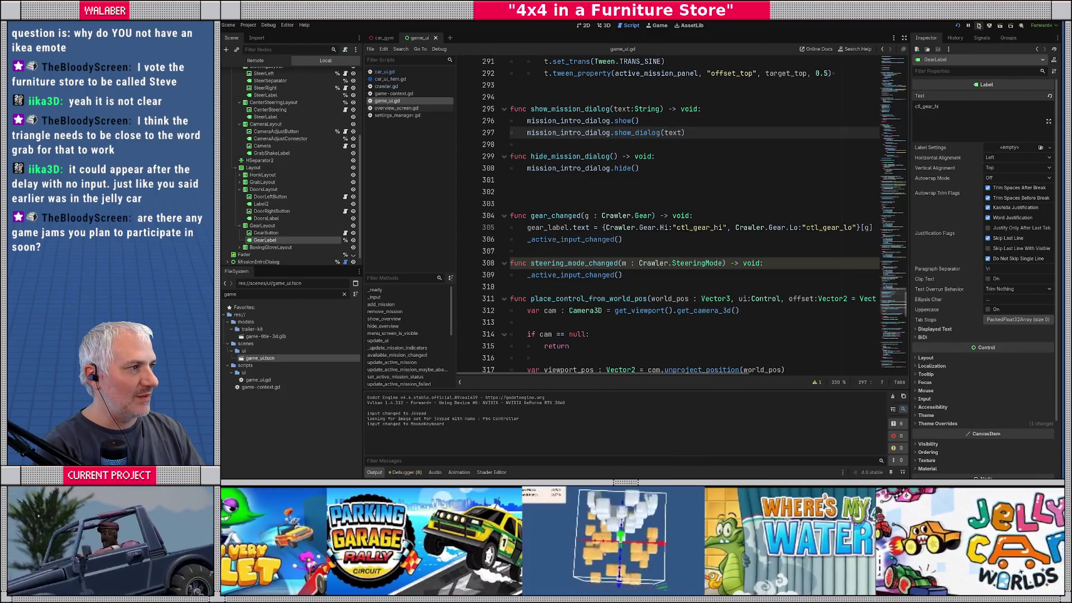
Restart the game and set its window mode to Fullscreen in General Settings
left_click(978, 26)
left_click(559, 202)
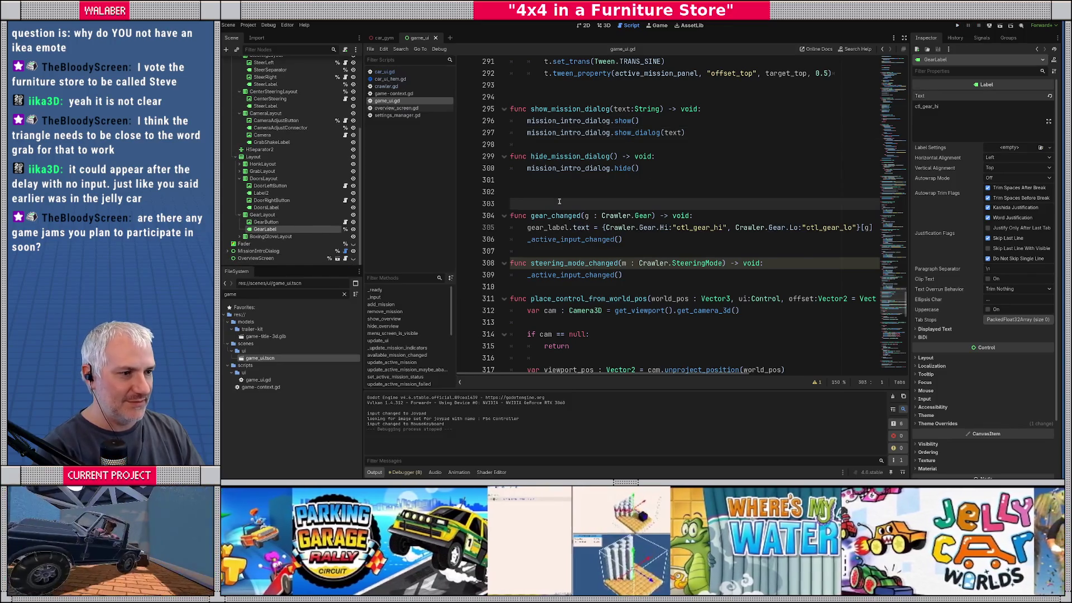
key("F5")
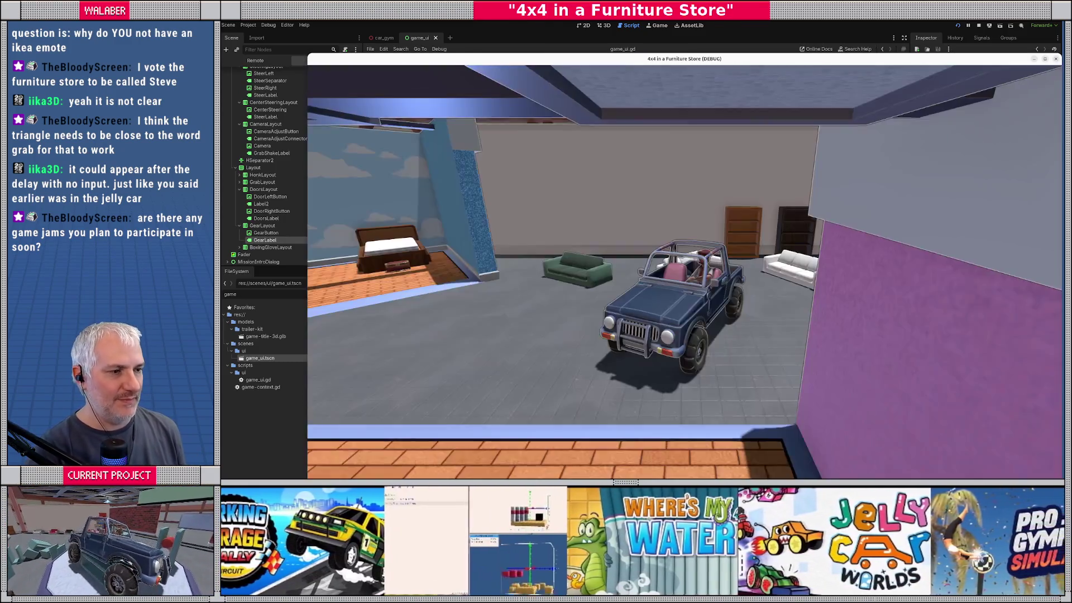
key("Return")
key("Return")
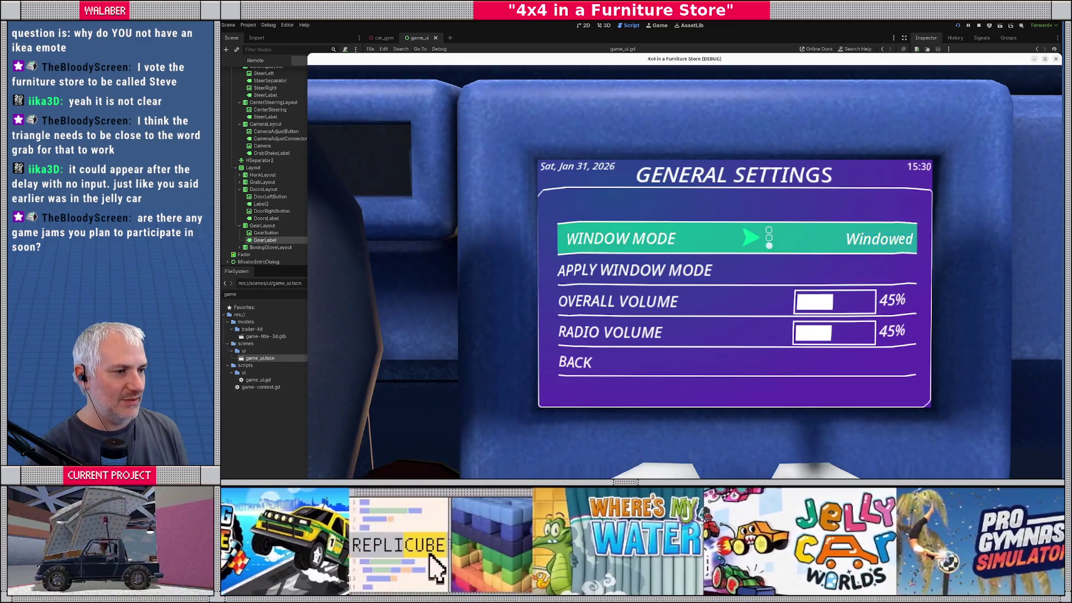
key("Left")
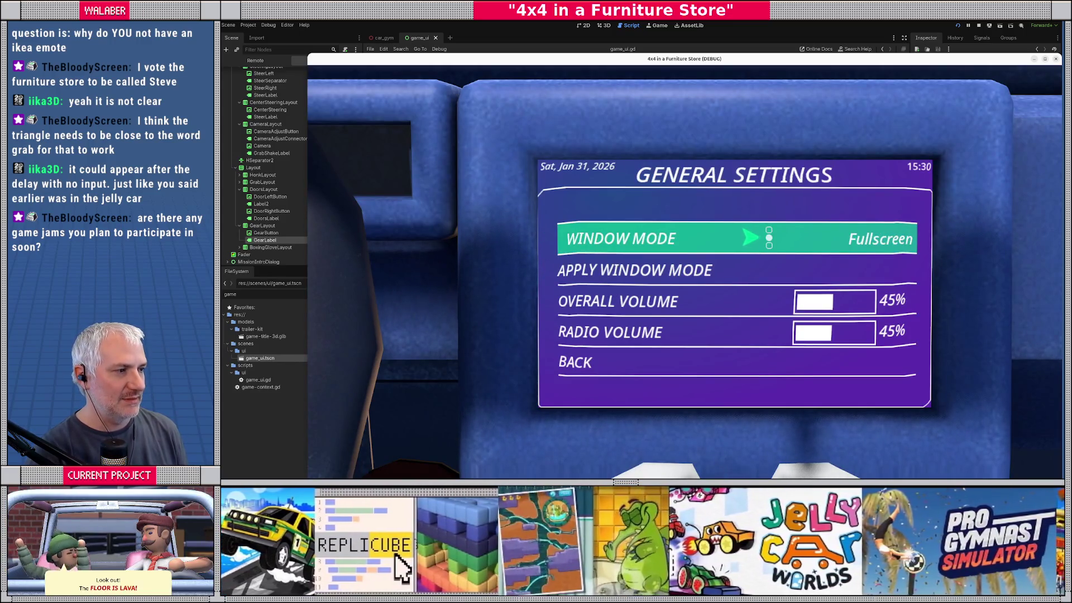
key("Return")
key("Down")
key("Return")
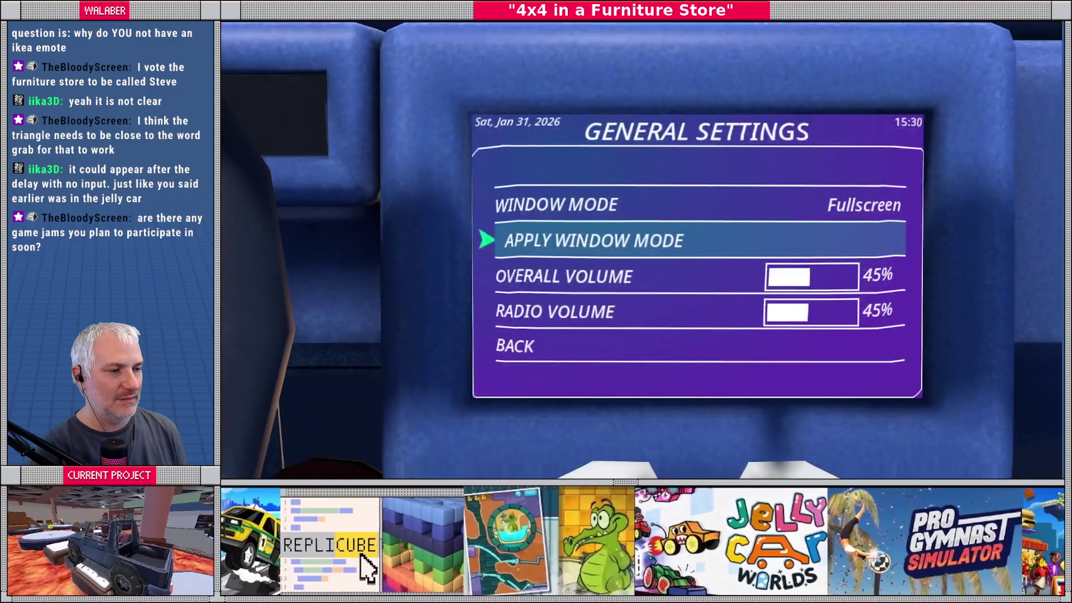
key("Escape")
key("Escape")
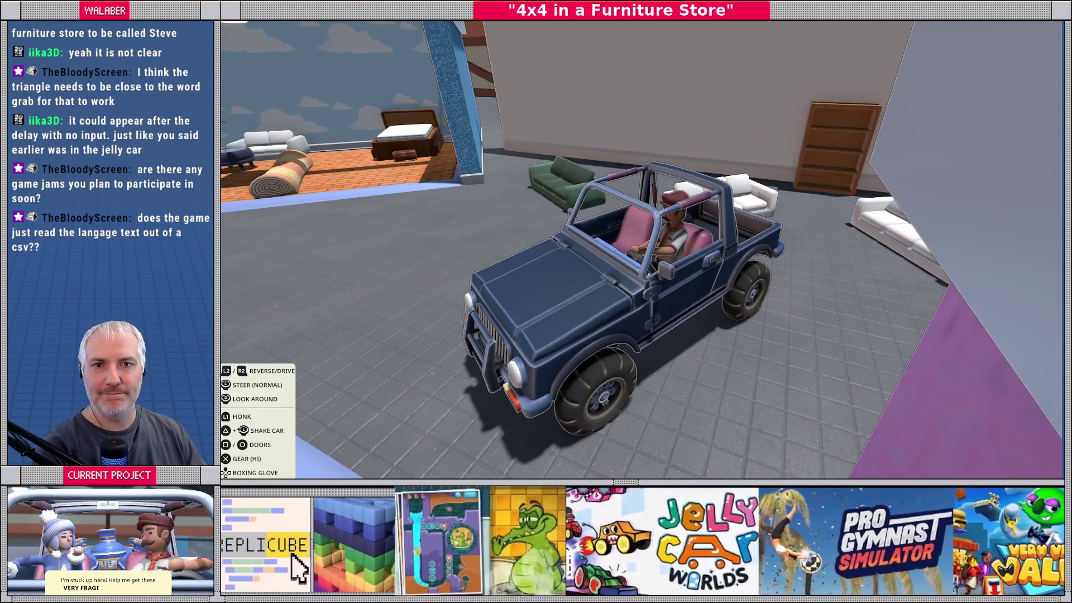
Drive the jeep around the store, then stop the test run
key("Escape")
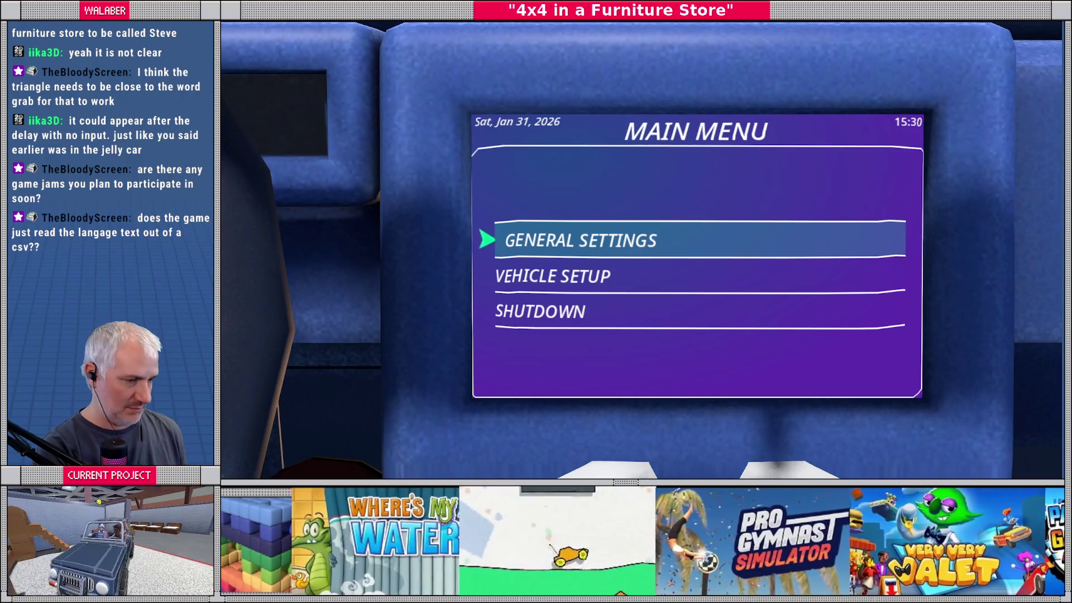
key("Escape")
key("Up")
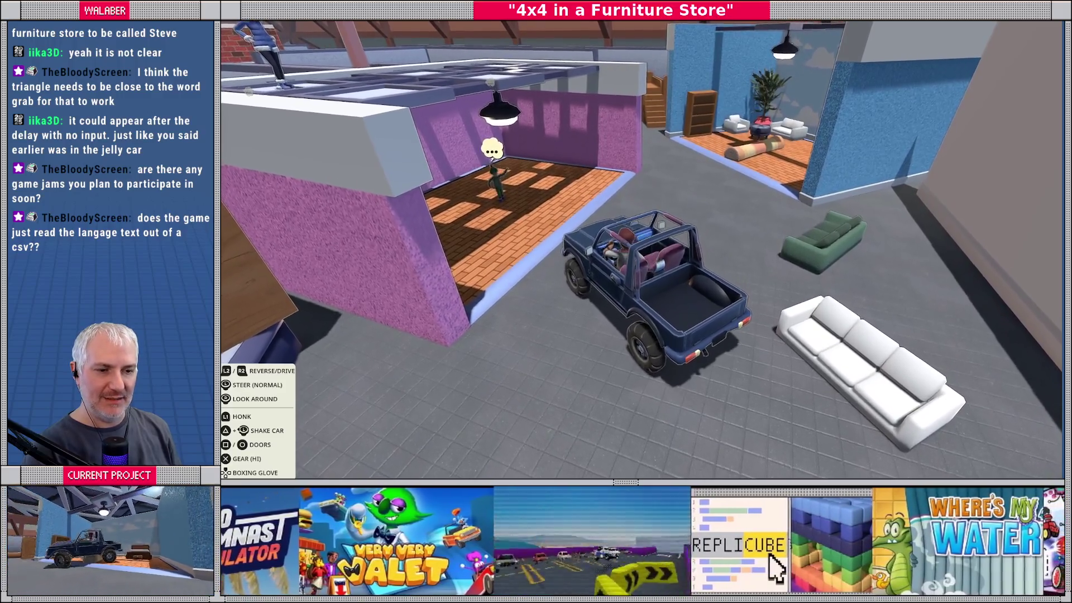
key("F8")
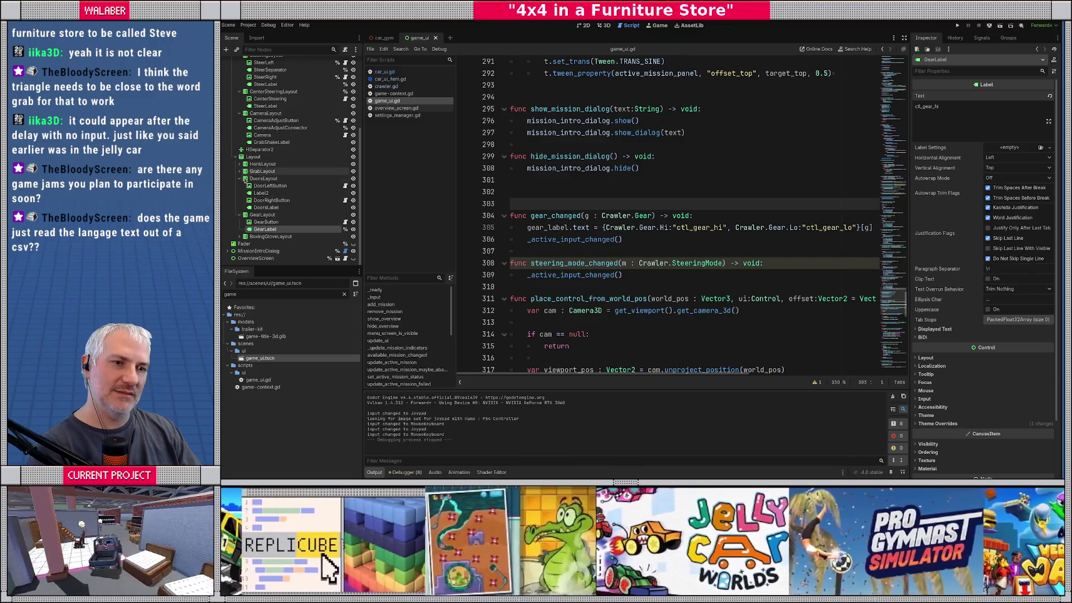
Inspect the SteerLeft and SteerRight input icon nodes in the Scene tree
left_click(239, 164)
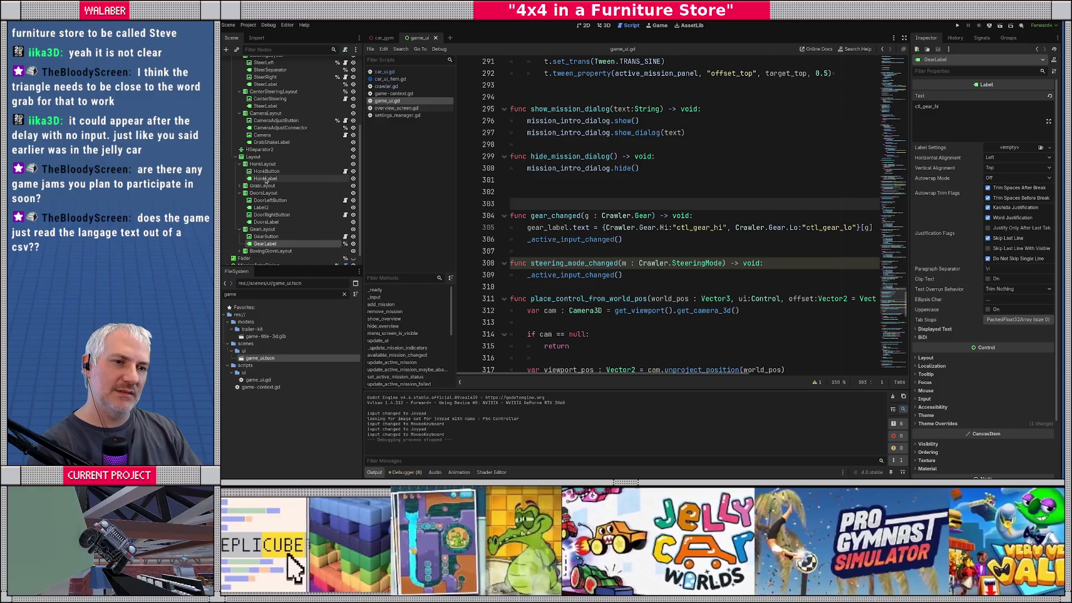
left_click(240, 164)
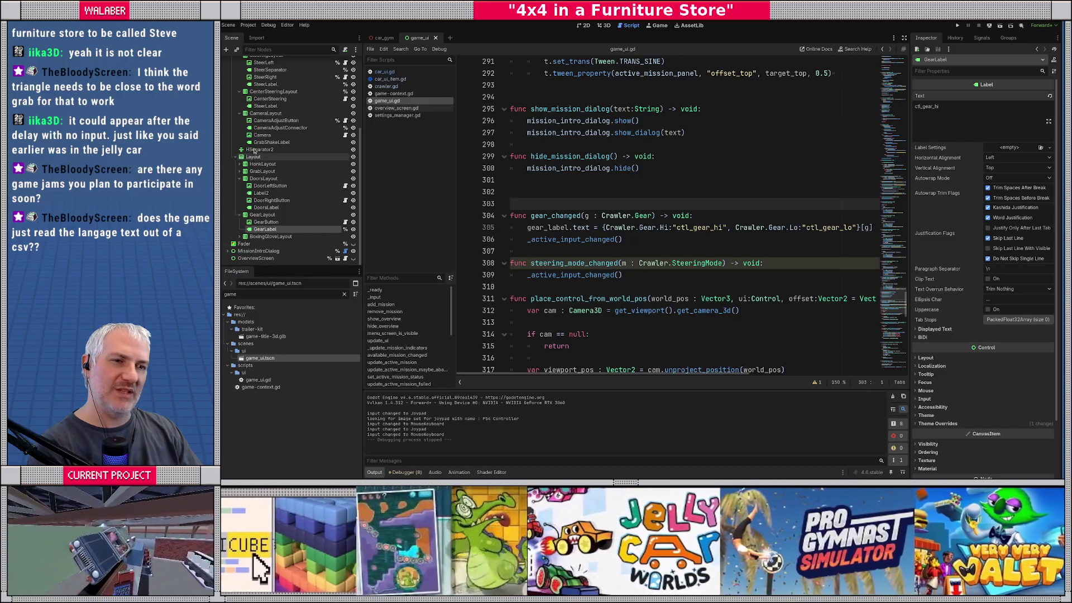
scroll(252, 150, "up", 1)
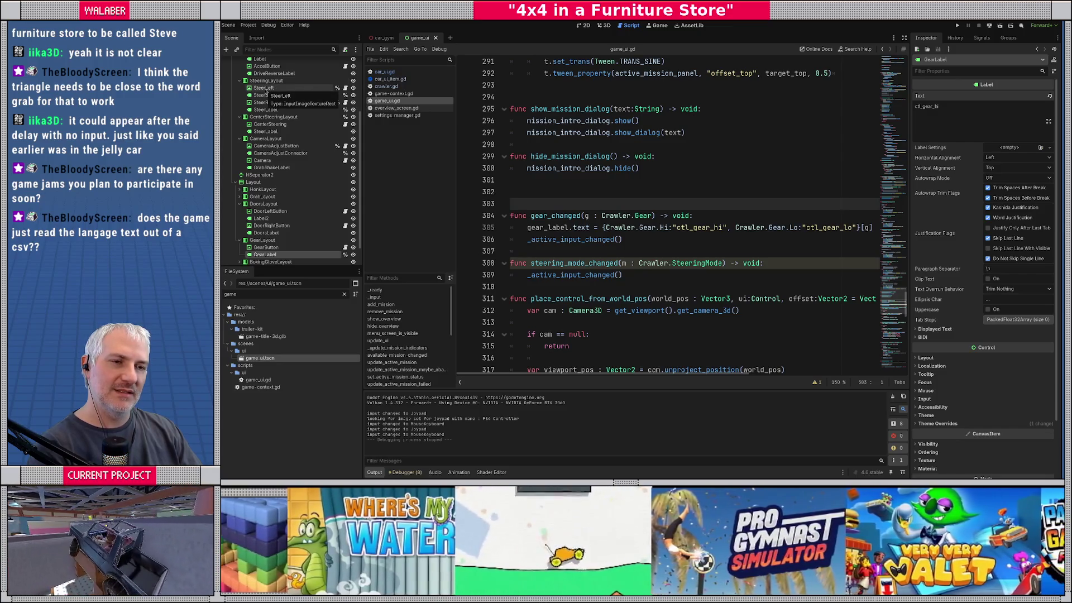
left_click(265, 88)
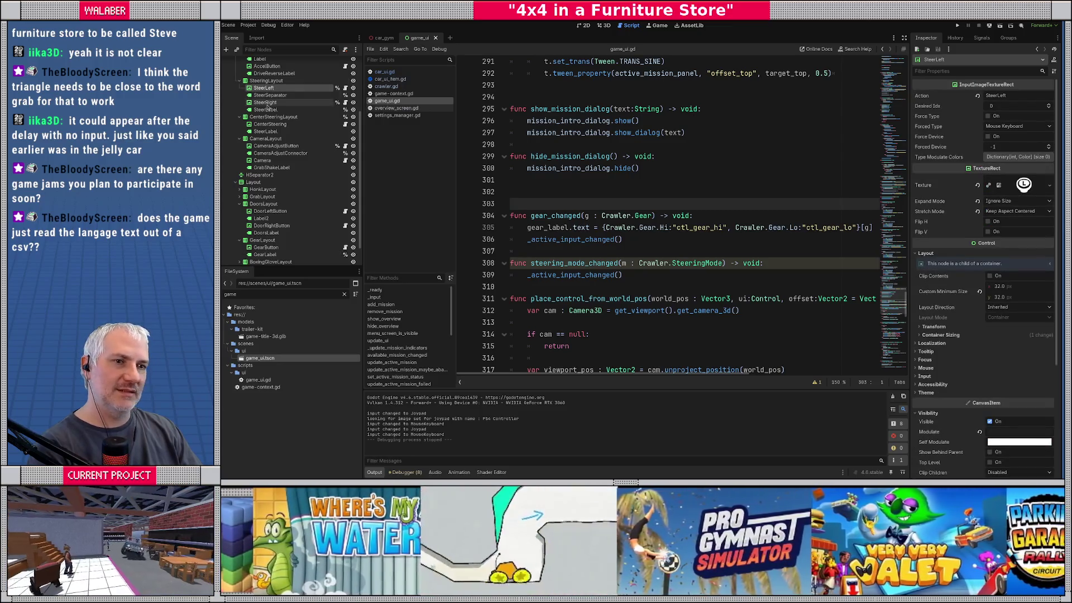
left_click(265, 102)
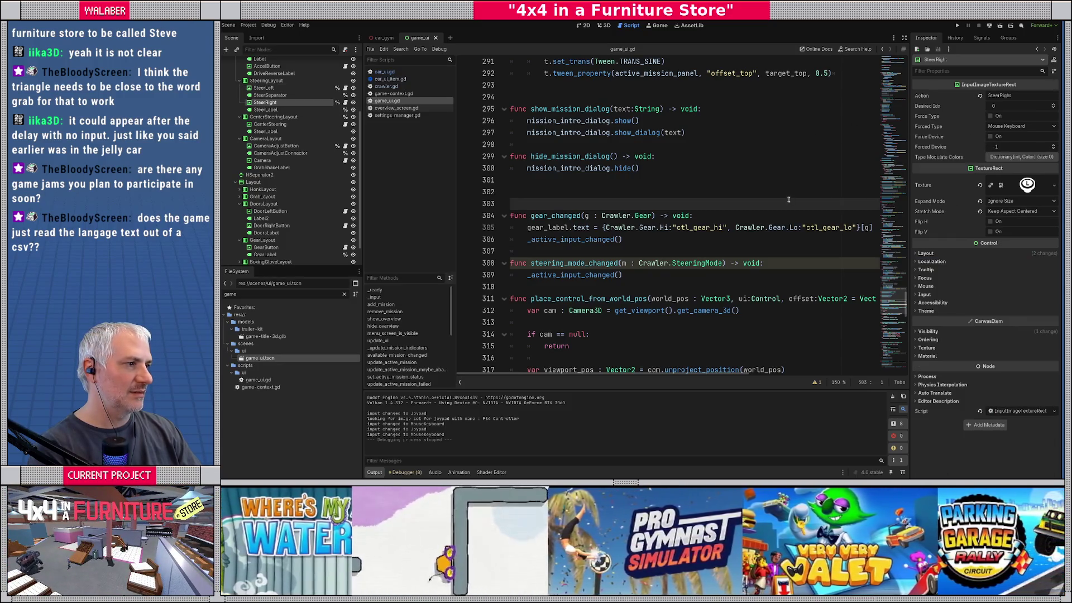
Find steer_right in game_ui.gd and open SteerRight's InputImageTextureRect.gd script
key("ctrl+f")
type("steer_r")
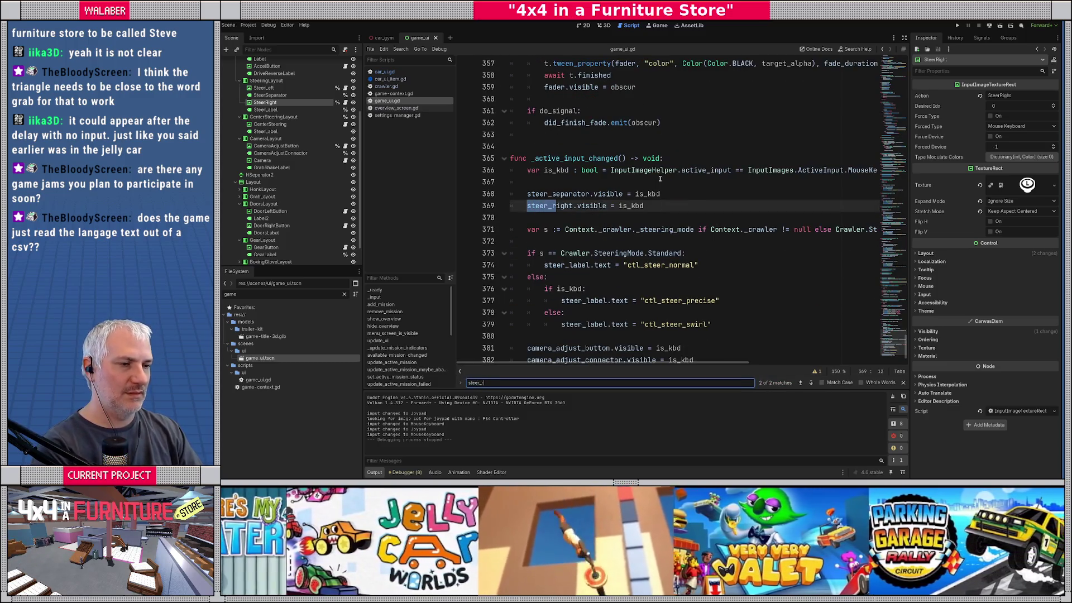
type("ight")
key("Return")
key("Return")
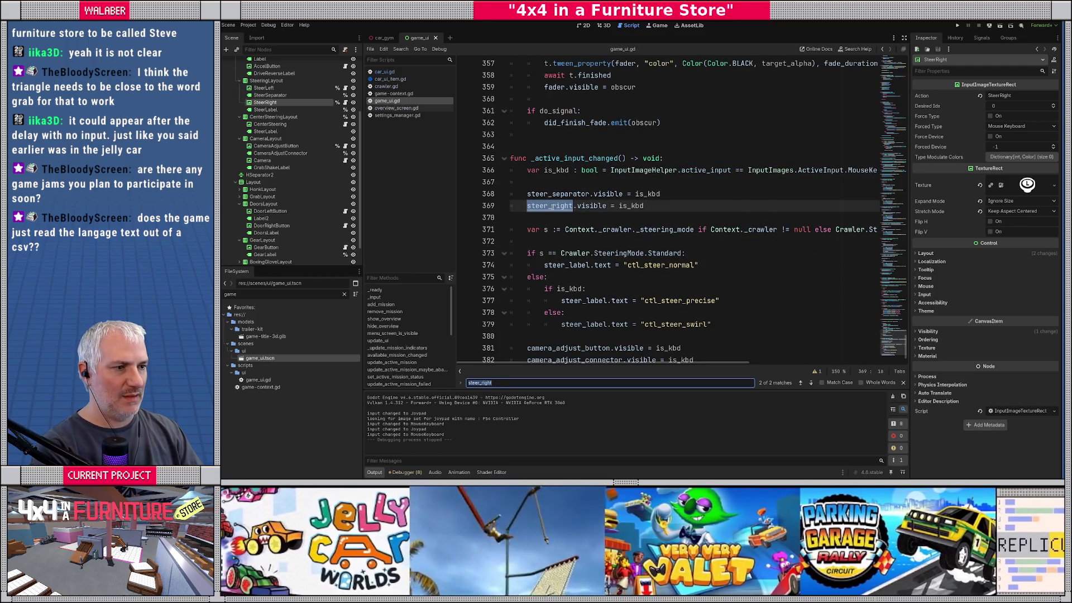
left_click(285, 89)
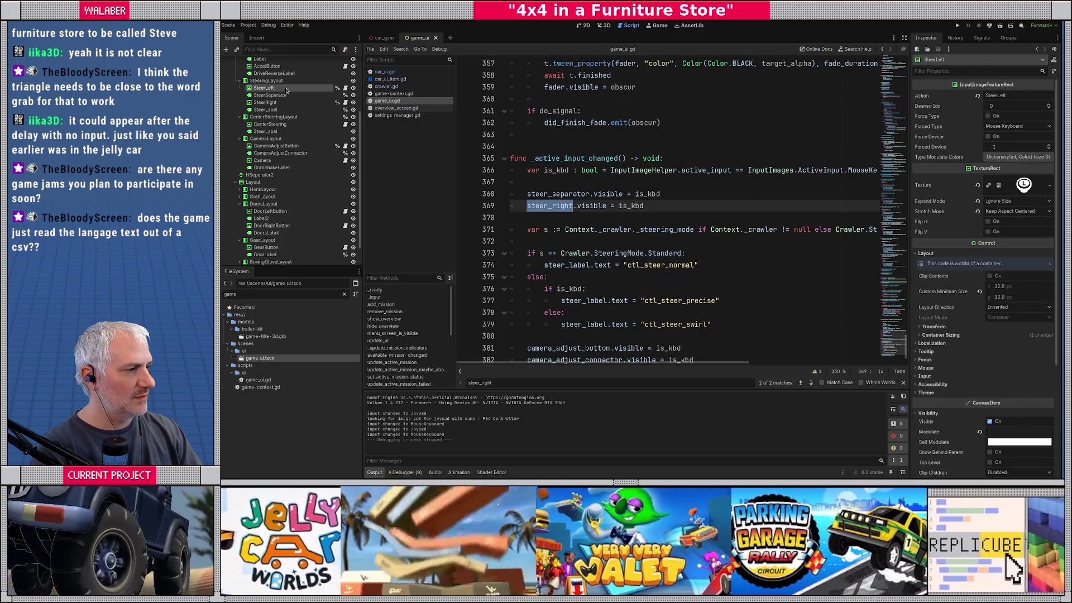
left_click(281, 104)
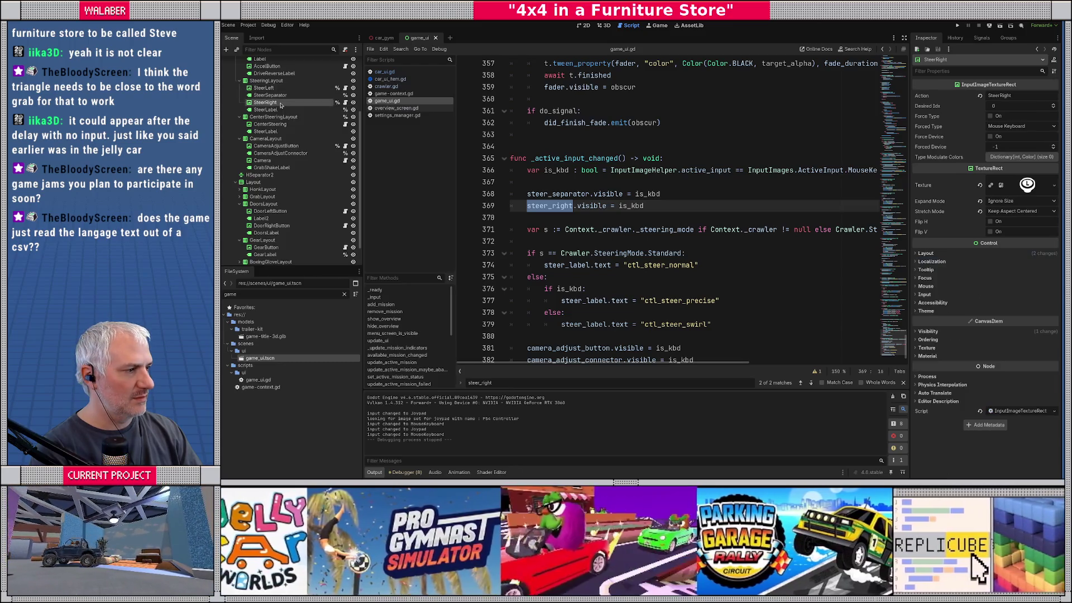
left_click(345, 87)
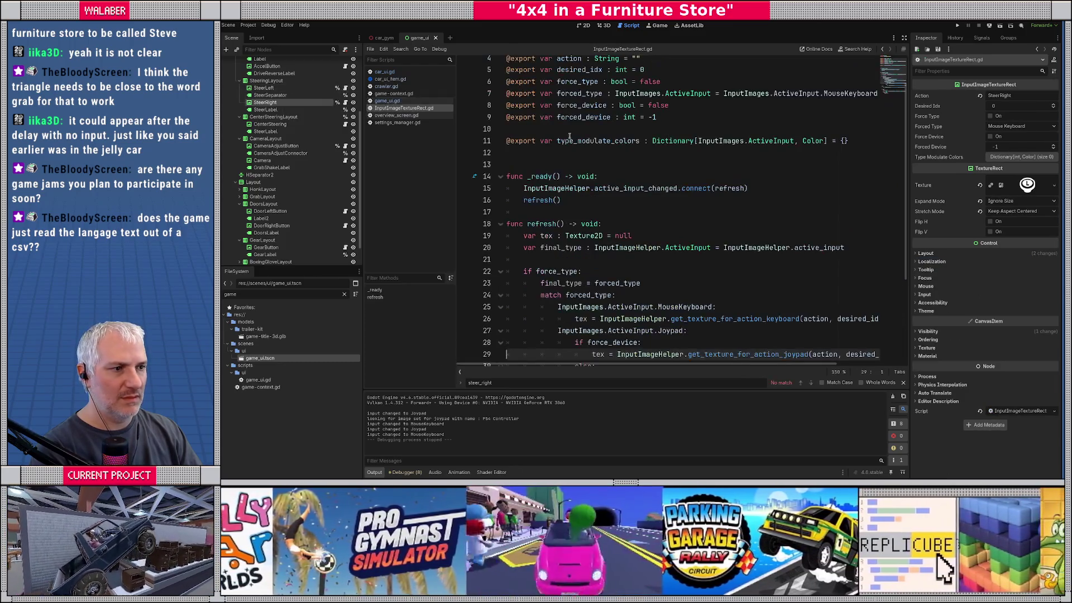
Follow the refresh code to get_texture_for_action_joypad in InputImages.gd, then clear the FileSystem filter
left_click(657, 176)
left_click(904, 38)
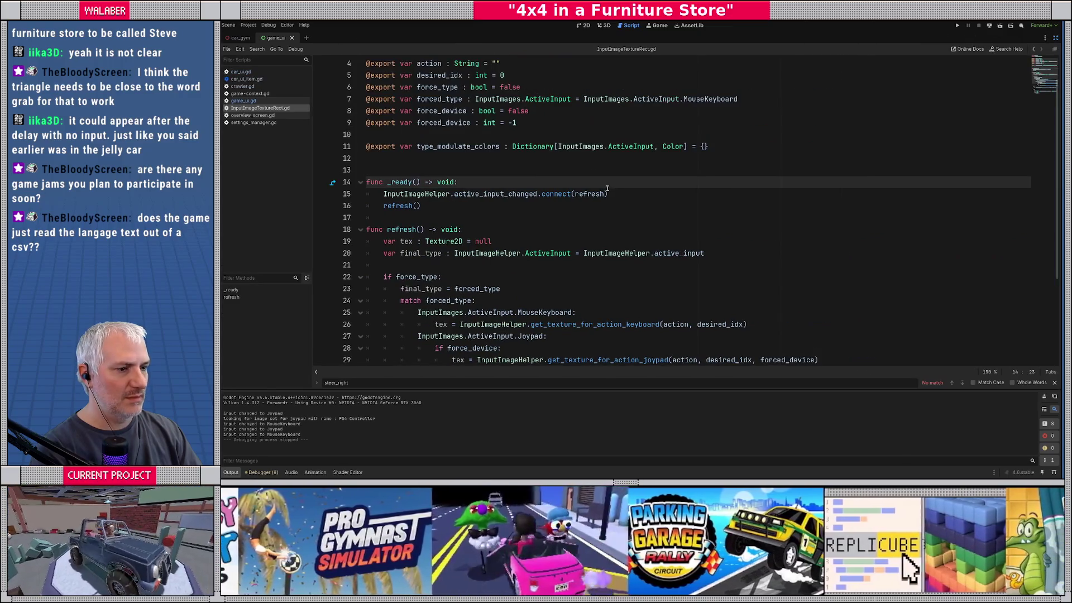
left_click(593, 188)
scroll(462, 218, "down", 2)
scroll(462, 218, "down", 2)
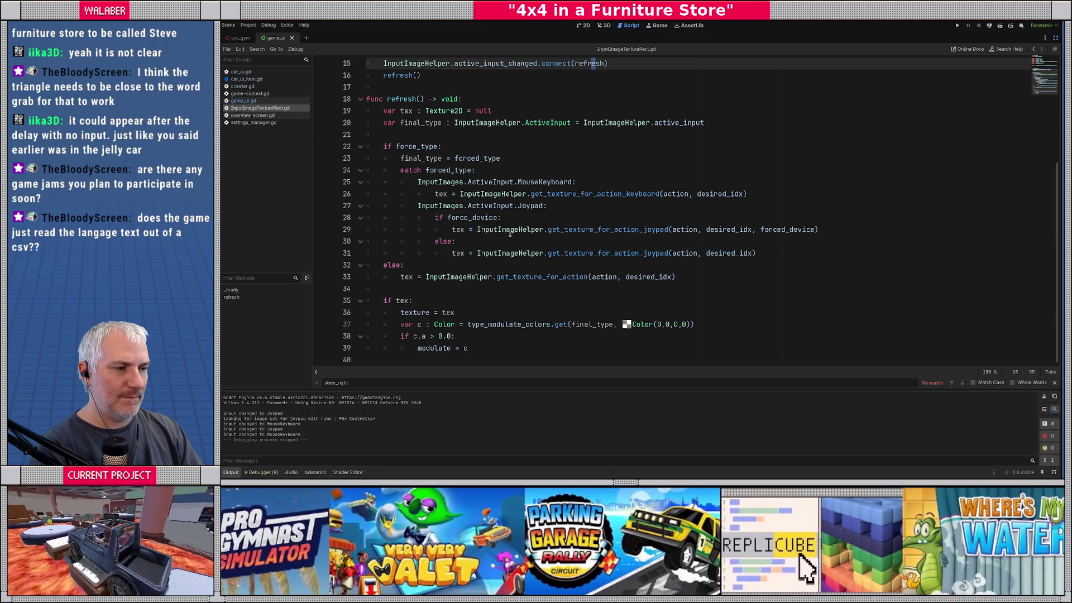
left_click(600, 252, "ctrl")
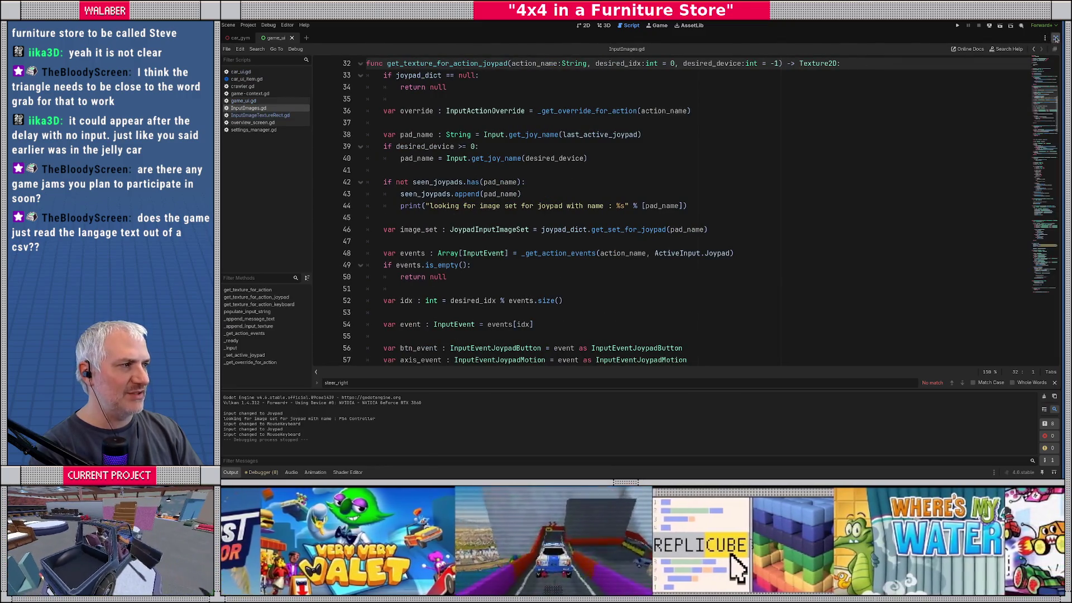
left_click(1055, 38)
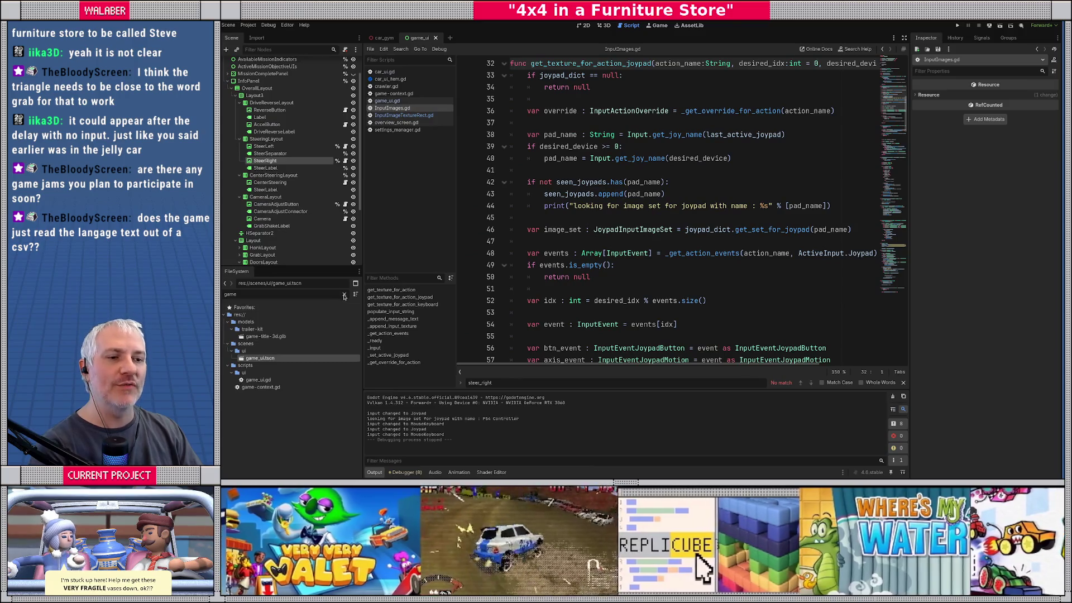
left_click(344, 294)
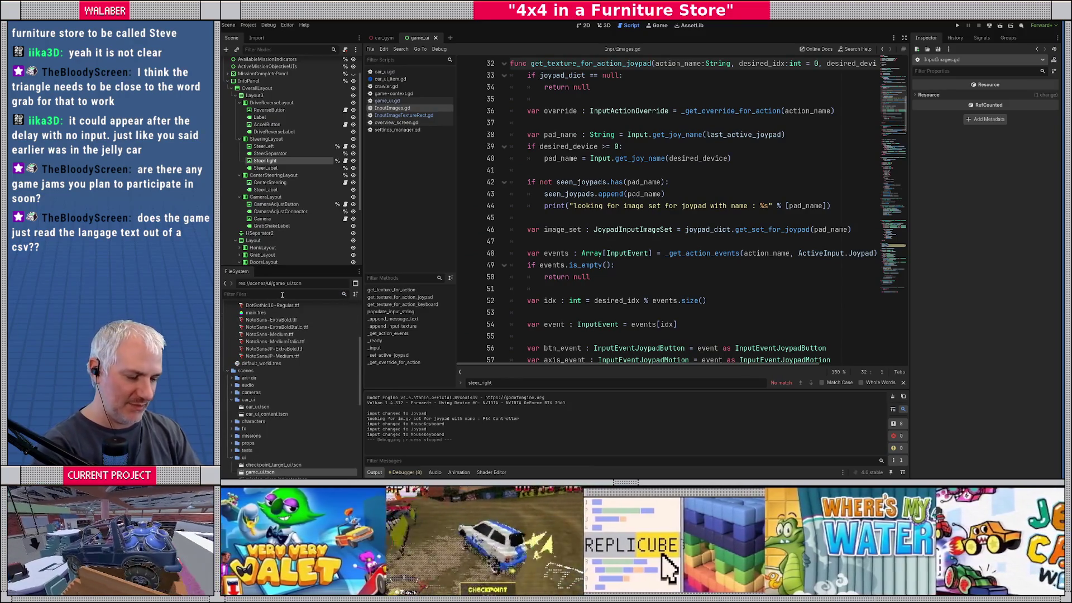
Filter FileSystem by 'input', check input_images.tres, and open input_overrides.tres in the Inspector
type("gly")
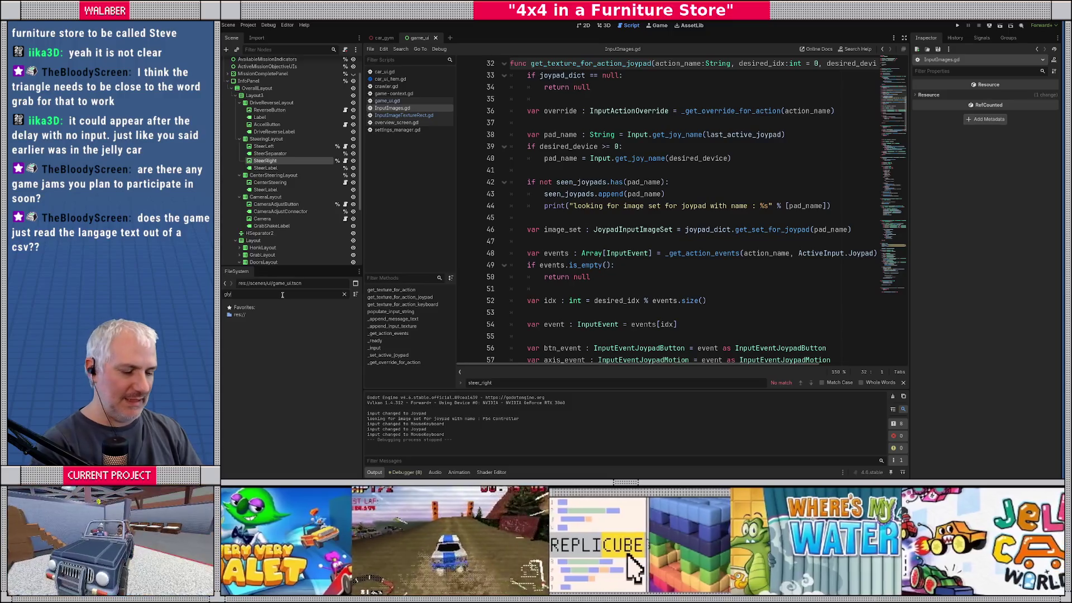
key("BackSpace")
key("BackSpace")
key("BackSpace")
type("input")
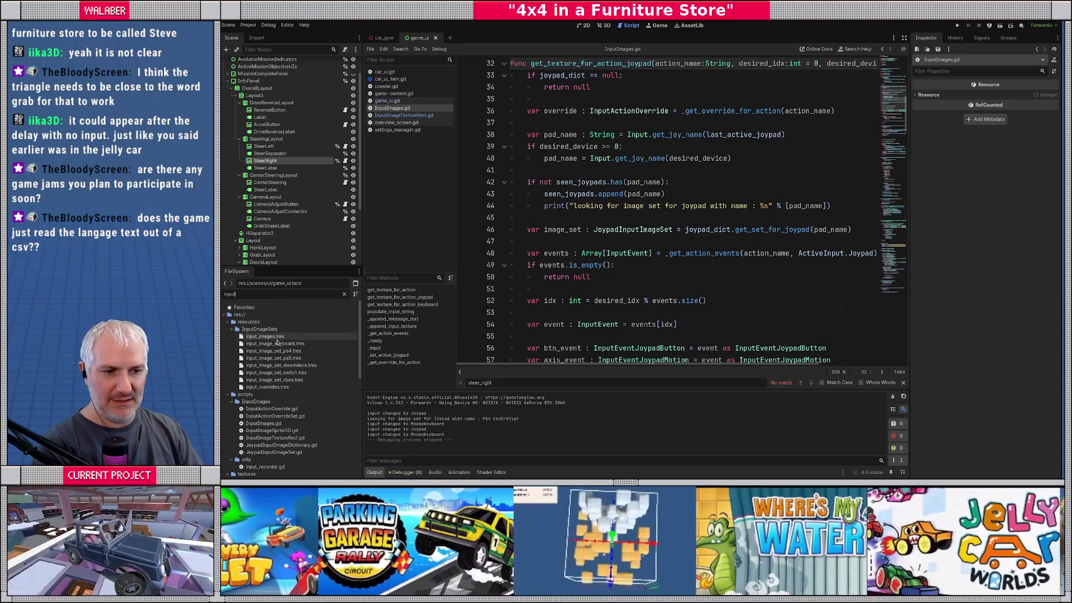
left_click(268, 337)
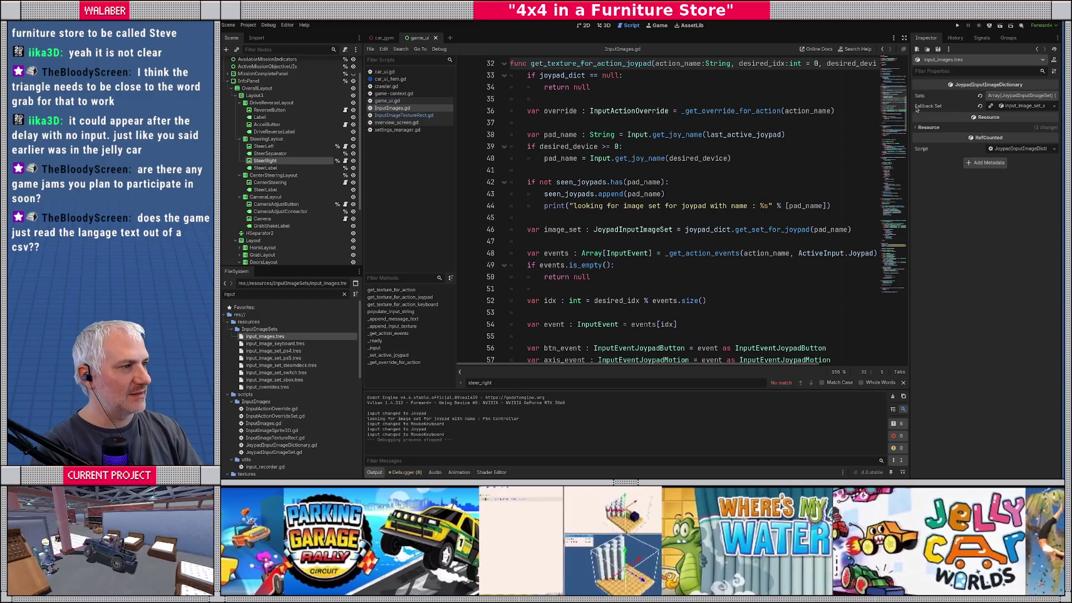
left_click(1027, 107)
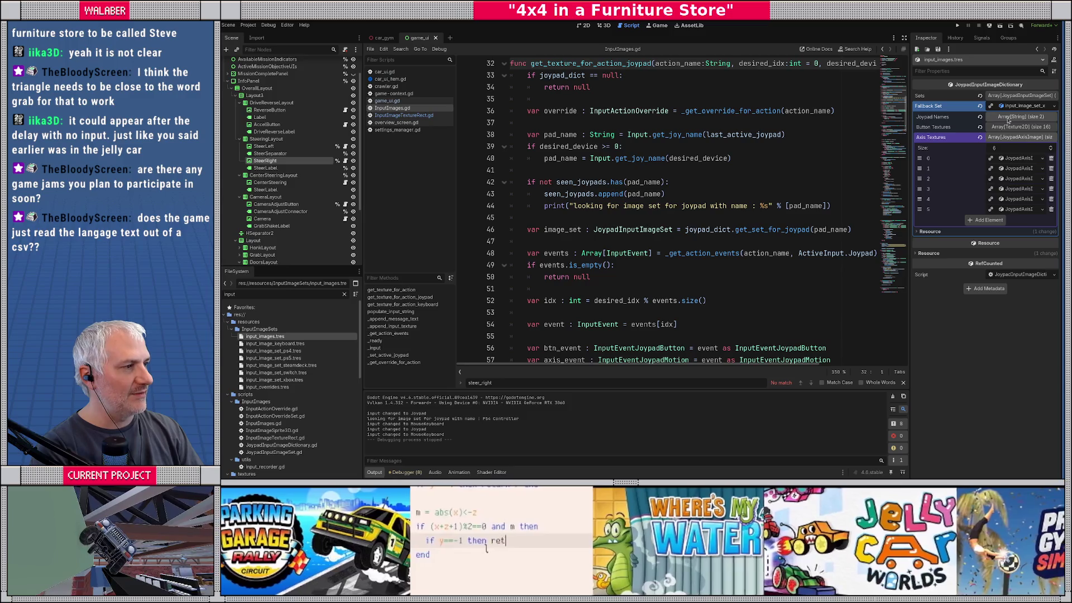
left_click(1010, 106)
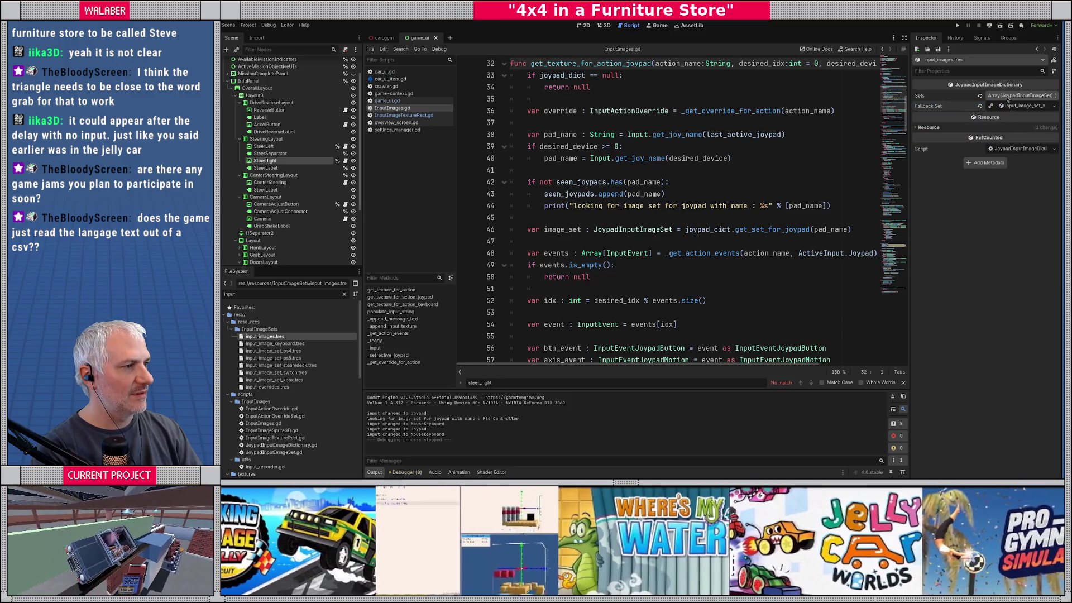
left_click(264, 388)
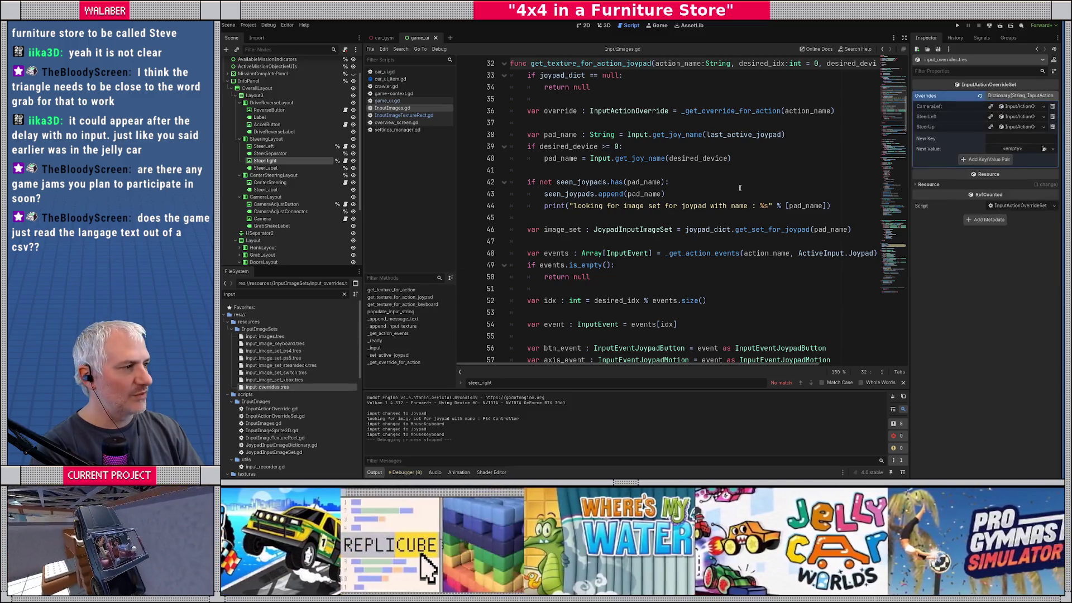
Expand the CameraLeft, SteerLeft and SteerUp overrides and remove an unnamed trial entry
left_click(1019, 126)
left_click(1019, 116)
left_click(1018, 106)
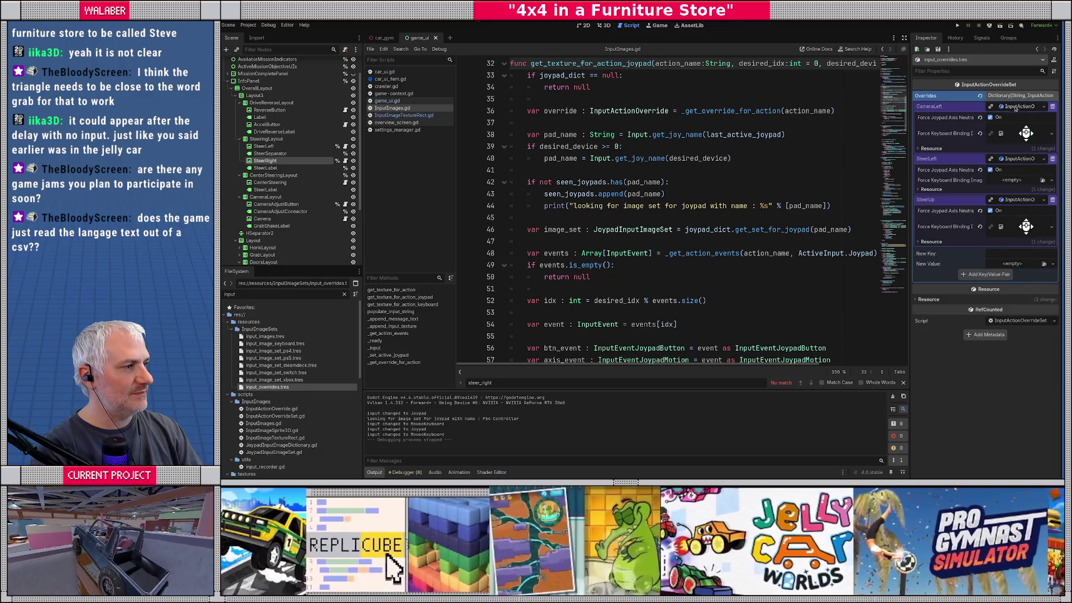
left_click_drag(908, 174, 816, 175)
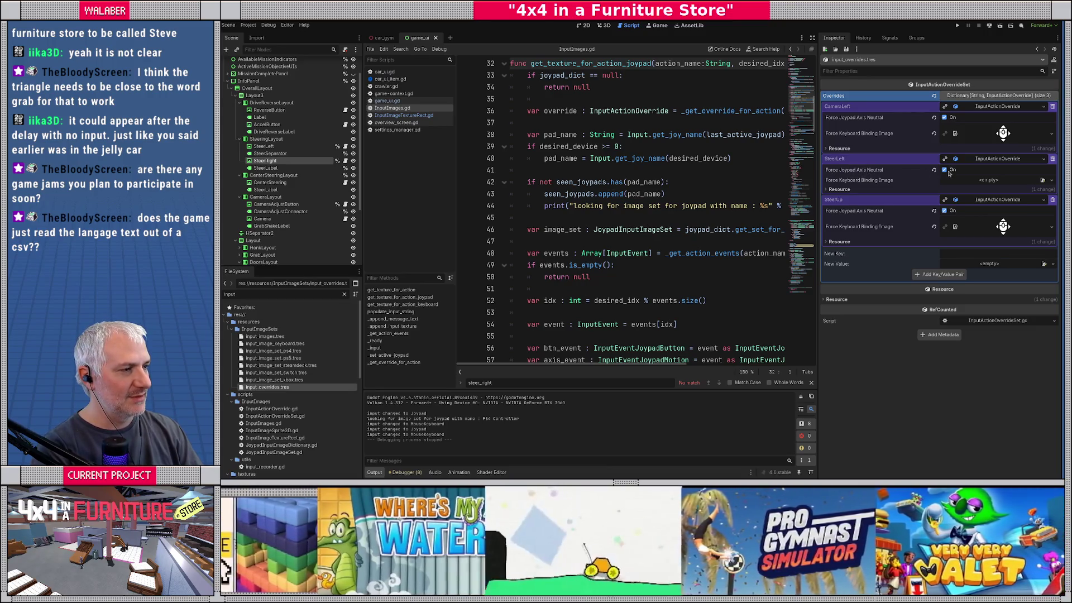
left_click(942, 275)
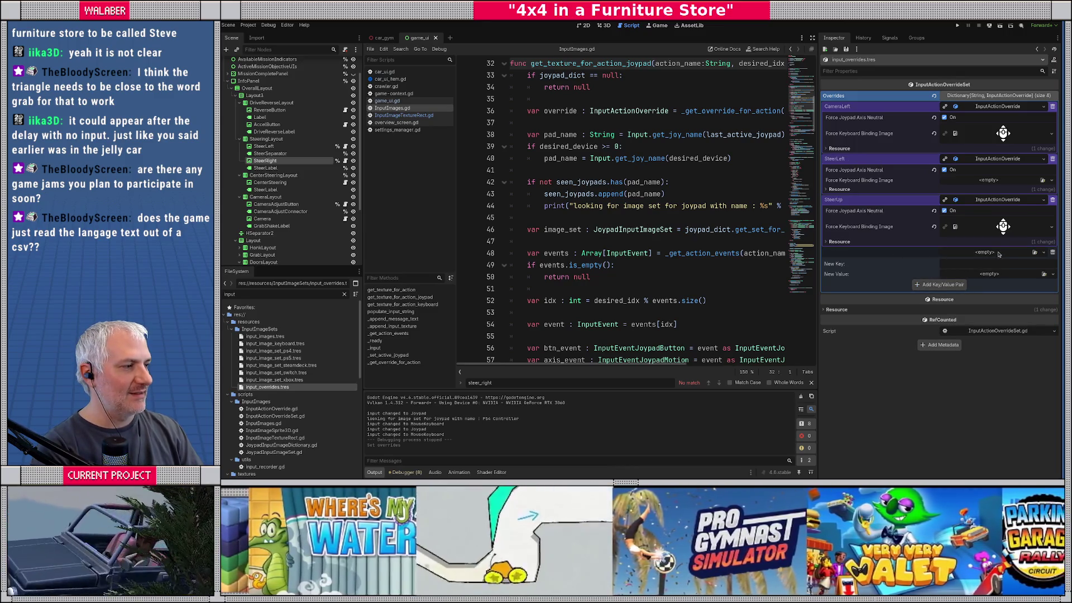
left_click(1013, 254)
left_click(1004, 272)
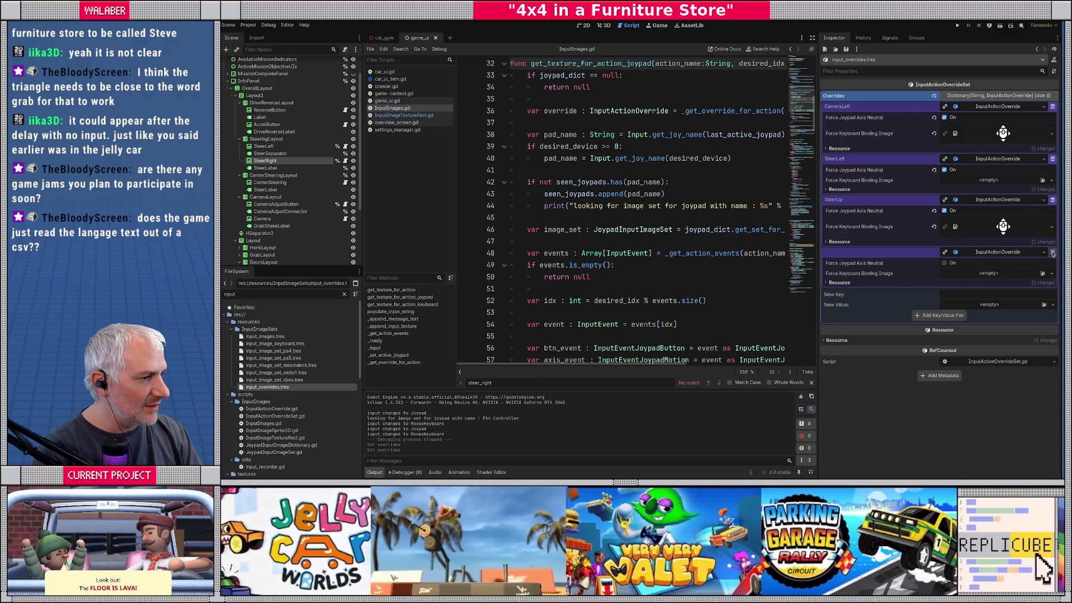
left_click(1052, 253)
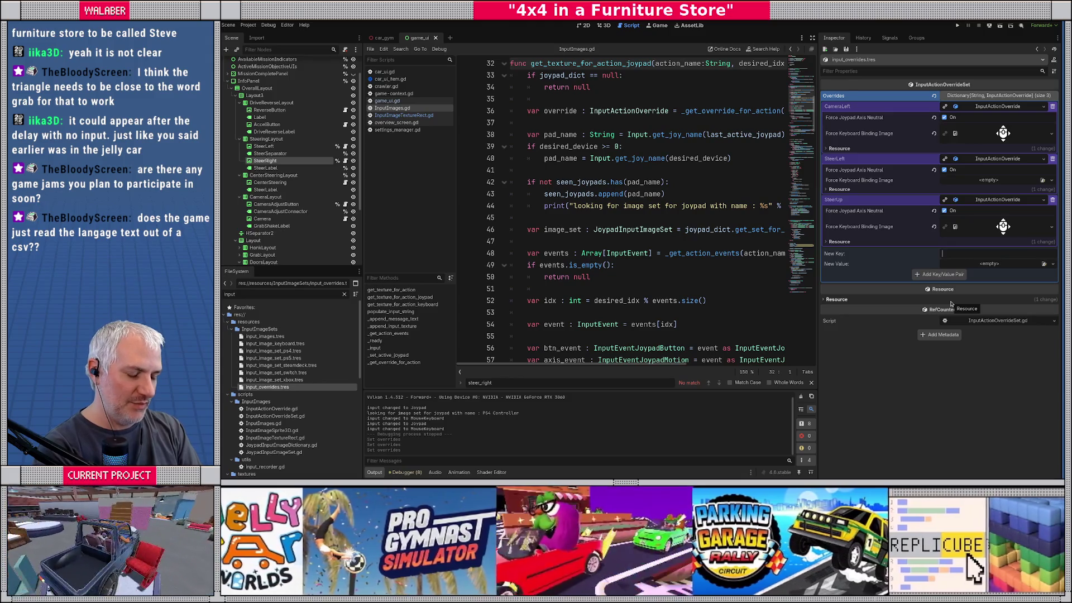
Add a ShakeLeft override as a new InputActionOverride with Force Joypad Axis Neutral, then run
type("ShakeLeft")
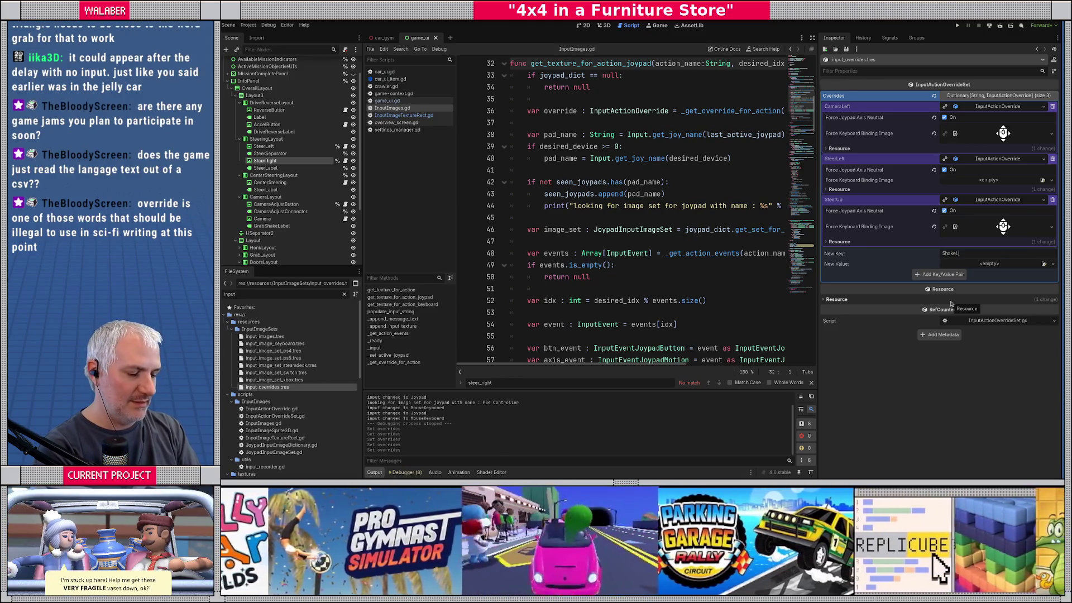
left_click(997, 266)
left_click(1001, 283)
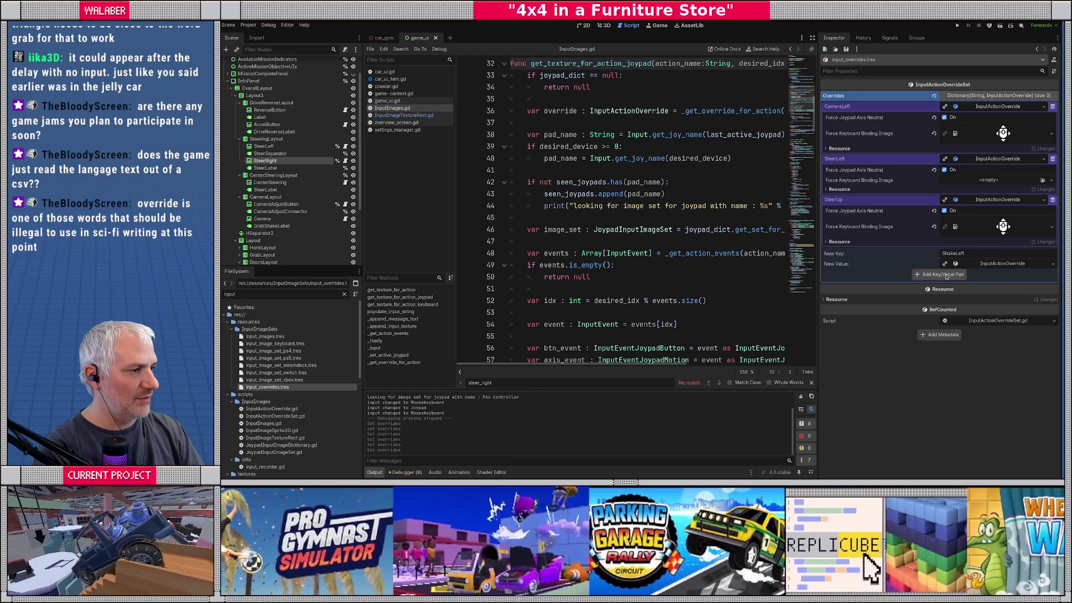
left_click(943, 275)
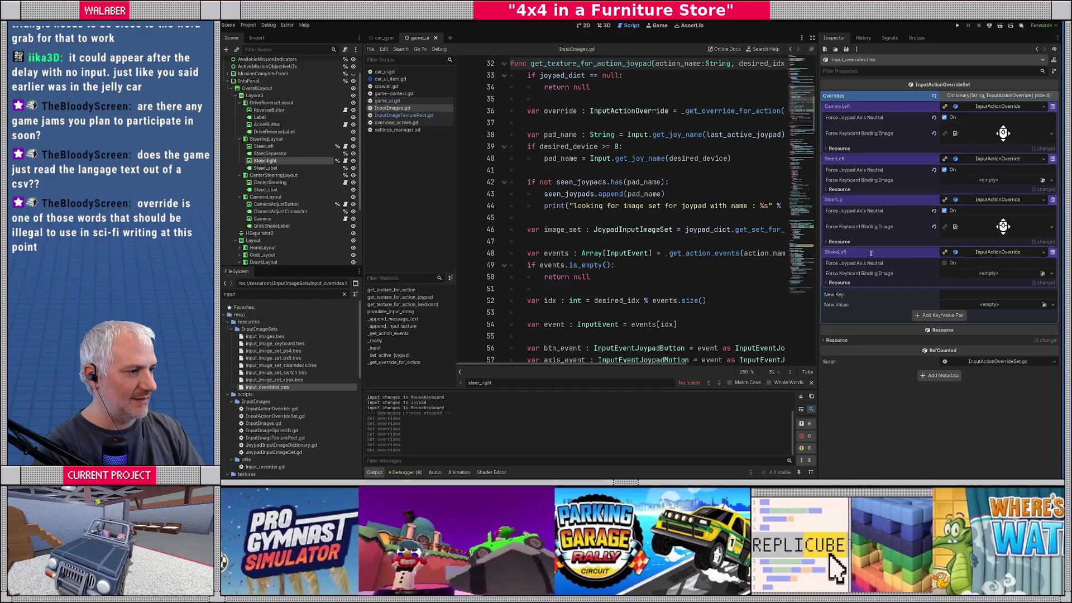
left_click(944, 263)
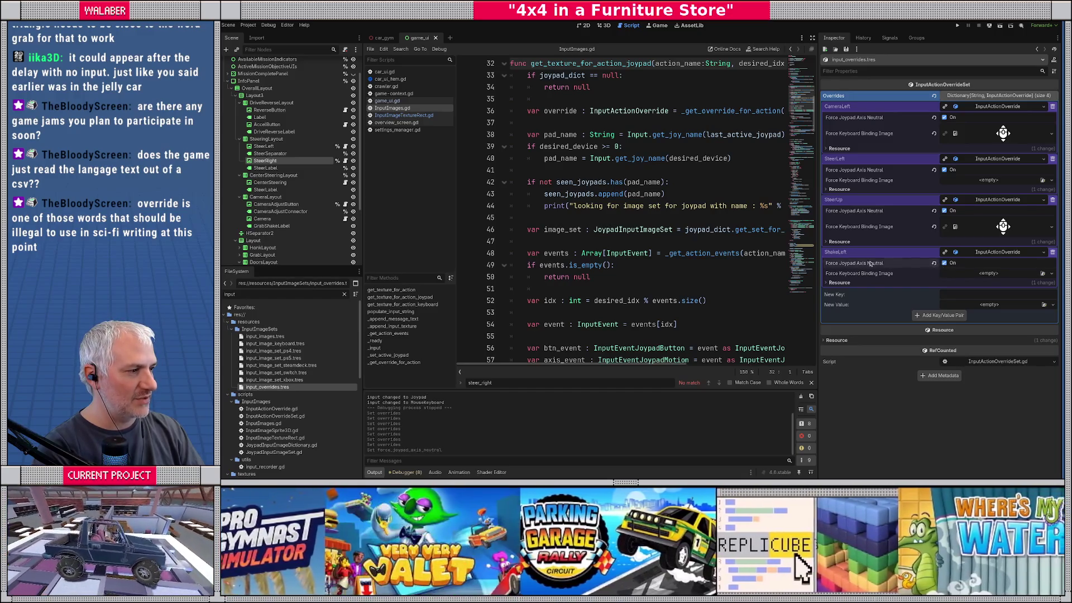
left_click(603, 182)
key("F5")
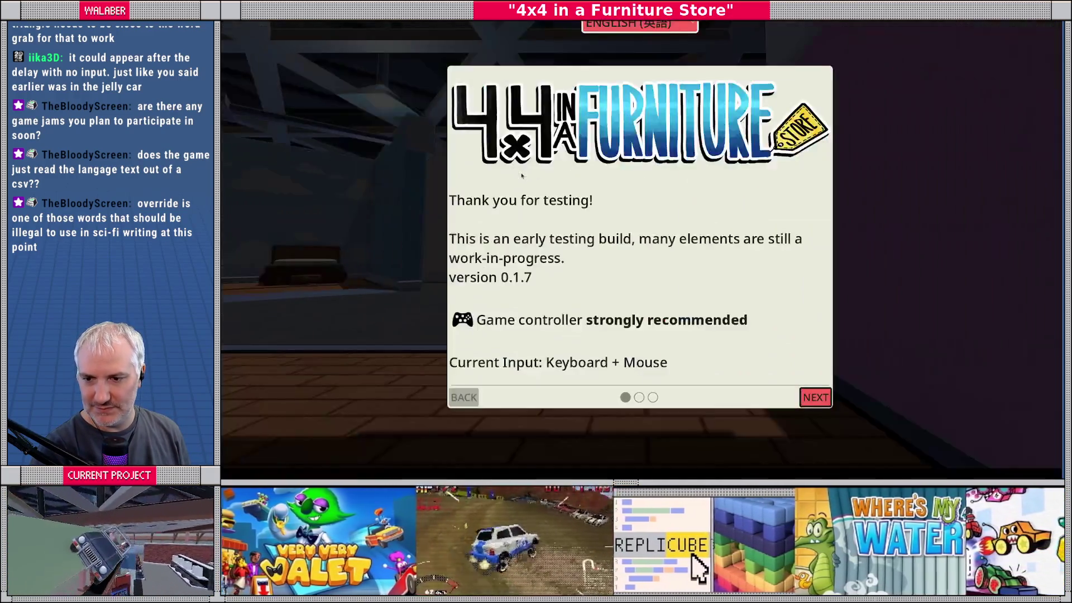
Dismiss the 'Thank you for testing' dialog to start driving
key("Return")
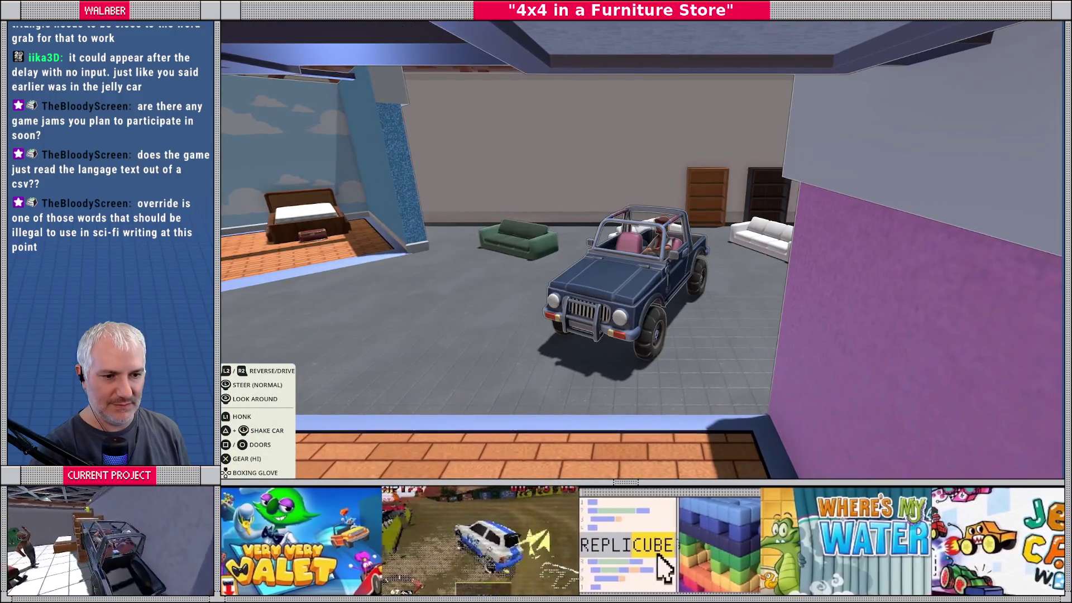
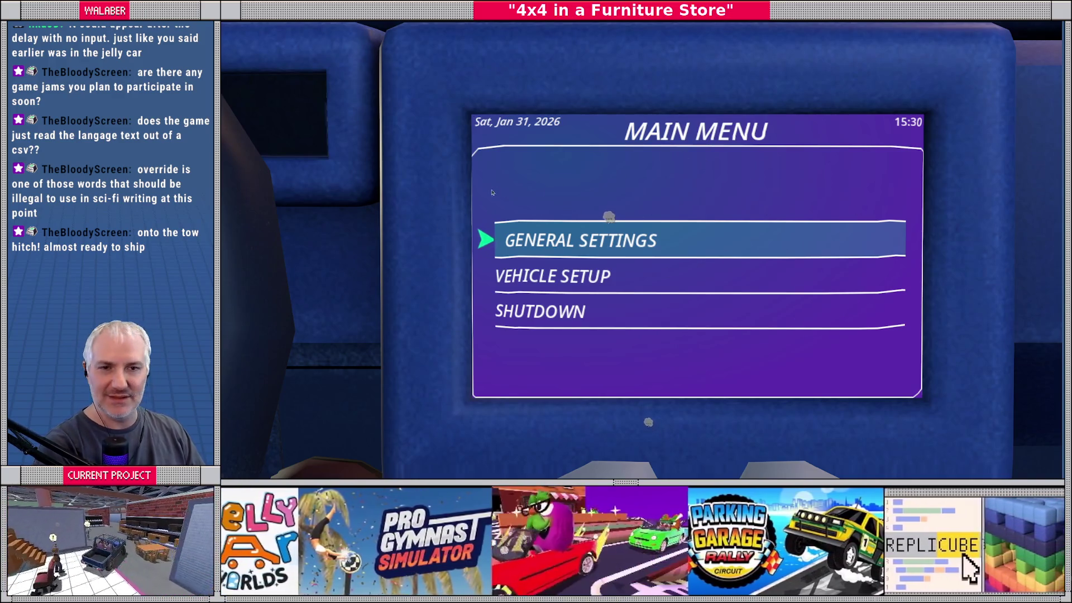
Stop the test run, clear the FileSystem filter, and close the game_ui scene tab
key("F8")
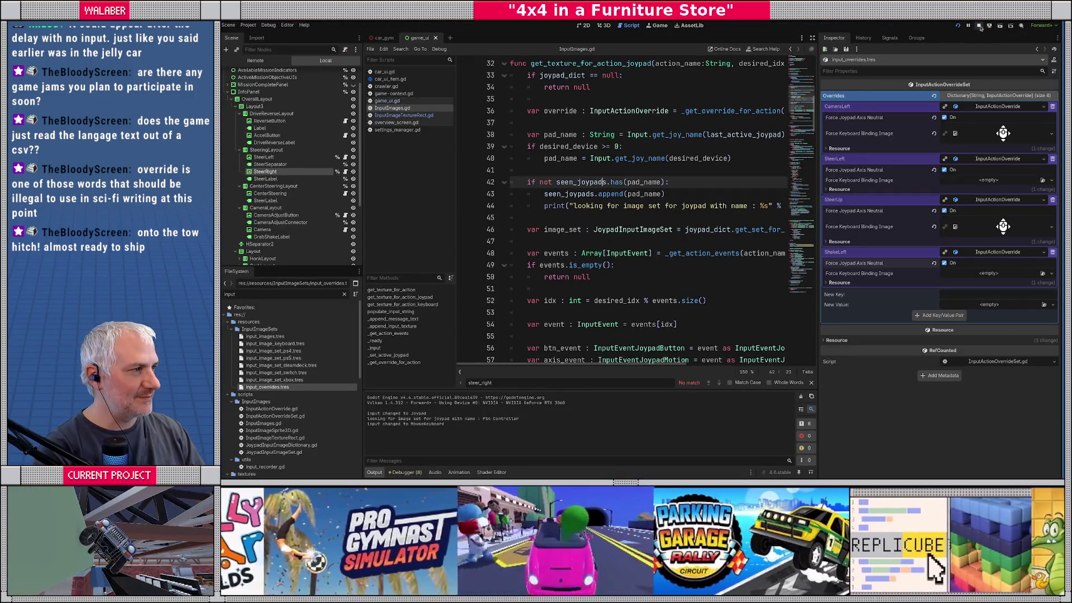
left_click(979, 25)
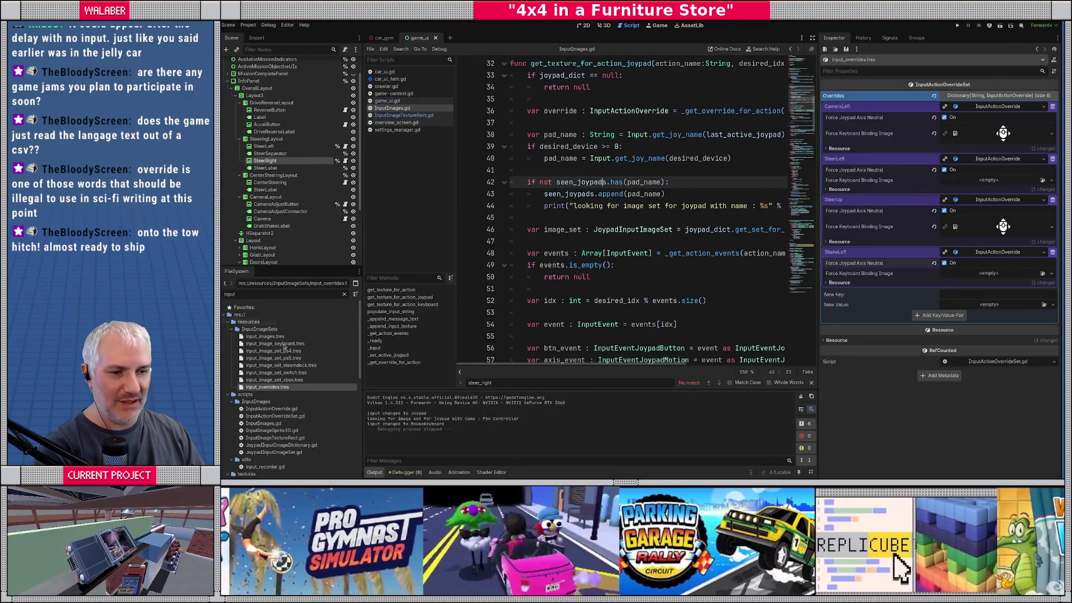
double_click(260, 329)
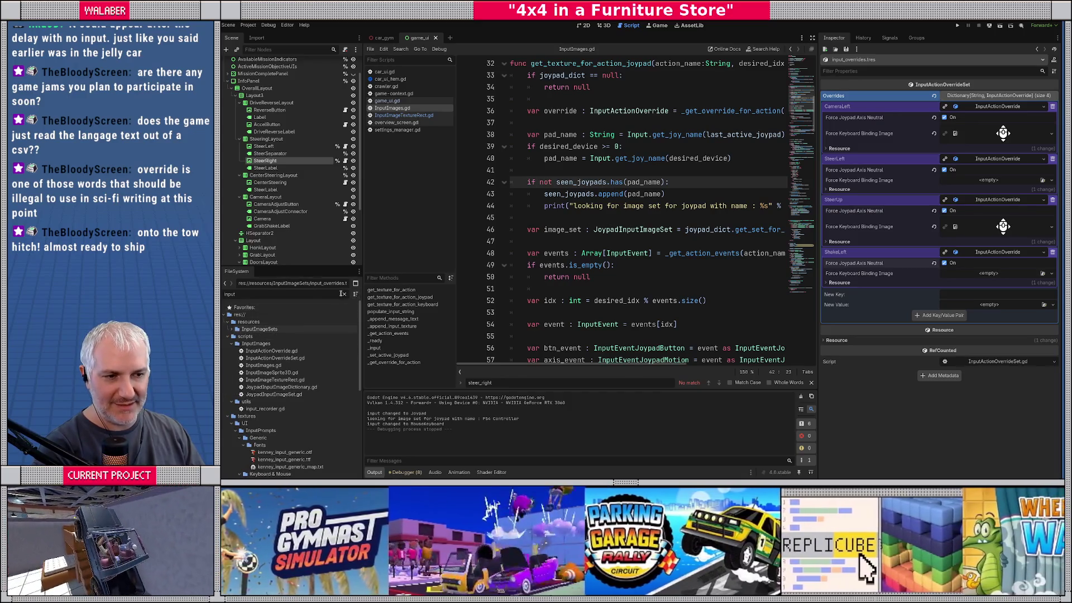
left_click(343, 294)
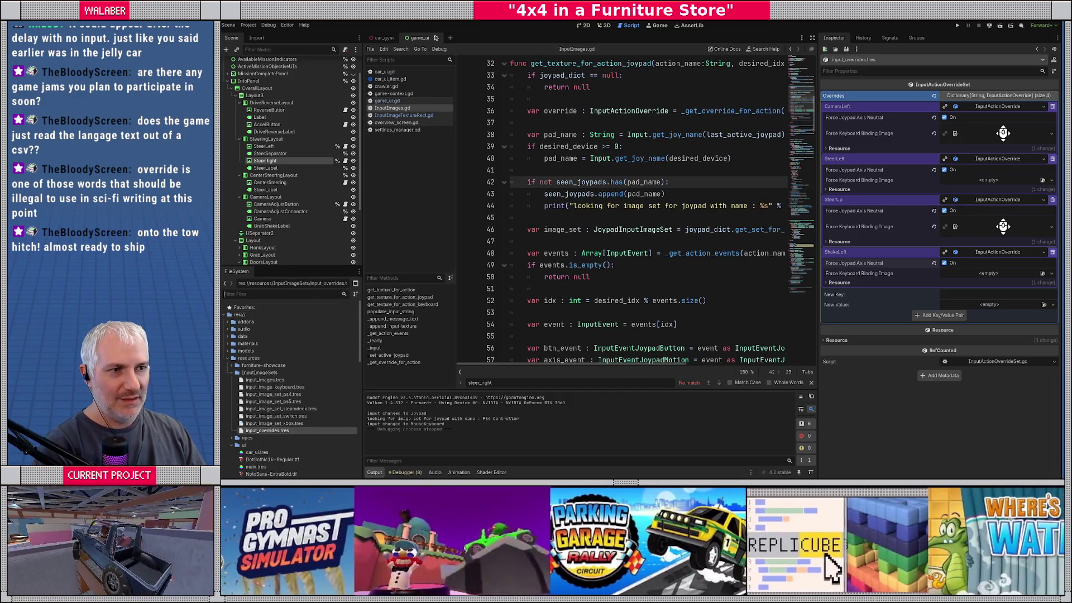
left_click(435, 37)
left_click(602, 26)
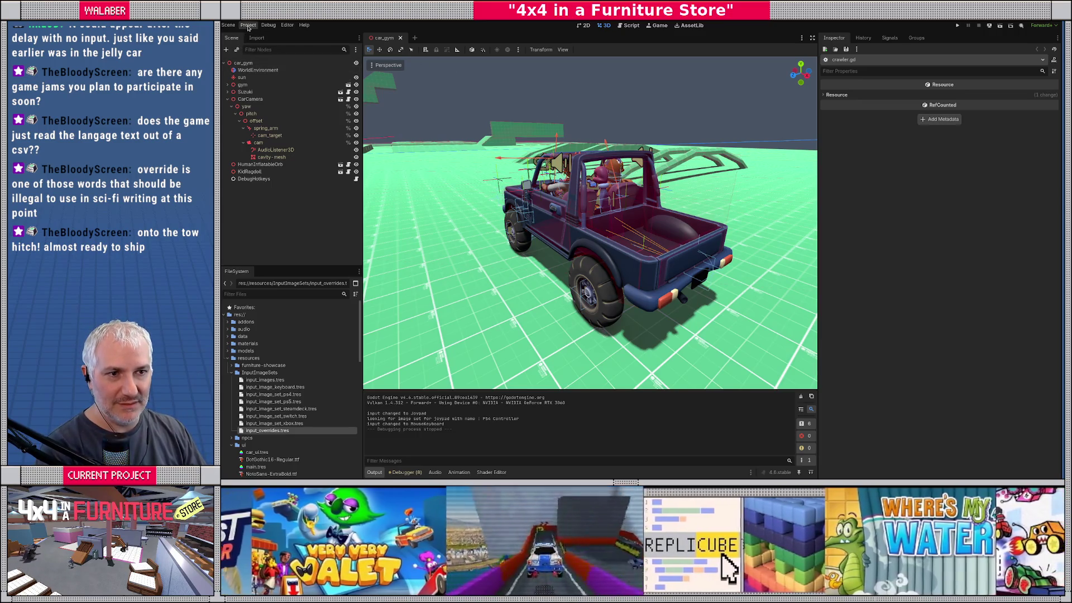
Add a new TowHitch action in the Project Settings Input Map
left_click(249, 25)
left_click(257, 36)
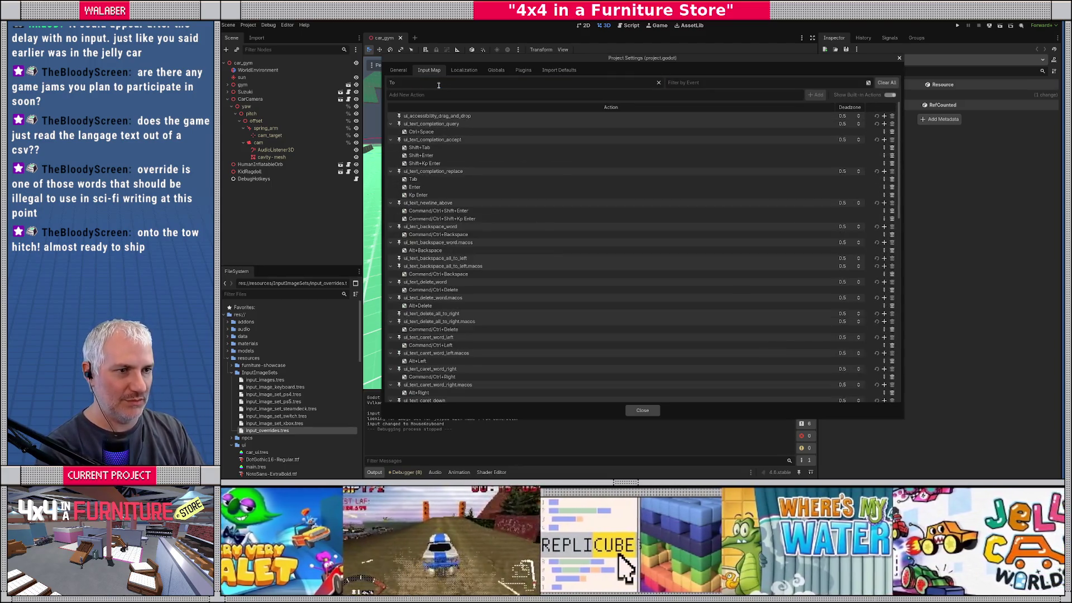
type("TowHitch")
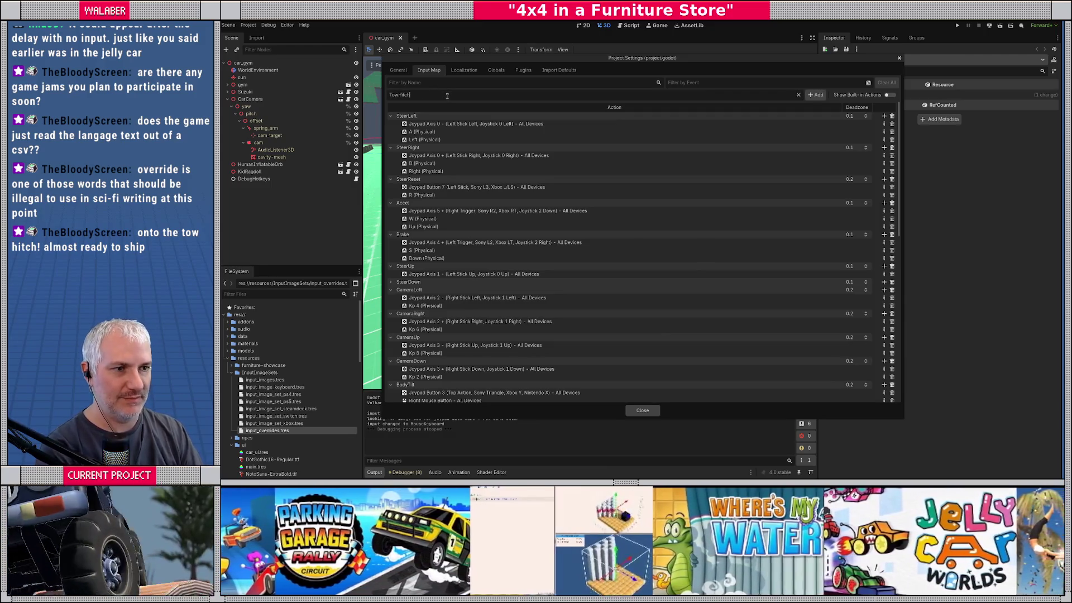
left_click(816, 95)
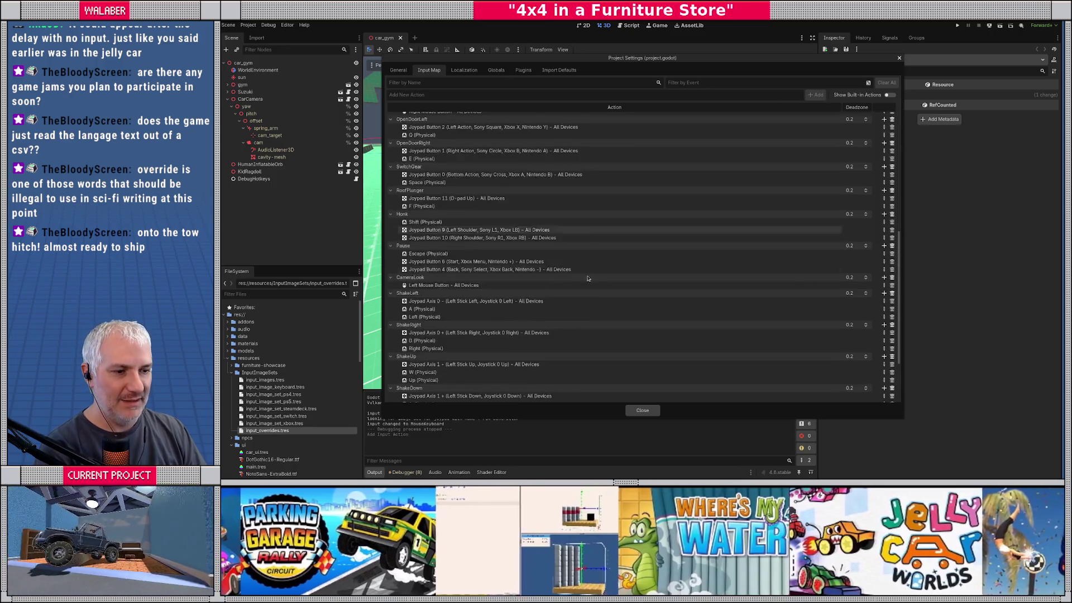
Bind TowHitch to Joypad Button 12 (D-pad Down) and exit the running game
scroll(559, 251, "down", 15)
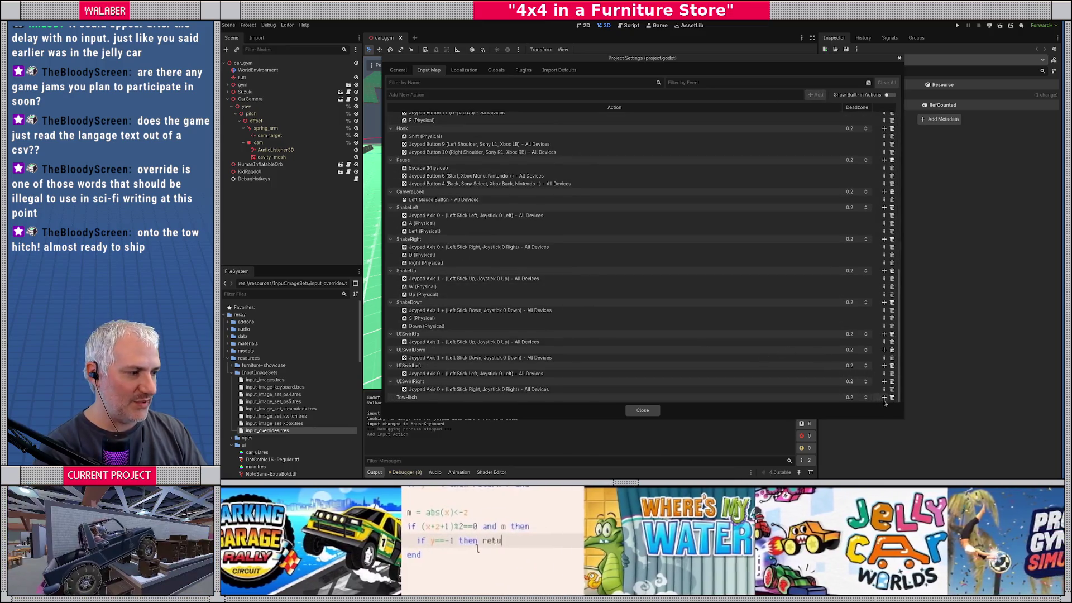
left_click(883, 397)
left_click(688, 306)
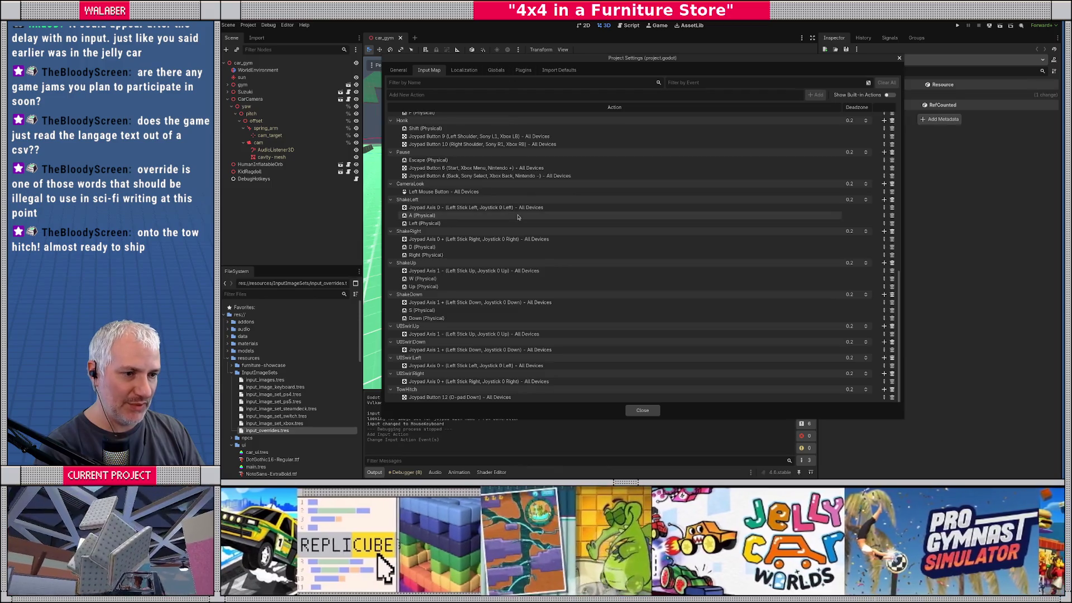
left_click(900, 58)
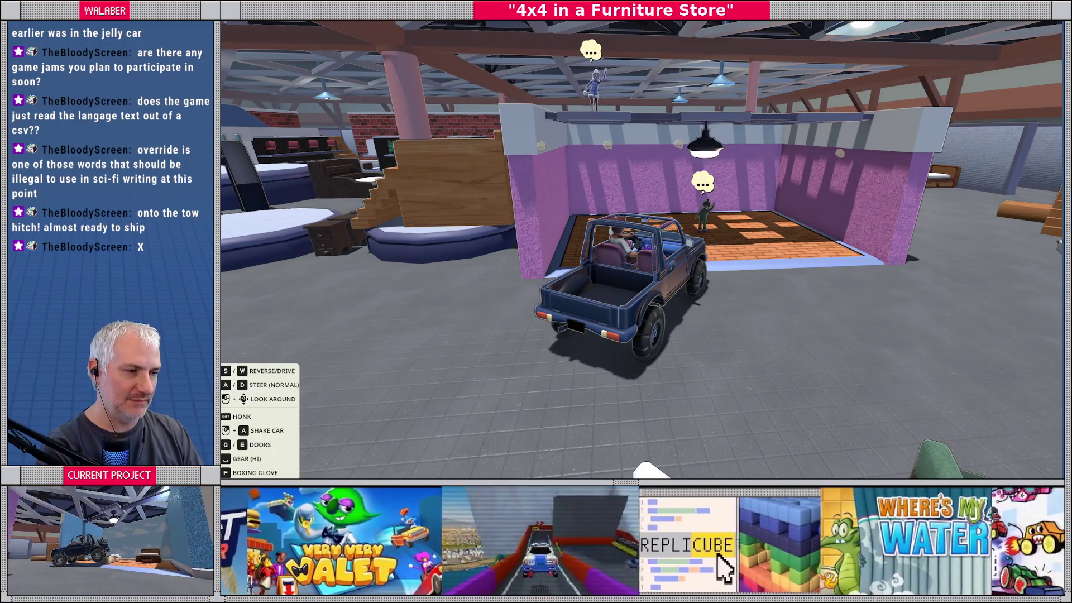
key("Escape")
key("F8")
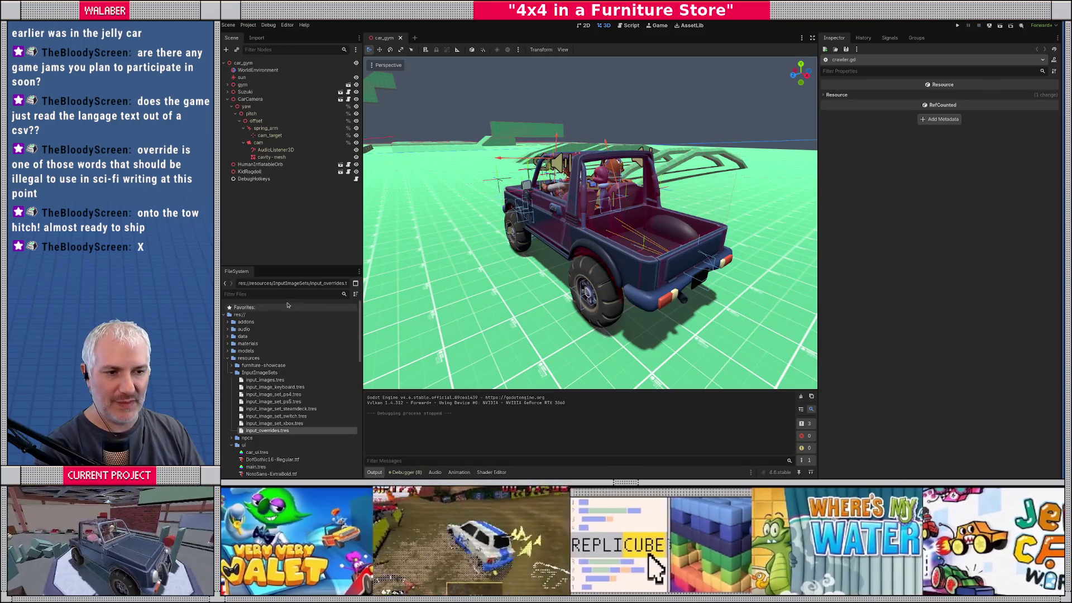
Open input_overrides.tres via the 'overr' filter and expand its SteerUp and ShakeLeft overrides
left_click(286, 296)
type("overr")
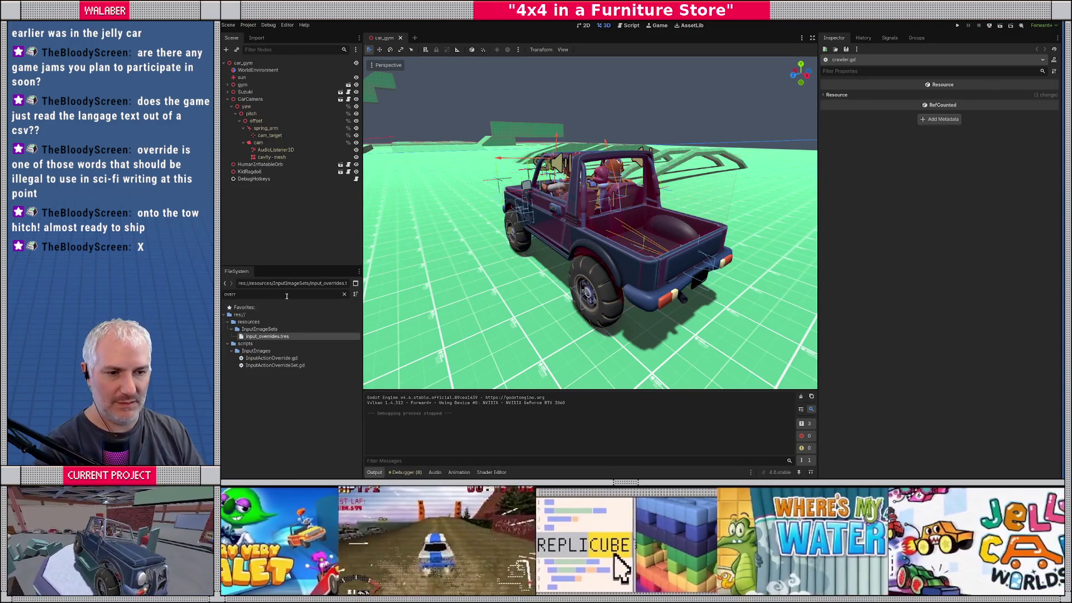
left_click(273, 337)
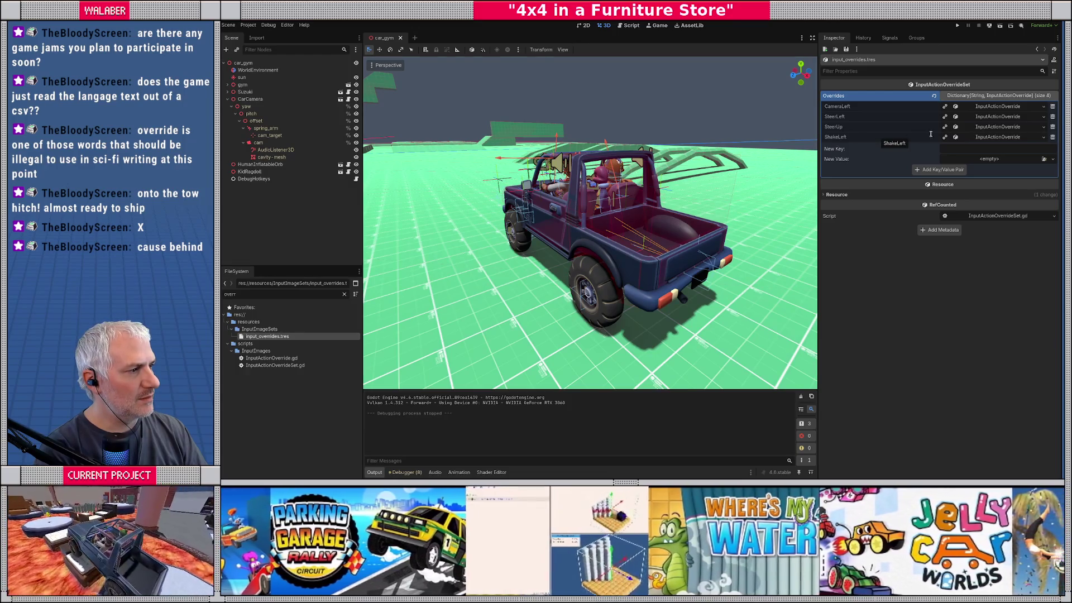
left_click(988, 127)
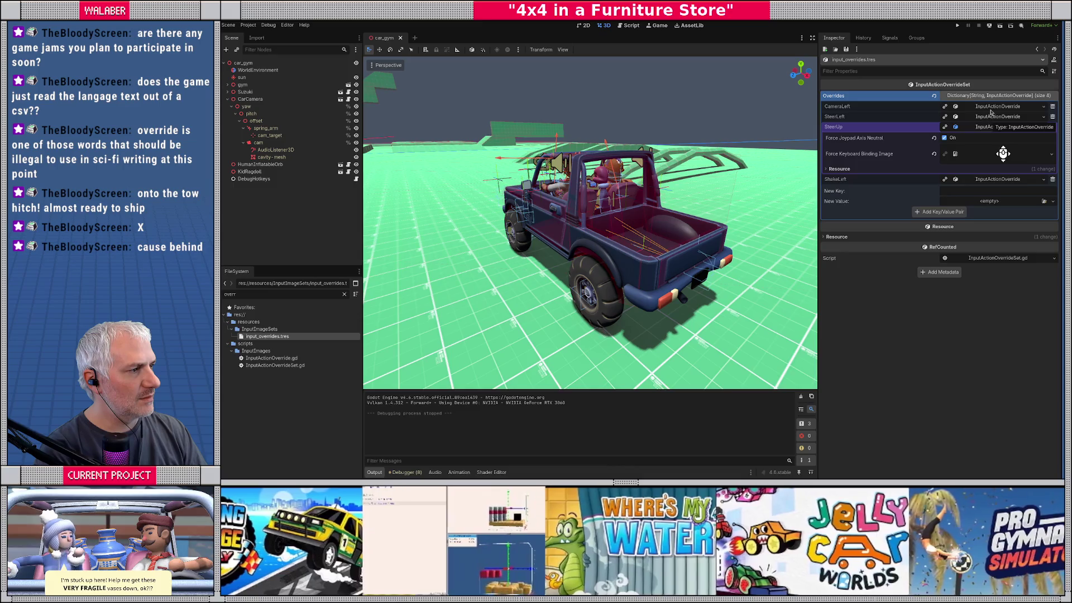
left_click(992, 107)
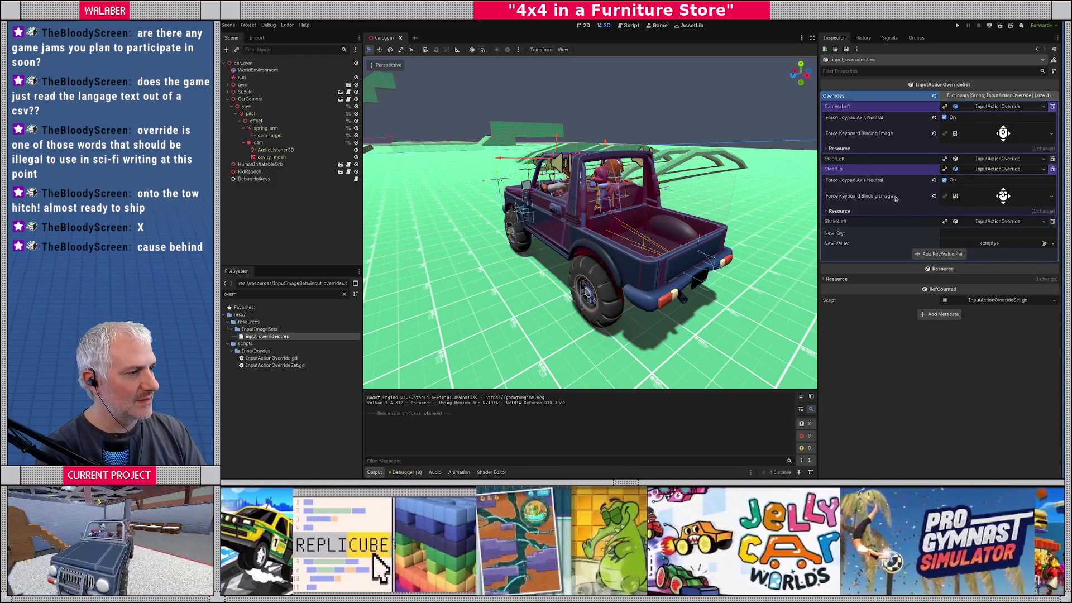
left_click(914, 159)
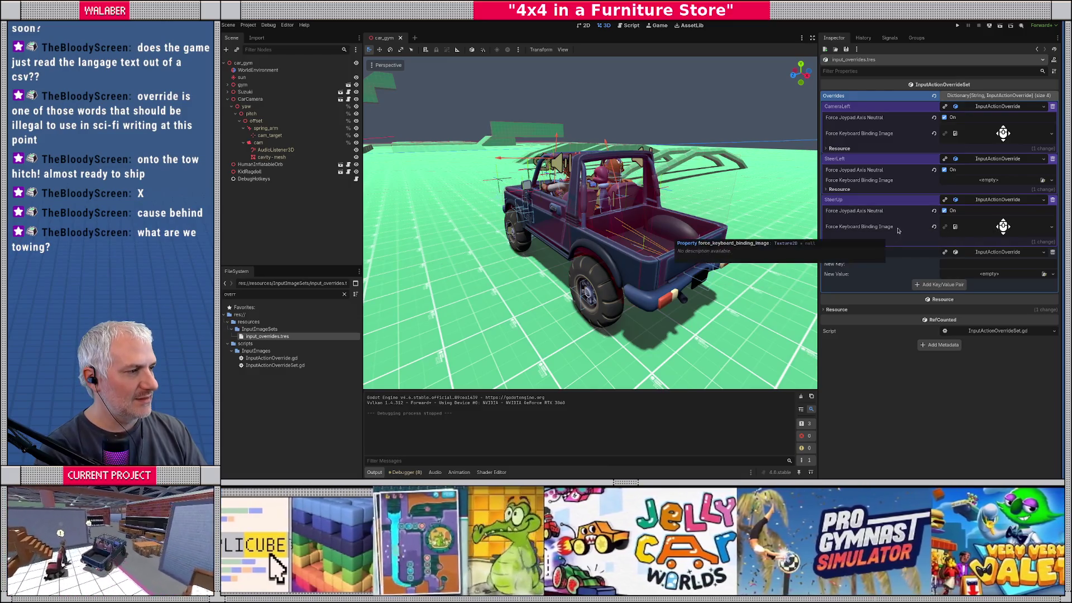
left_click(975, 253)
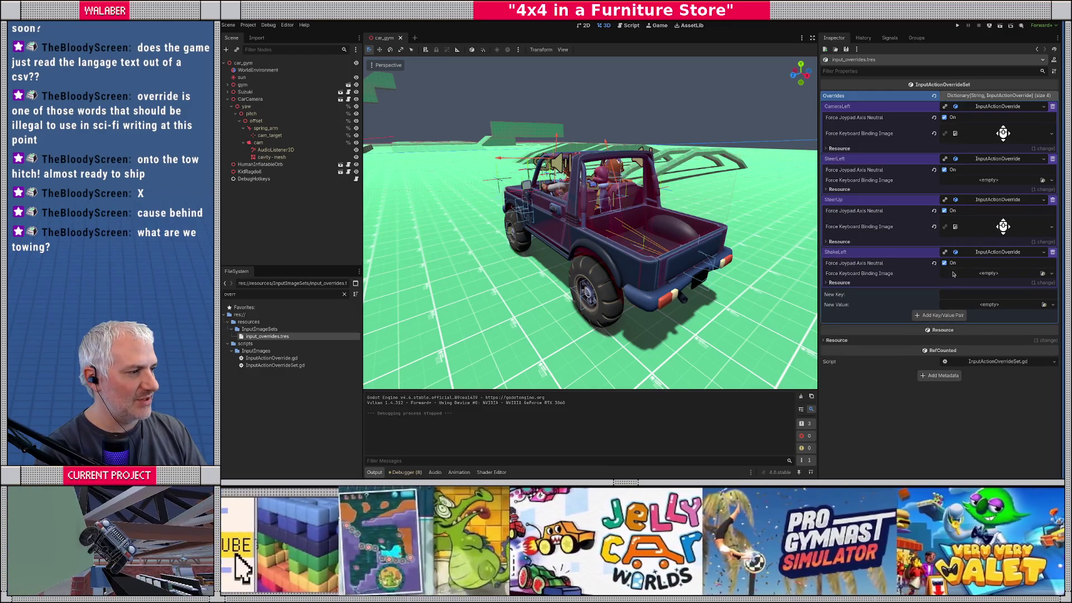
Copy SteerUp's Force Keyboard Binding Image into ShakeLeft's, then run the game with F5
left_click(1028, 277)
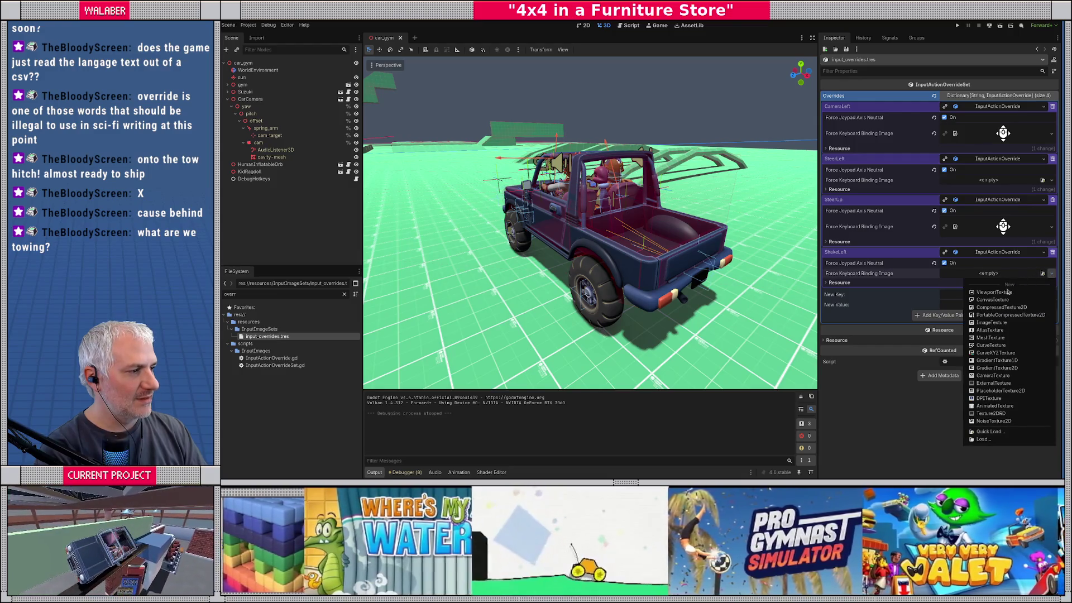
left_click(843, 431)
left_click(1051, 226)
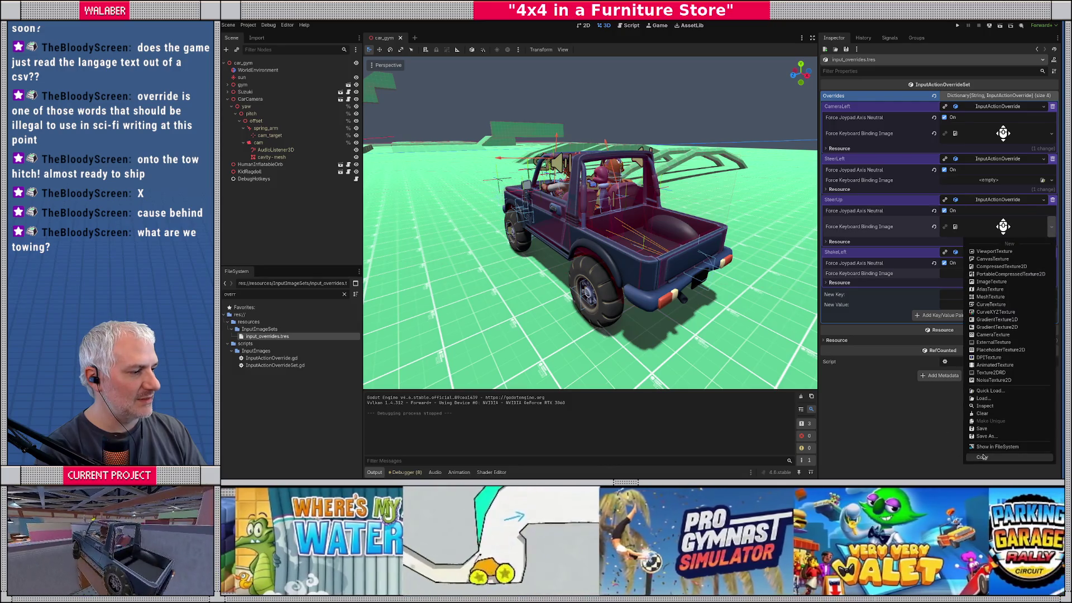
left_click(982, 456)
left_click(1051, 274)
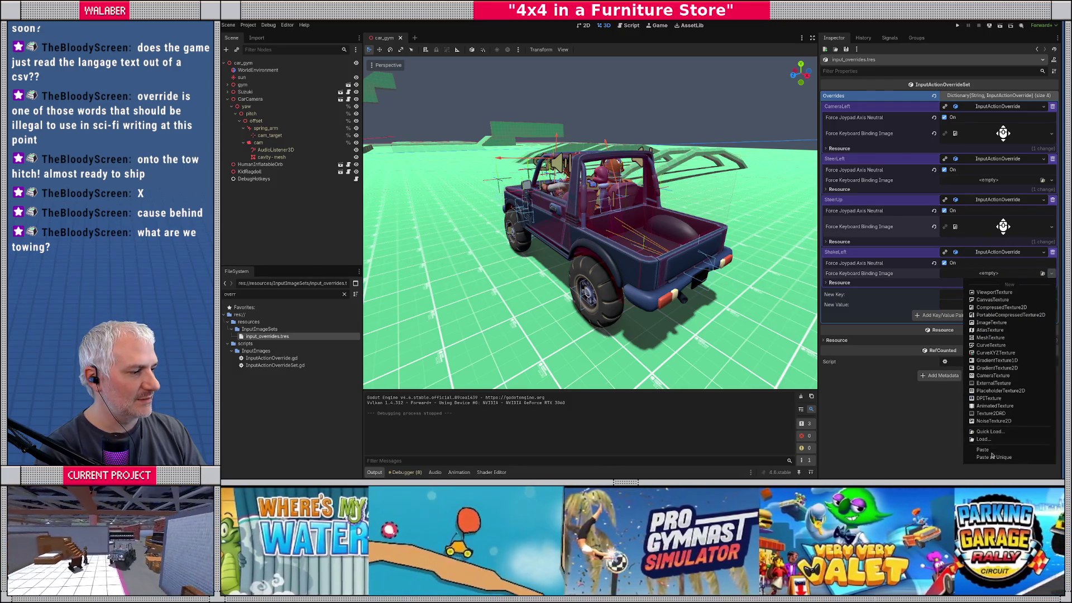
left_click(991, 450)
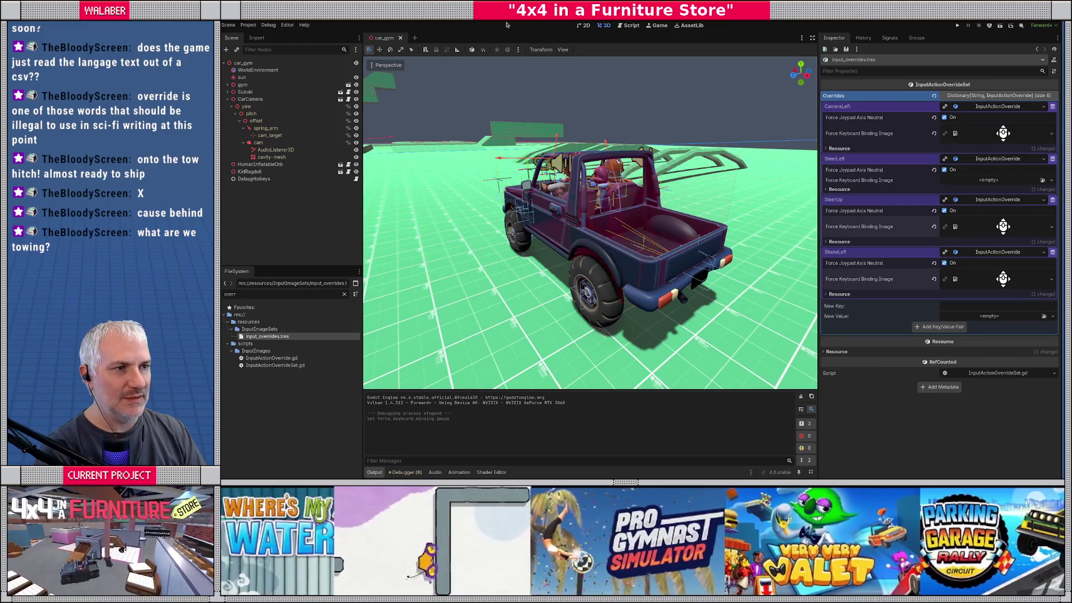
key("F5")
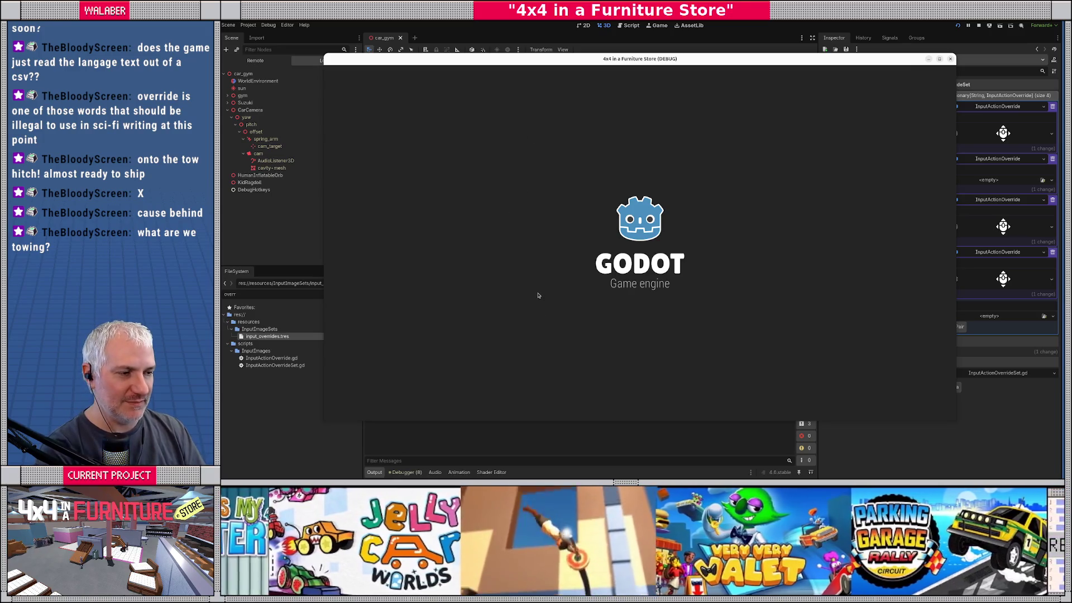
Play past the intro, drive the jeep, open and close its doors, then stop the run
key("Return")
key("Return")
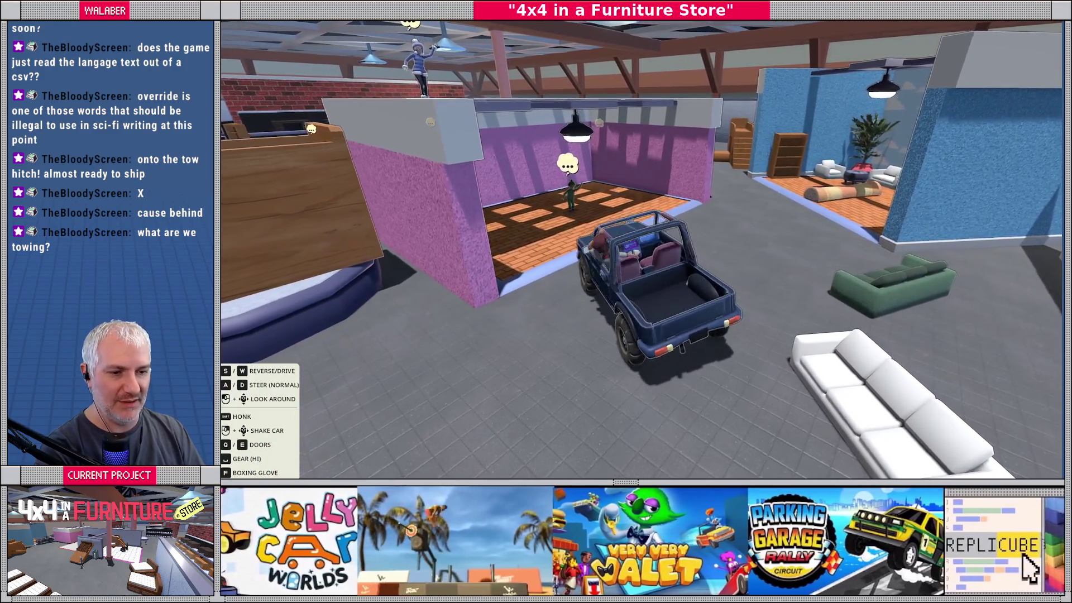
key("w")
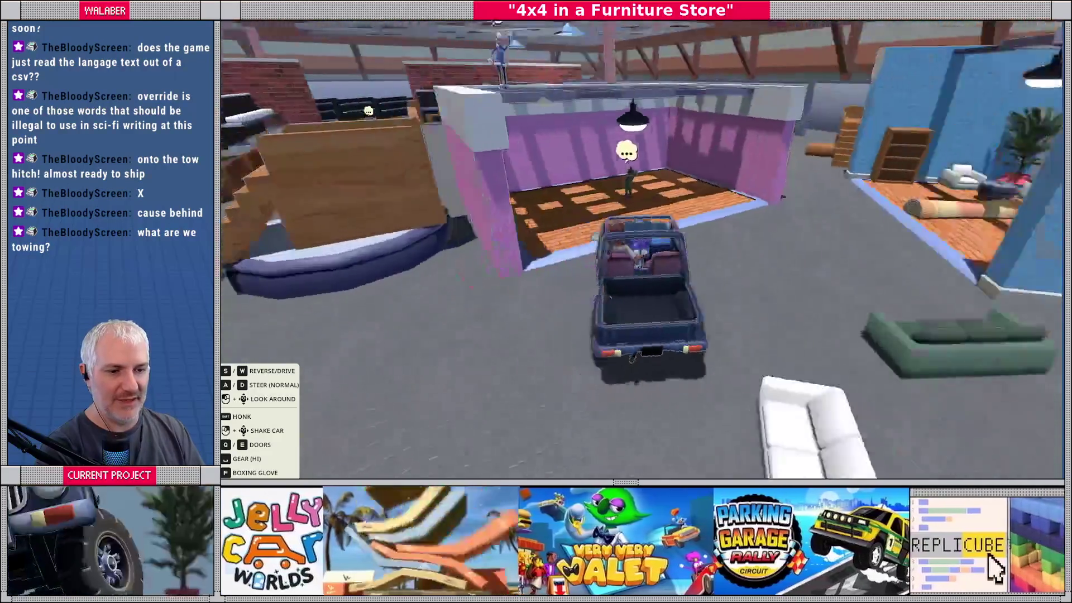
key("e")
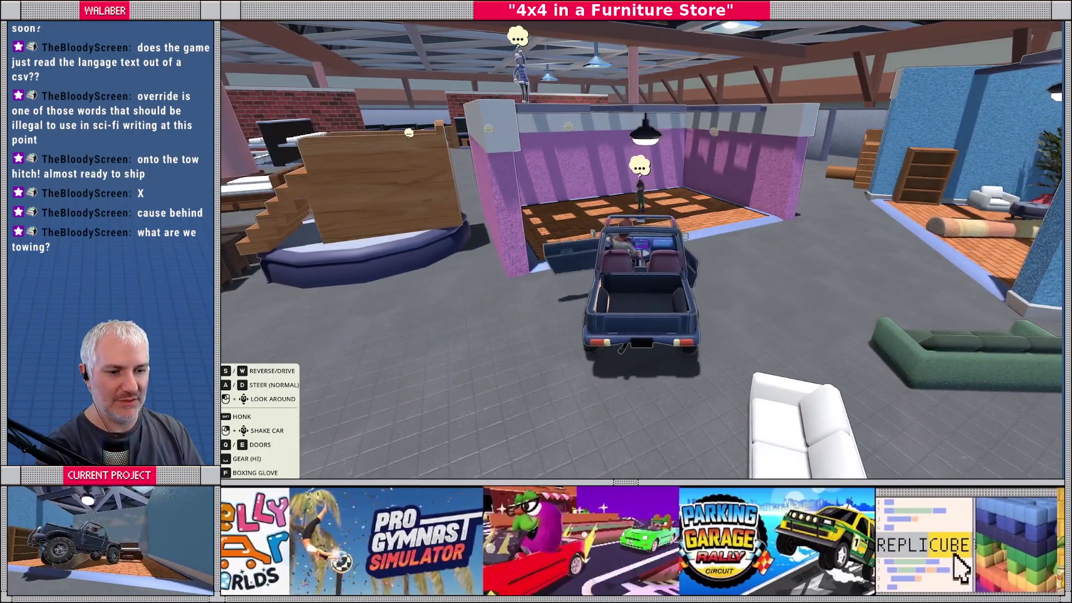
key("q")
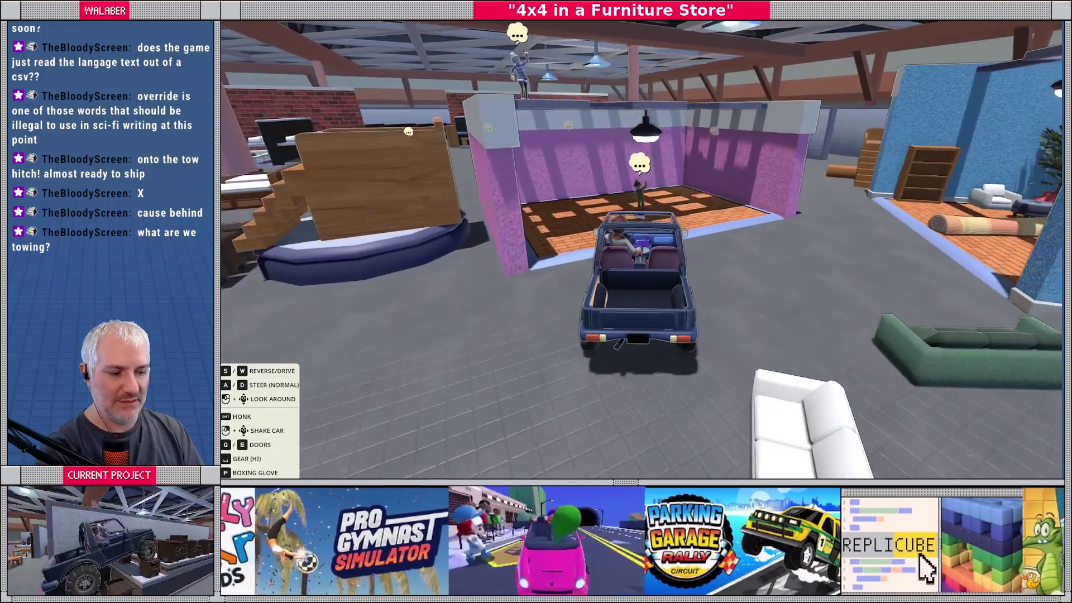
key("Escape")
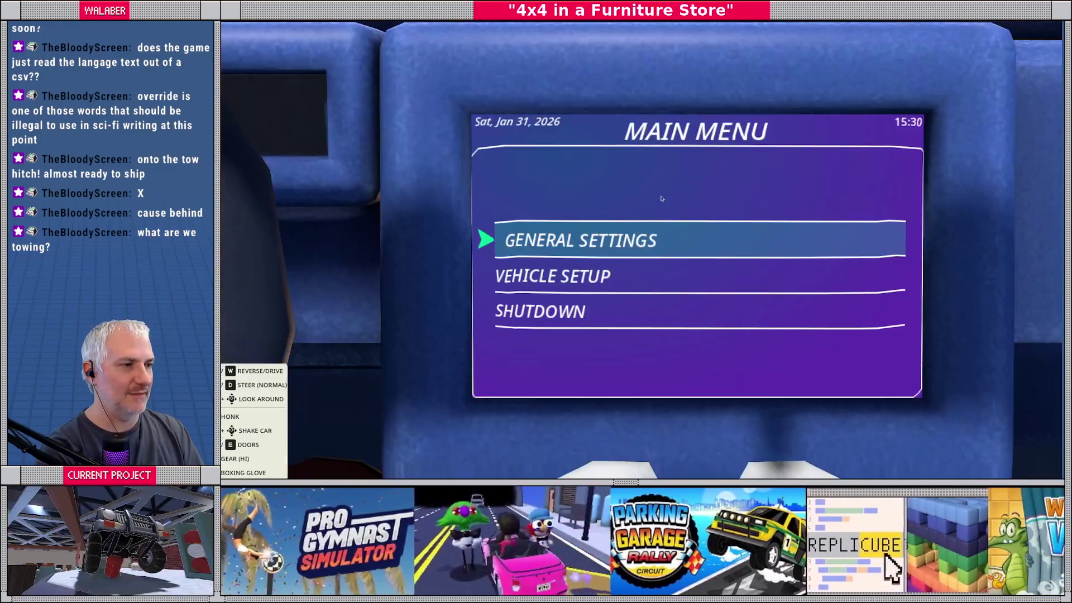
key("alt+Tab")
left_click(978, 26)
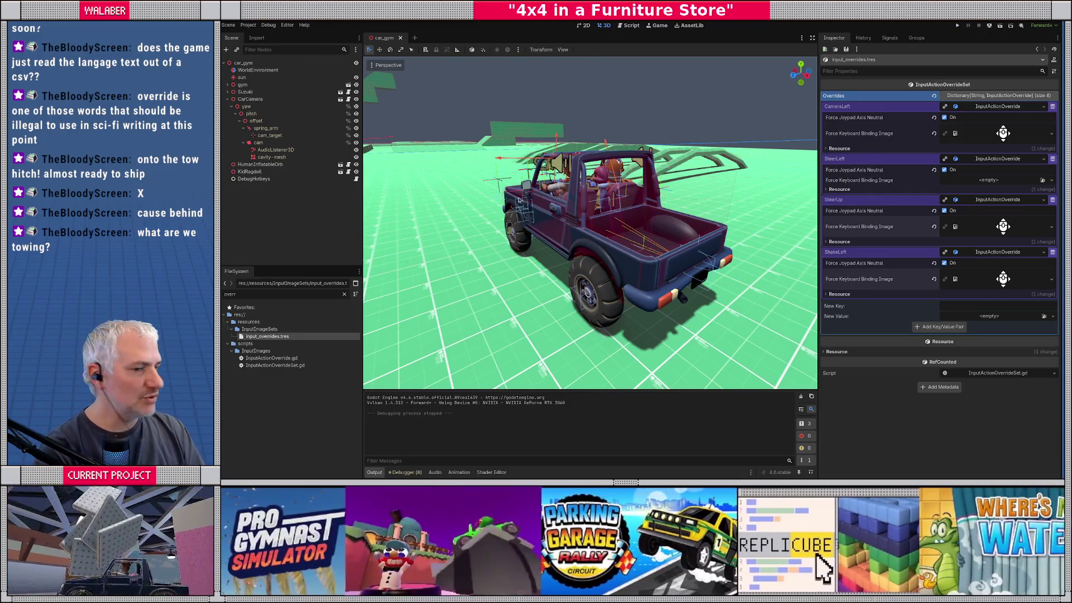
Inspect the hitch under the jeep's rear bumper, then open the Suzuki scene in its own tab
mouse_move(445, 122)
left_mouse_down()
mouse_move(536, 251)
mouse_move(561, 262)
mouse_move(471, 240)
mouse_move(550, 209)
left_mouse_up()
scroll(539, 257, "down", 5)
scroll(491, 232, "up", 5)
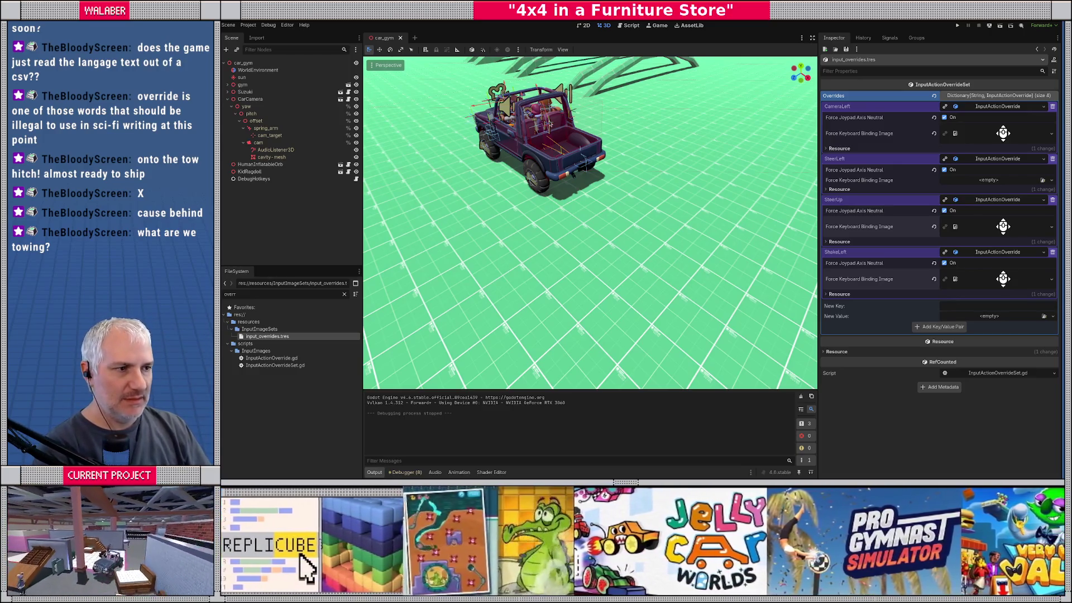
scroll(596, 200, "up", 5)
mouse_move(596, 200)
left_mouse_down()
mouse_move(628, 184)
mouse_move(591, 218)
left_mouse_up()
scroll(628, 185, "down", 6)
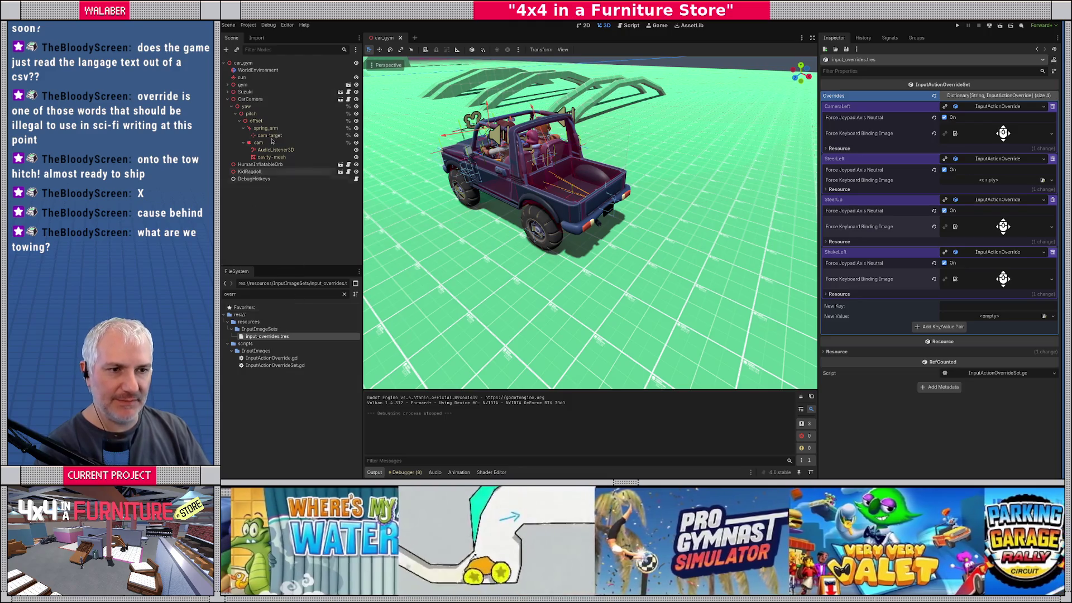
left_click(340, 91)
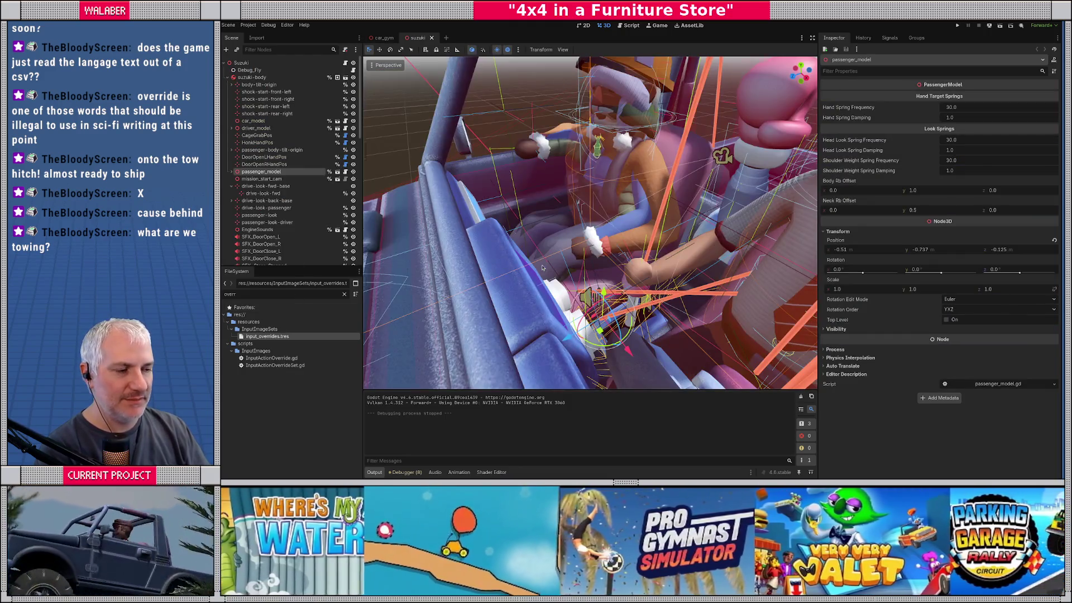
Add an Area3D named TowTargetDetector under the suzuki-body node
scroll(542, 268, "down", 5)
mouse_move(541, 268)
left_mouse_down()
mouse_move(567, 203)
mouse_move(549, 216)
left_mouse_up()
left_click_drag(615, 249, 674, 278)
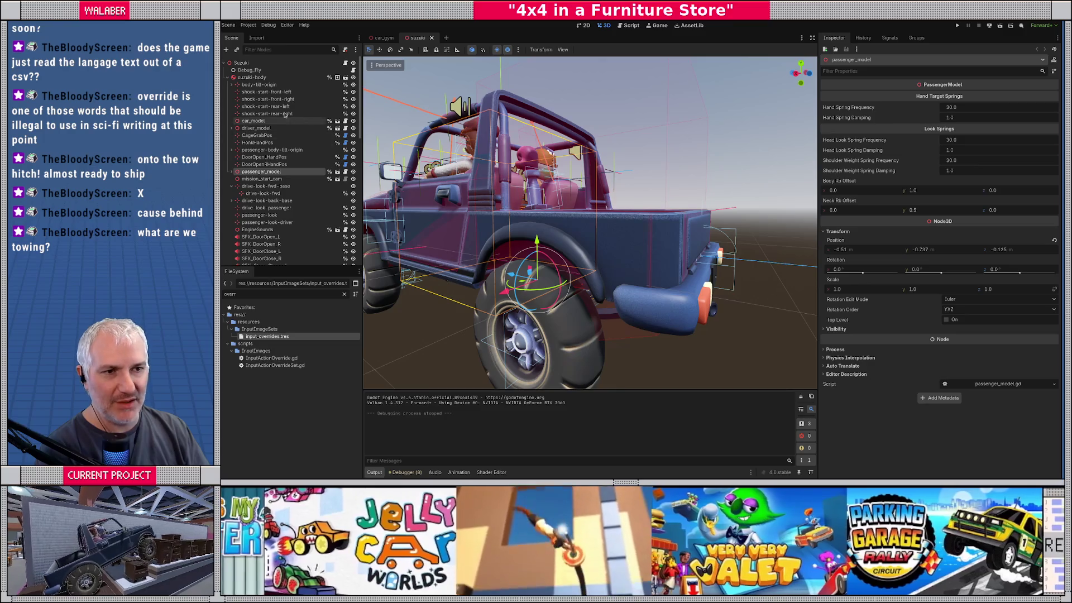
left_click(258, 78)
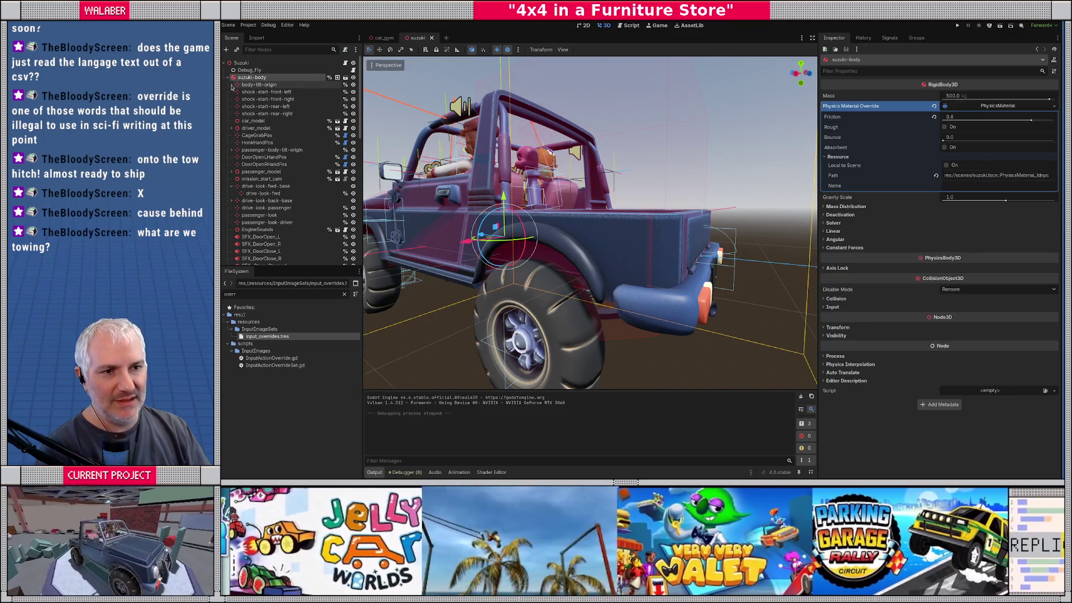
key("ctrl+a")
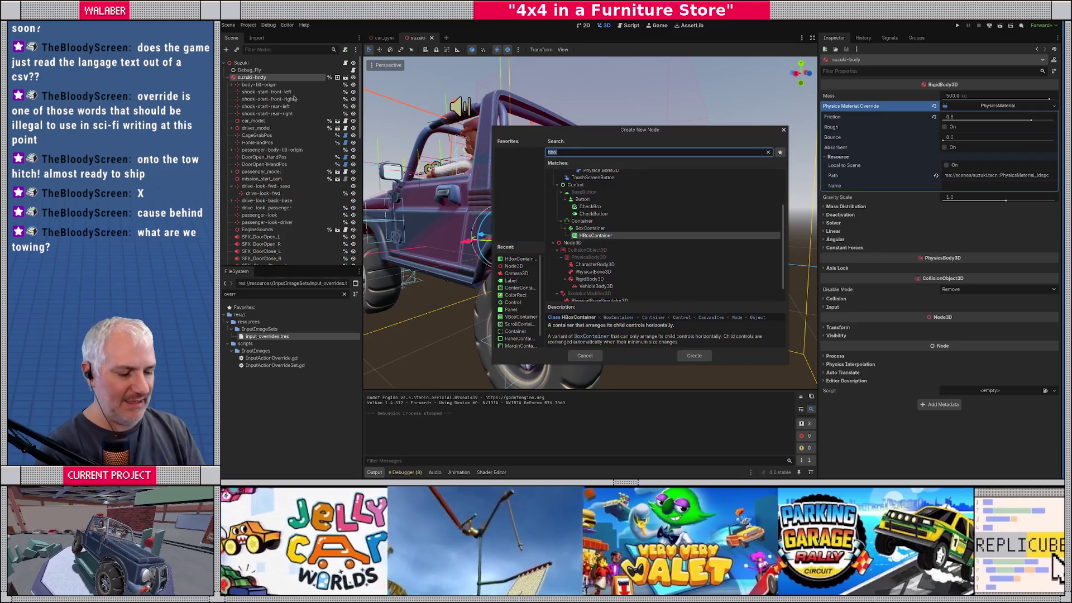
type("area")
key("Return")
type("TowTargetDetector")
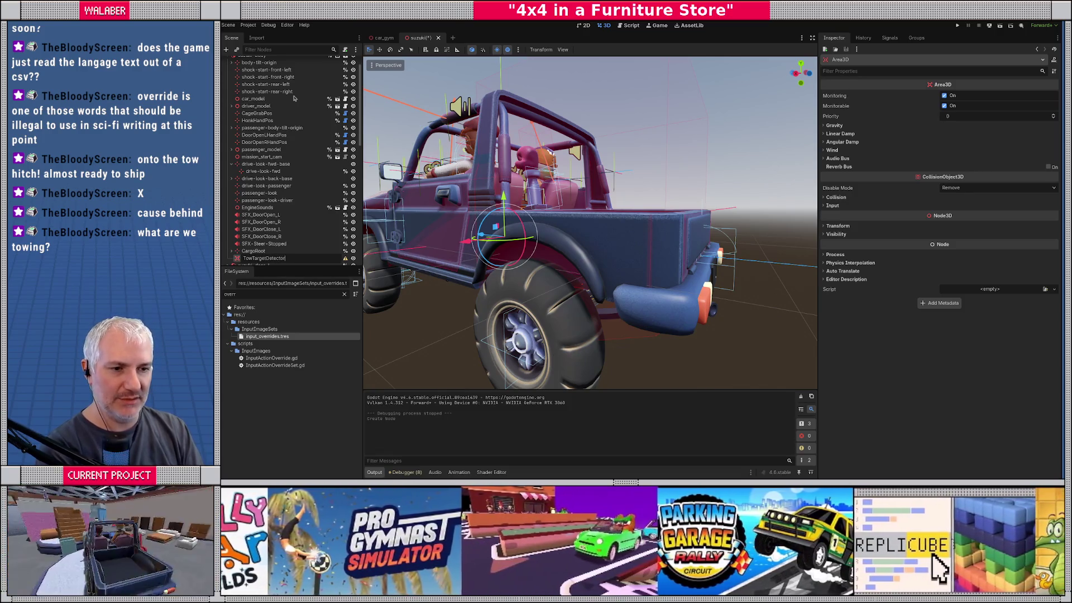
key("Return")
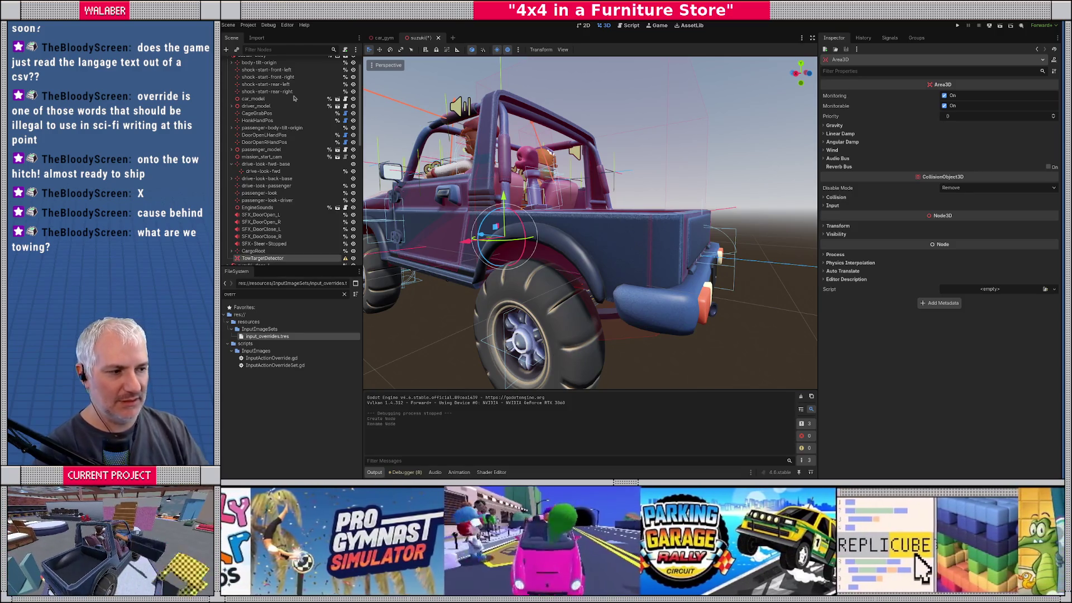
Move TowTargetDetector onto the jeep's rear tow hitch using the Right orthogonal view
key("KP_1")
key("KP_3")
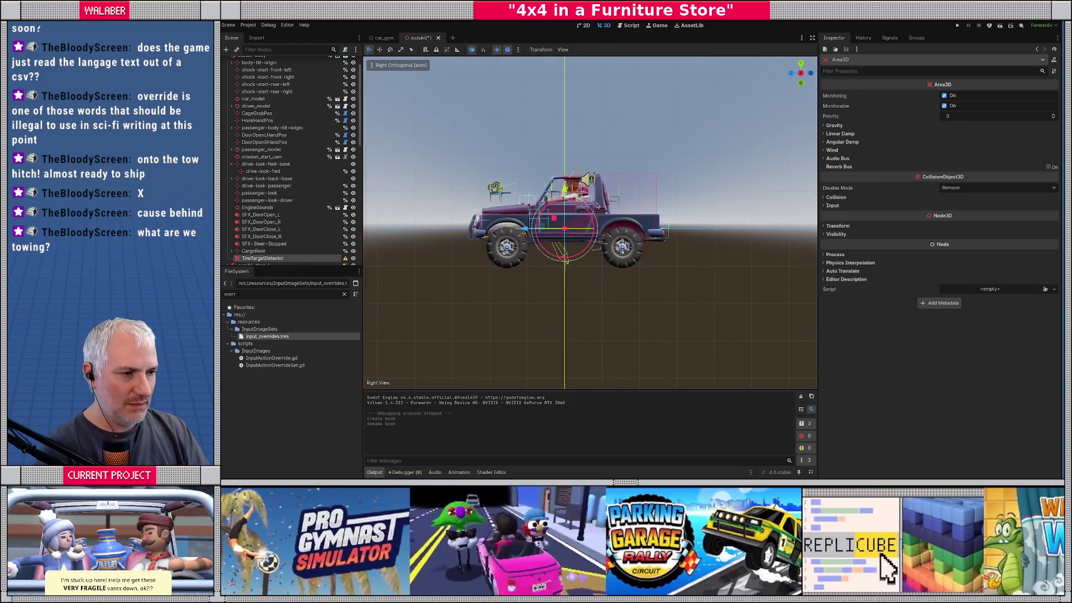
scroll(521, 235, "up", 3)
left_click_drag(520, 234, 670, 234)
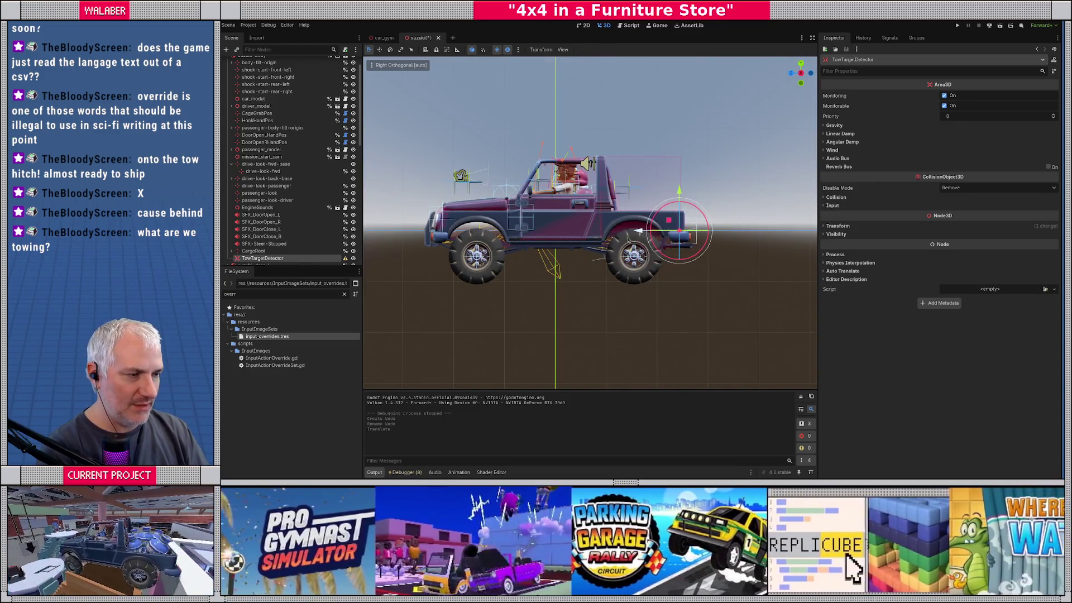
scroll(589, 166, "up", 10)
scroll(589, 166, "down", 3)
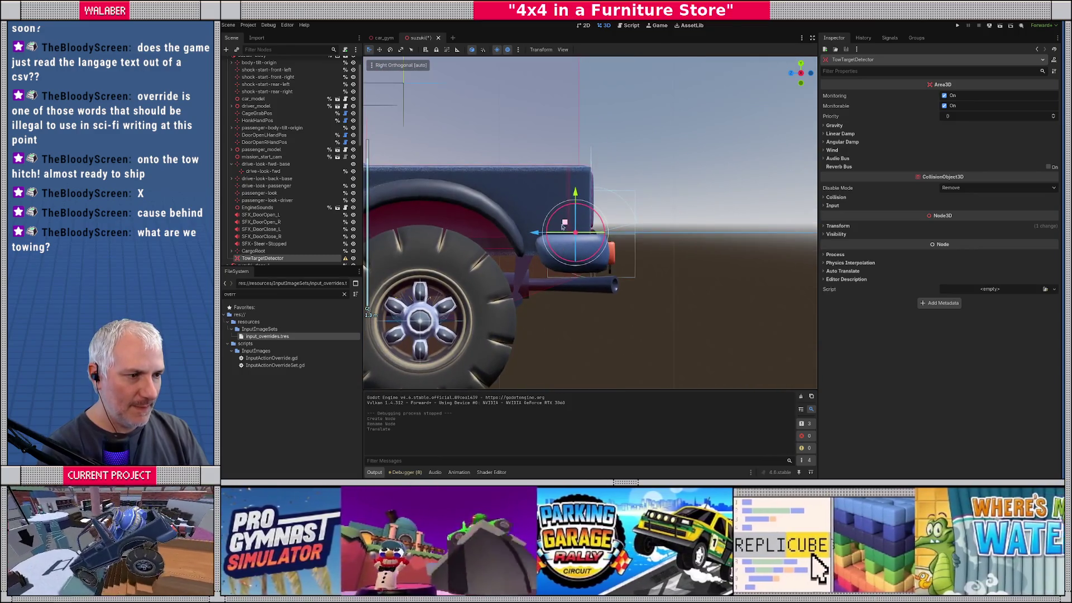
mouse_move(564, 229)
left_mouse_down()
mouse_move(583, 268)
mouse_move(561, 254)
left_mouse_up()
scroll(585, 269, "down", 3)
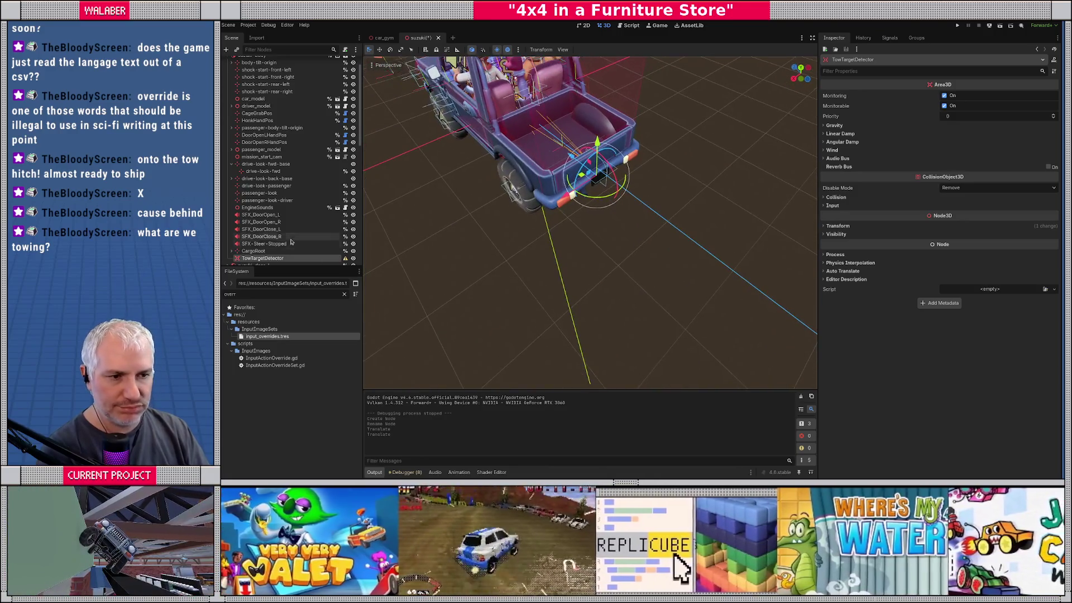
scroll(293, 246, "down", 5)
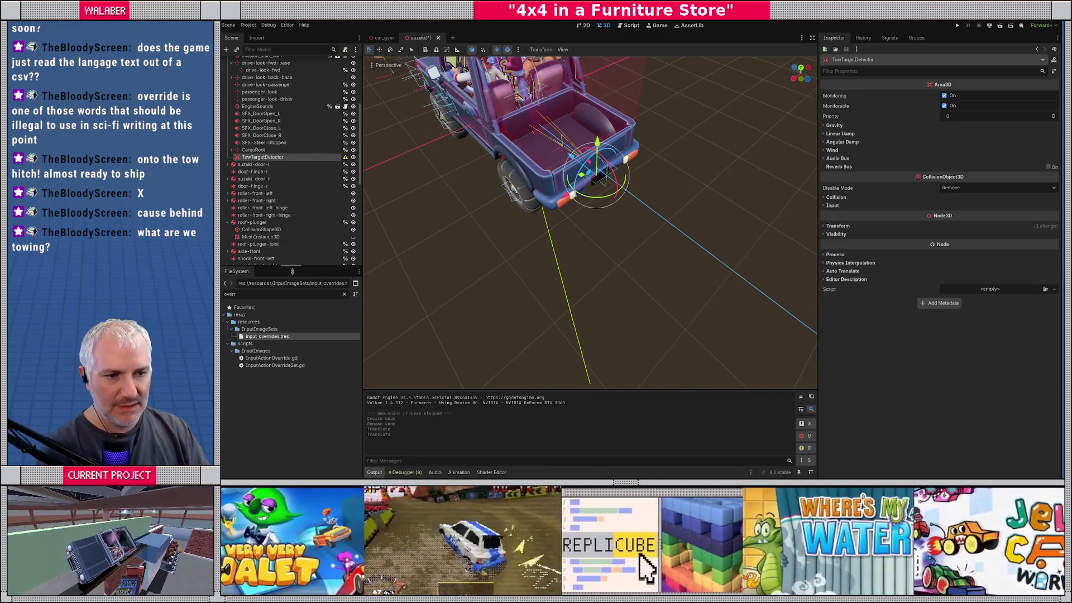
left_click_drag(292, 271, 292, 313)
right_click(292, 159)
left_click(311, 166)
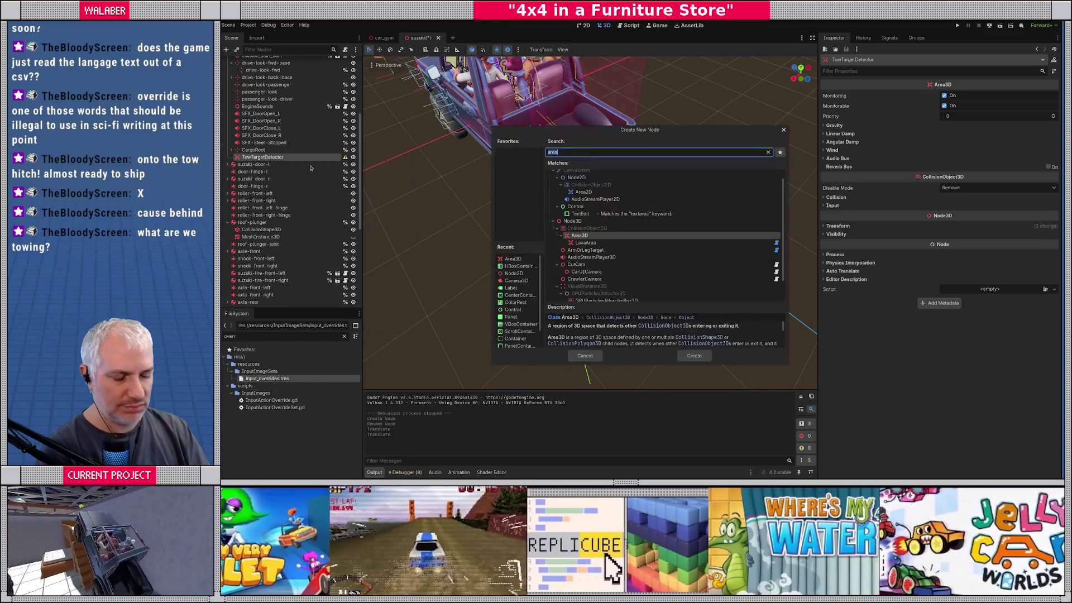
Give TowTargetDetector a CollisionShape3D child using a new SphereShape3D
type("collision")
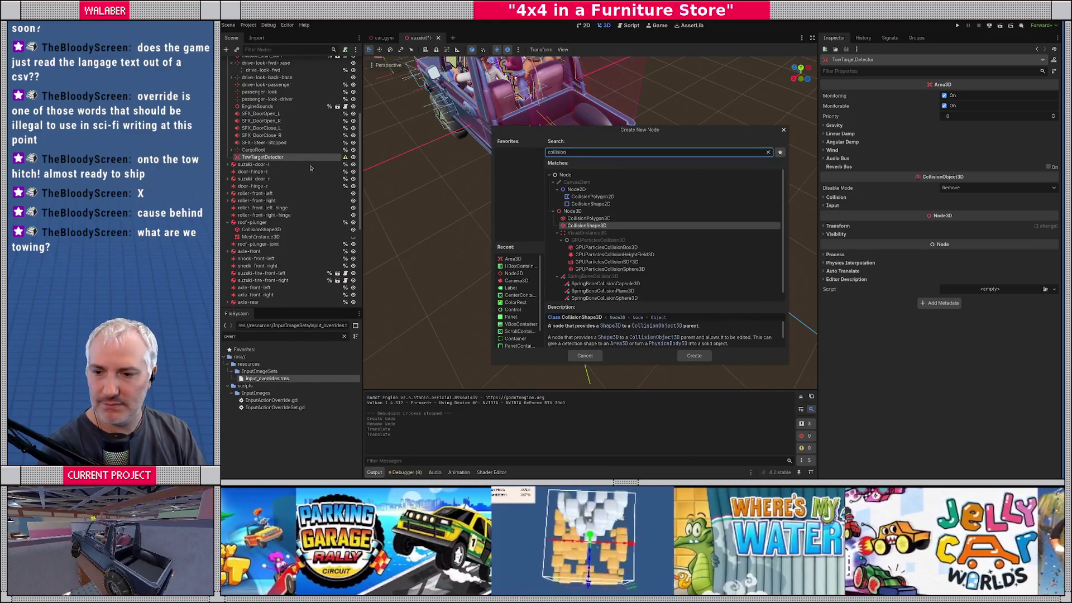
key("Return")
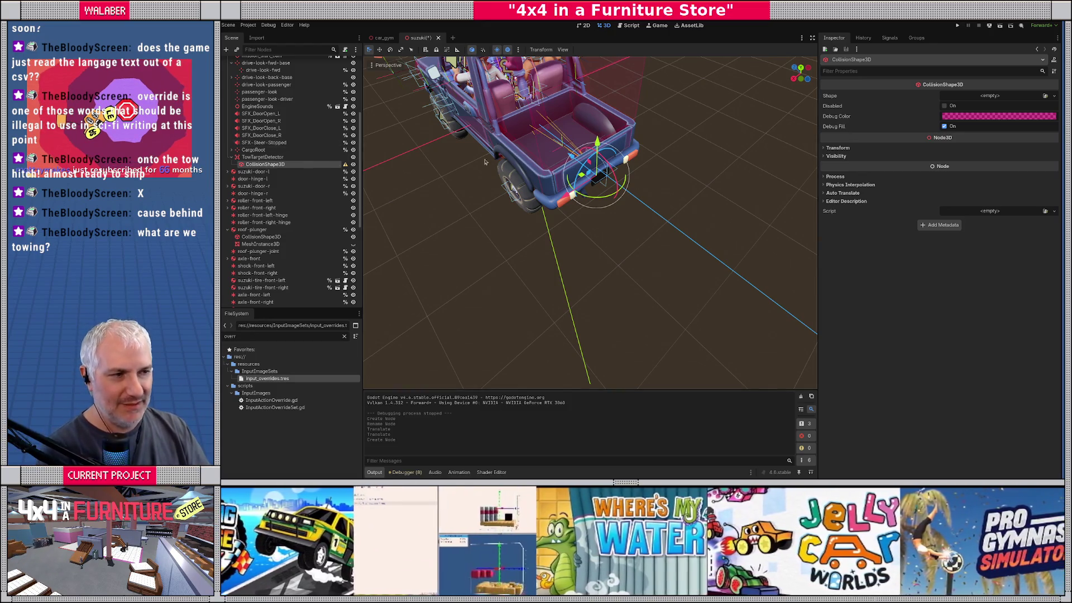
left_click(977, 96)
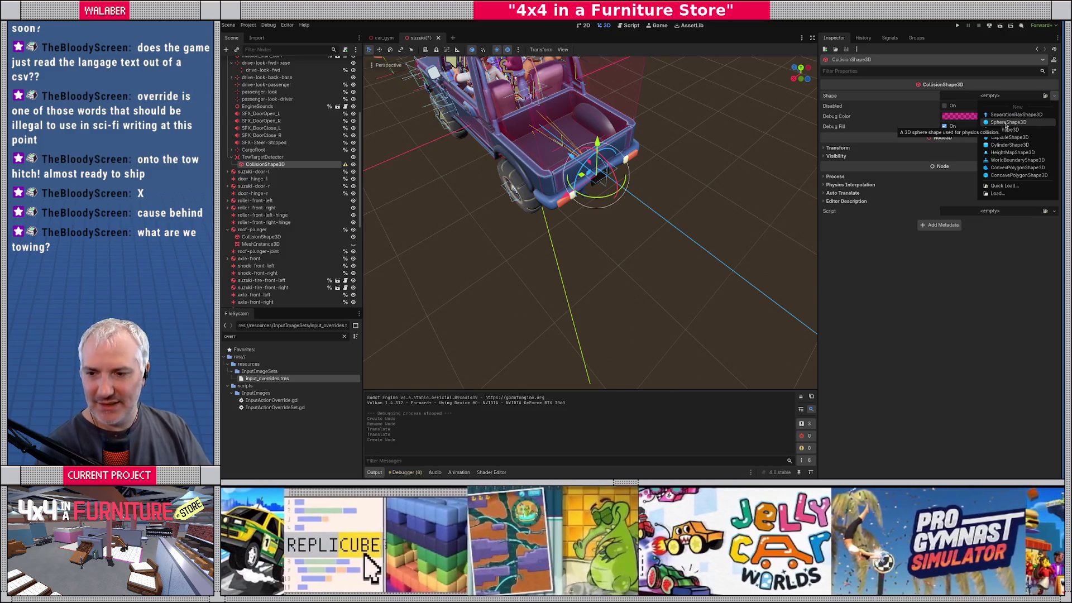
left_click(1006, 123)
scroll(638, 226, "up", 5)
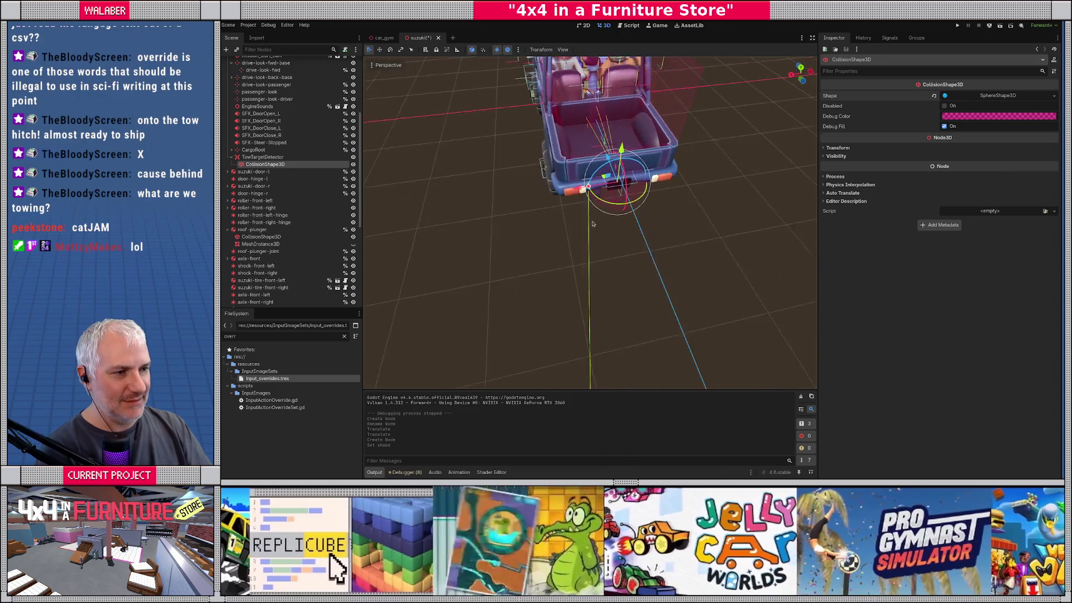
Enlarge the collision sphere's radius and check it from flat side and perspective views
mouse_move(592, 158)
left_mouse_down()
mouse_move(558, 163)
mouse_move(595, 155)
left_mouse_up()
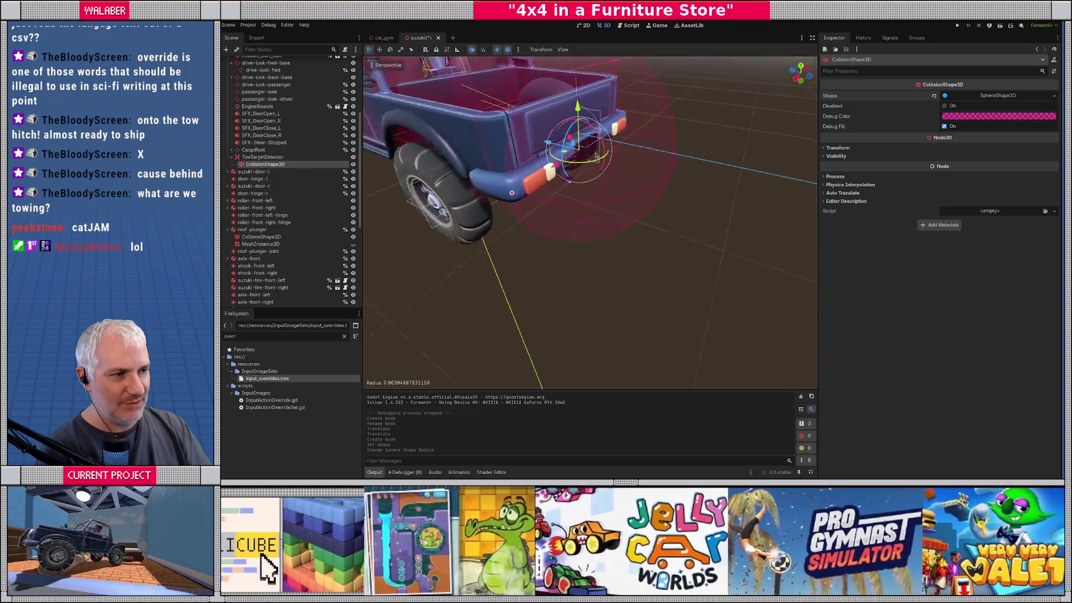
key("KP_1")
key("KP_3")
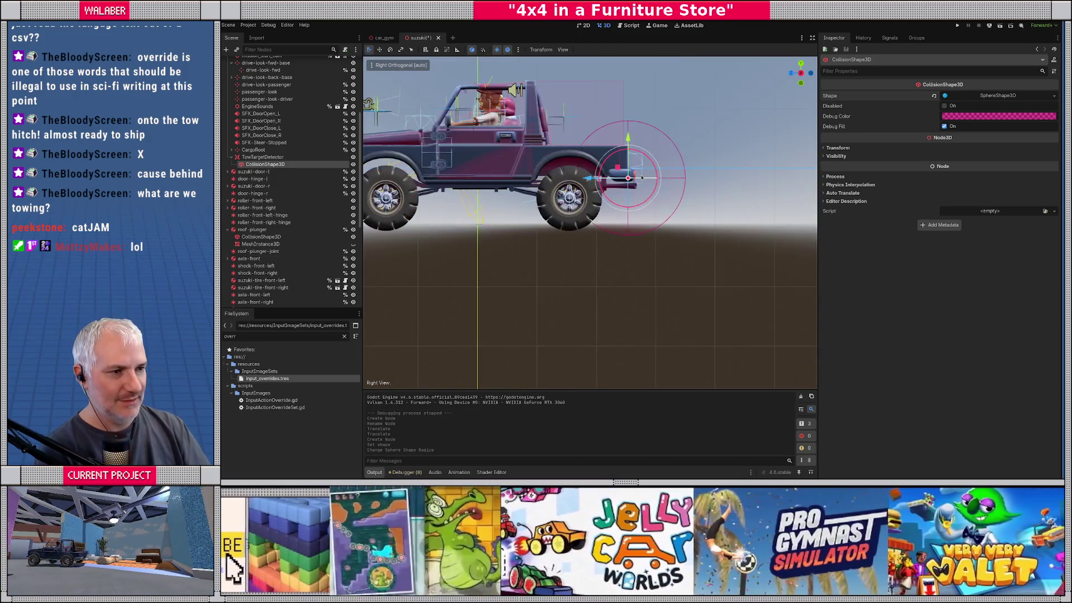
scroll(642, 177, "up", 5)
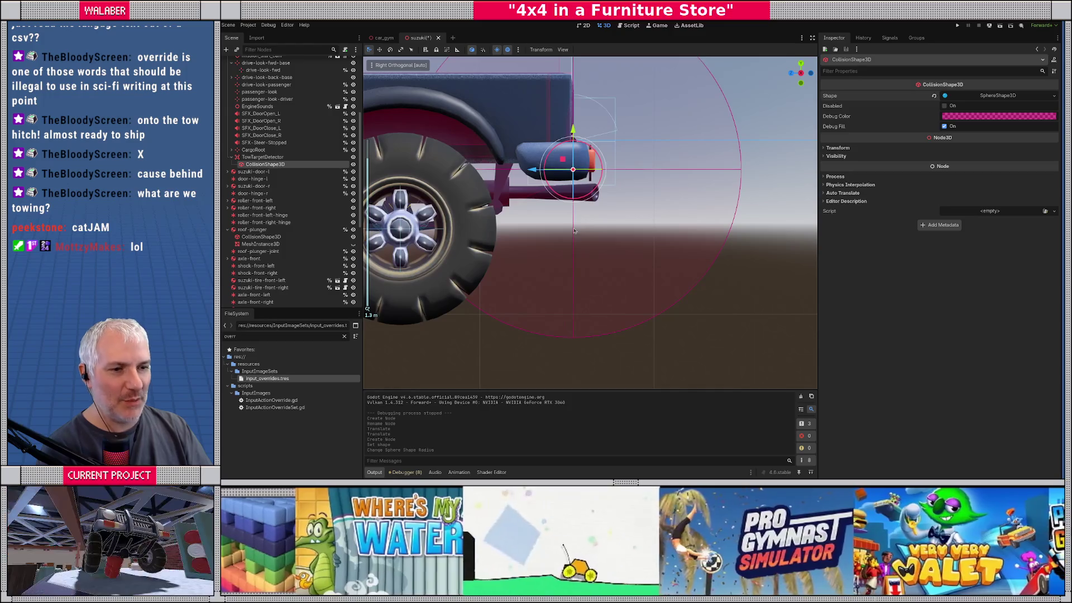
scroll(462, 210, "down", 5)
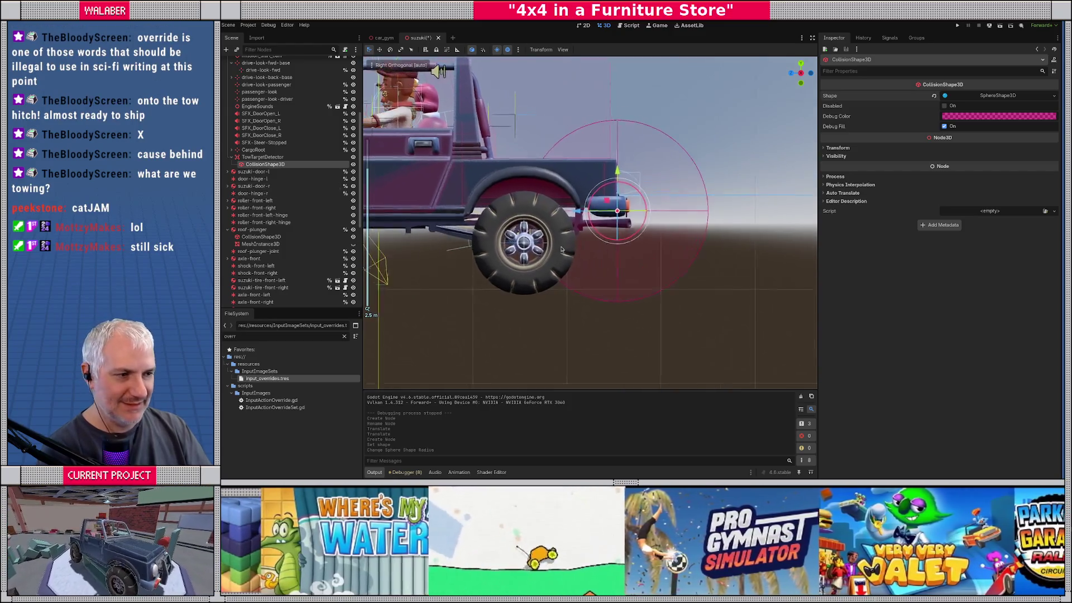
mouse_move(491, 245)
left_mouse_down()
mouse_move(528, 295)
mouse_move(556, 304)
mouse_move(484, 272)
mouse_move(579, 217)
left_mouse_up()
key("KP_3")
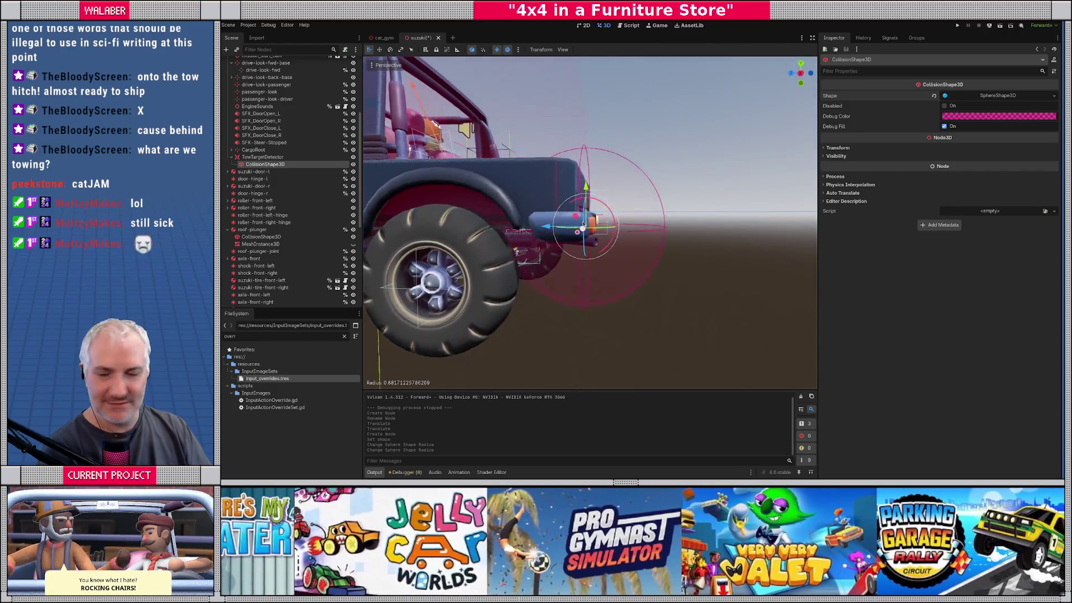
scroll(582, 225, "down", 3)
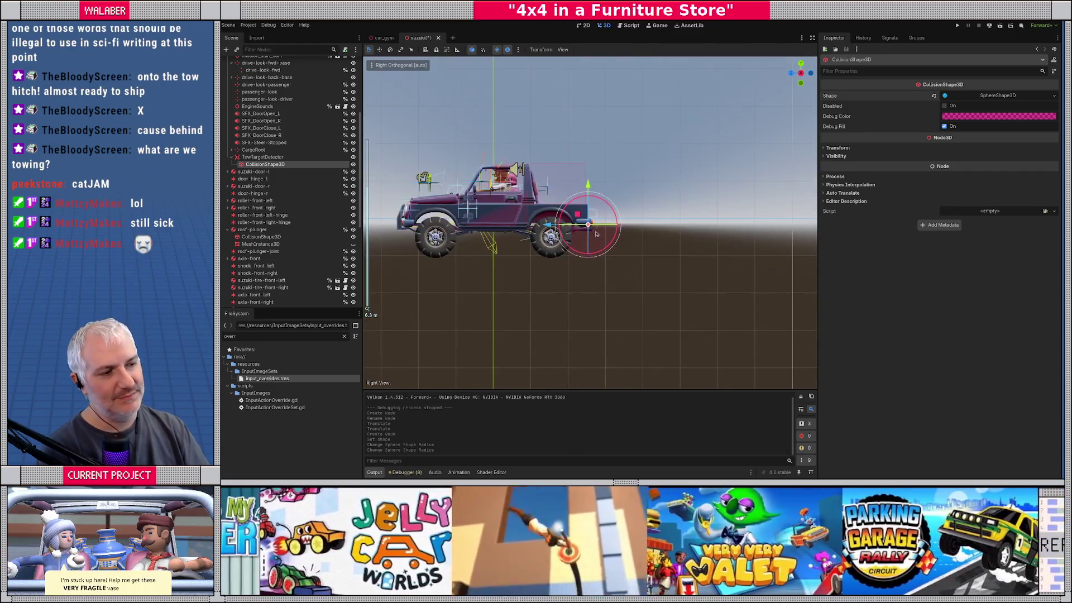
scroll(582, 226, "up", 3)
mouse_move(582, 226)
left_mouse_down()
mouse_move(520, 286)
mouse_move(486, 229)
left_mouse_up()
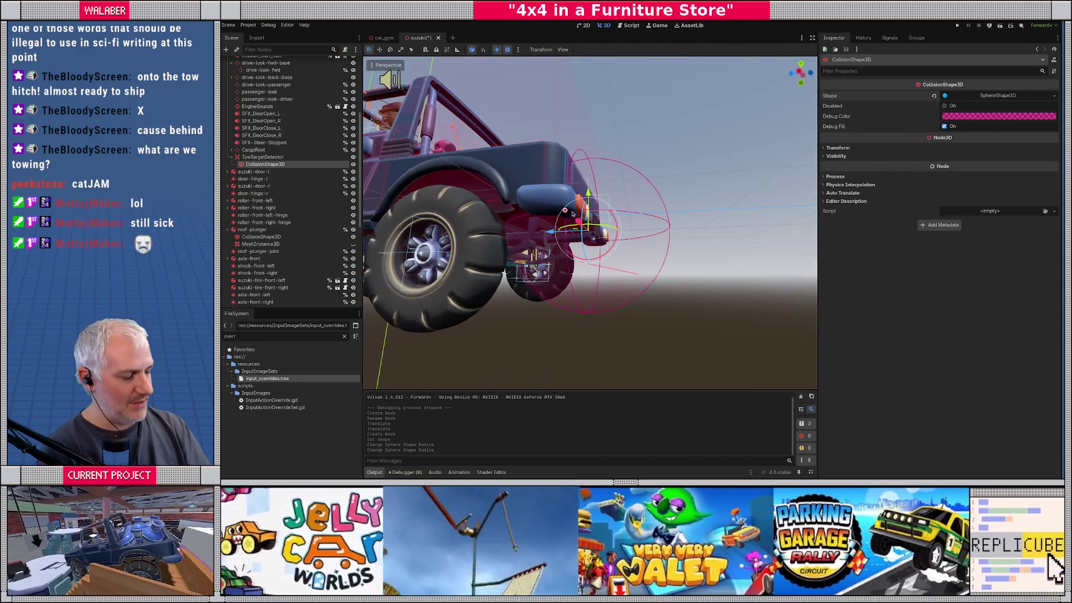
key("KP_3")
Move TowTargetDetector down onto the hitch and resize the sphere to about 0.81 radius
left_click(573, 223)
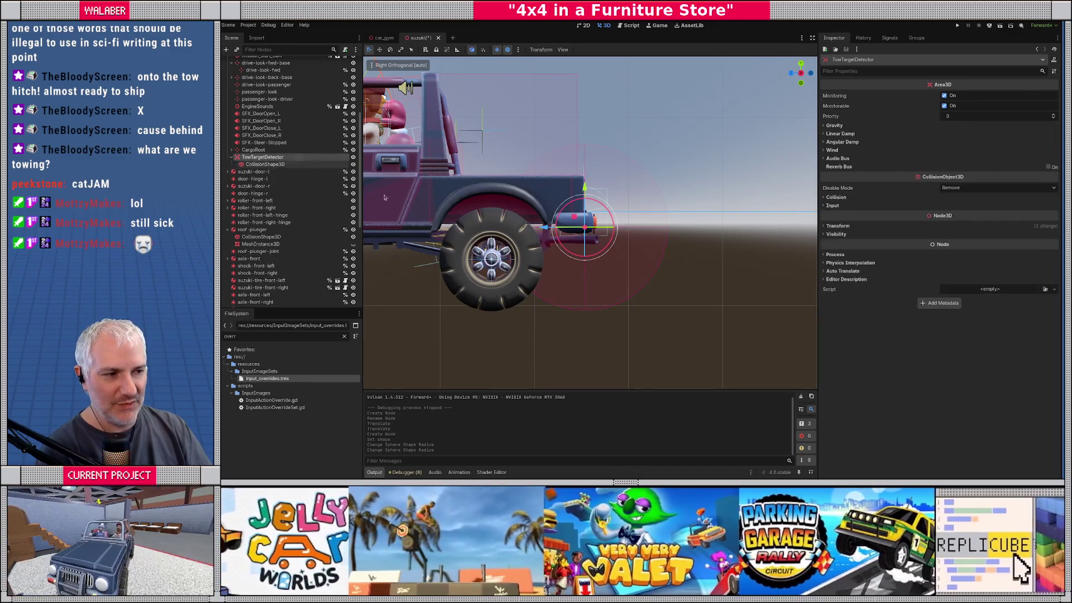
left_click_drag(574, 218, 591, 232)
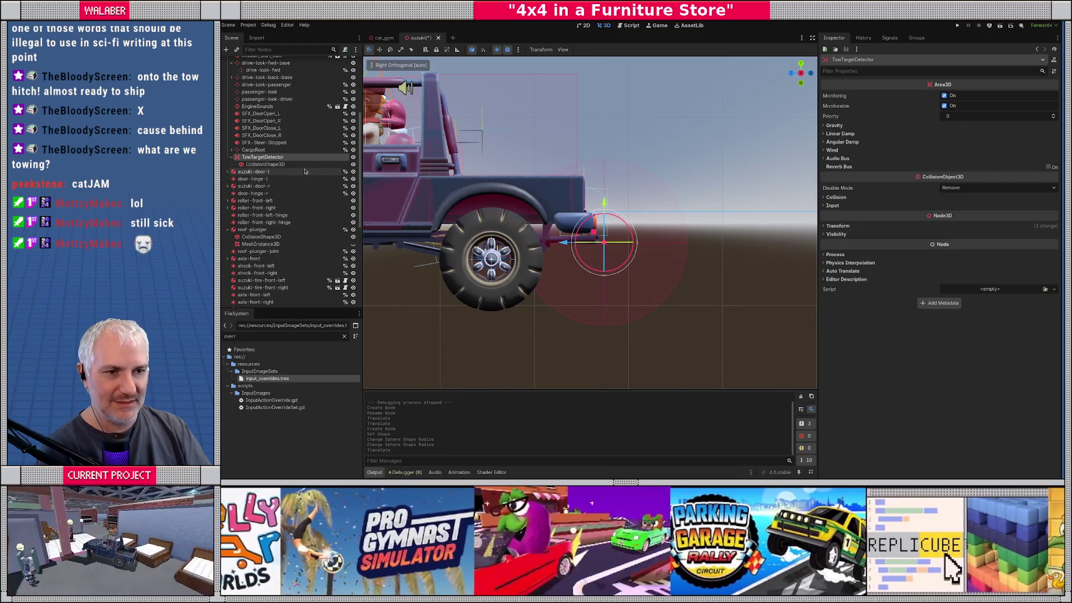
left_click(265, 164)
left_click_drag(525, 259, 534, 257)
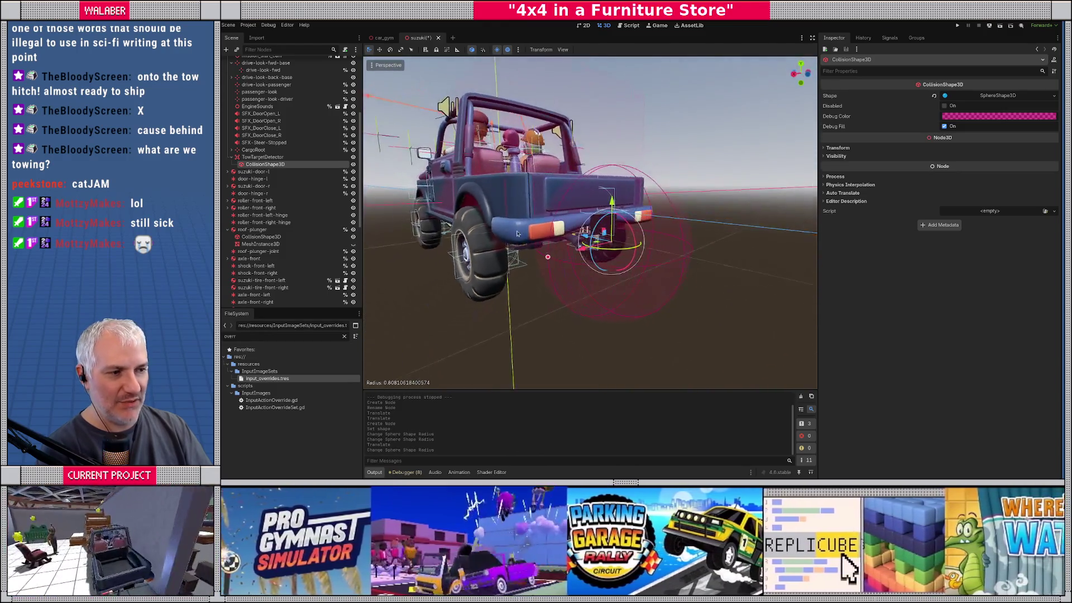
Make TowTargetDetector accessible as a scene-unique name
left_click(258, 158)
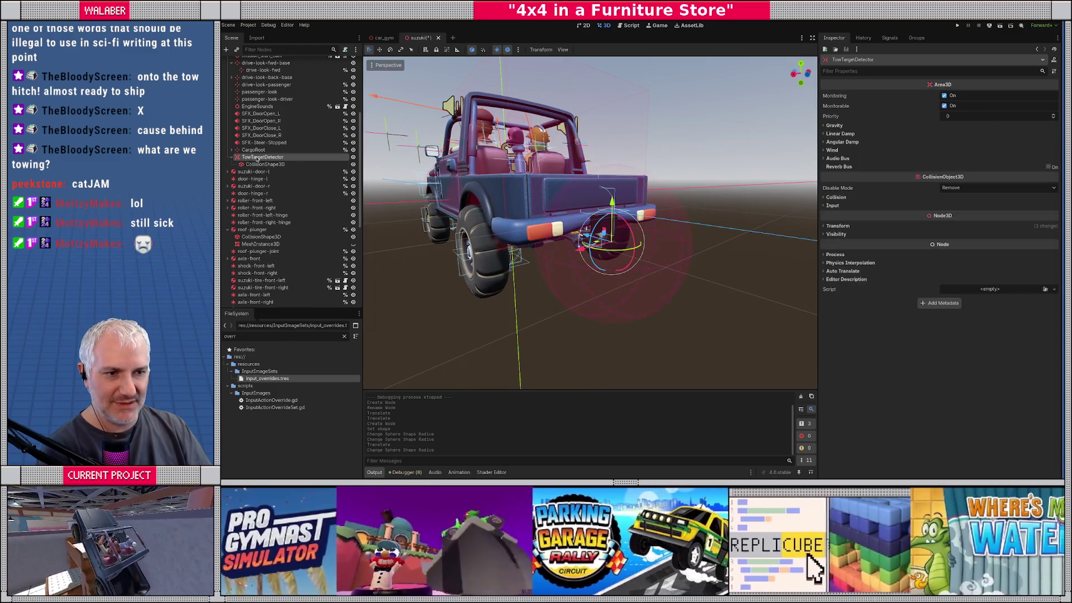
right_click(258, 158)
left_click(268, 304)
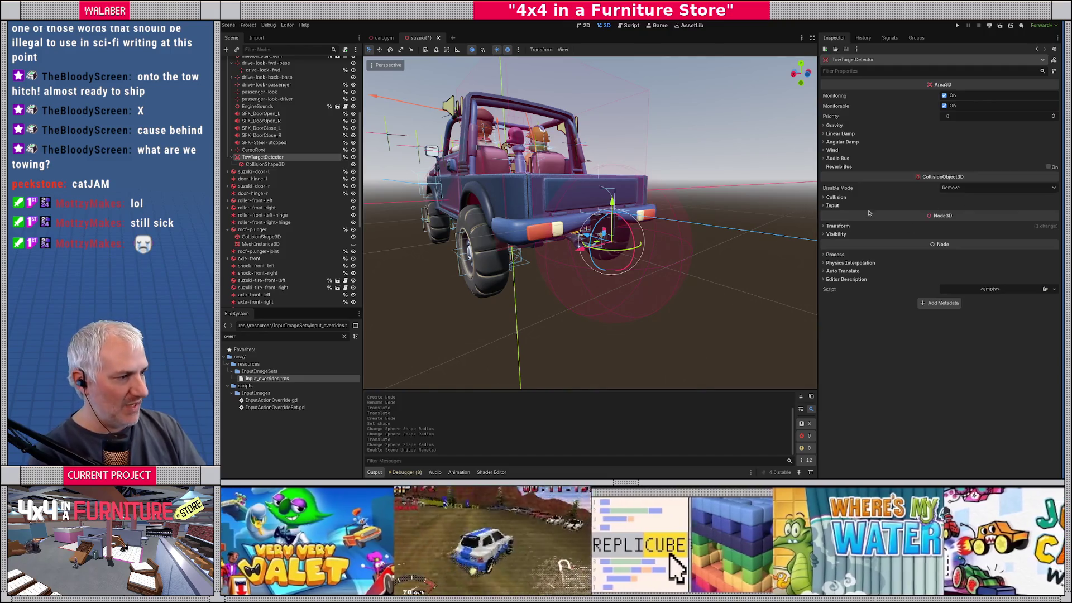
left_click(836, 197)
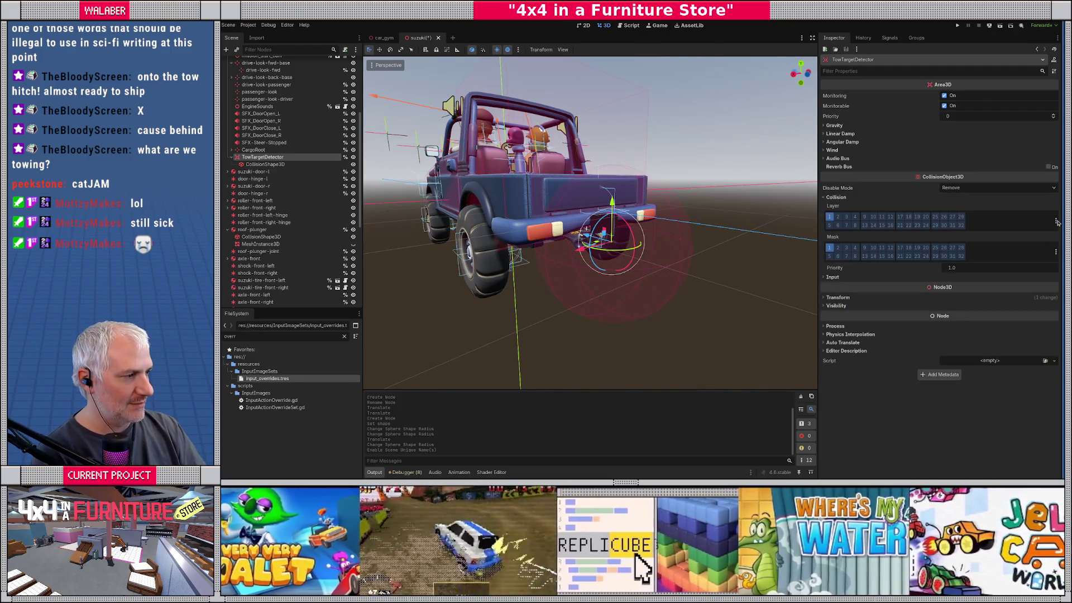
Name 3D physics layer 10 'TowTarget' in the project's Layer Names settings
left_click(1055, 221)
left_click(1017, 291)
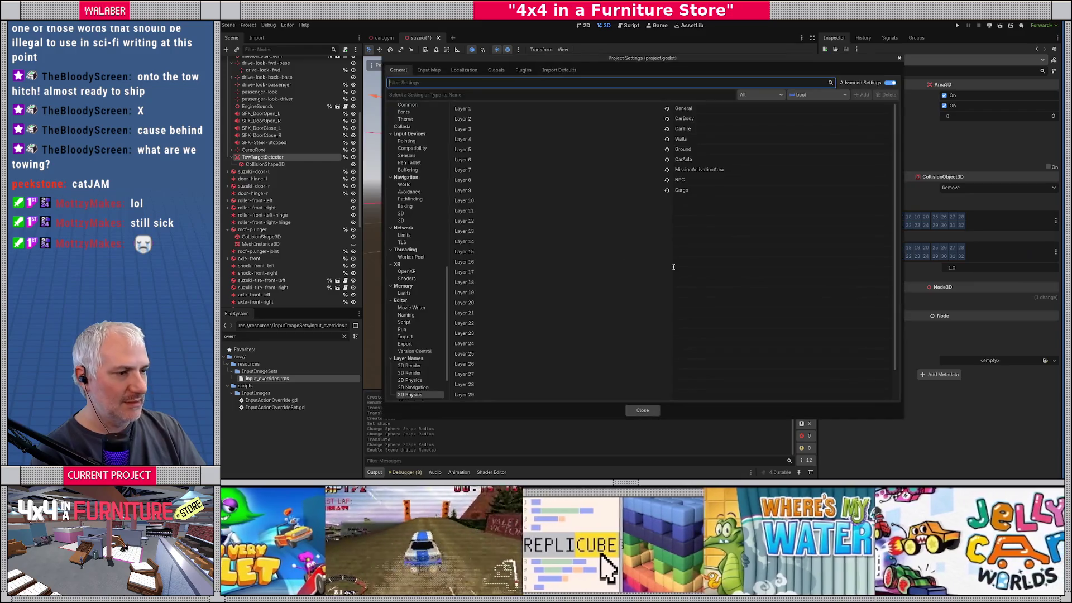
left_click(693, 200)
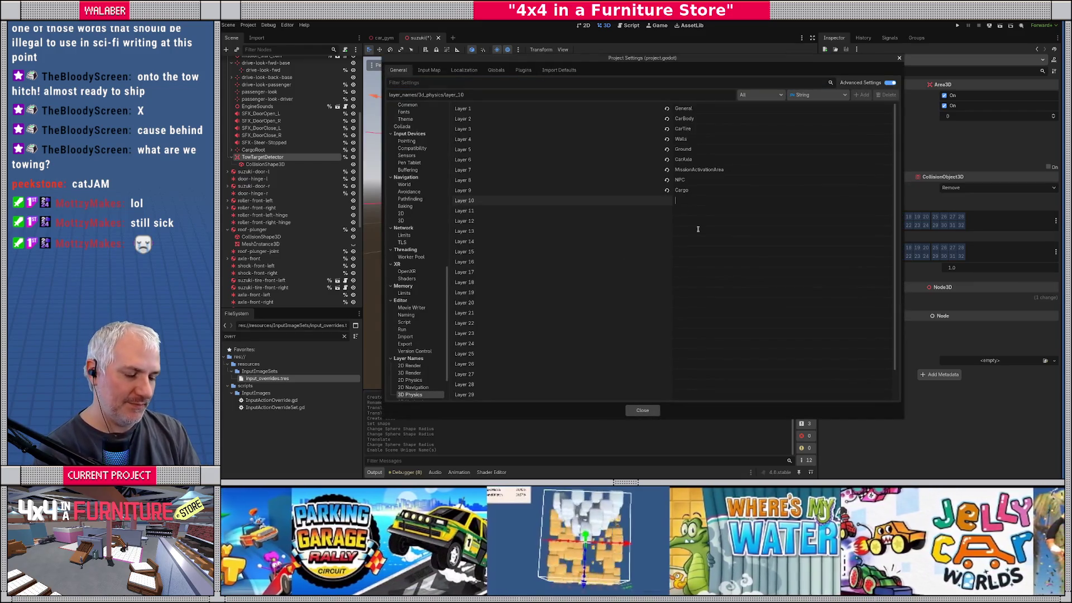
type("Tow")
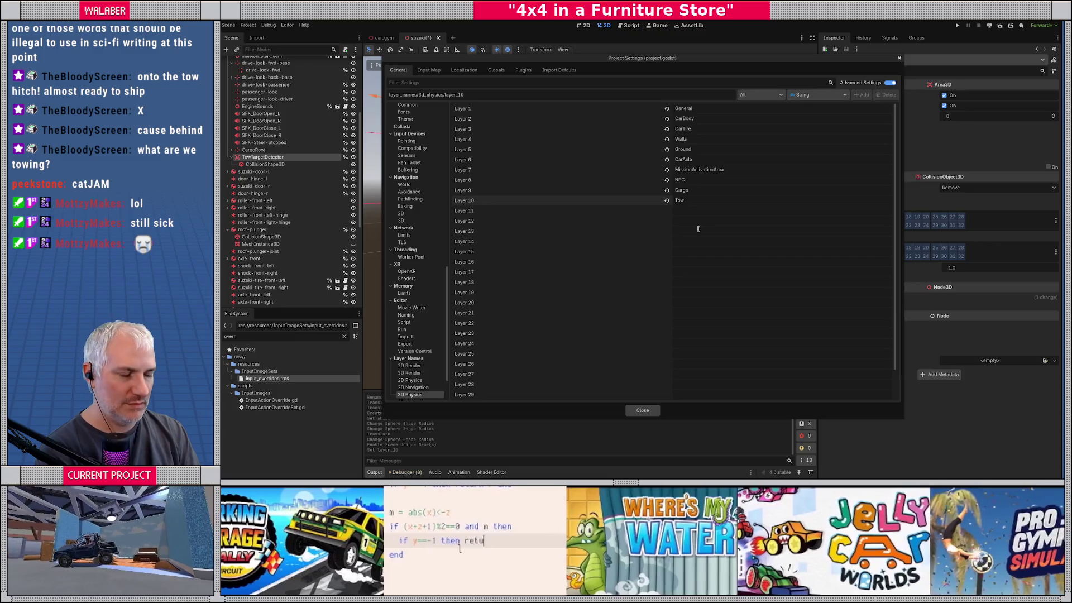
type("Target")
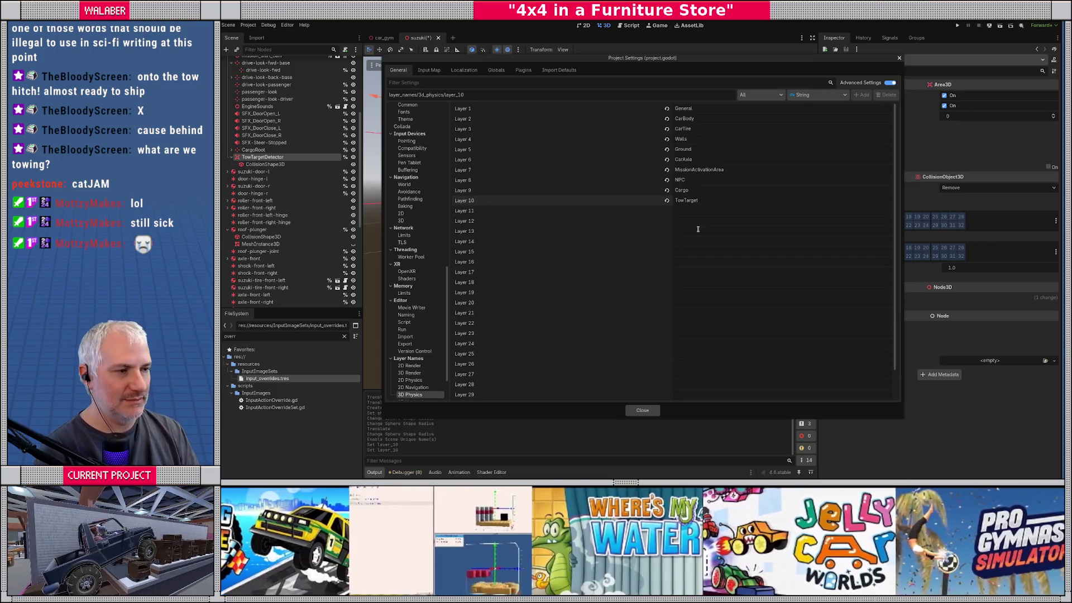
left_click(637, 412)
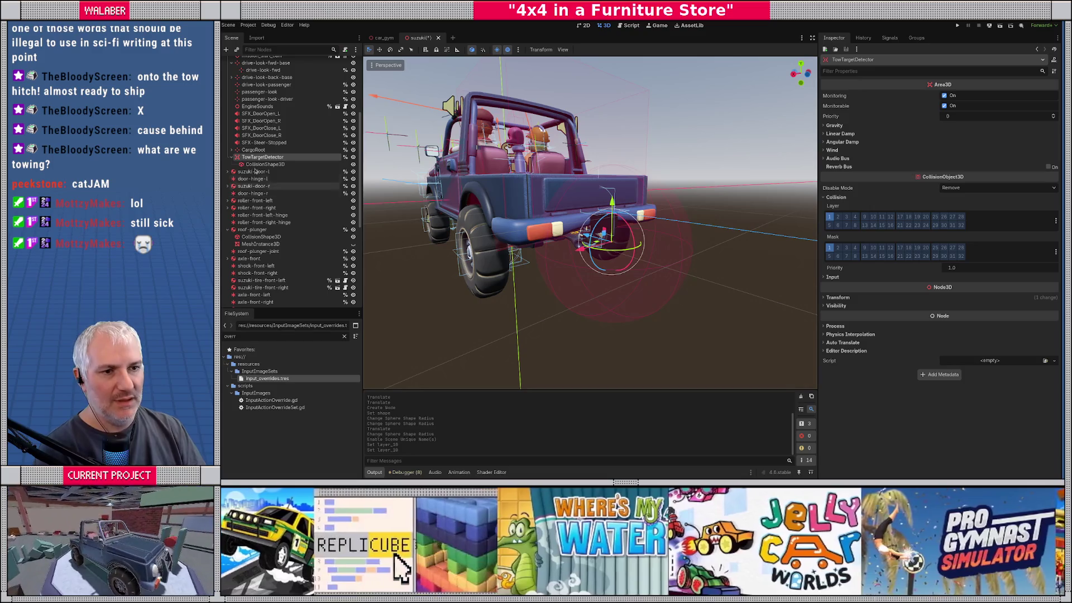
Set TowTargetDetector's collision layer to TowTarget (layer 10) only, removing General
left_click(250, 162)
left_click(250, 157)
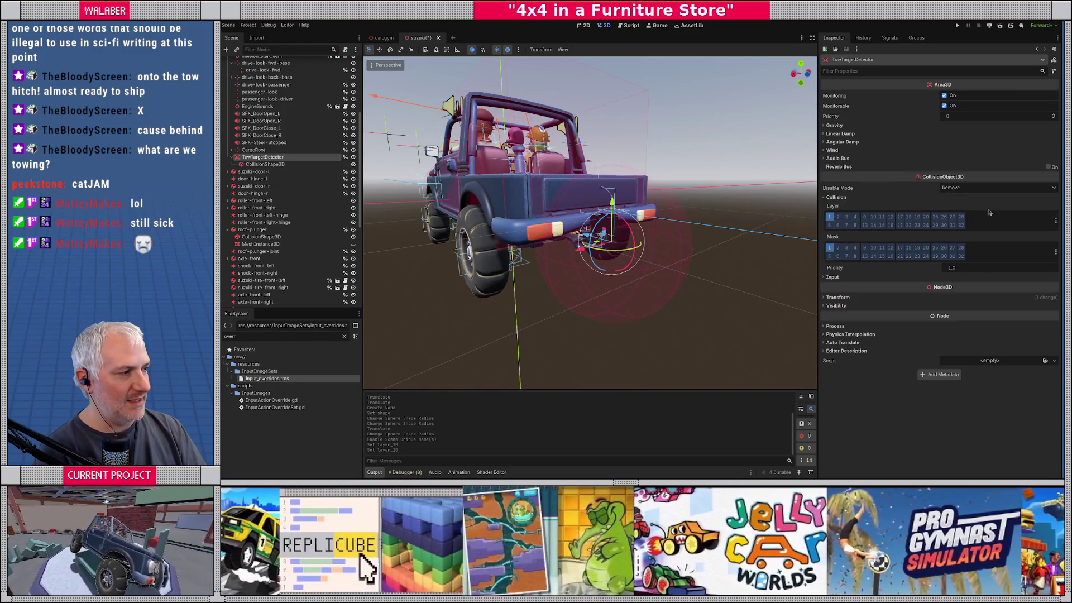
left_click(1055, 222)
left_click(1005, 285)
left_click(989, 217)
left_click(969, 247)
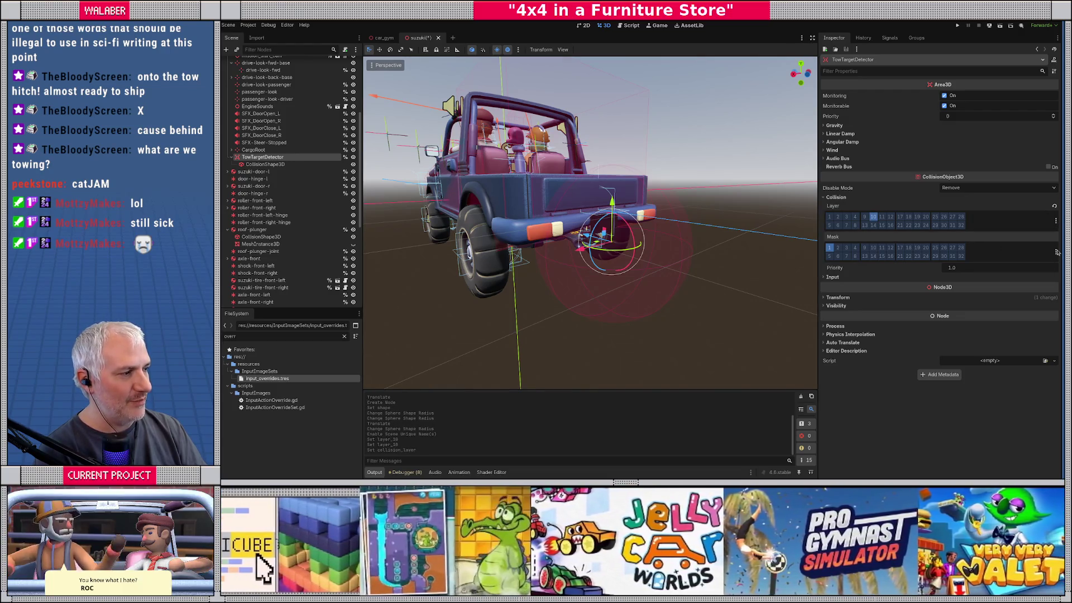
Set its collision mask to TowTarget only and save the suzuki scene
left_click(1056, 252)
left_click(1005, 316)
left_click(989, 248)
left_click(900, 247)
mouse_move(606, 234)
left_mouse_down()
mouse_move(610, 211)
mouse_move(545, 253)
mouse_move(601, 287)
left_mouse_up()
key("ctrl+s")
scroll(546, 253, "down", 3)
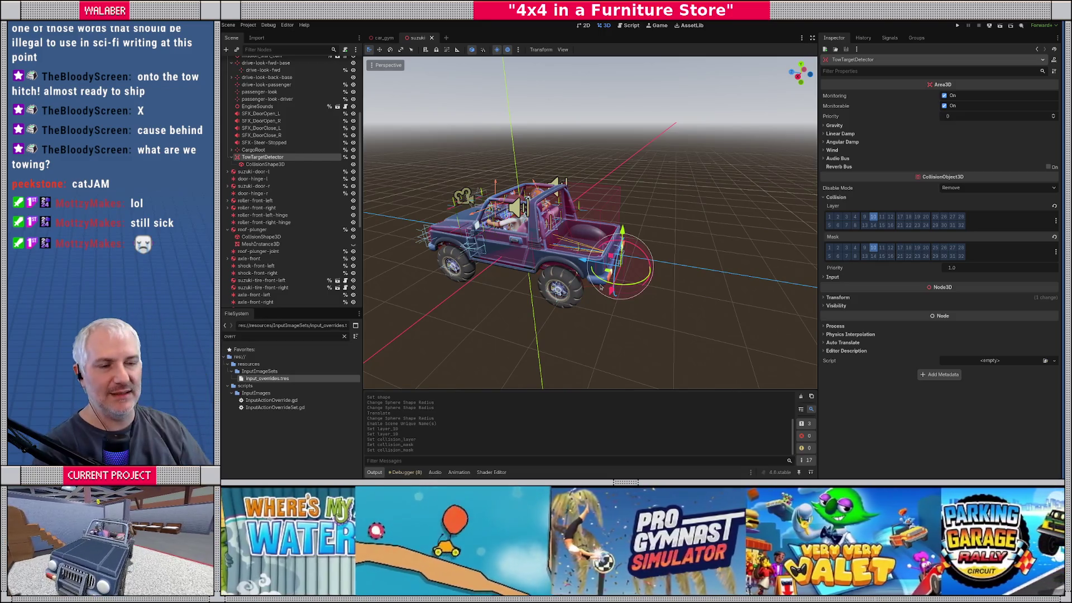
scroll(343, 114, "up", 5)
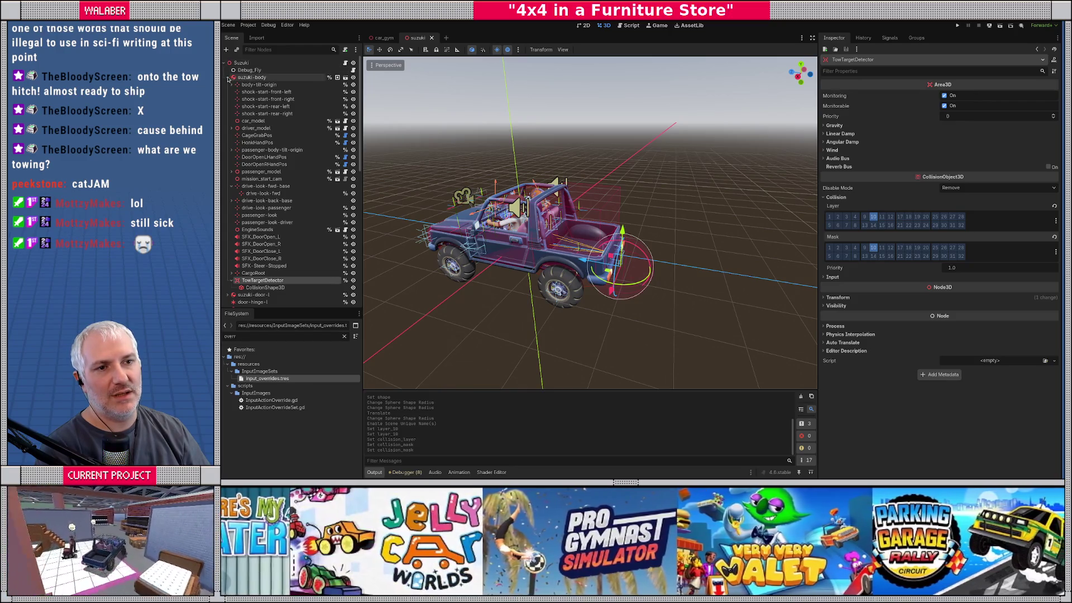
Open crawler.gd in the Script editor and scroll to the steering sound reference
left_click(345, 63)
left_click(812, 37)
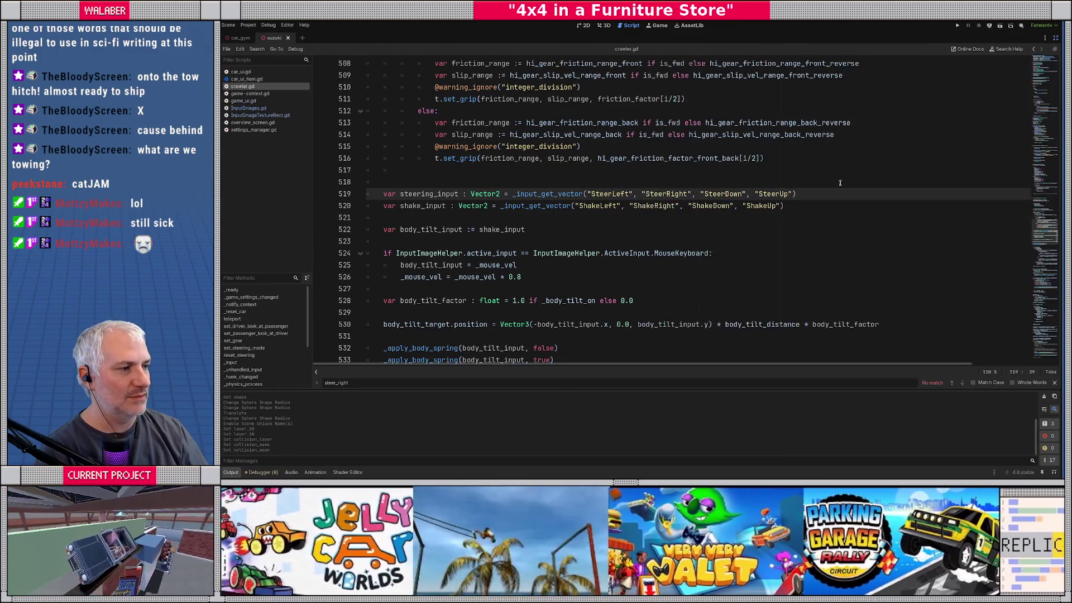
left_click_drag(1052, 241, 1050, 56)
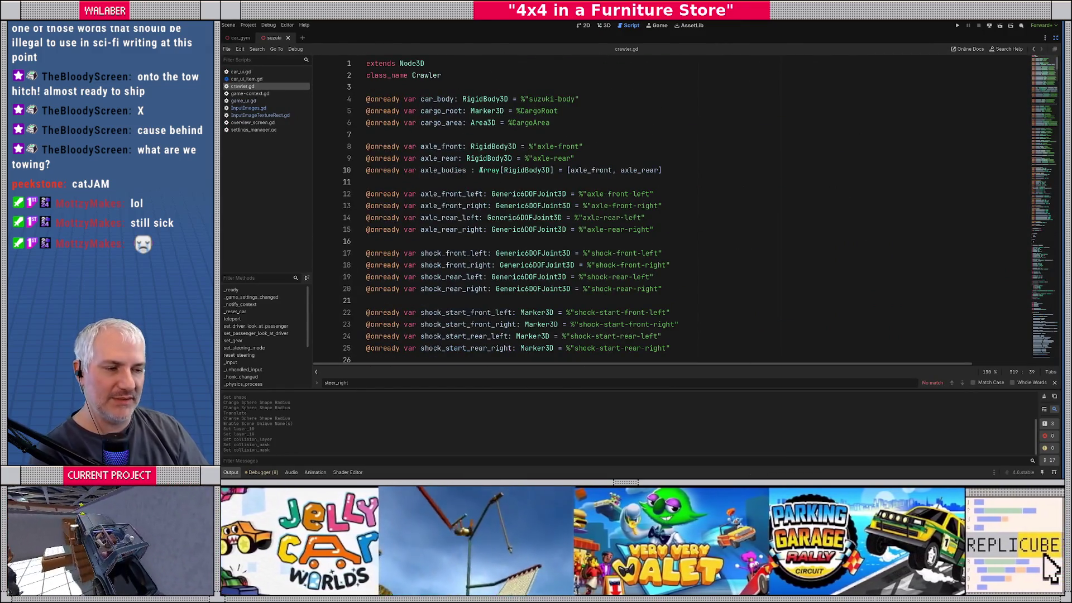
left_click(1055, 37)
scroll(590, 205, "down", 8)
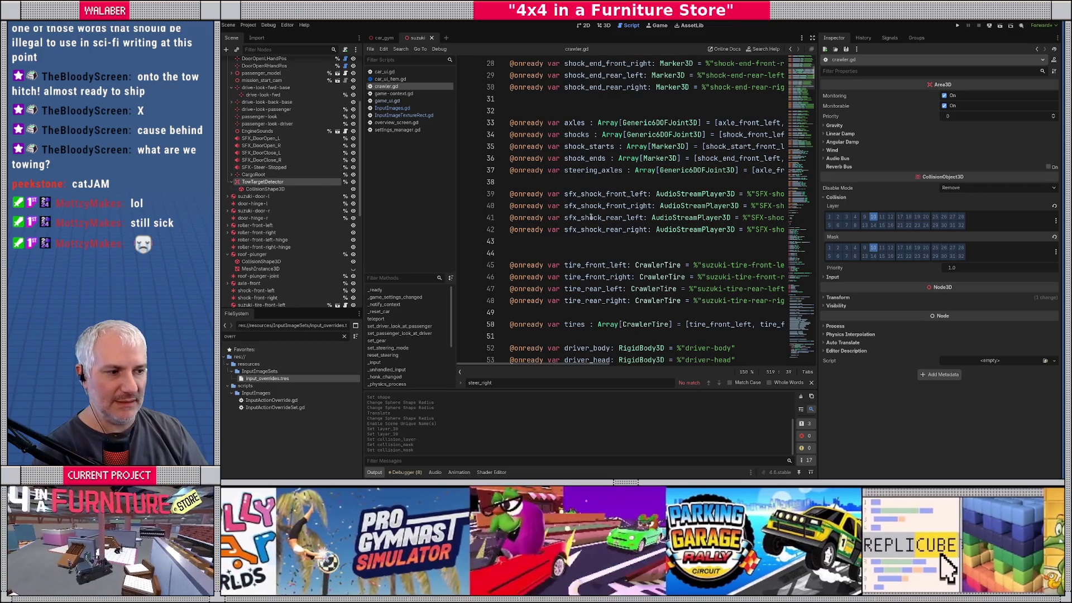
scroll(596, 205, "down", 9)
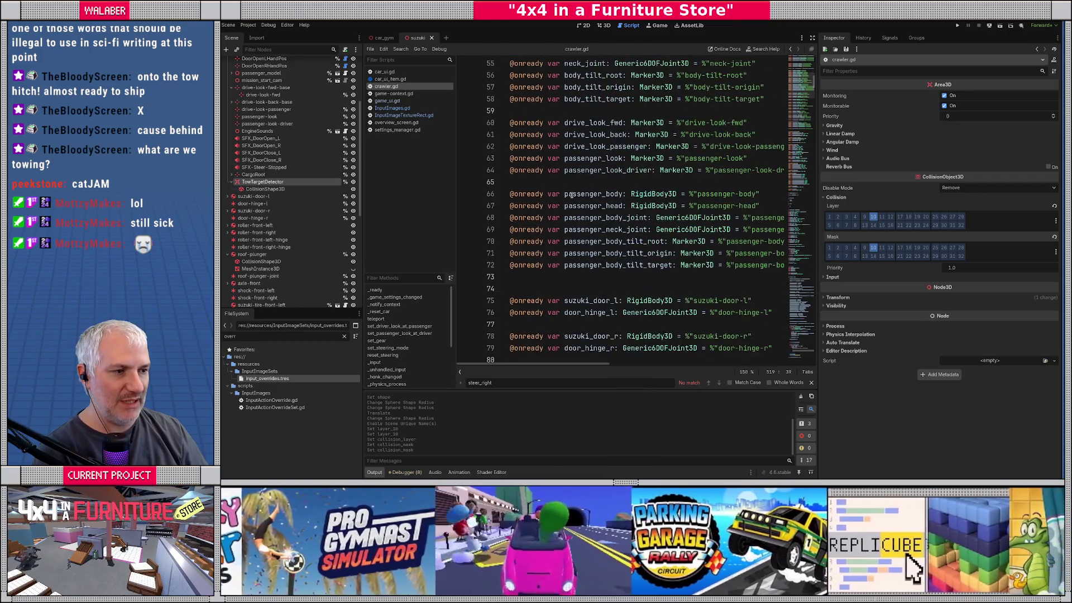
scroll(570, 176, "down", 15)
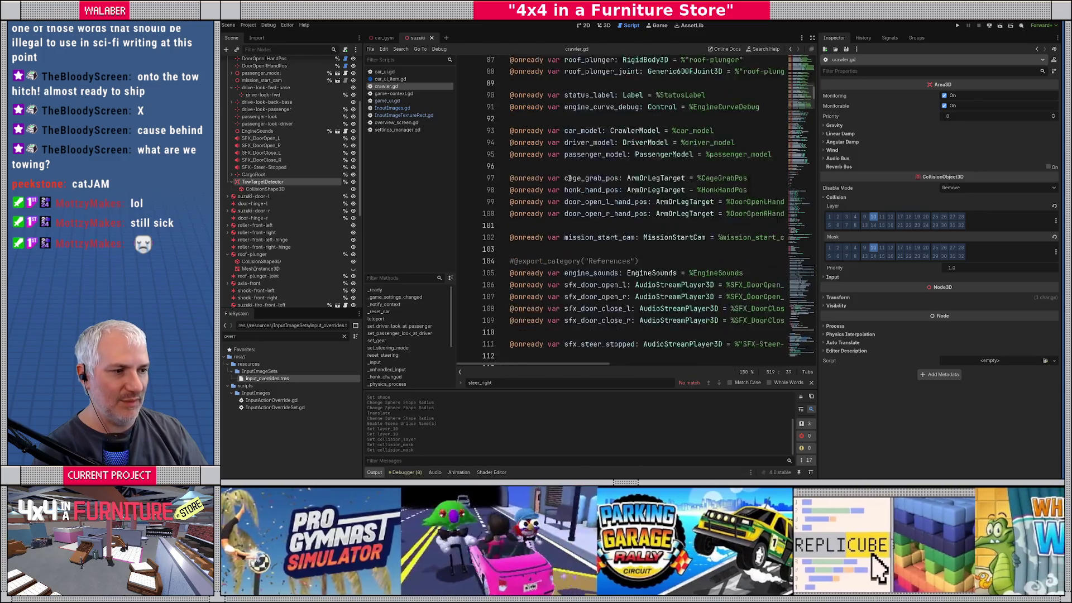
scroll(569, 178, "down", 2)
scroll(569, 178, "up", 1)
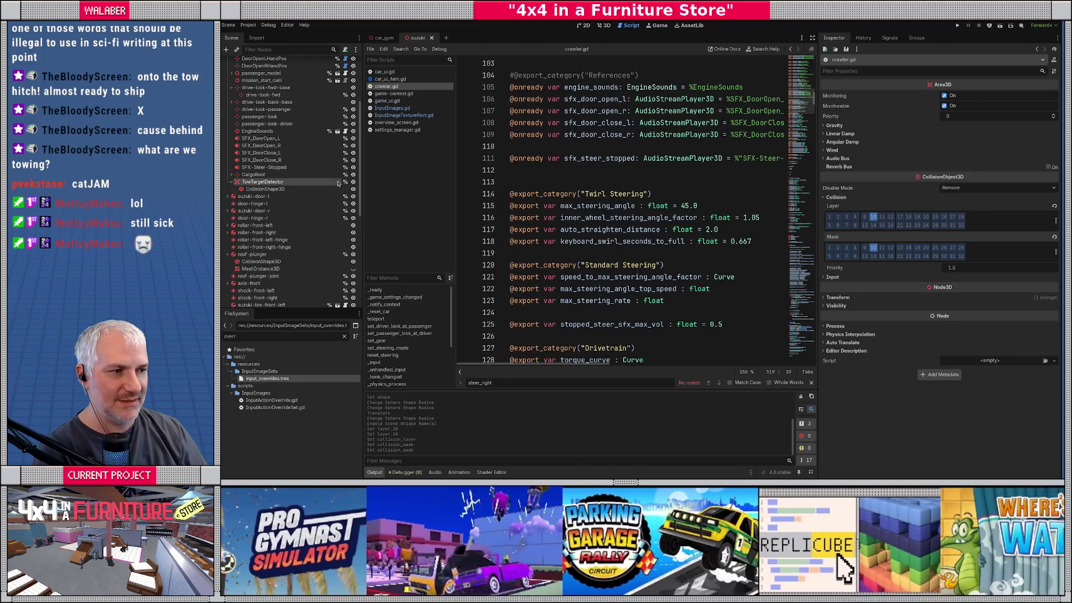
mouse_move(253, 183)
left_mouse_down()
mouse_move(522, 202)
mouse_move(518, 183)
left_mouse_up()
key("Return")
key("Up")
key("Up")
key("Up")
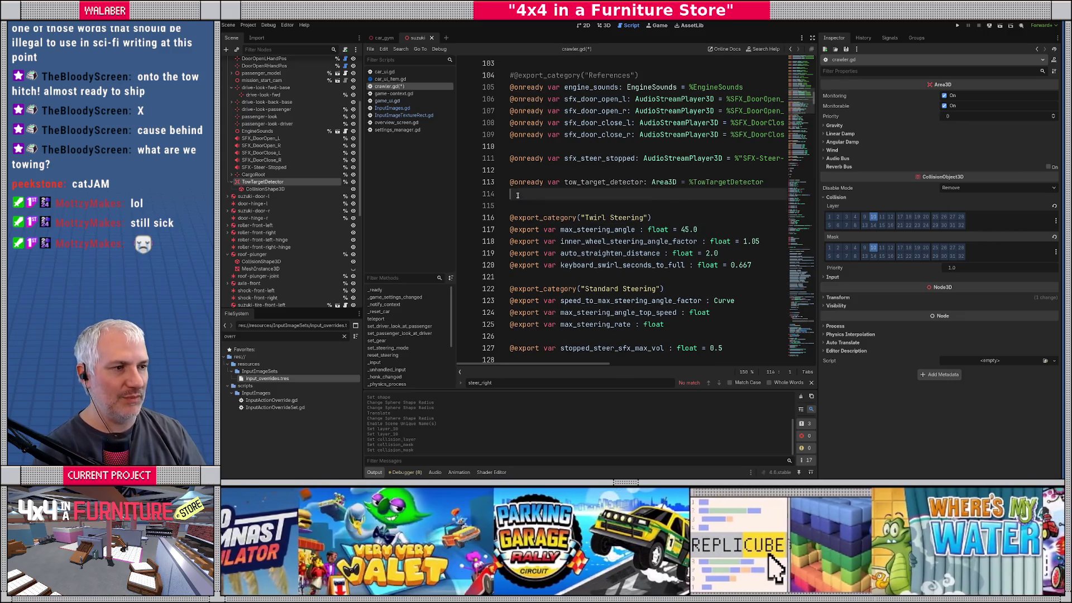
key("Return")
key("ctrl+s")
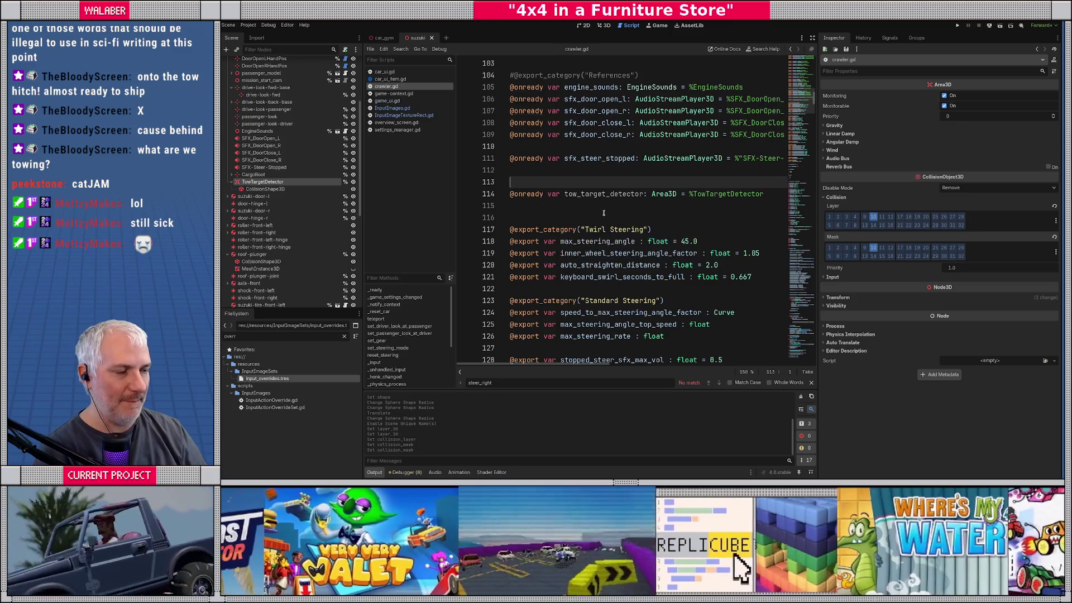
left_click(812, 37)
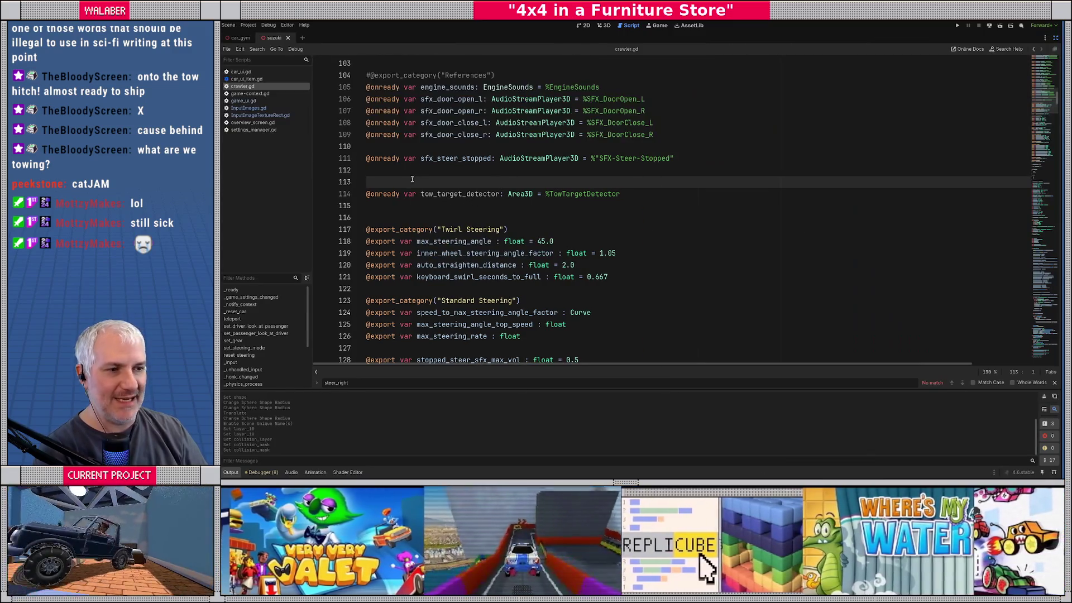
Add a '# tow hitch system' comment on a new line below the variable declarations
left_click(442, 194)
scroll(388, 207, "down", 5)
scroll(388, 208, "down", 20)
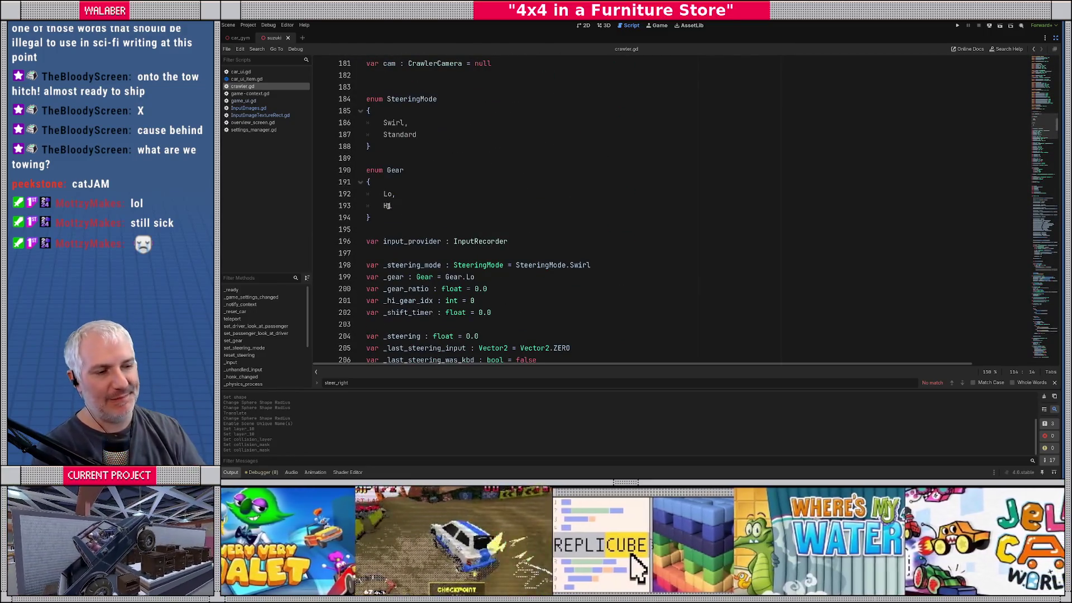
scroll(387, 206, "down", 10)
scroll(422, 239, "down", 6)
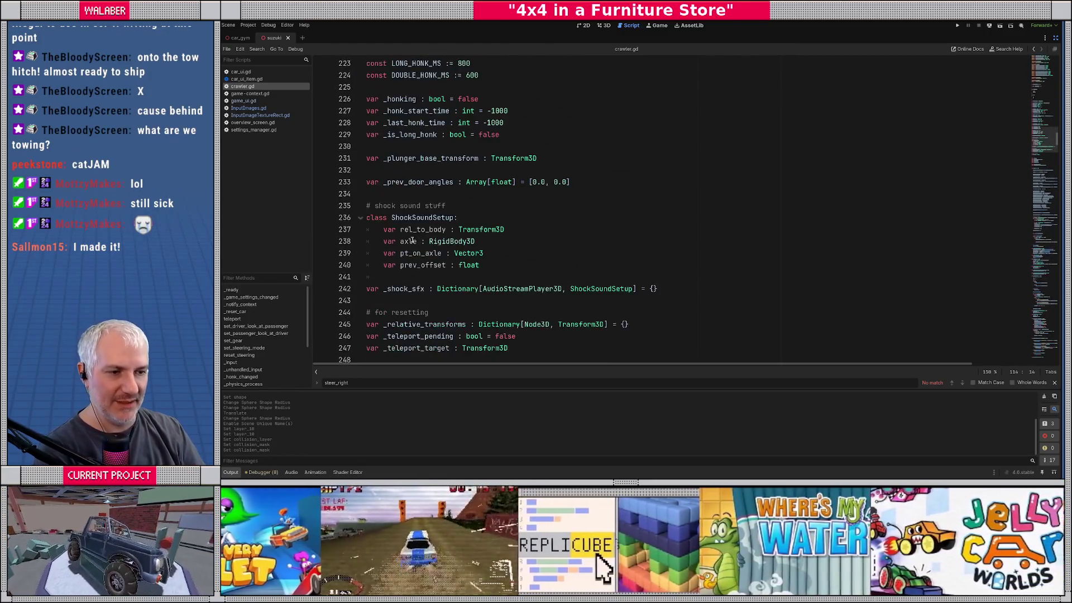
scroll(412, 225, "down", 3)
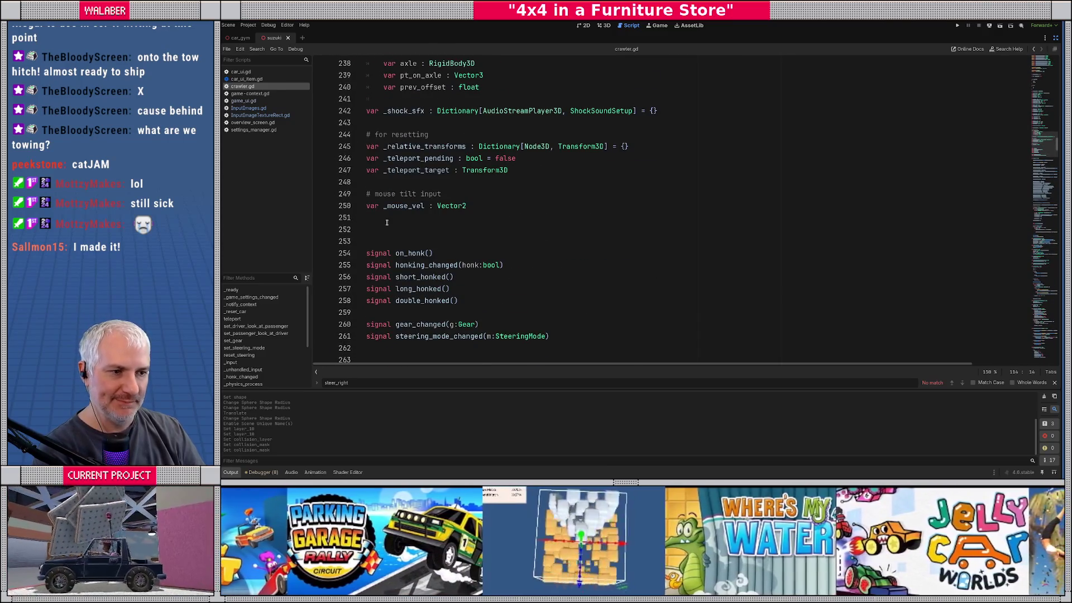
scroll(387, 223, "down", 7)
scroll(387, 226, "up", 6)
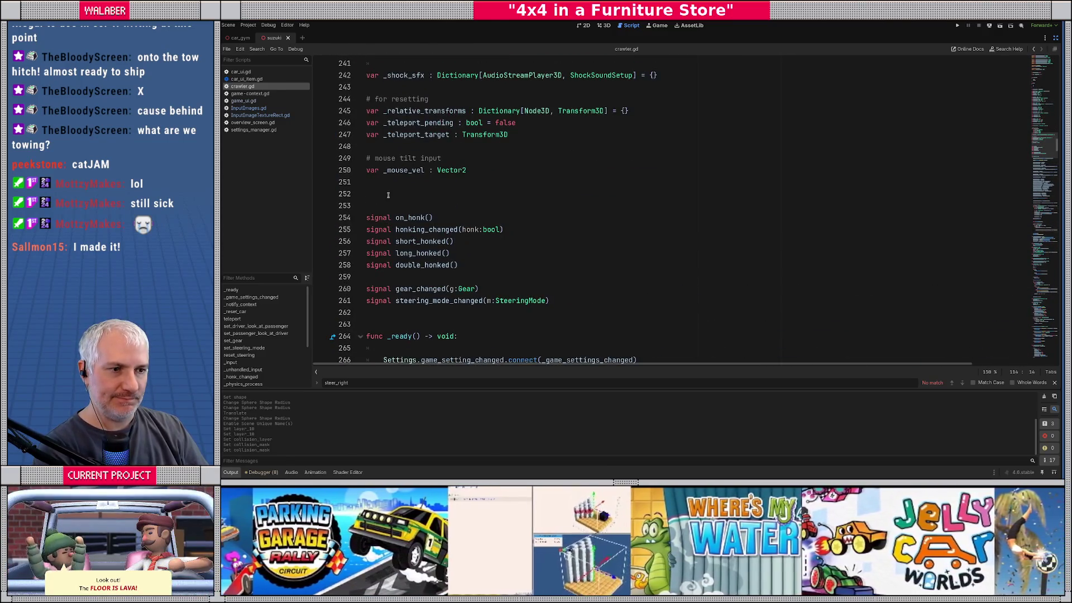
left_click(388, 194)
key("Return")
type("ow ")
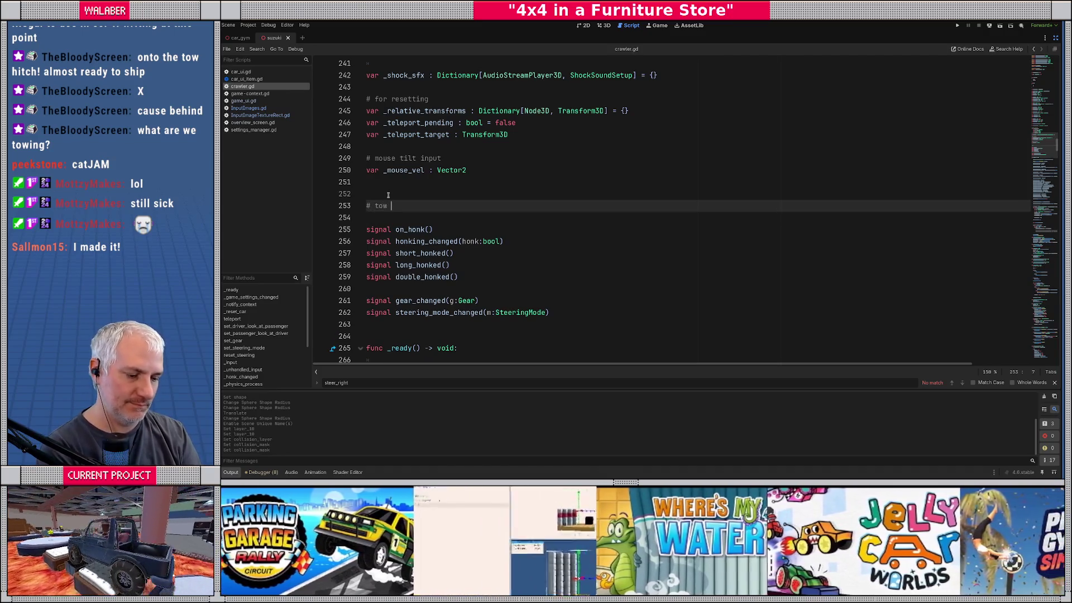
type("hitch system")
key("Return")
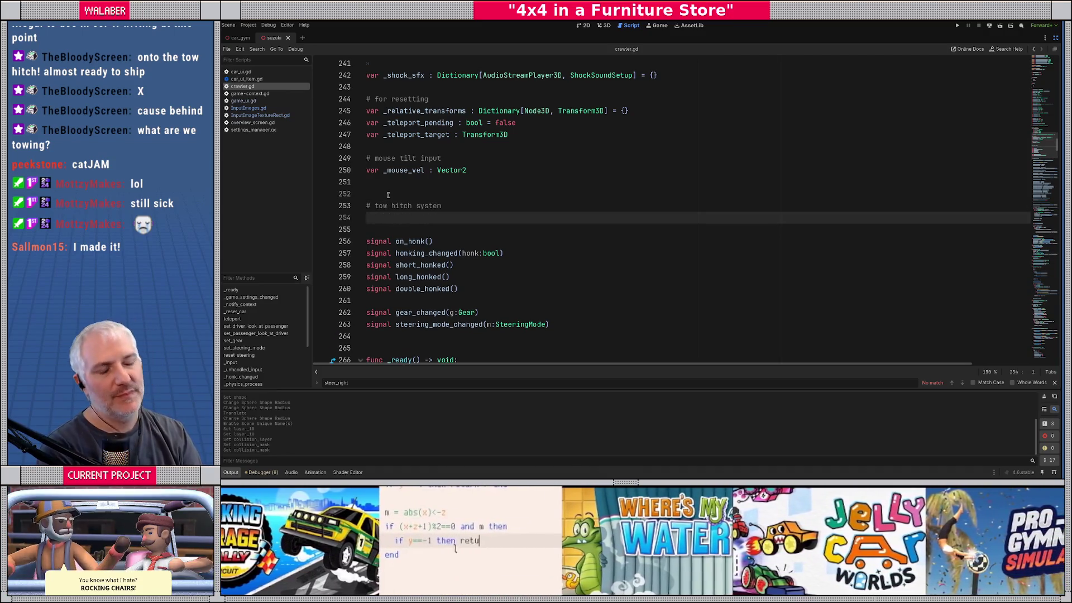
Declare var tow_joint : Generic6DOFJoint3D = null under the comment and save crawler.gd
type("var ")
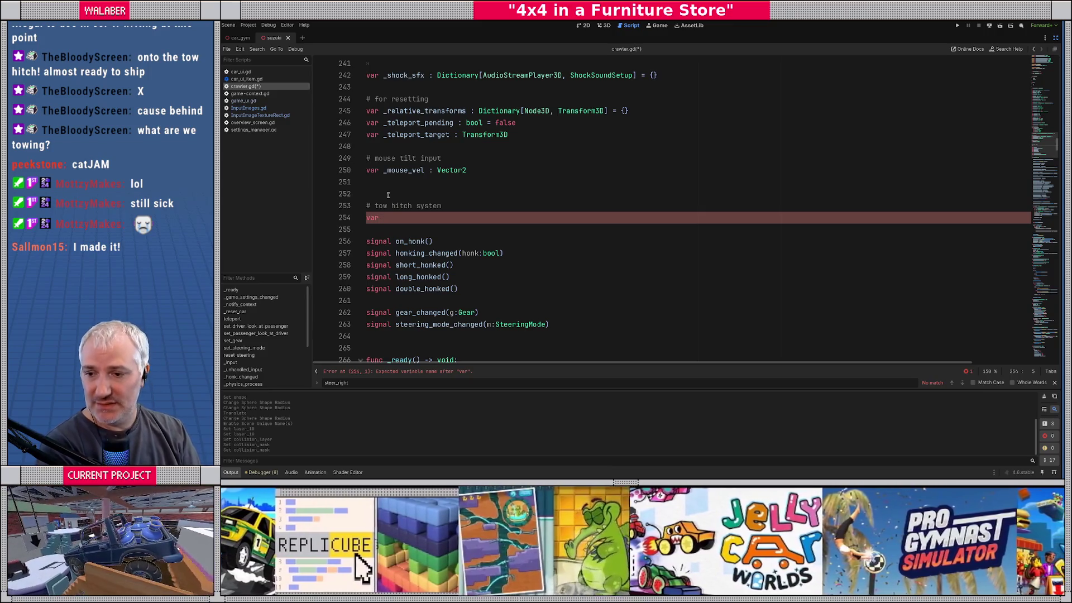
type("tow_joint")
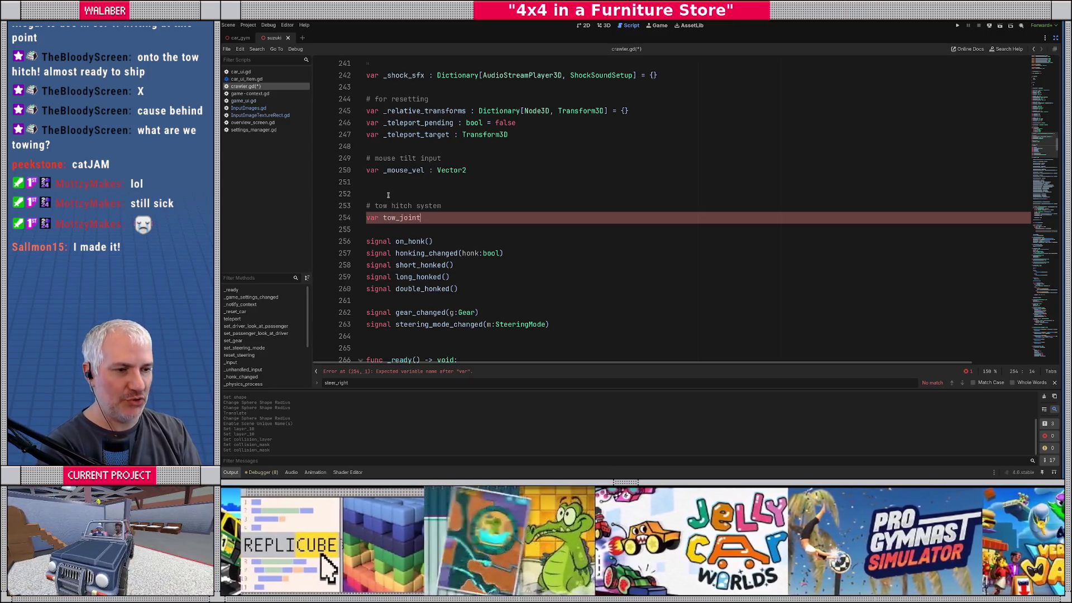
type(" :")
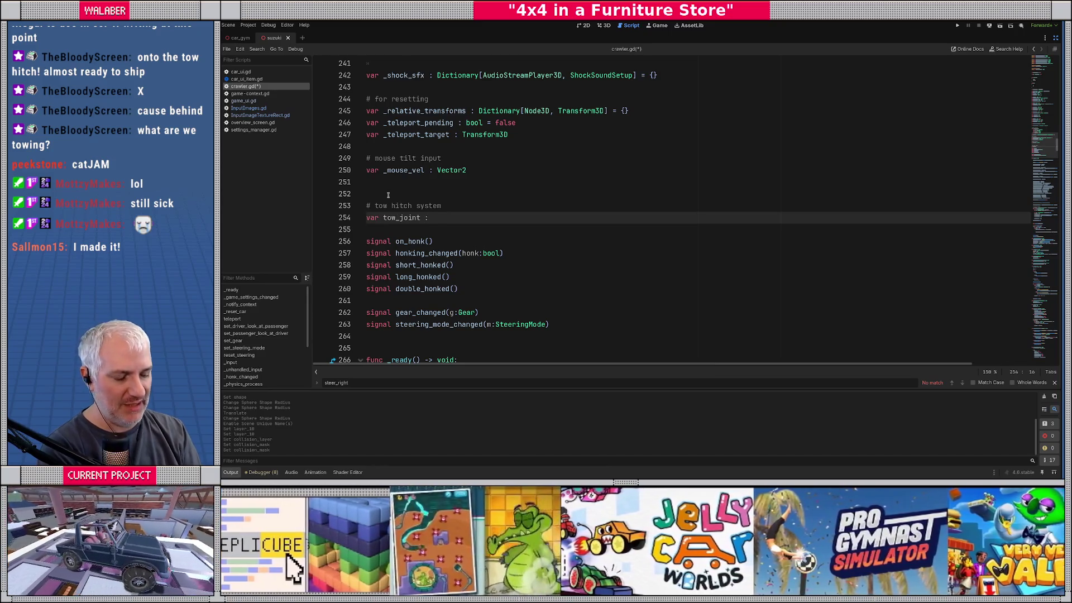
type(" Gene")
key("Return")
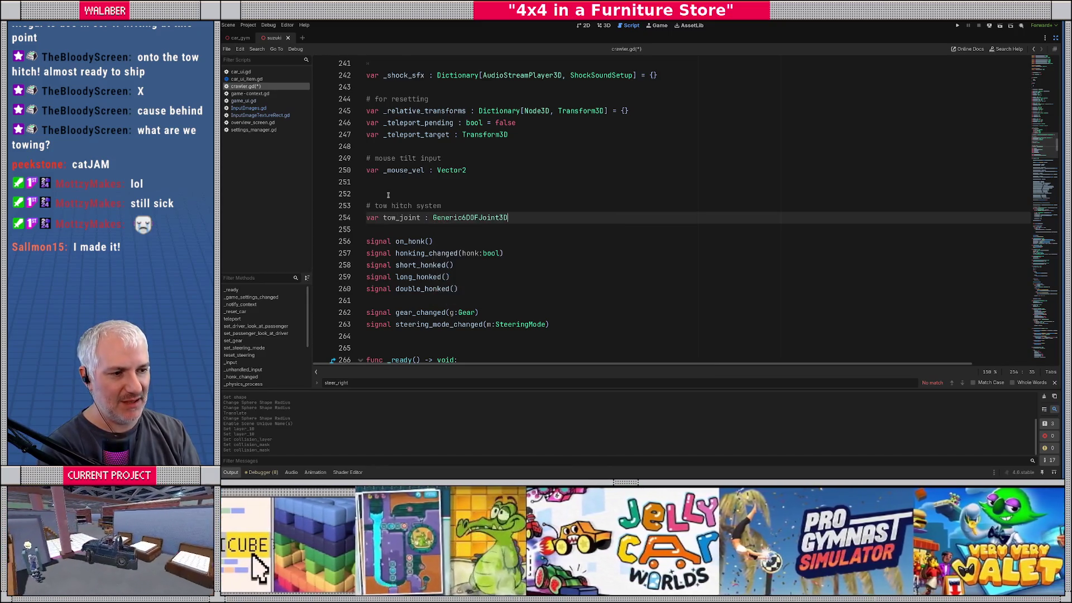
type(" = null")
key("Escape")
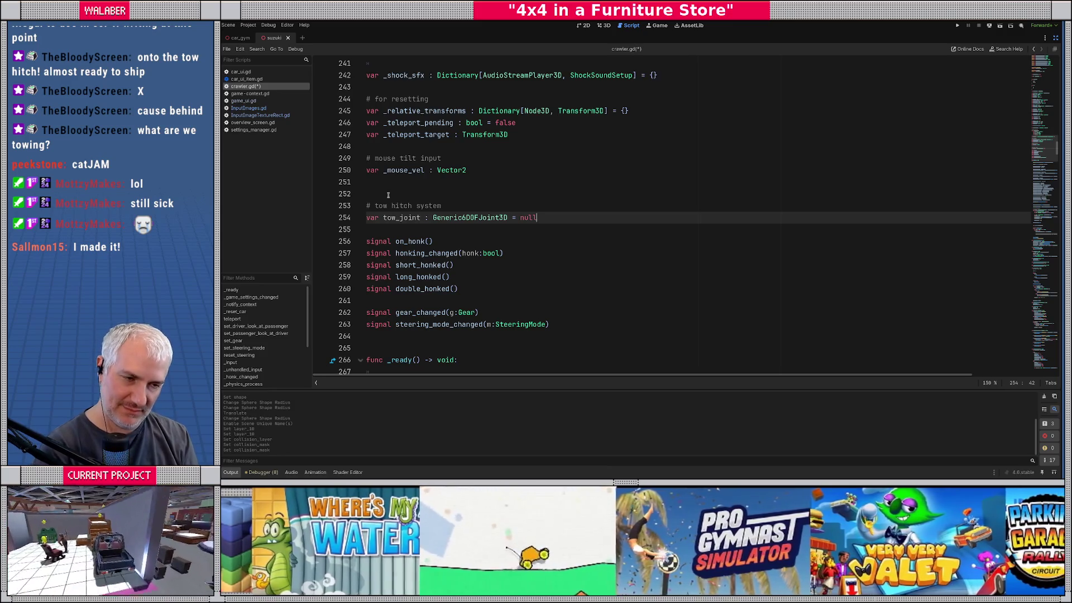
key("Return")
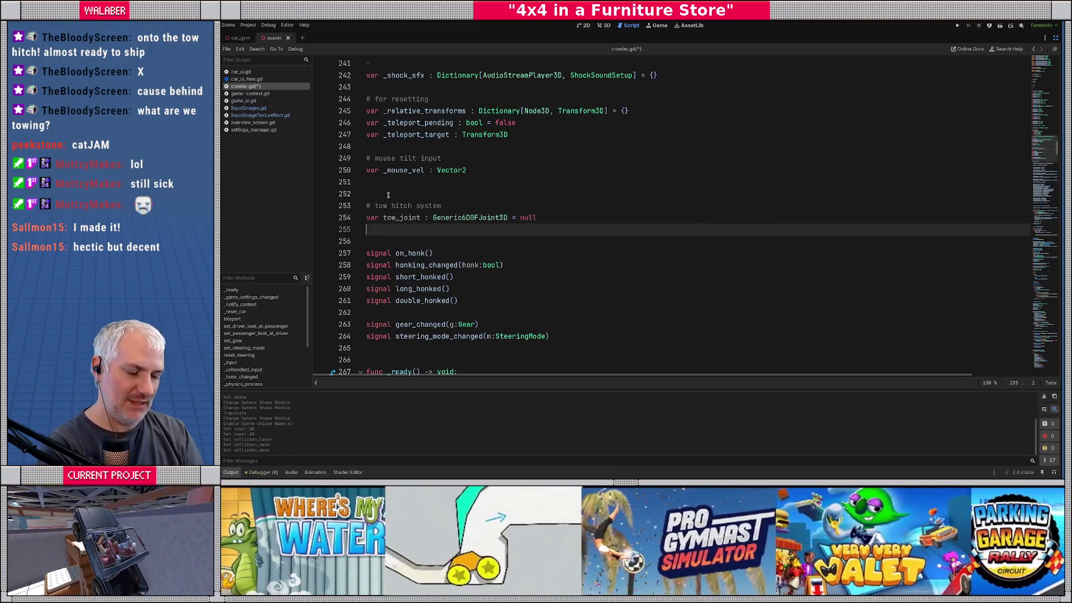
type("var")
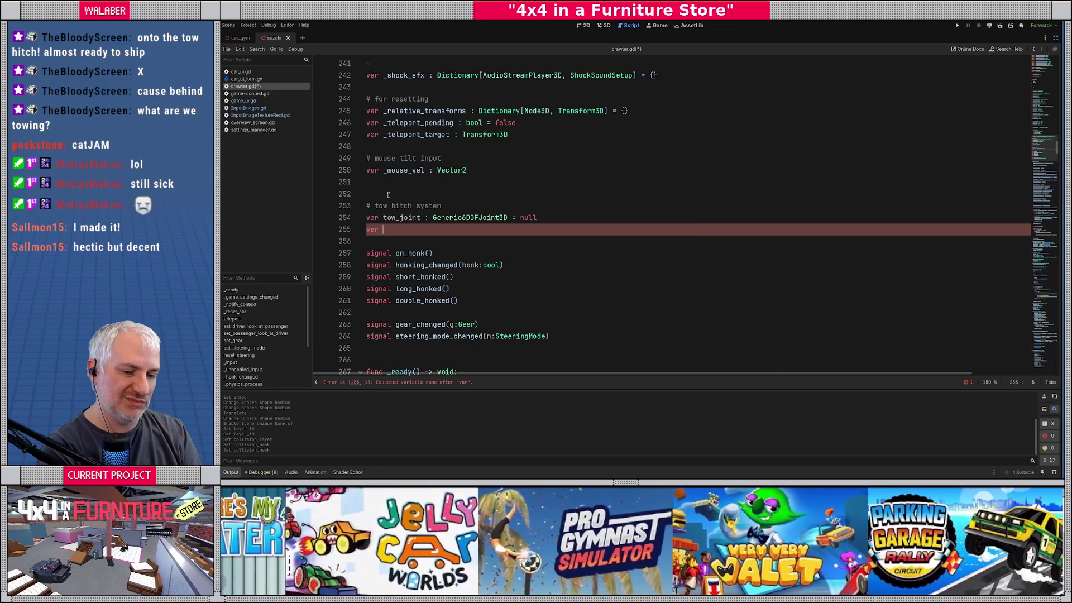
key("BackSpace")
key("BackSpace")
key("BackSpace")
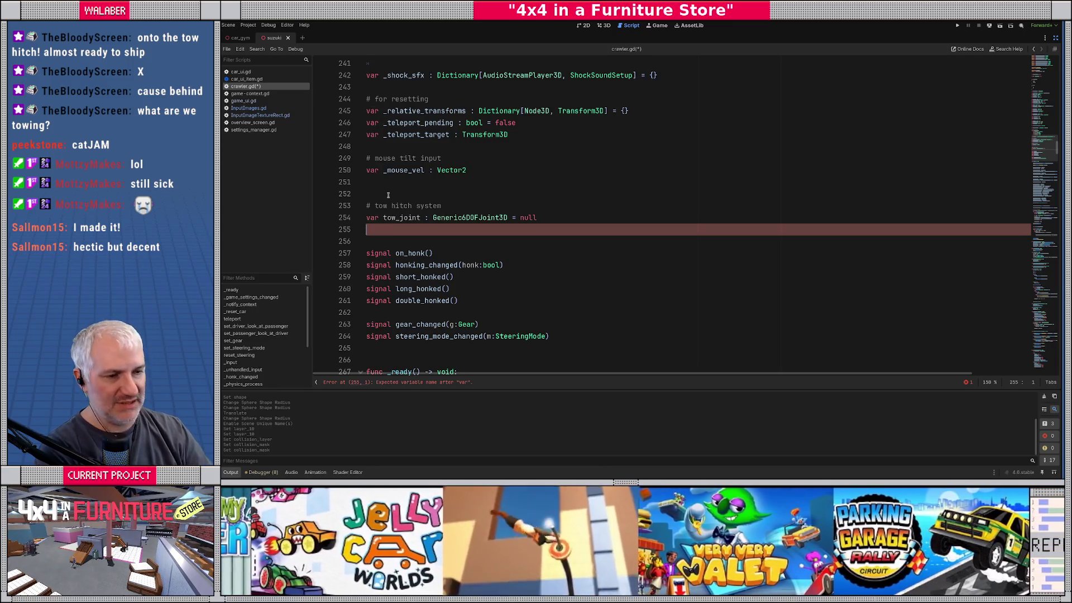
key("ctrl+s")
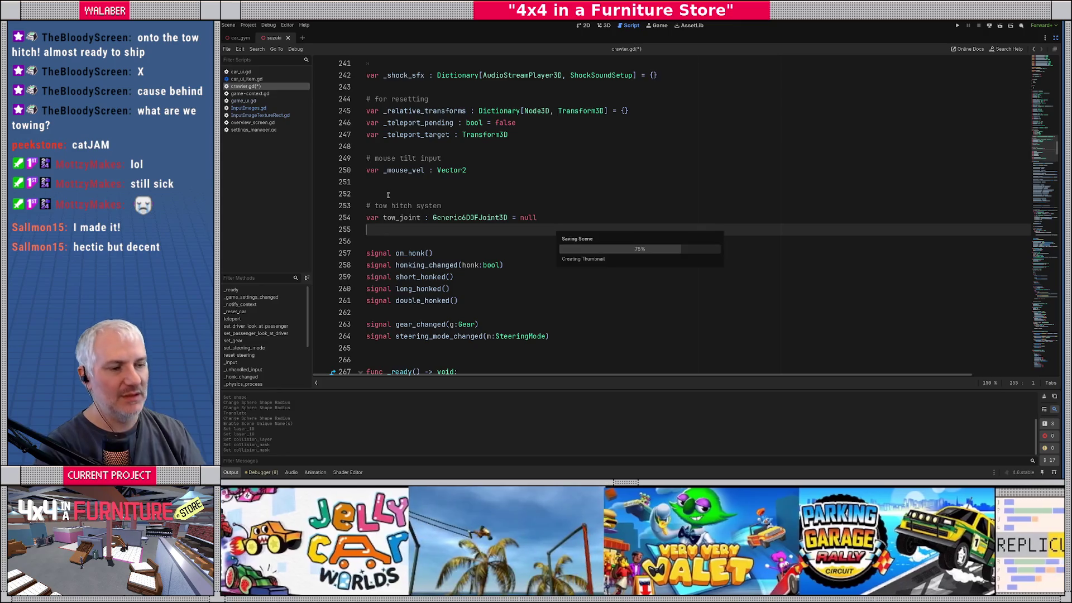
scroll(474, 241, "down", 6)
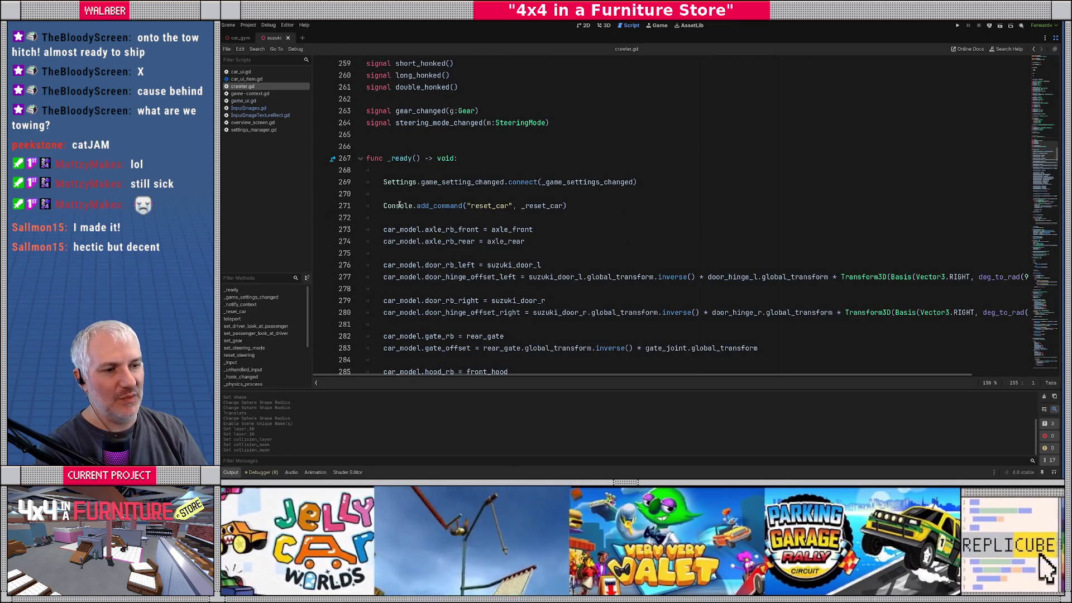
Scroll down to _unhandled_input and place the caret after the Honk release handler
scroll(380, 196, "down", 20)
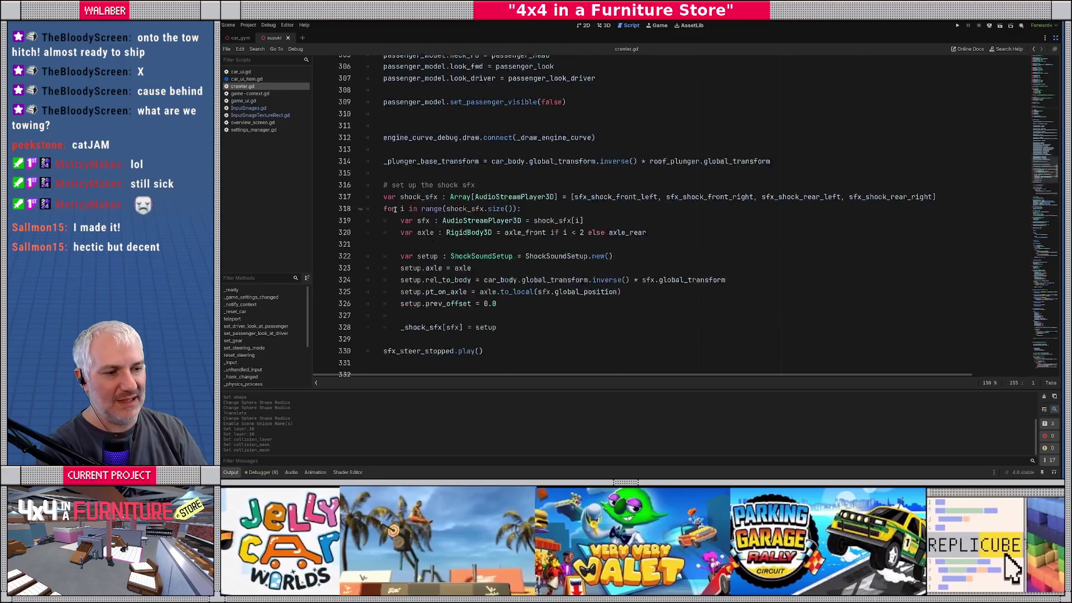
scroll(395, 209, "down", 10)
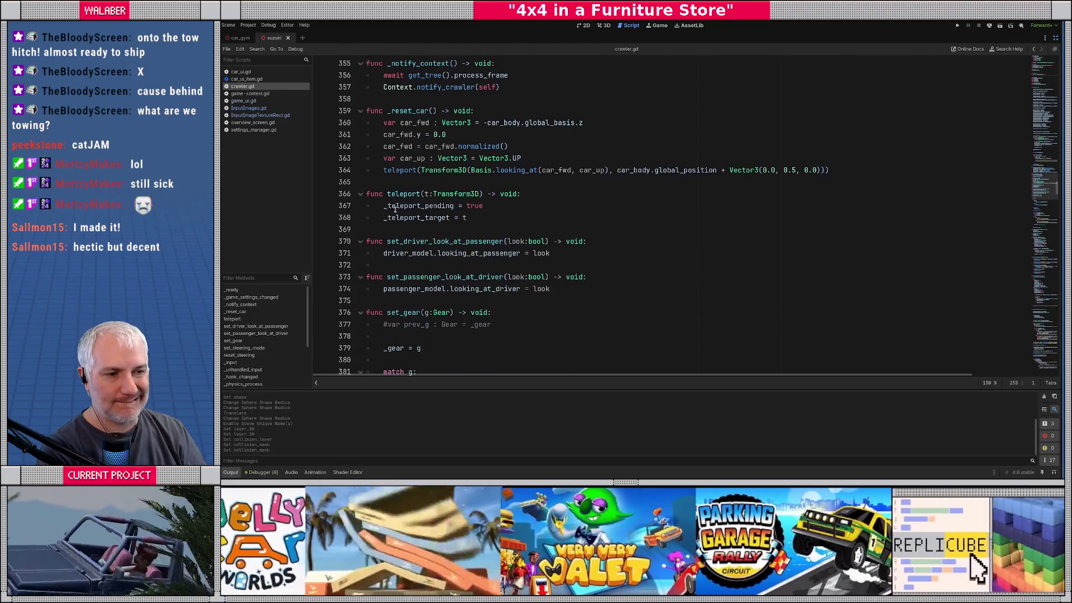
scroll(394, 209, "down", 17)
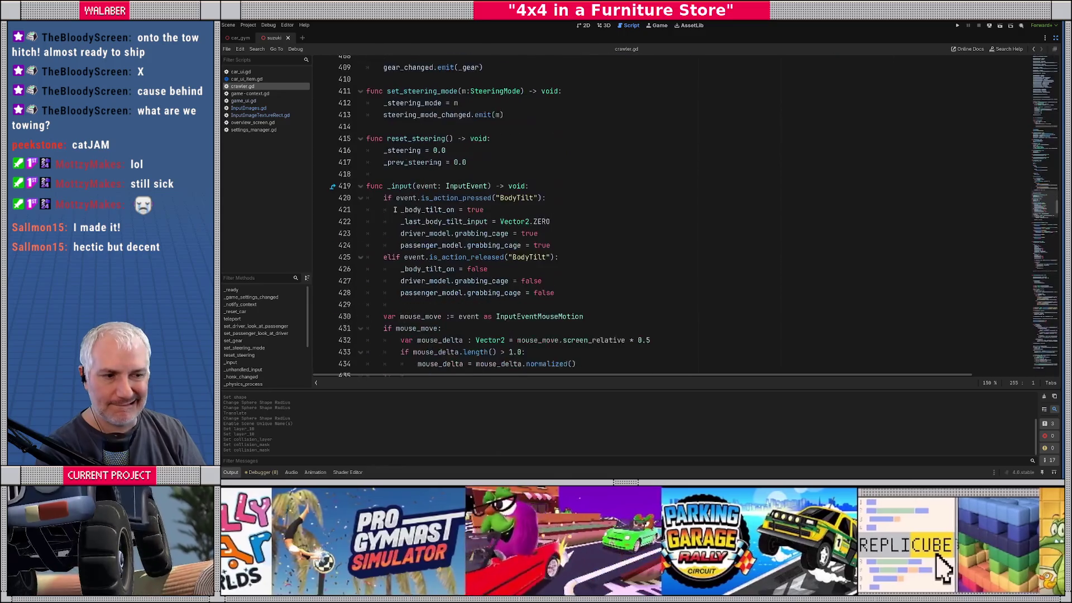
scroll(395, 209, "down", 1)
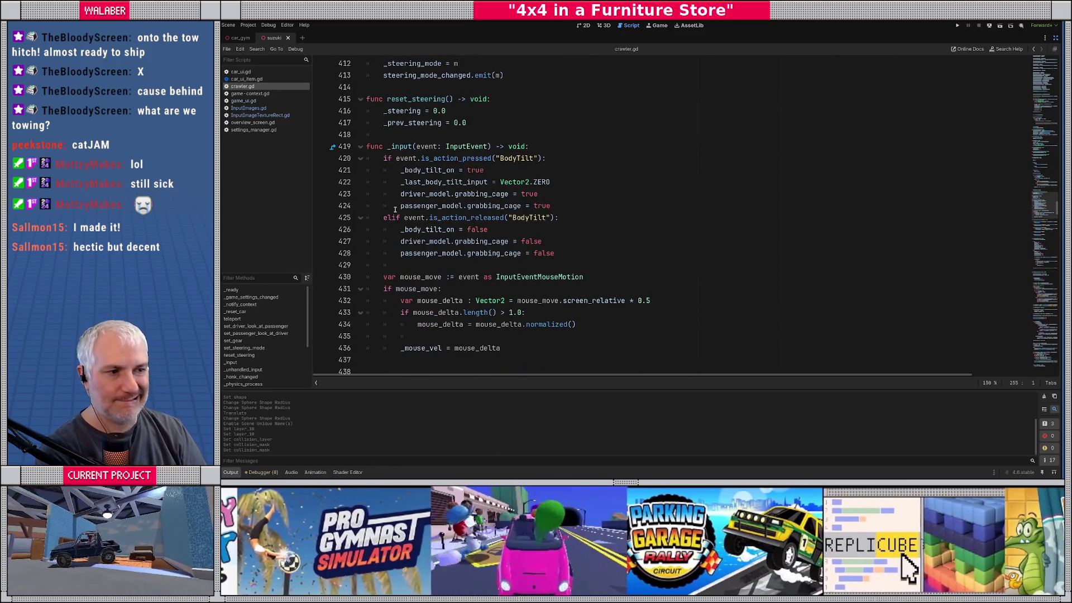
scroll(394, 210, "down", 3)
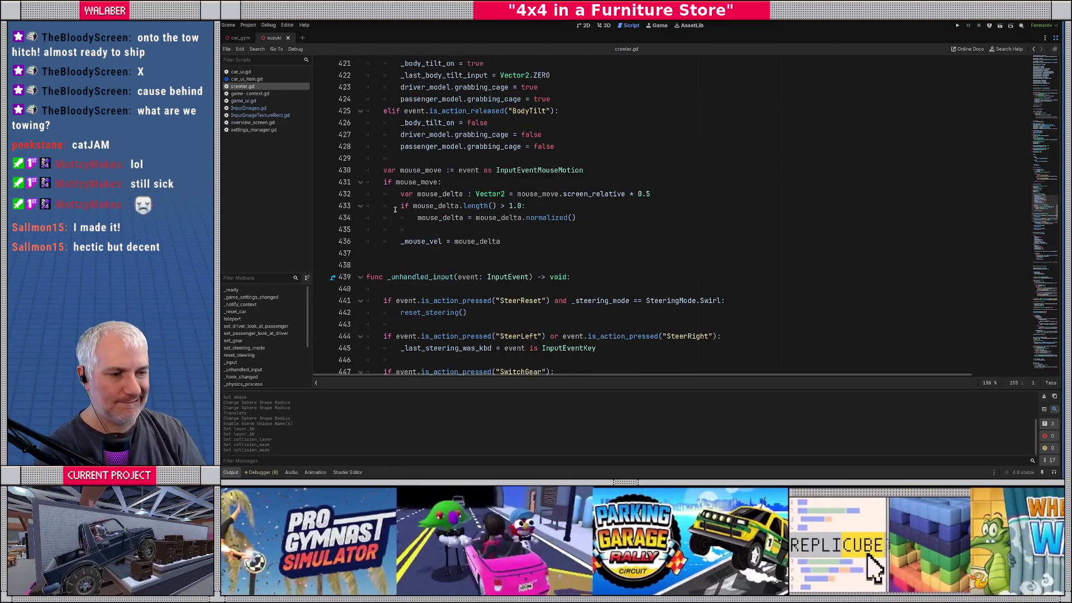
scroll(394, 209, "down", 5)
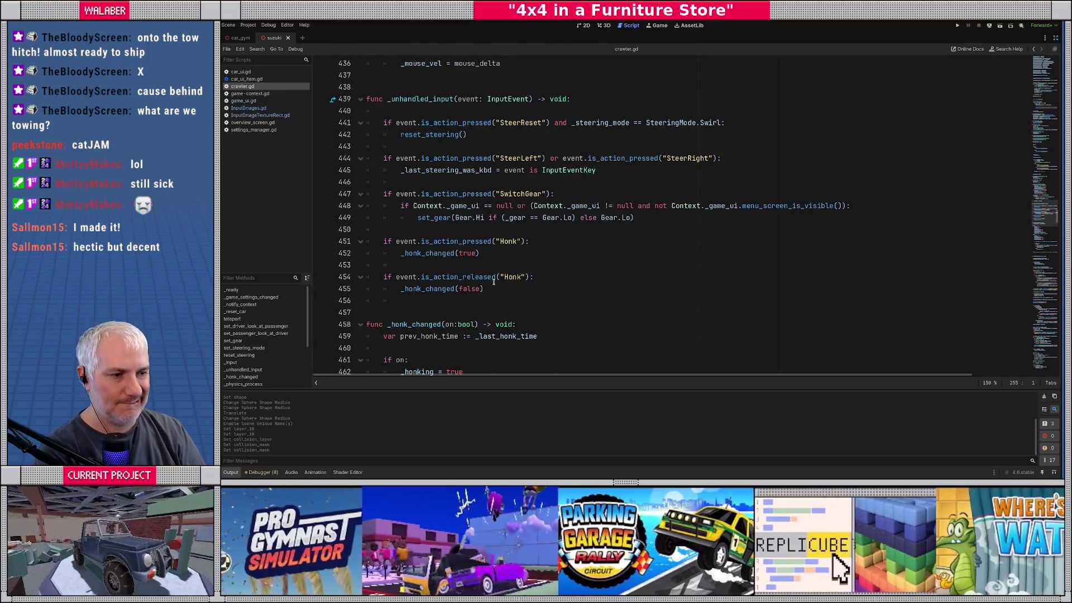
left_click(519, 291)
Add an event.is_action_pressed("TowHitch") branch checking _tow_joint == null, renaming tow_joint to _tow_joint
key("Return")
key("Return")
key("BackSpace")
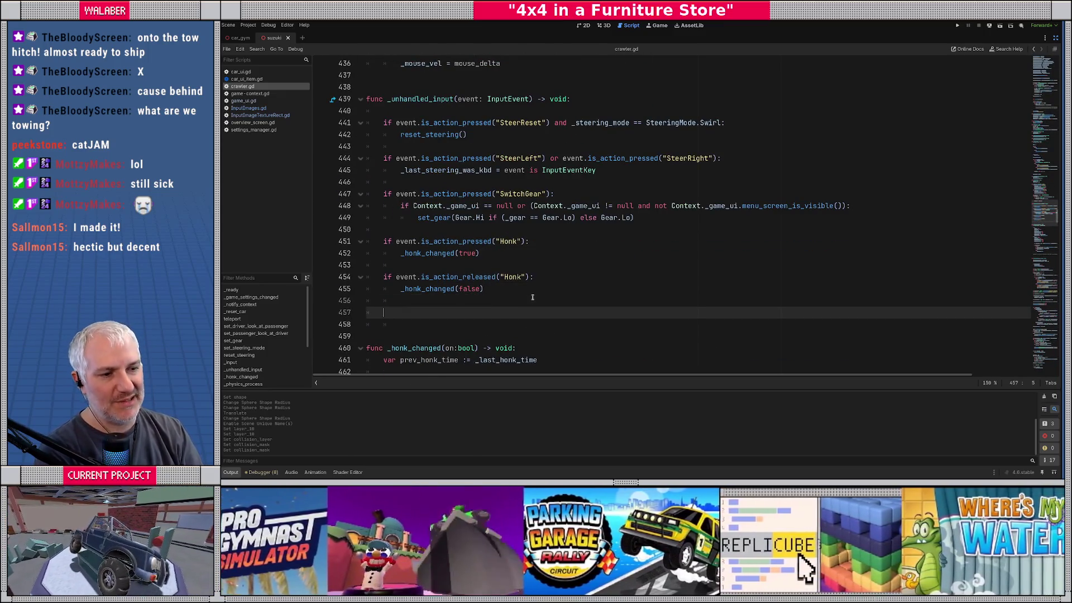
type("ifevent.is_action_")
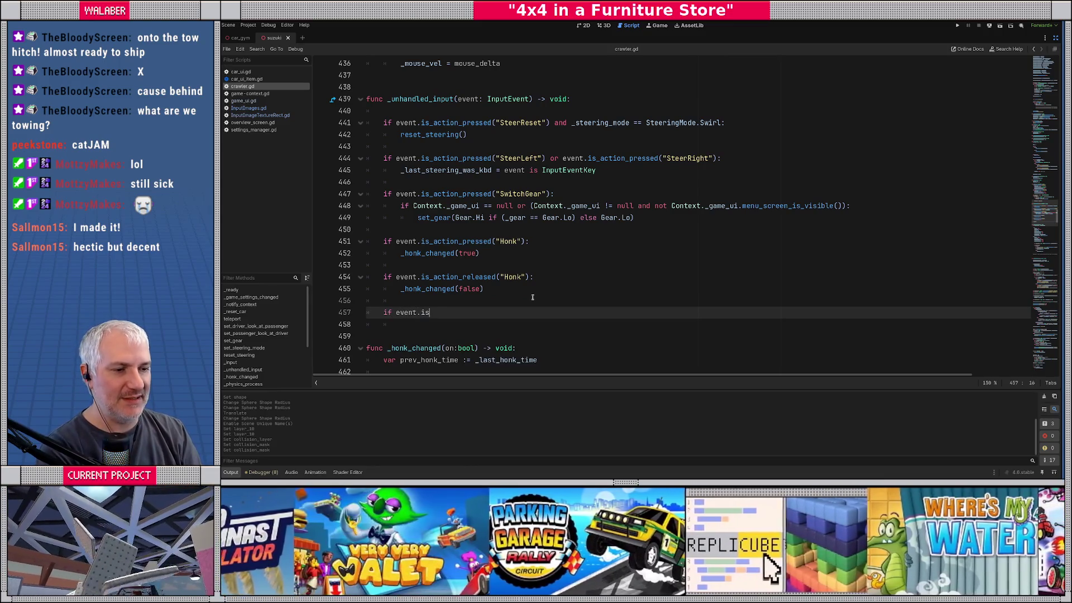
type("pressed(")
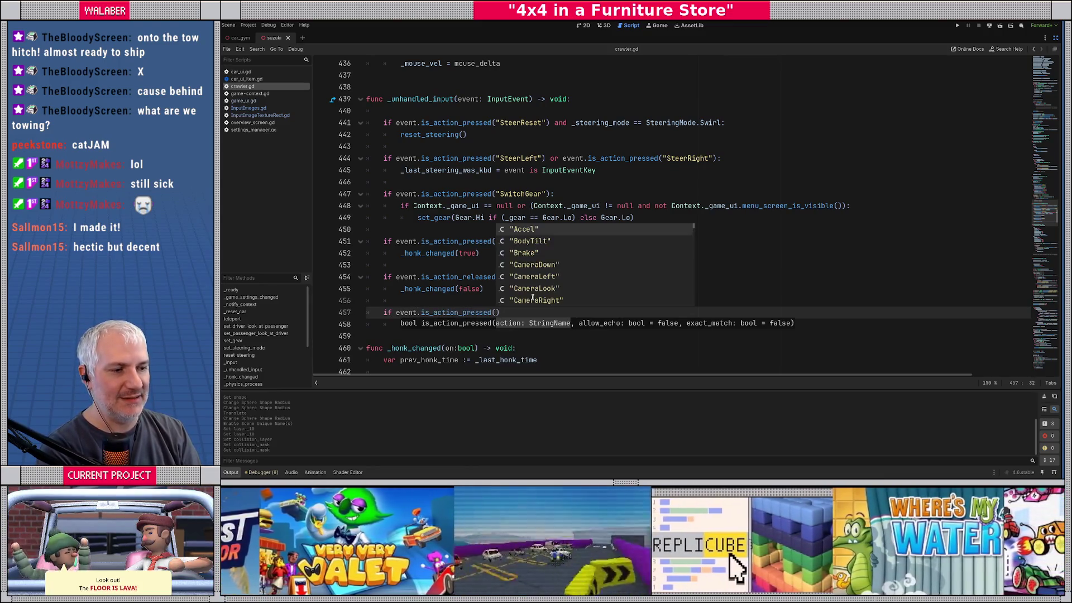
type("\"TowHitch\")")
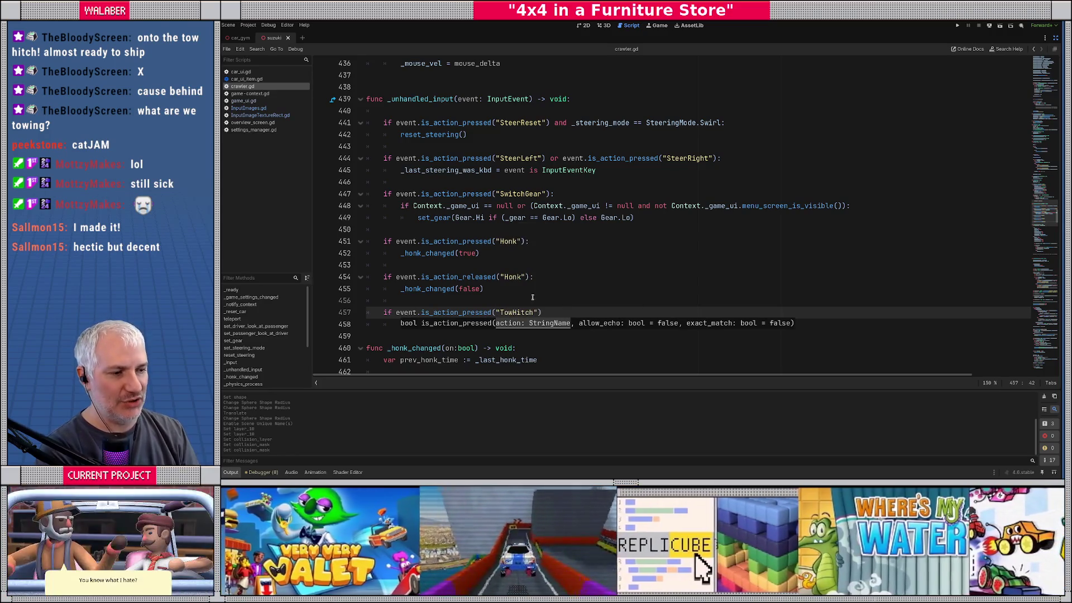
type(":")
key("Return")
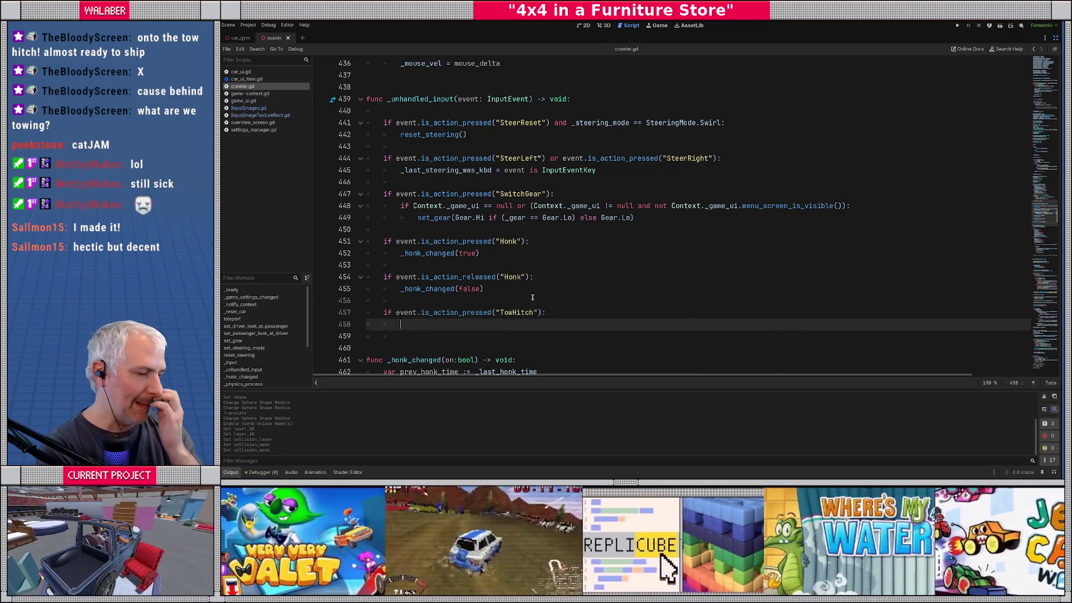
type("if _to")
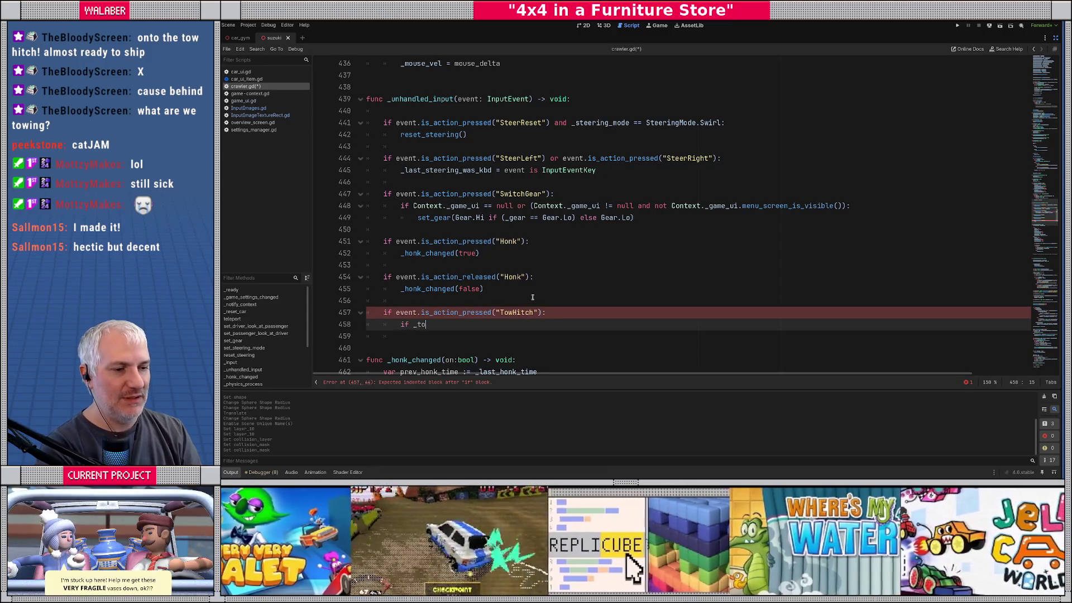
type("w")
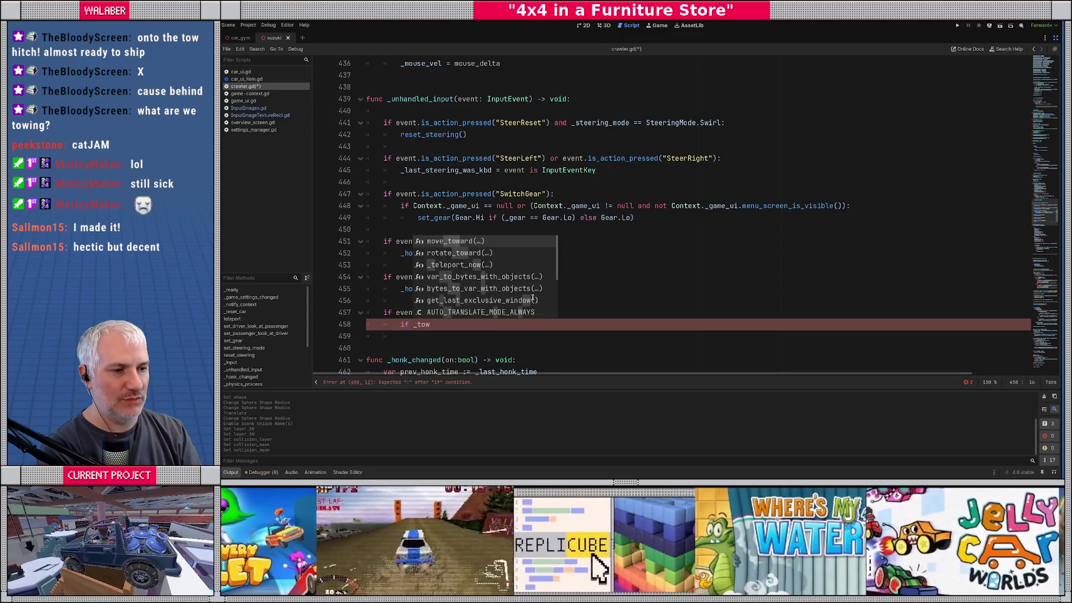
type("_j")
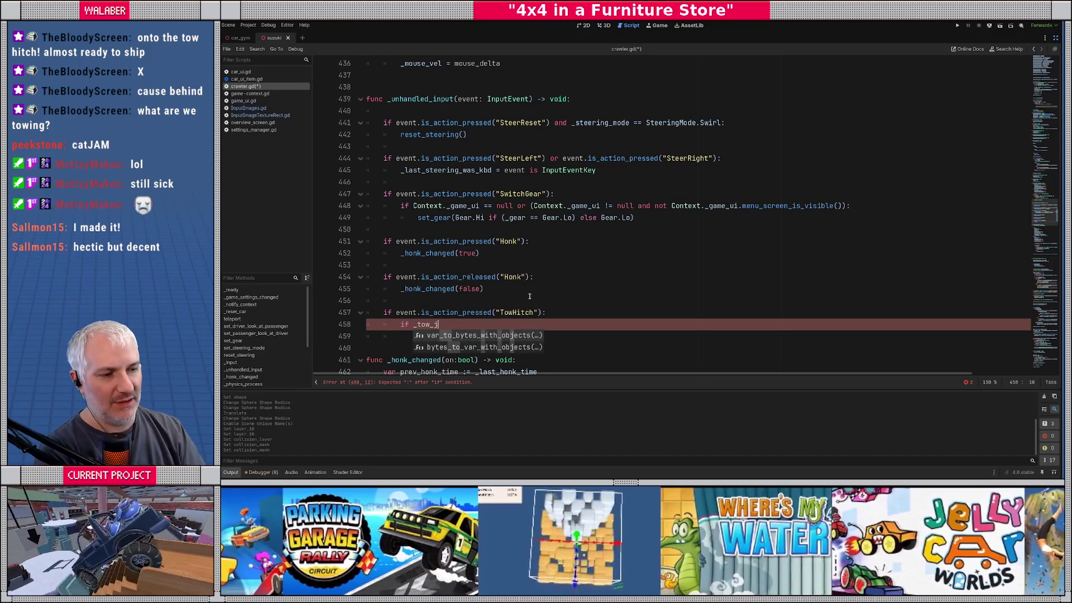
scroll(1048, 194, "up", 15)
left_click_drag(1048, 193, 1039, 140)
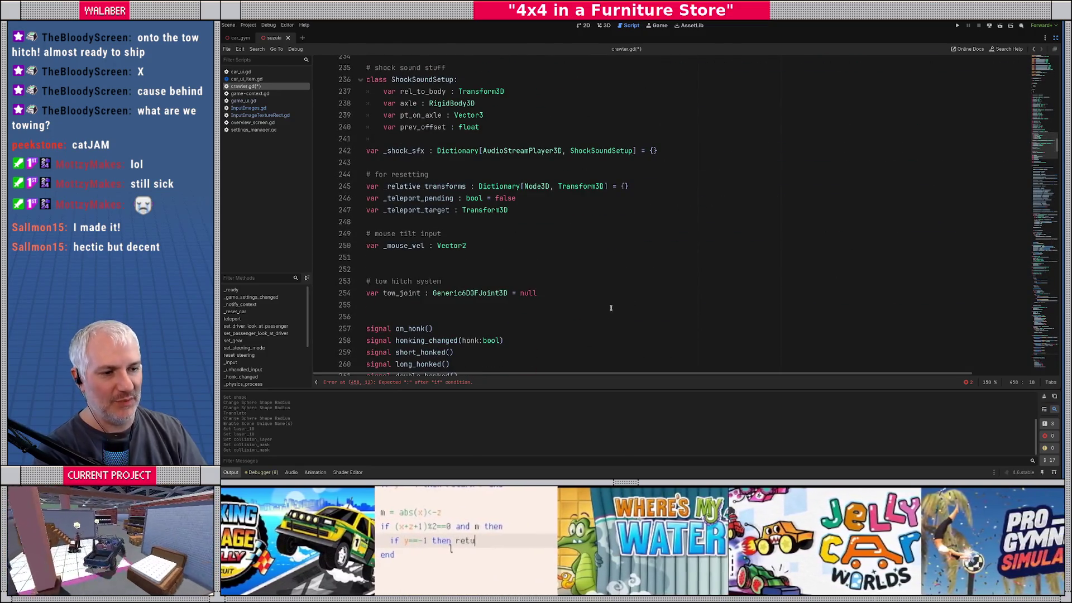
left_click(384, 293)
type("_")
left_click_drag(1039, 147, 1046, 228)
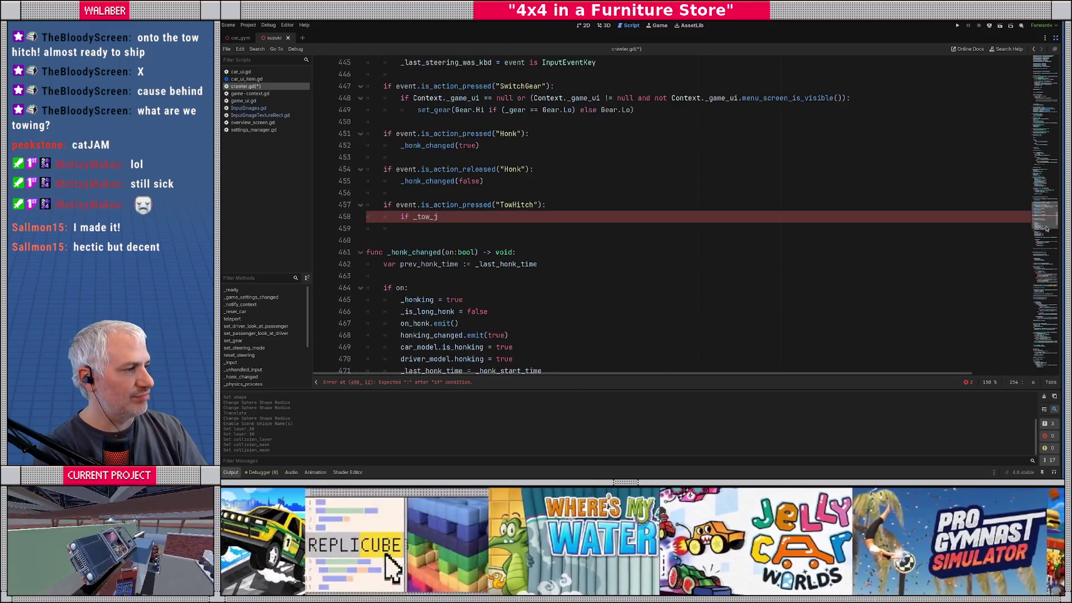
left_click(444, 217)
type("nt == null:")
key("Return")
Call _maybe_start_towing() with a 'try to grab something now' comment, else _stop_towing(), and save
type("$")
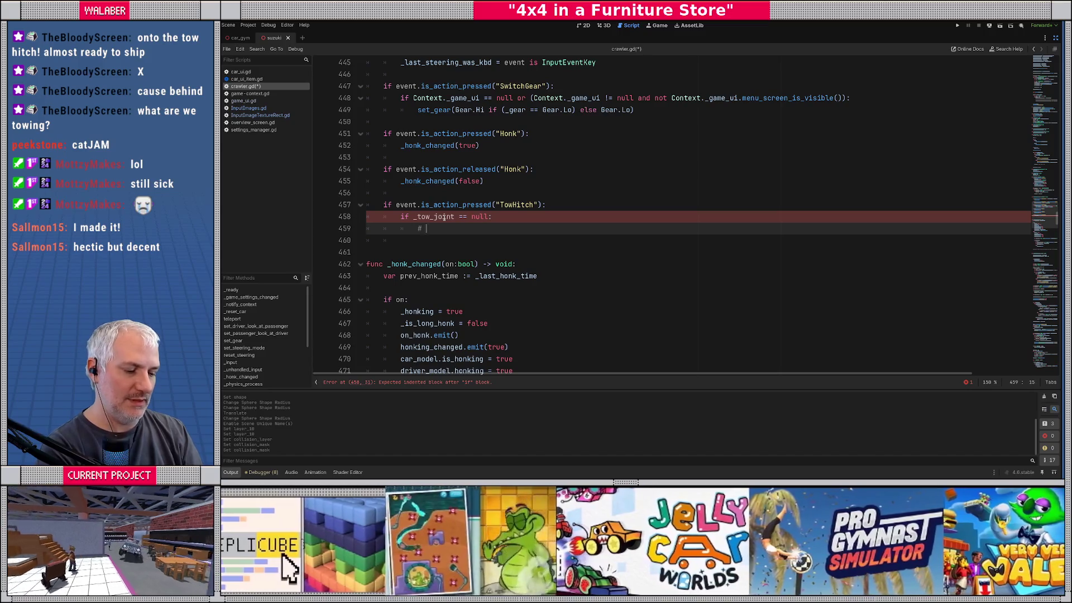
type("try to")
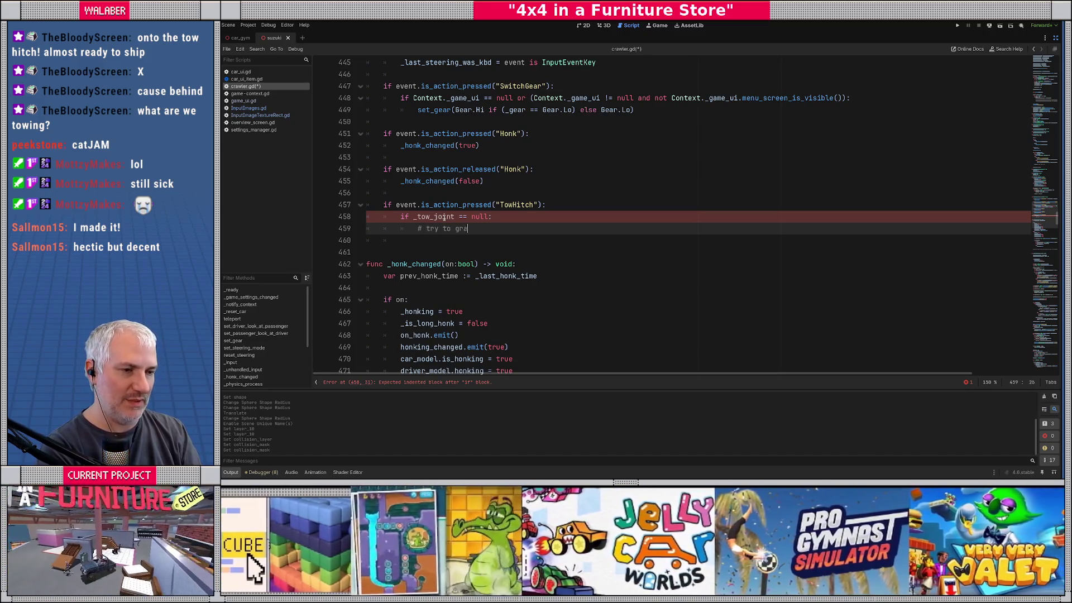
type("grab something now")
key("Return")
type("_maybe_start_towing()")
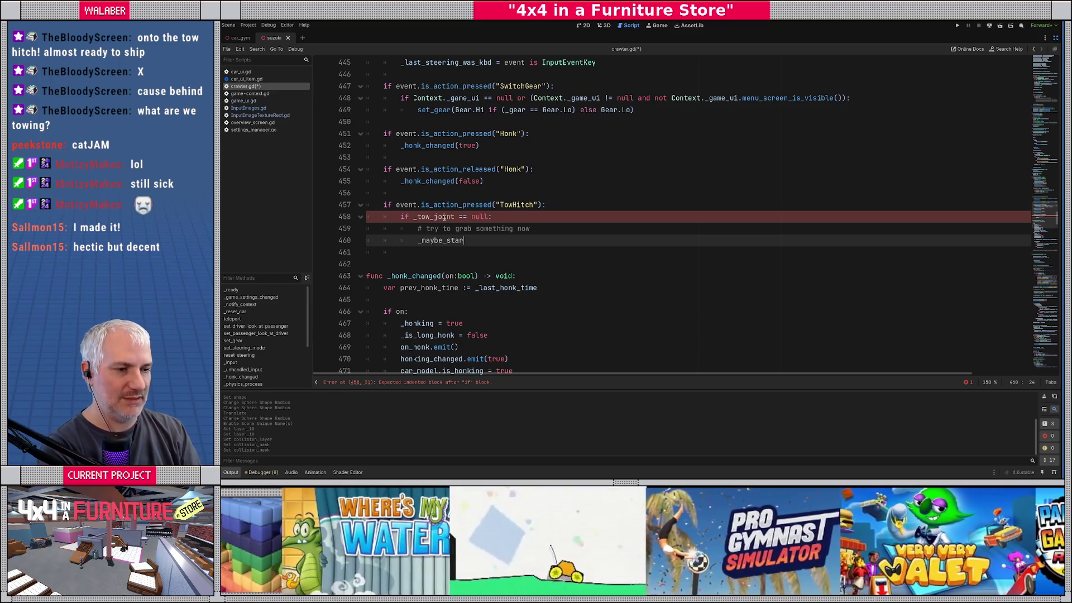
key("Return")
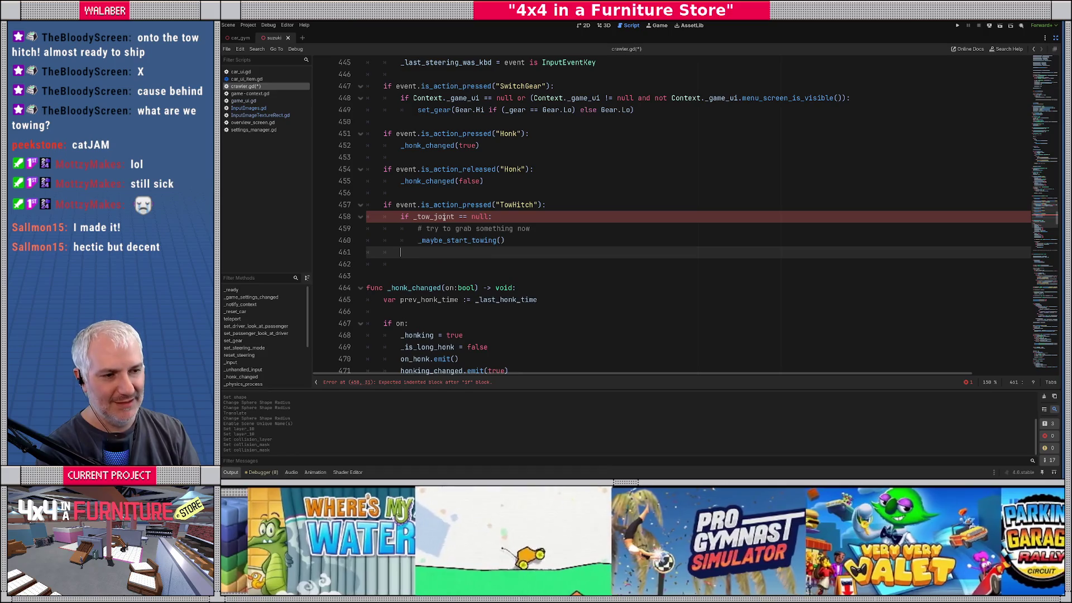
key("BackSpace")
type("else:")
key("Return")
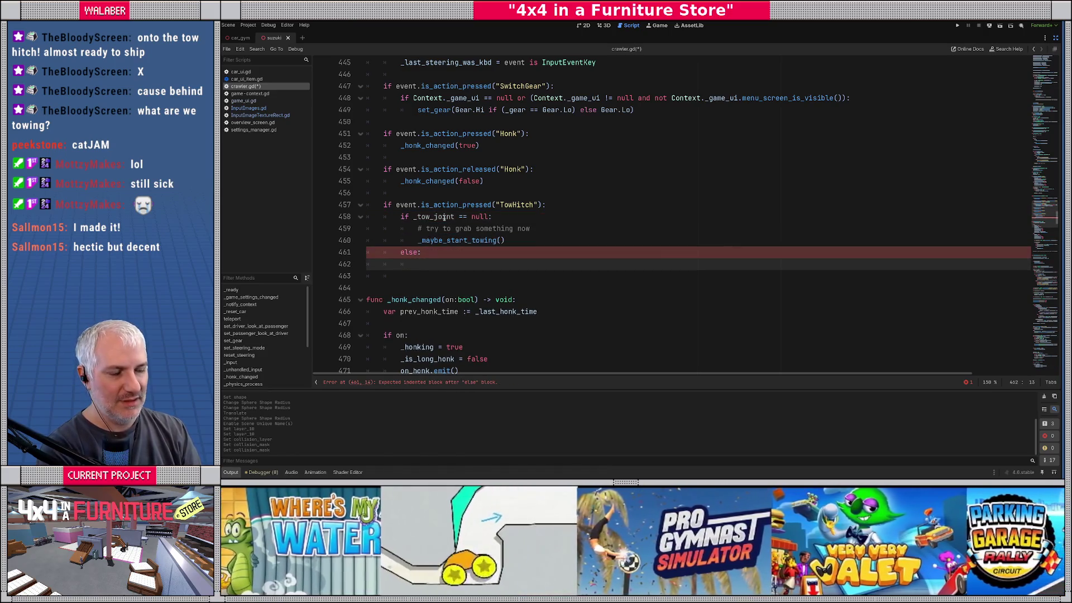
type("_stop_to")
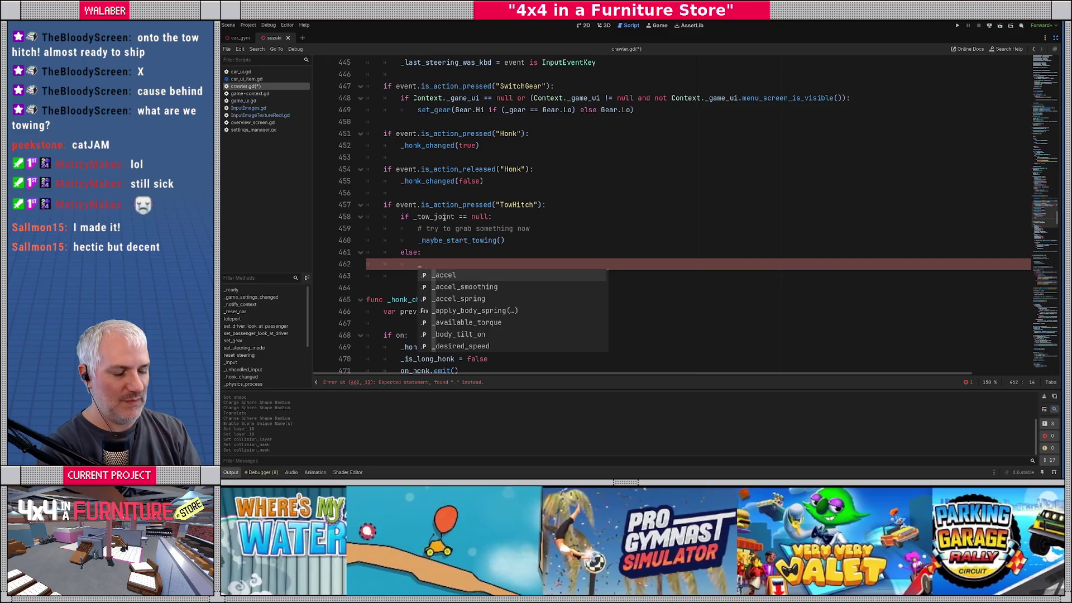
type("wing()")
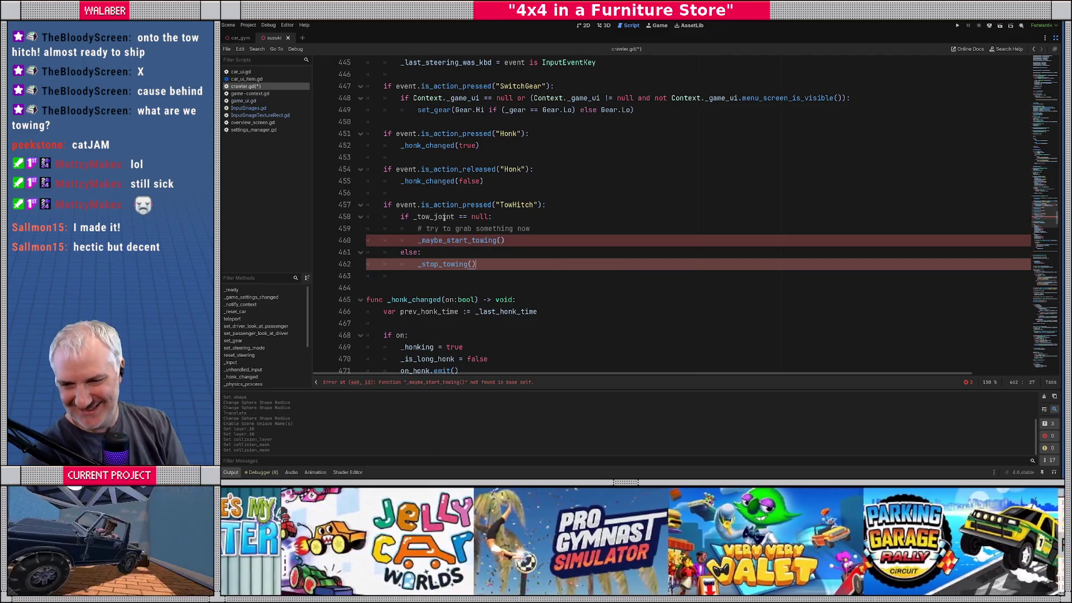
key("ctrl+s")
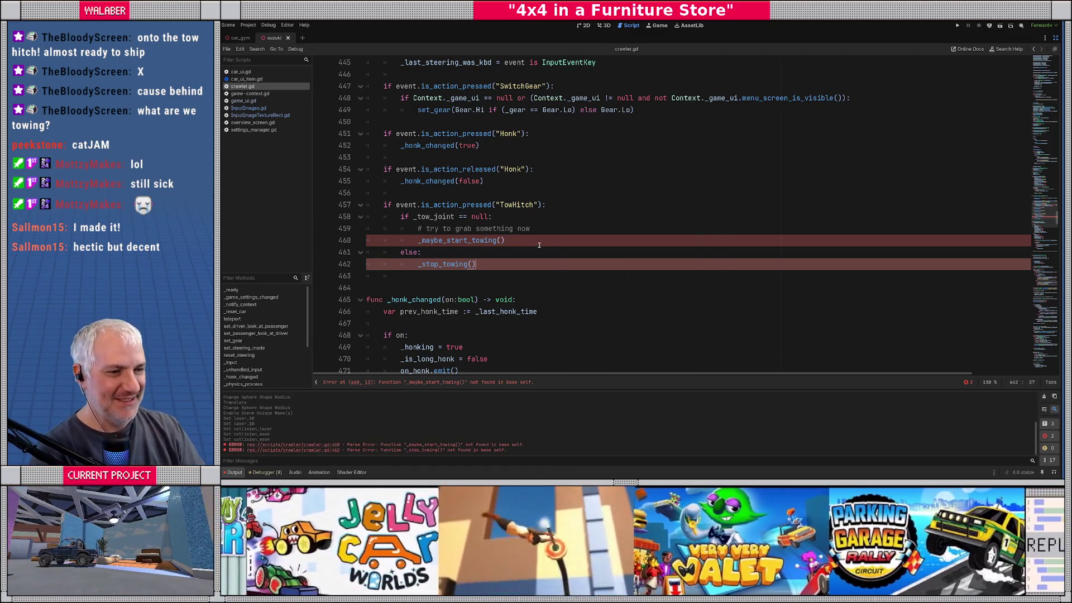
double_click(482, 240)
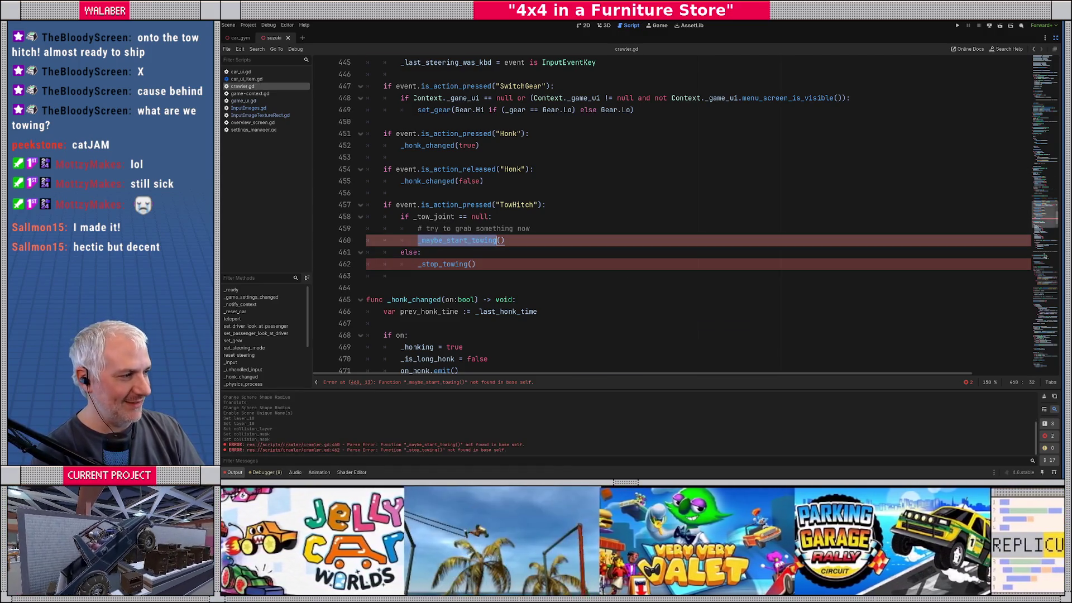
Add an empty func _maybe_start_towing() -> void: at the end of crawler.gd
left_click(1045, 358)
left_click(395, 351)
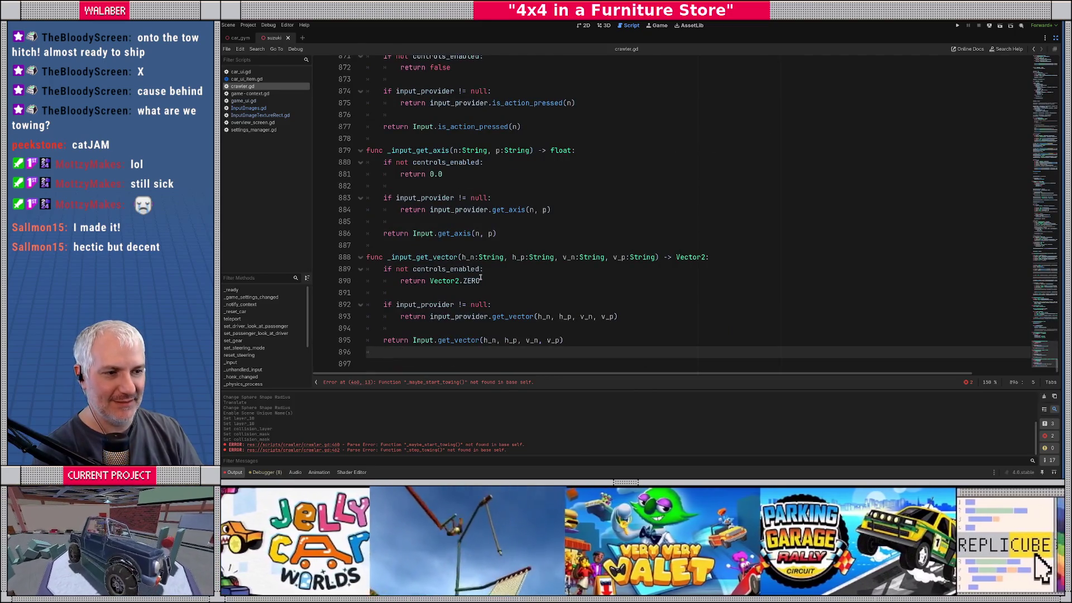
key("Down")
scroll(480, 277, "up", 5)
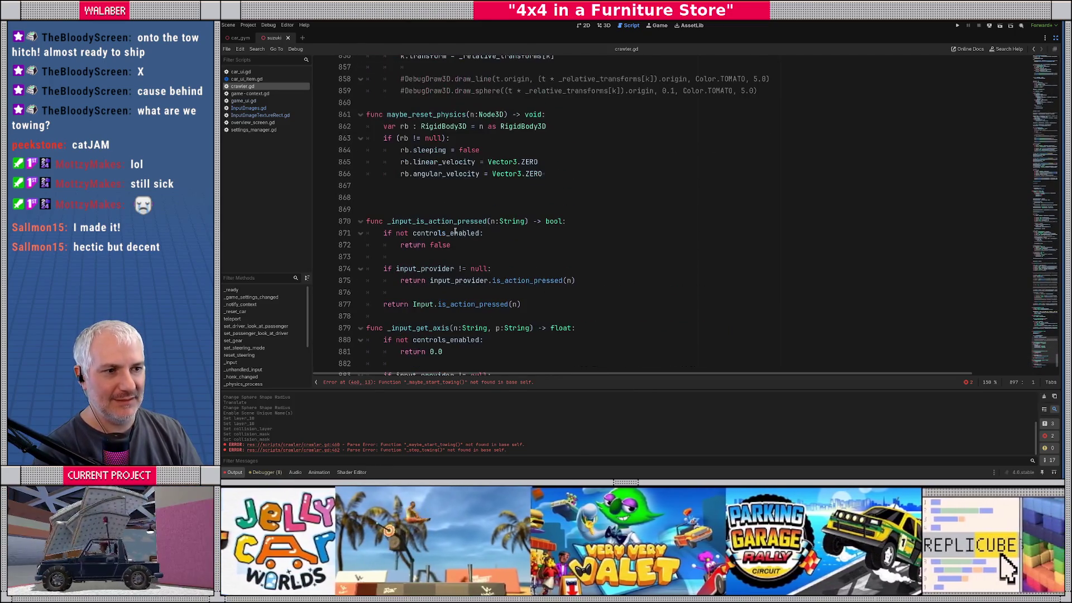
left_click(417, 195)
key("Return")
key("Return")
key("Return")
key("Up")
key("Up")
key("Up")
key("Return")
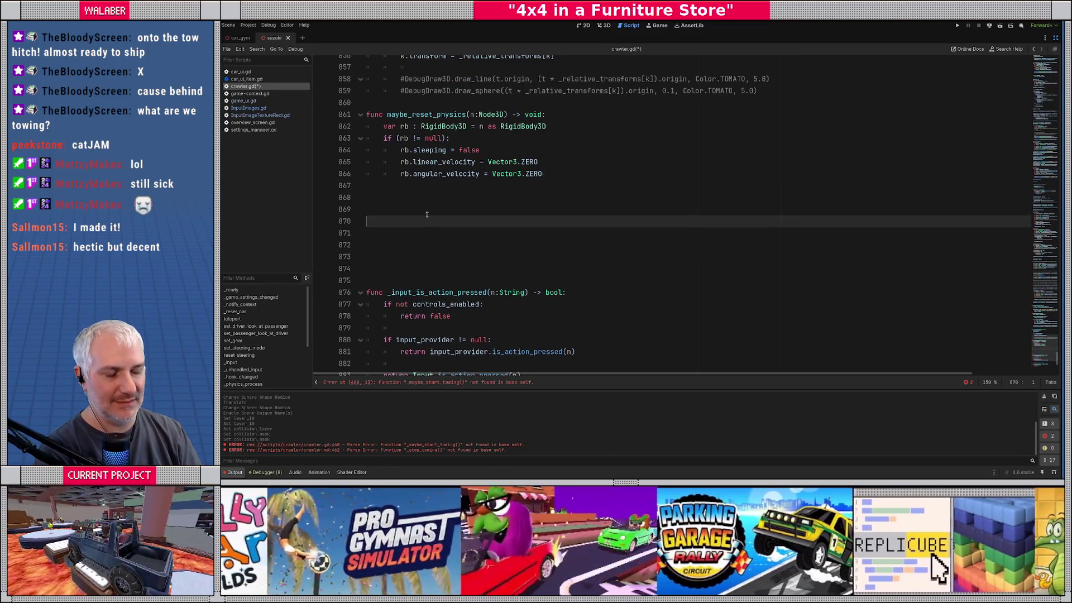
type("func _maybe_start_towing(")
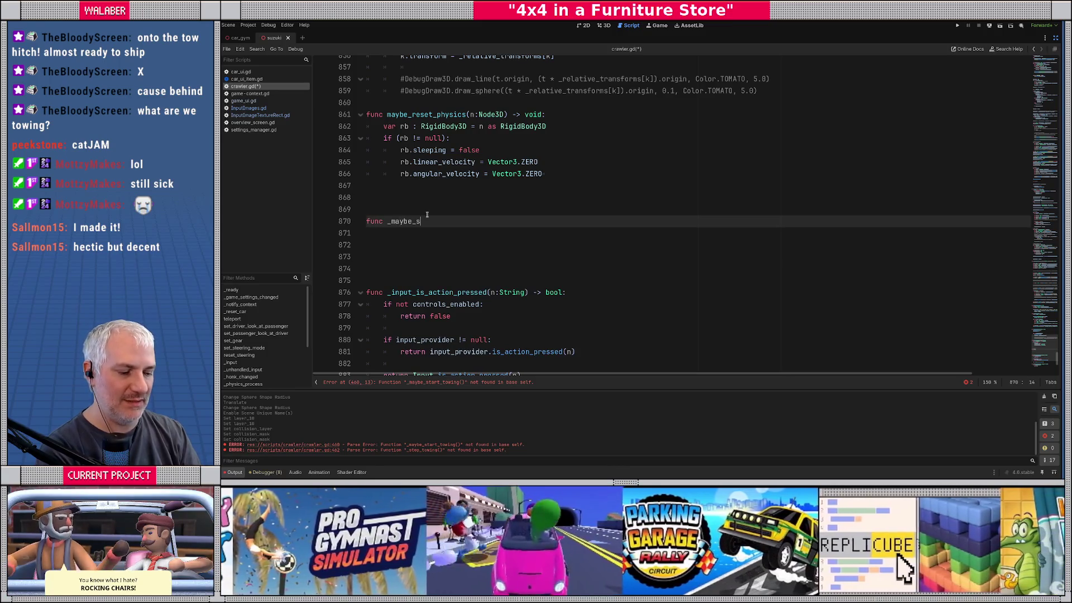
type(") -> void:")
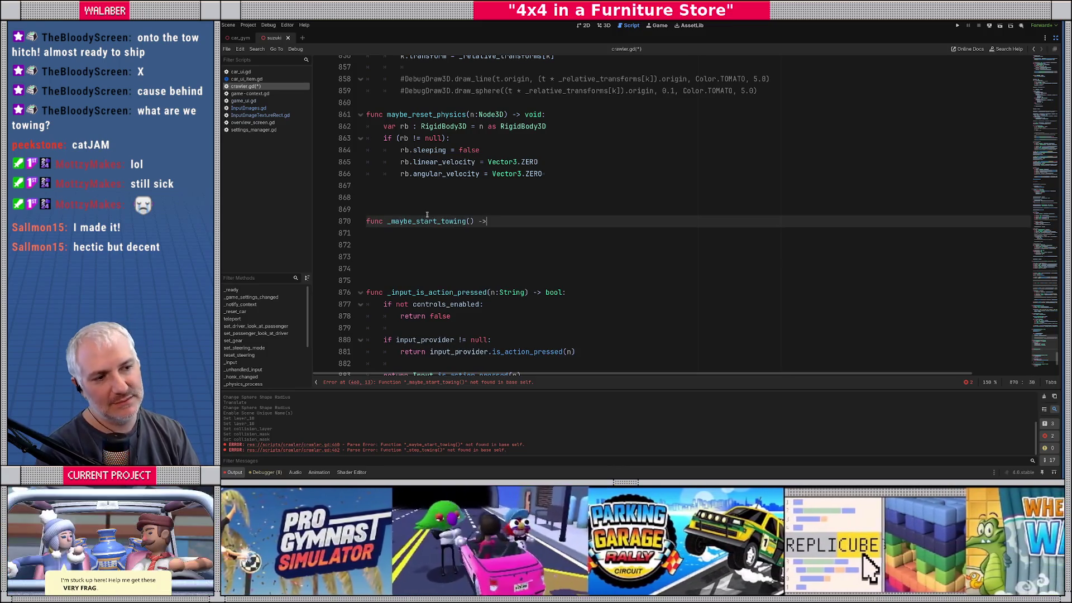
key("Return")
key("Return")
key("Return")
key("BackSpace")
Add func _stop_towing() -> void: whose body calls _tow_joint.queue_free()
type("fun")
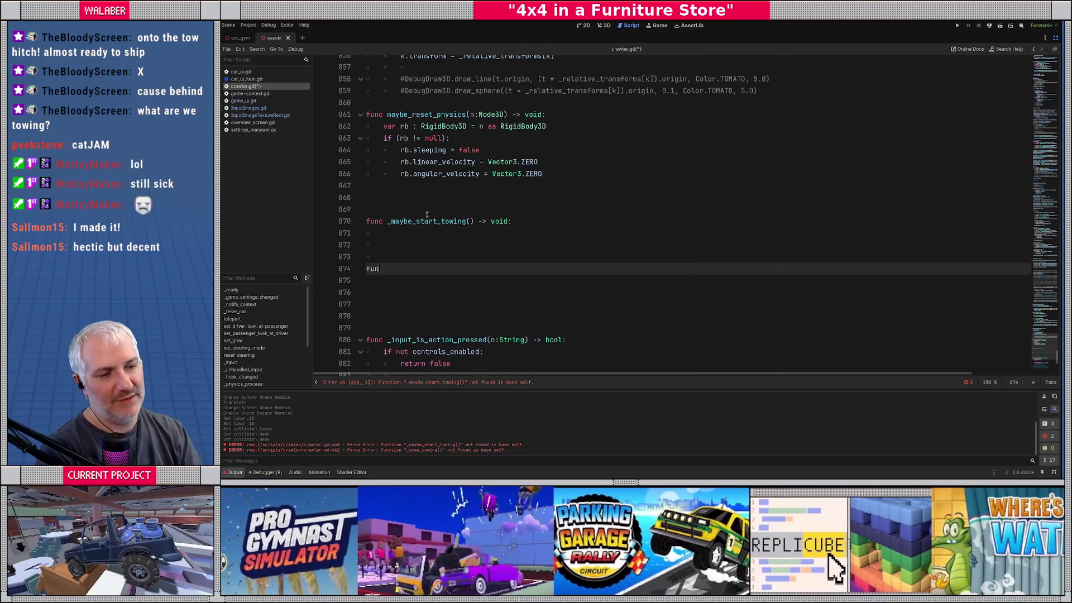
type("c _stop_towing() -")
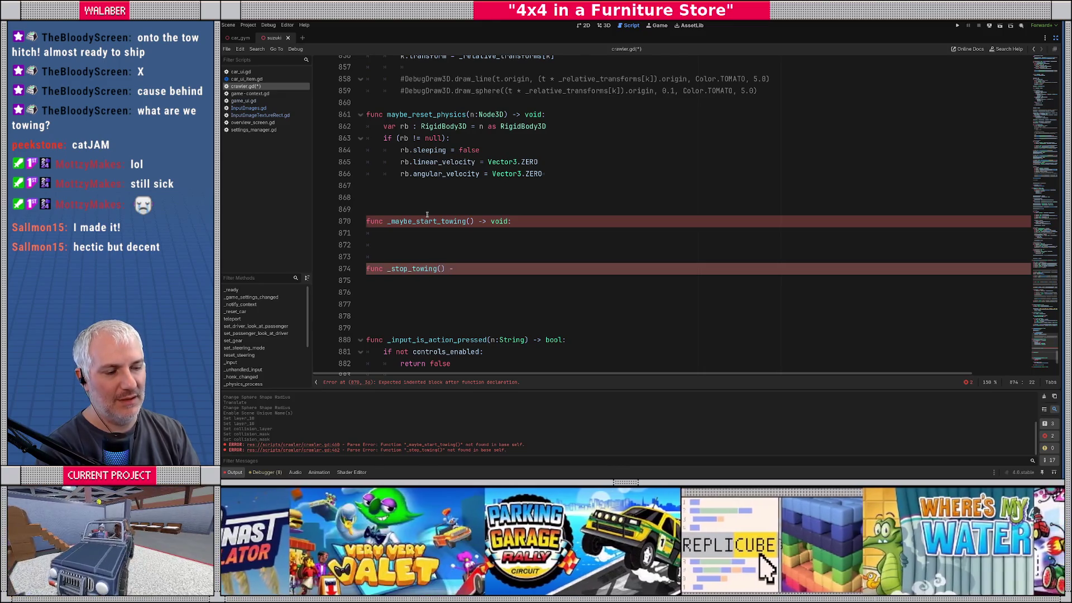
type("> void:")
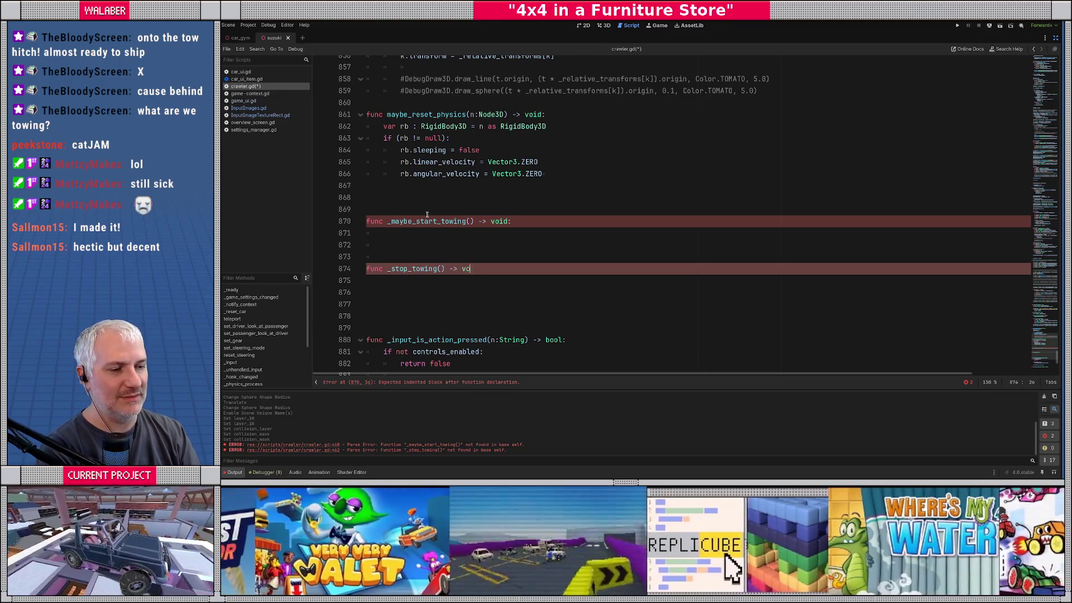
key("Return")
type("_tow_joint.")
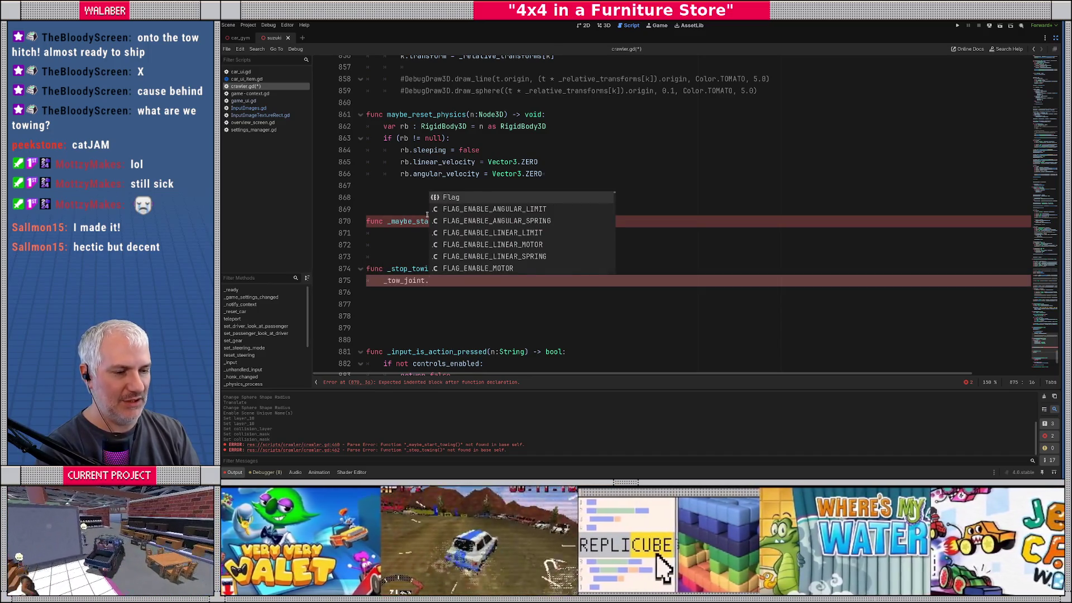
type("qu")
key("Down")
key("Return")
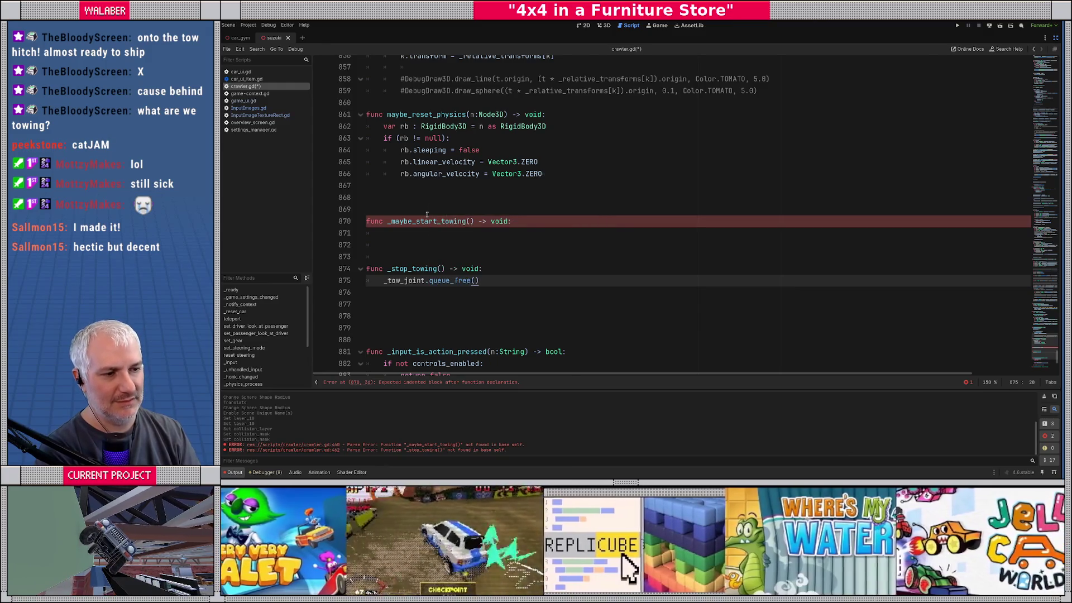
Wrap queue_free in if _tow_joint != null:, then set _tow_joint = null afterwards
key("Home")
key("Return")
key("Up")
type("if _to")
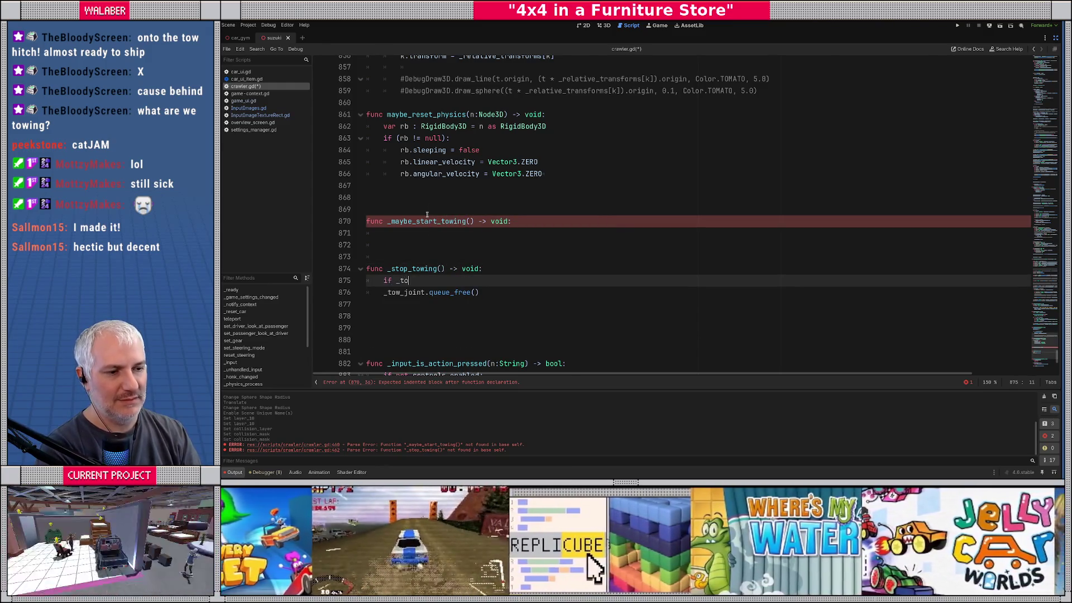
key("Return")
type("!= nul")
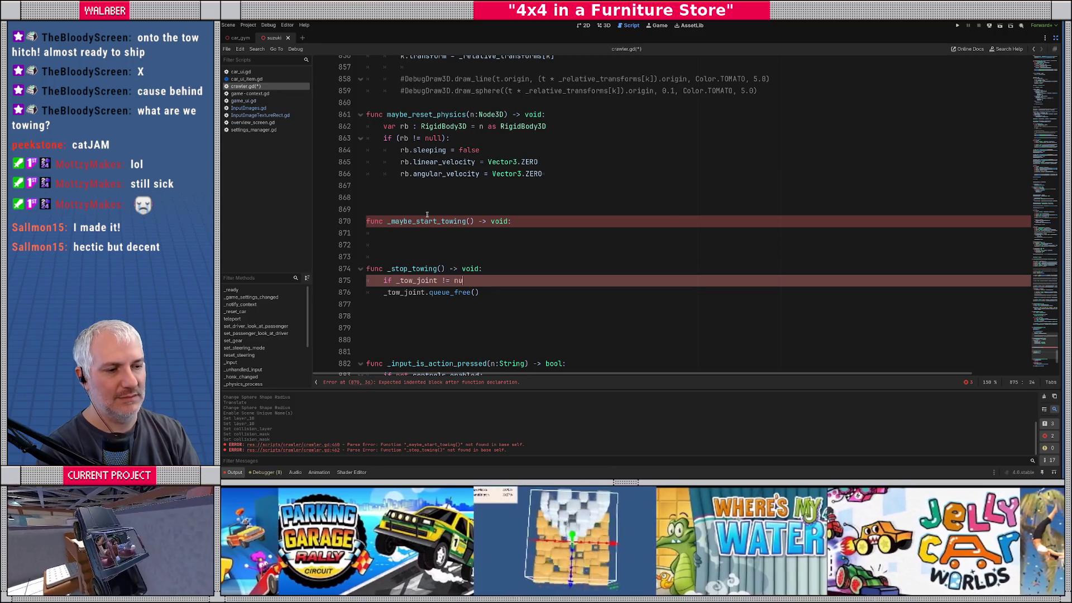
key("Return")
type(":")
key("Down")
key("Home")
key("Tab")
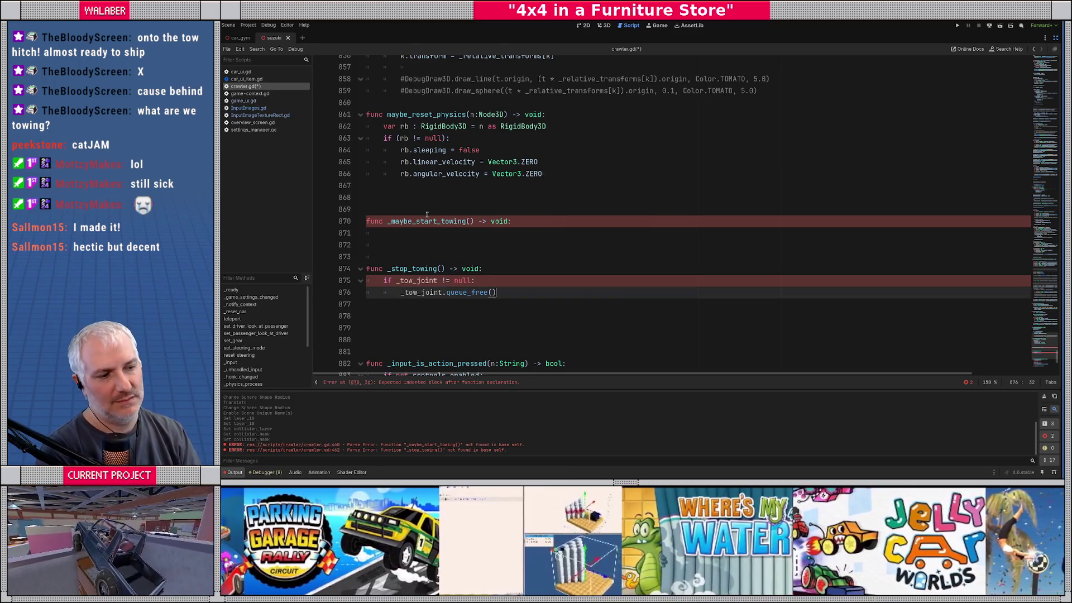
key("End")
key("Return")
key("Return")
type("_to")
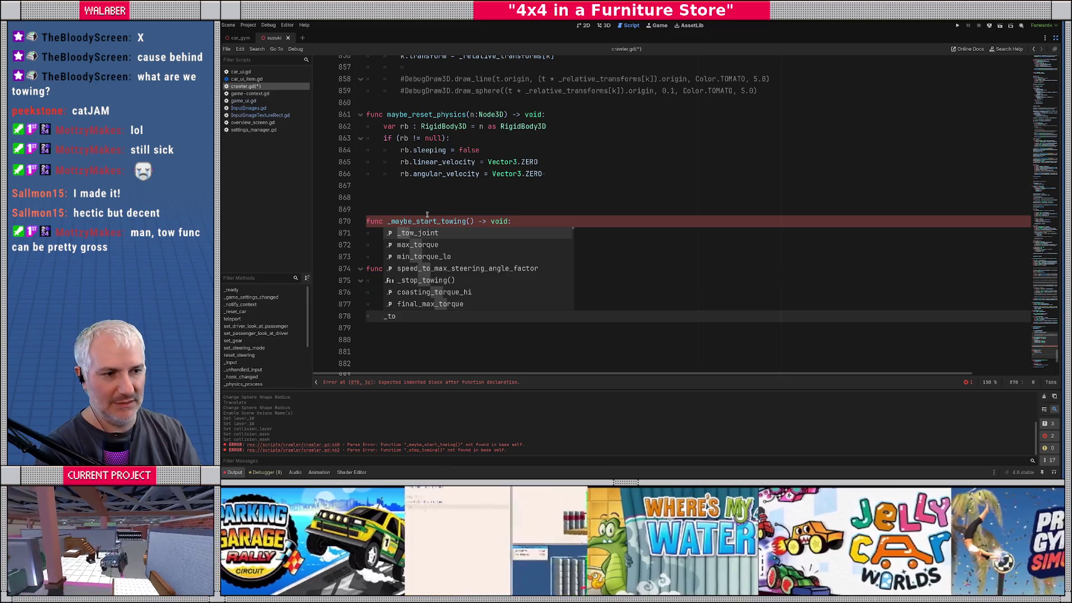
key("Return")
type("= null")
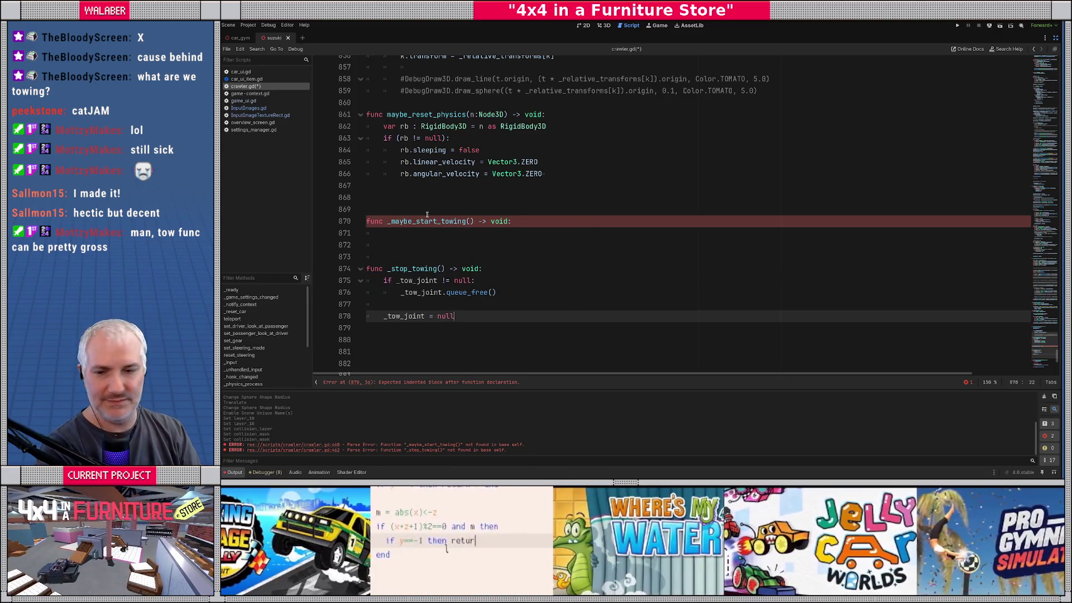
left_click(421, 234)
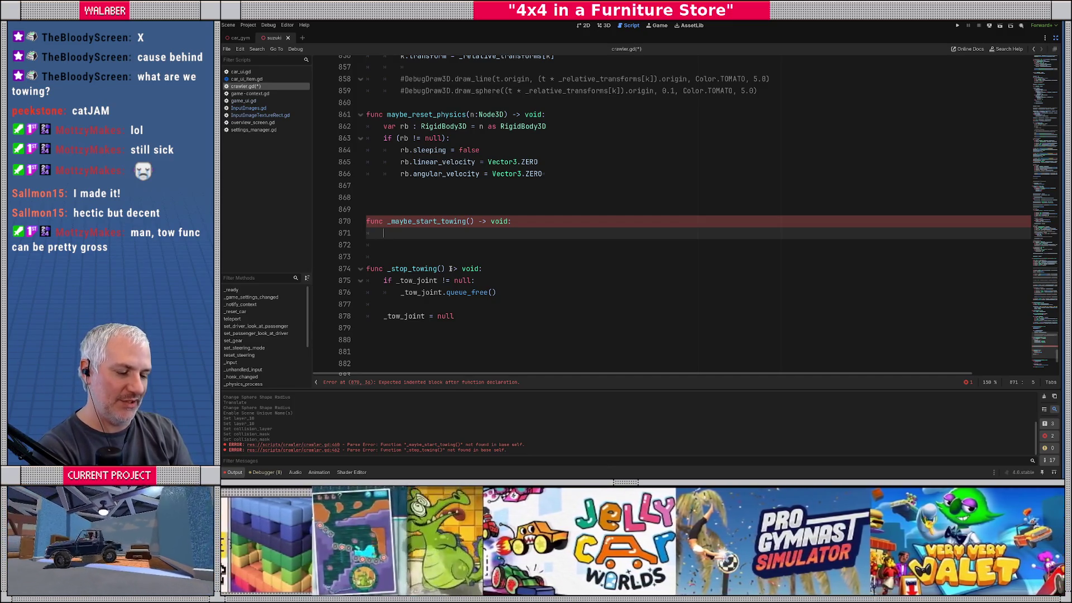
Declare var target_options : Array[Node3D] = tow_target_detector.get_overlapping_bodies() in _maybe_start_towing
type("tow_target_detector.")
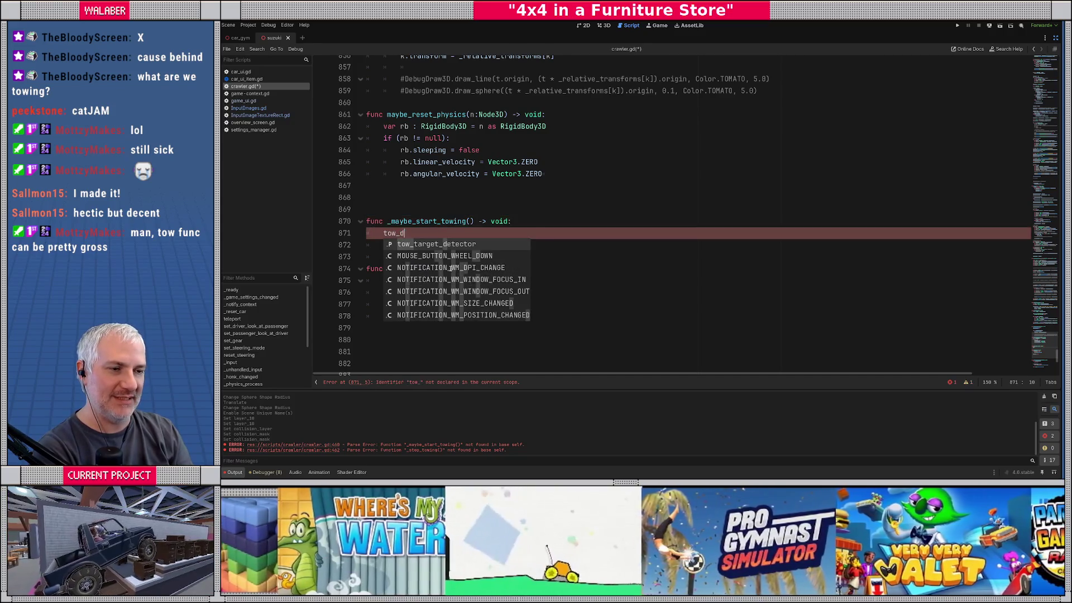
type("bodi")
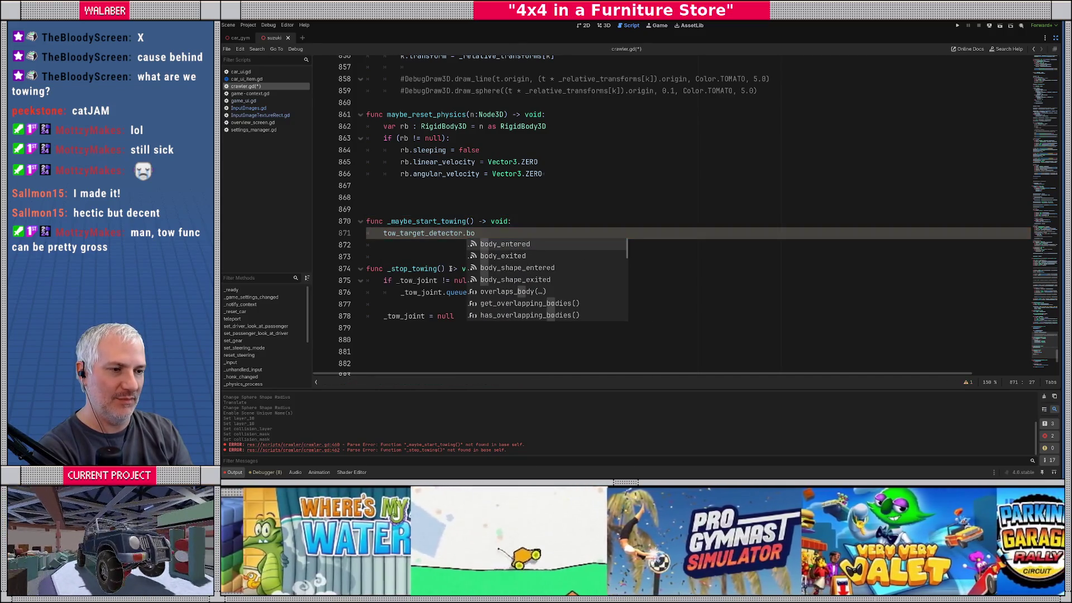
key("Return")
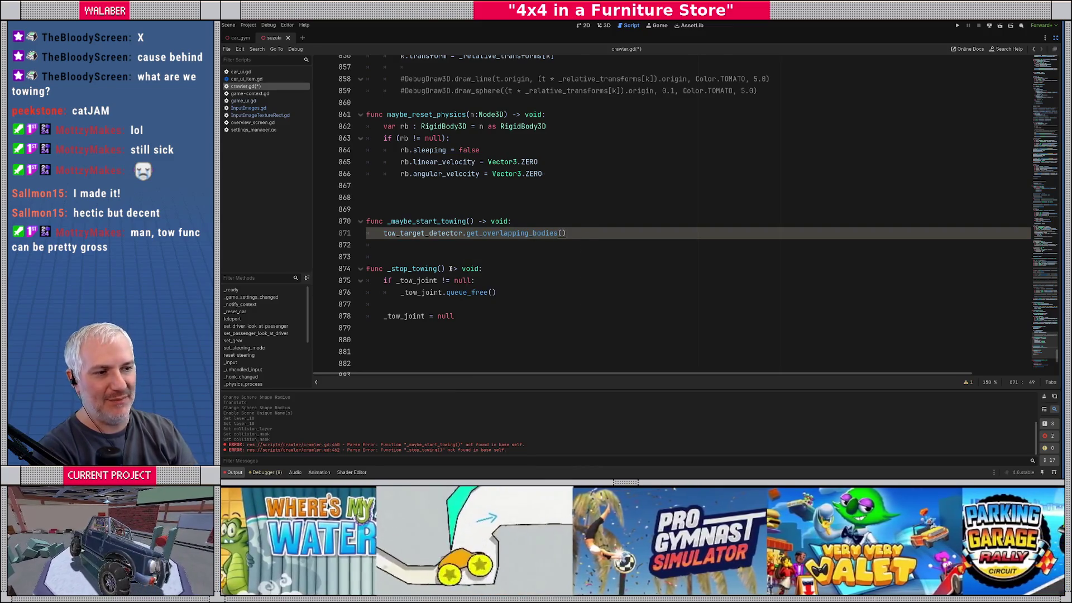
key("Home")
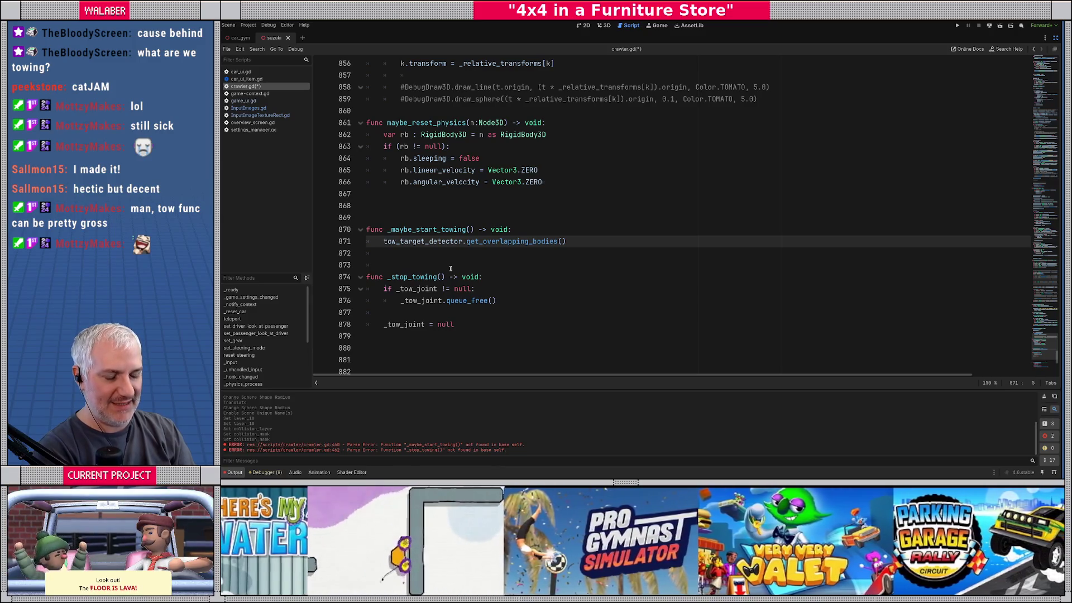
type("var target_options")
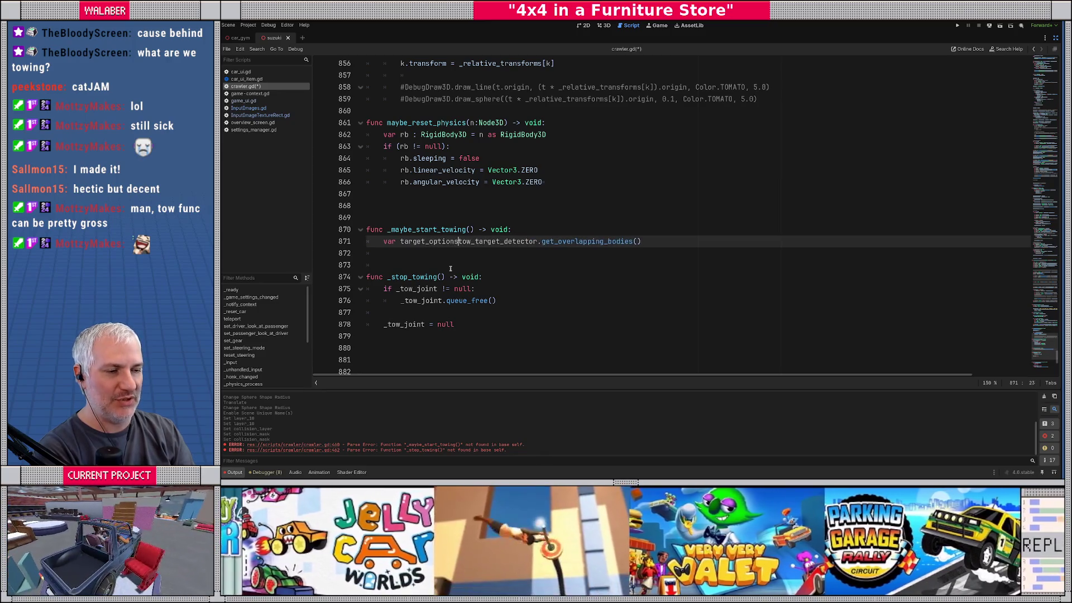
type(" :")
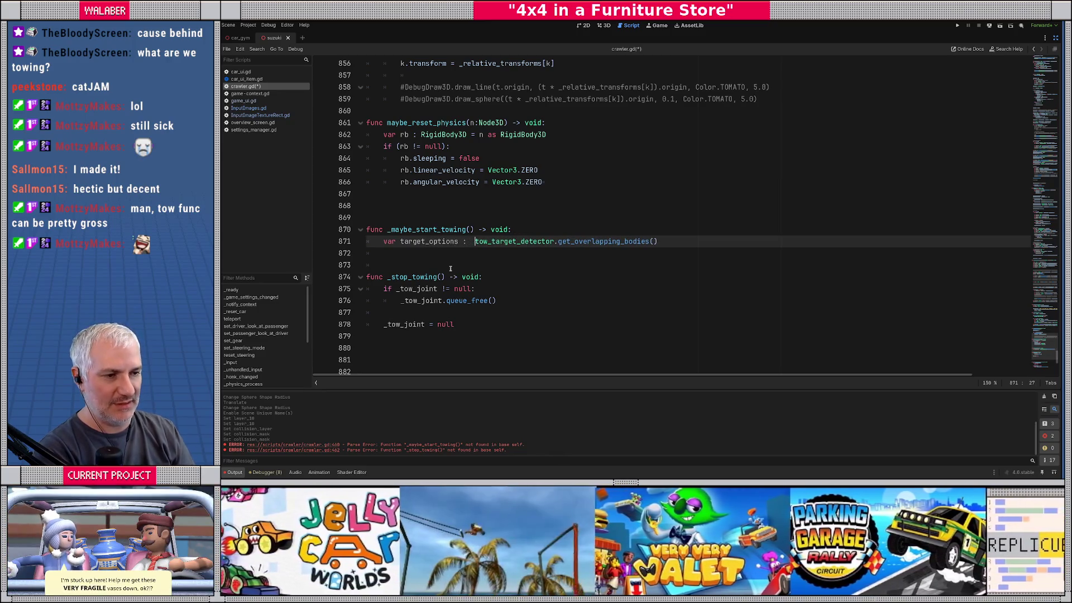
left_click(603, 241, "ctrl")
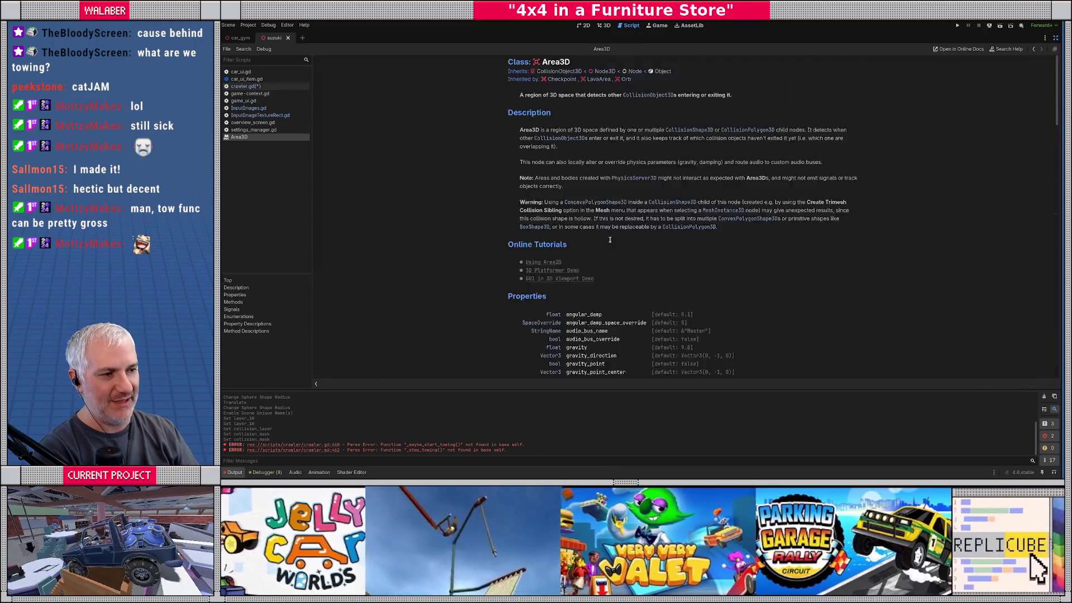
key("alt+Left")
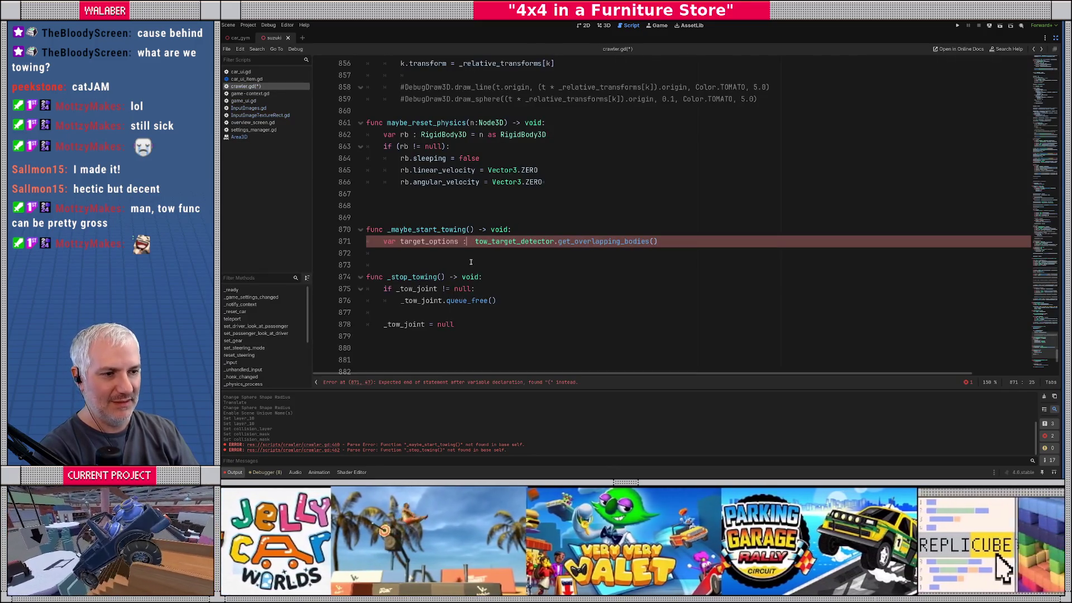
type("Array[Node3]")
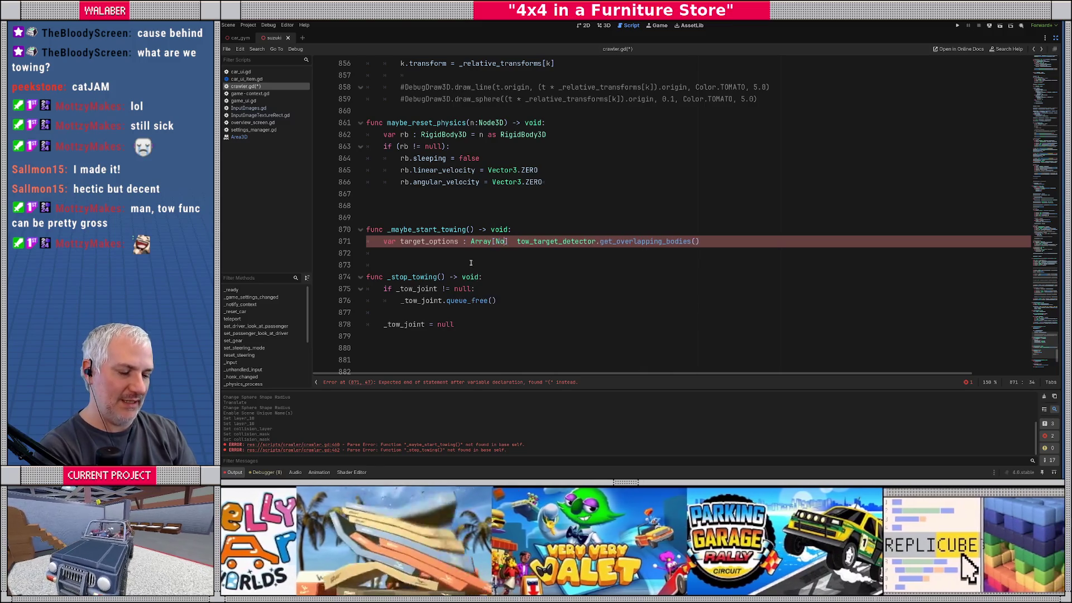
type("D] =")
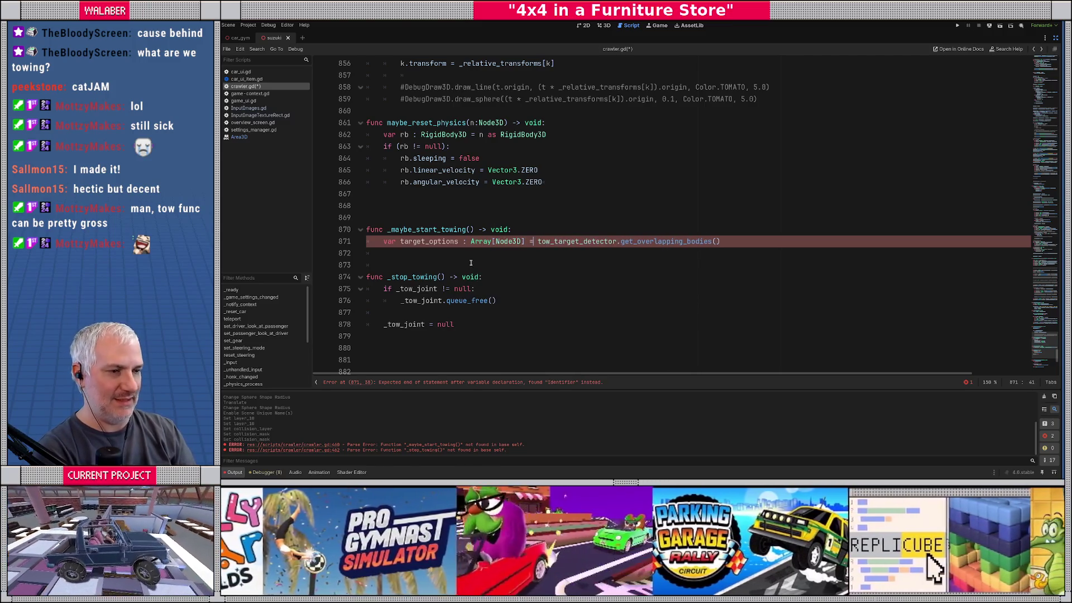
key("End")
Add var final_target := RigidBody3D = null above target_options and remove the blank line between them
key("Return")
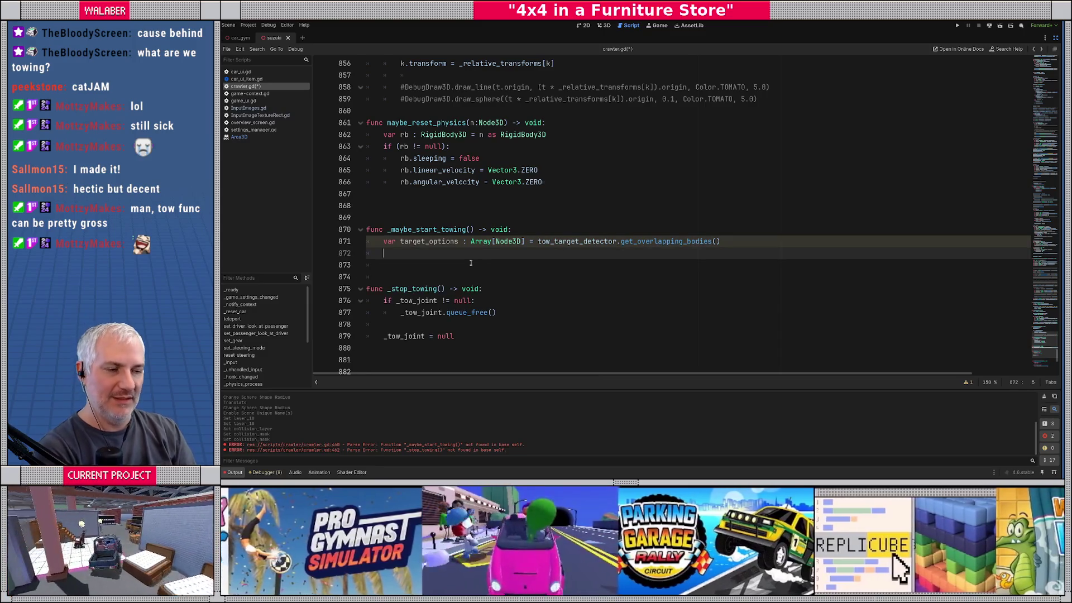
key("Up")
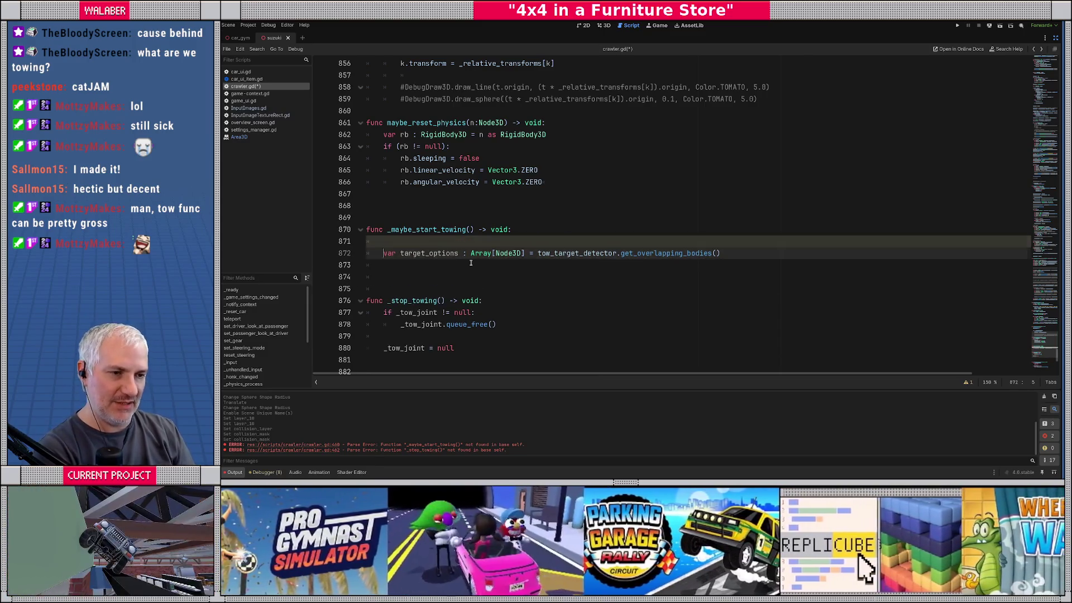
key("Return")
key("Return")
key("Up")
key("Up")
type("var ")
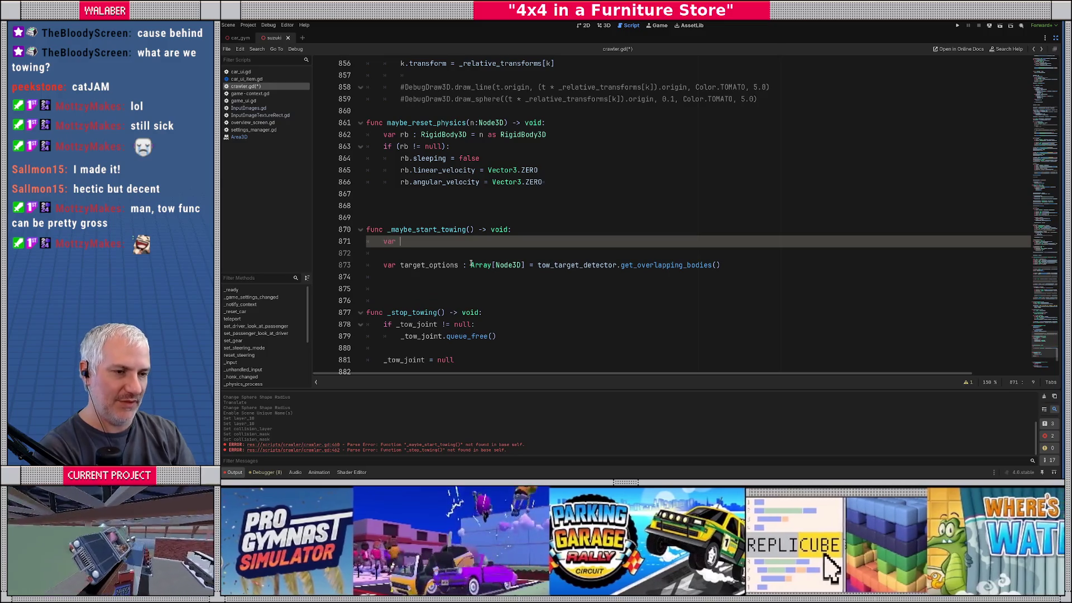
type("final_target ")
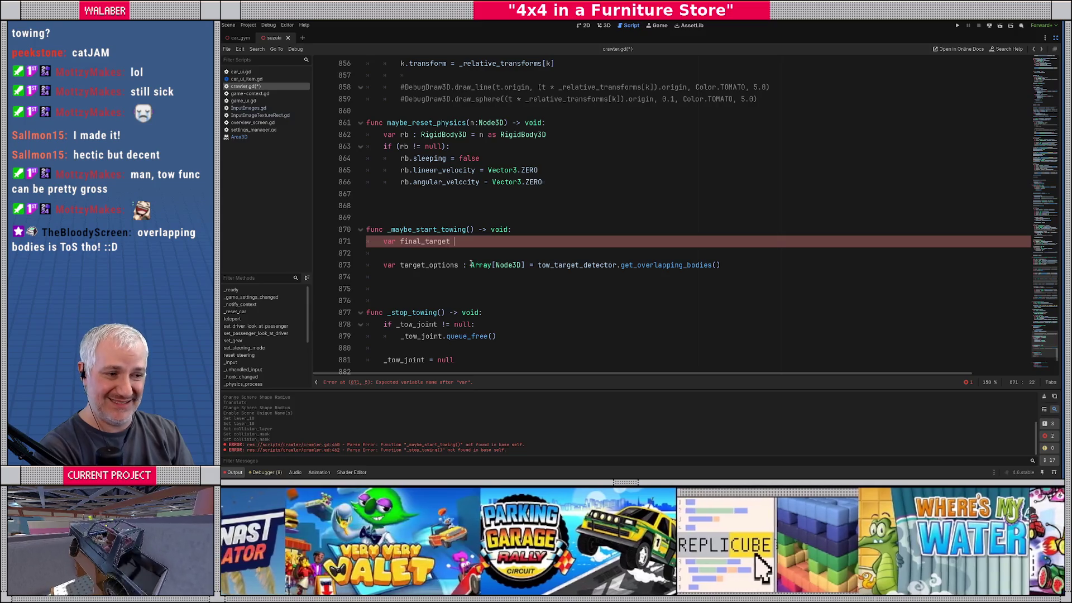
type(":= ")
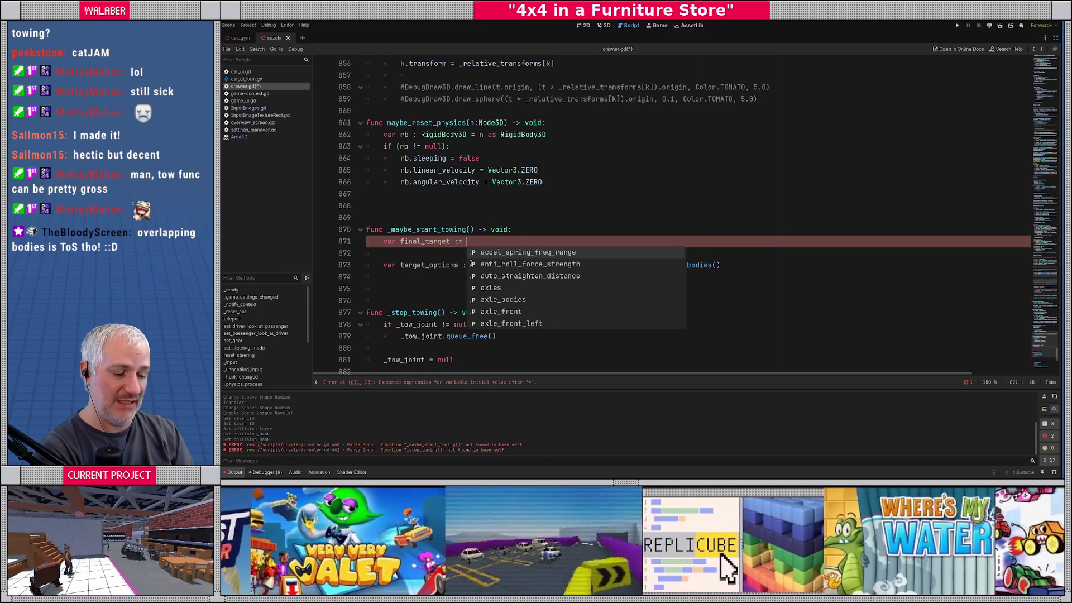
type("Rigi")
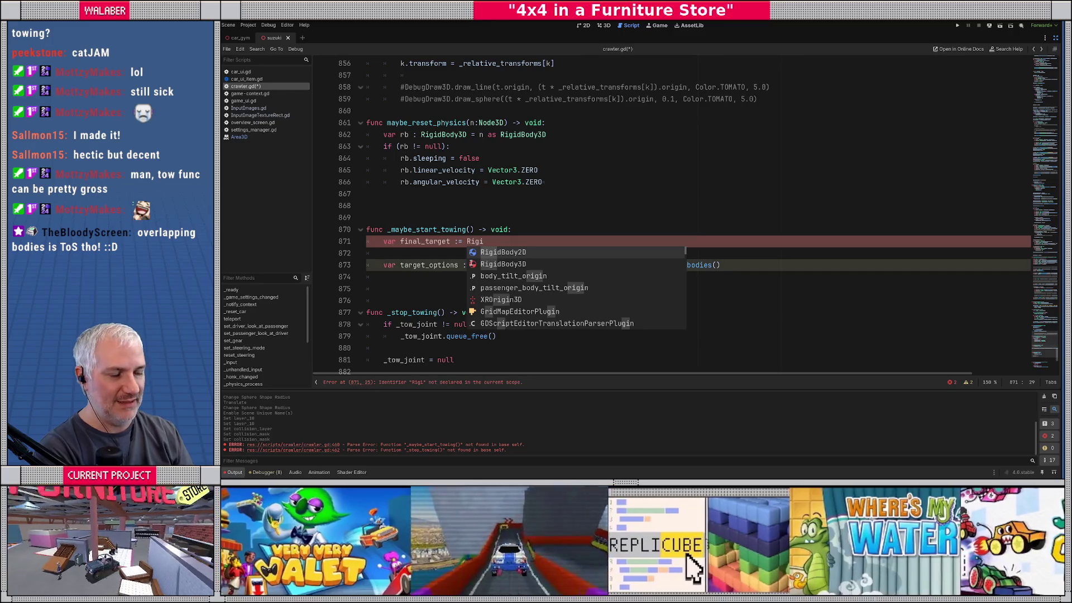
left_click(472, 264)
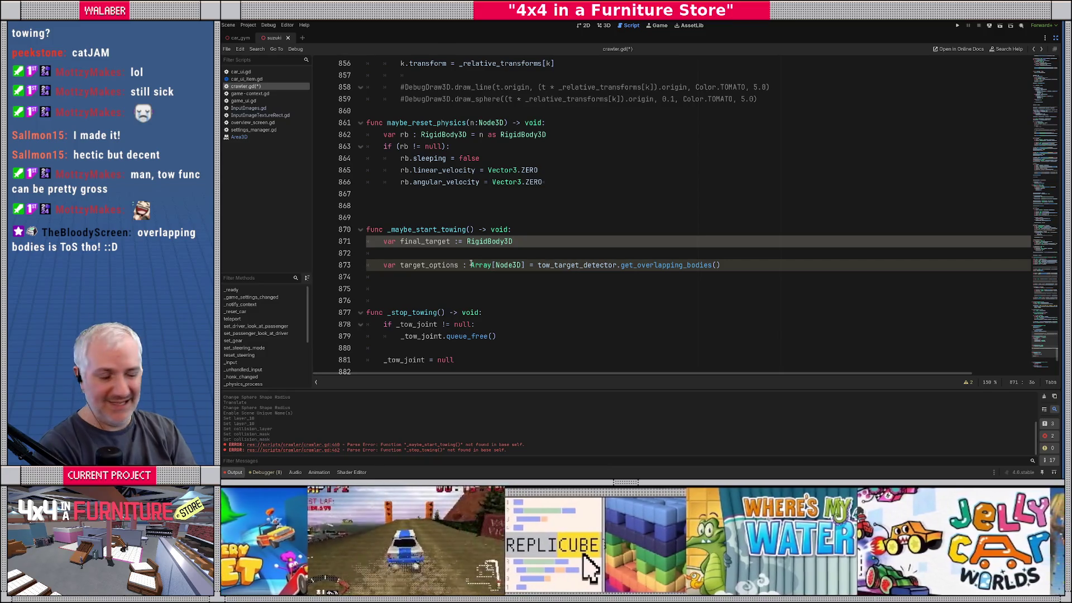
type(" = null")
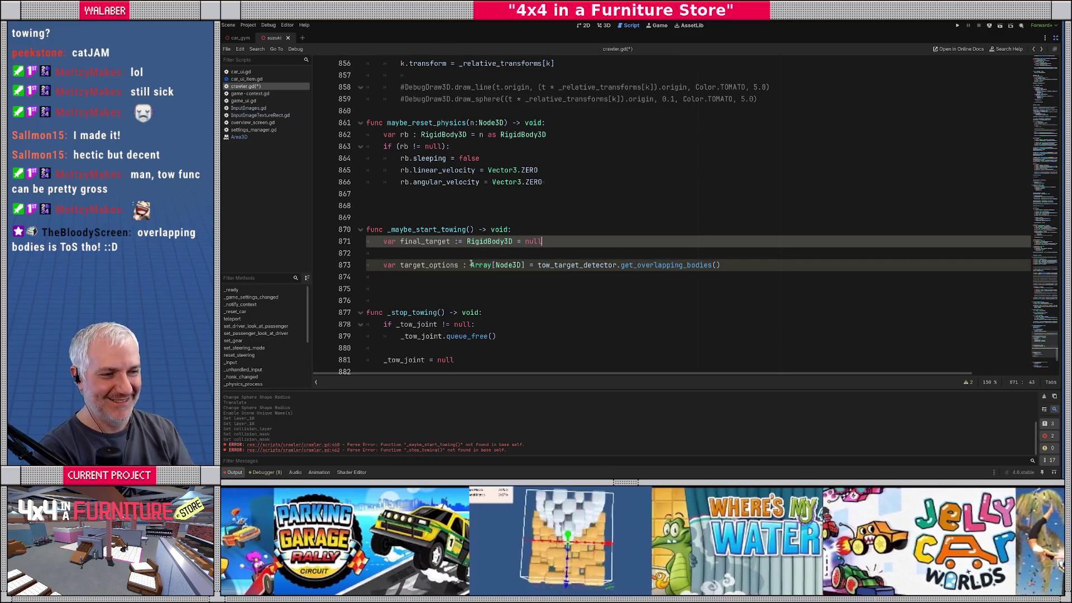
key("Down")
key("BackSpace")
key("BackSpace")
key("Down")
key("Down")
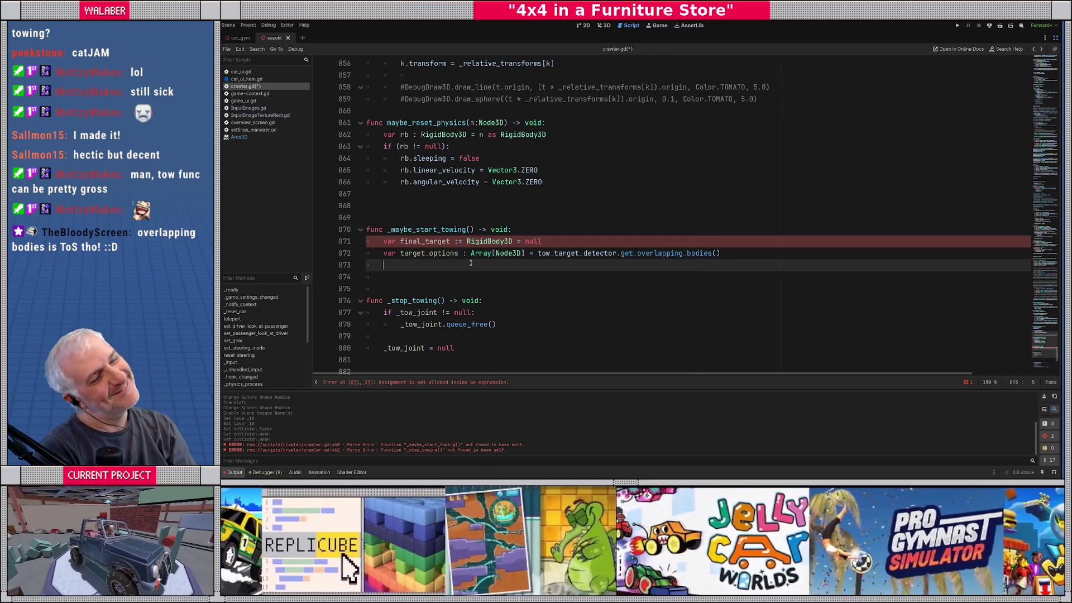
key("Return")
type("for ")
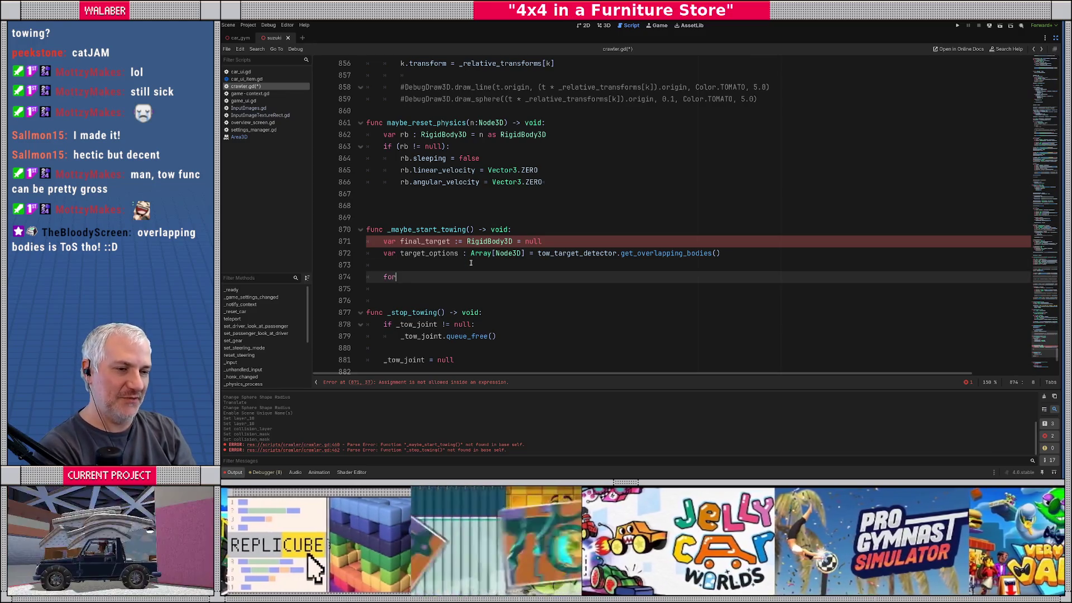
type("t ")
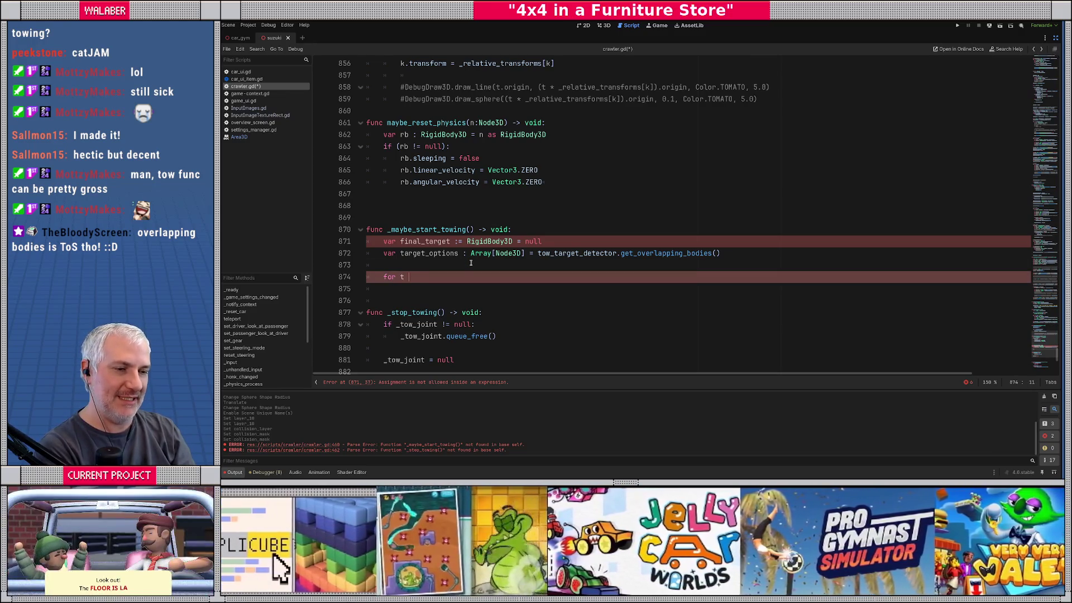
type(": Node3D in")
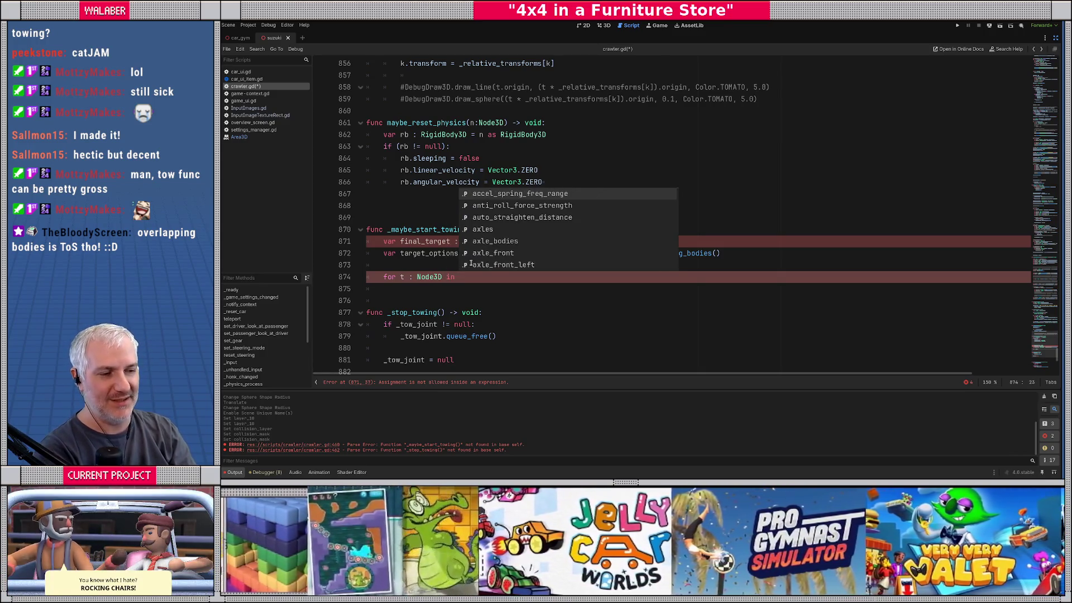
key("Escape")
type("target_o")
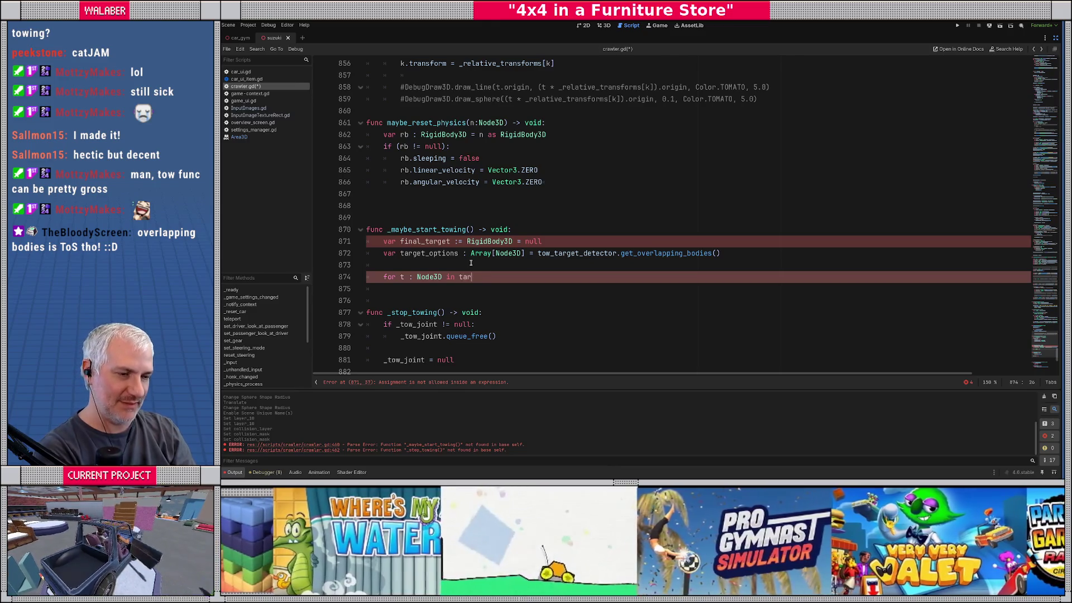
key("Return")
type(":")
key("Return")
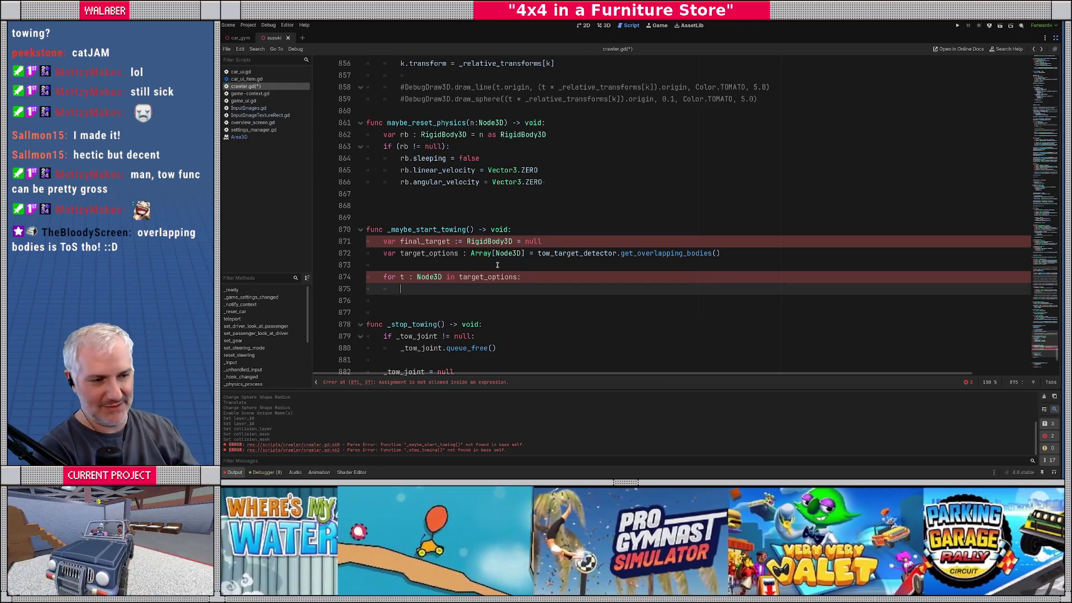
scroll(496, 265, "down", 2)
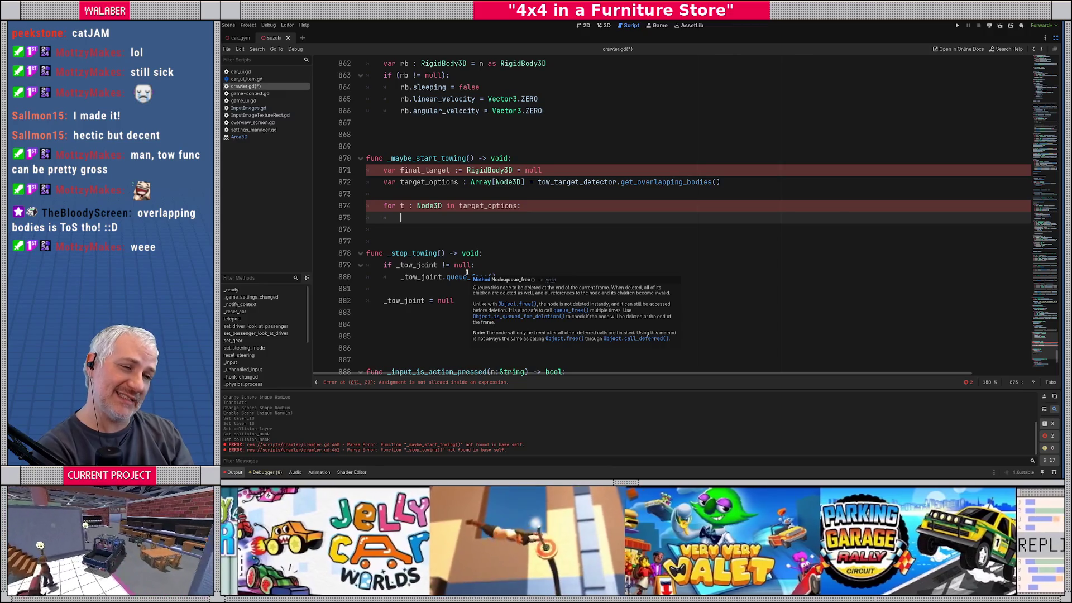
key("Up")
key("shift+End")
key("Delete")
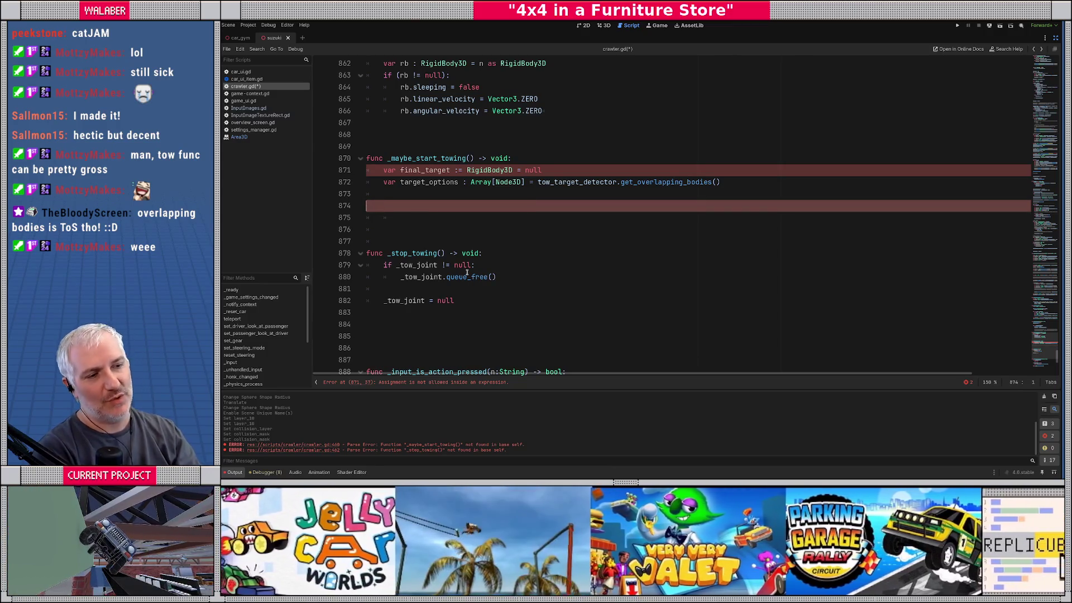
Add target_options.sort_custom(_sort_tow_targets) below the target_options declaration
key("Up")
key("Return")
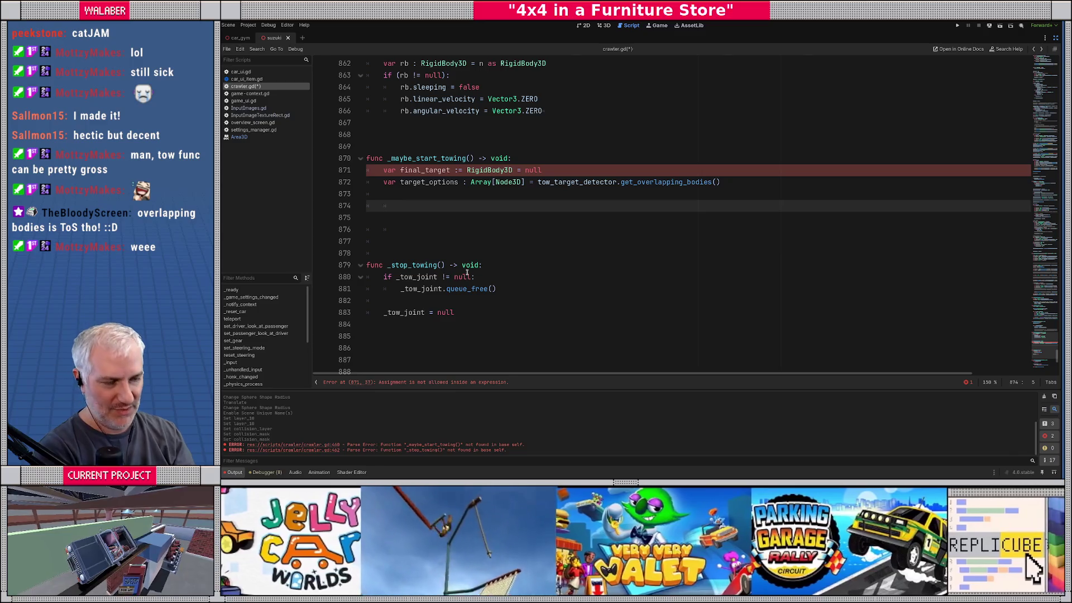
type("target_op")
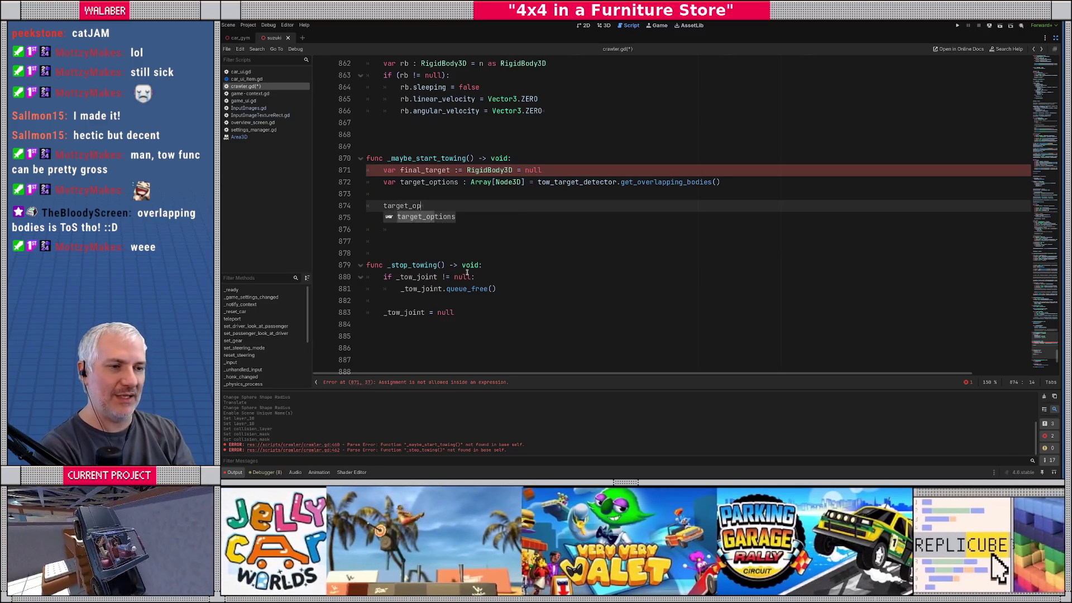
type("tions.sort_c")
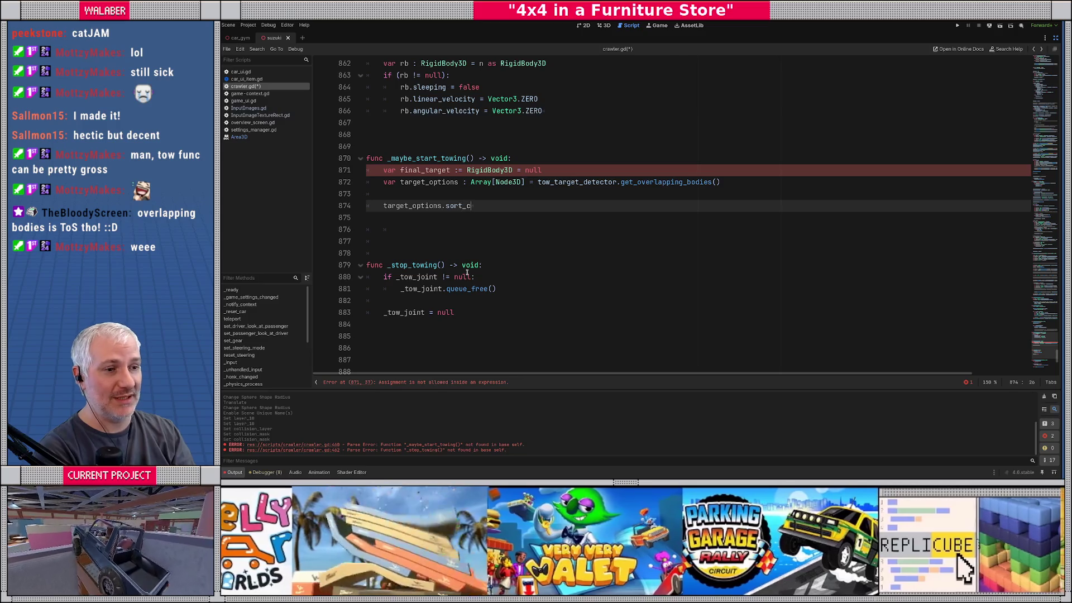
key("Return")
type("_sort_tow_")
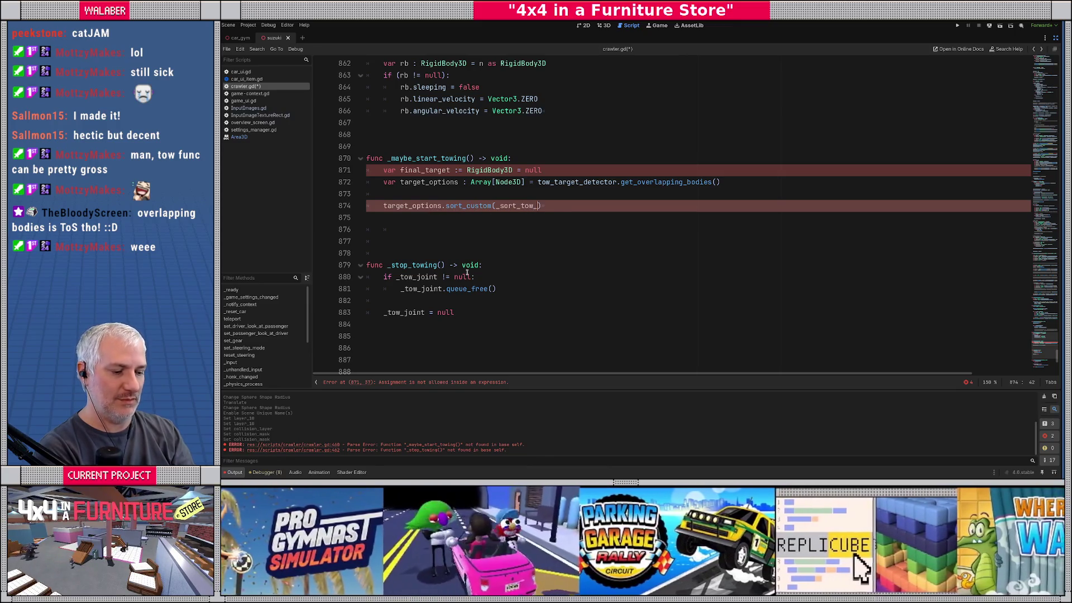
type("targets")
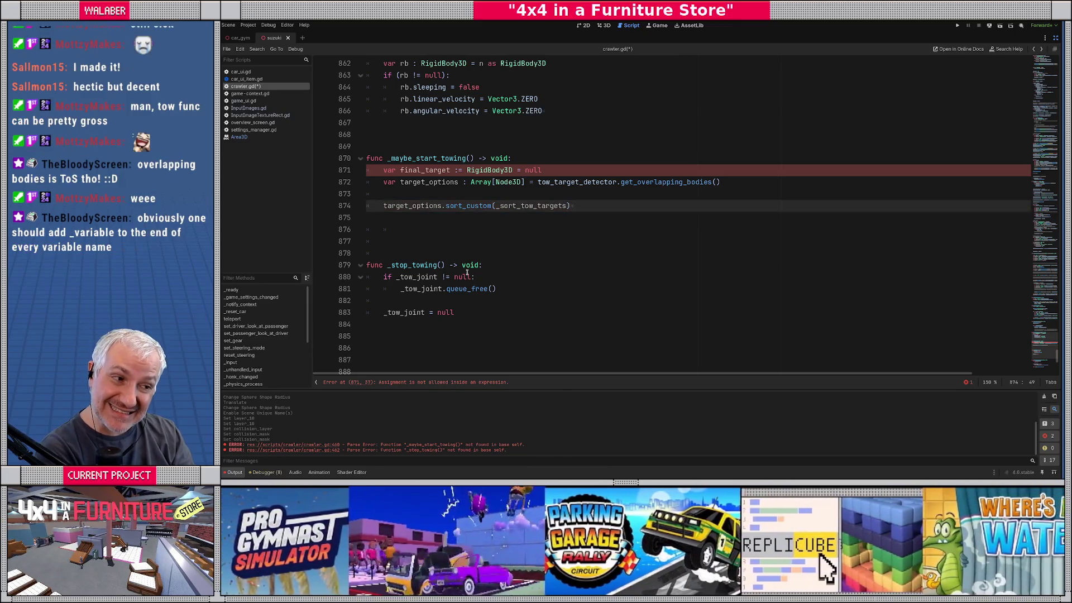
key("End")
key("Return")
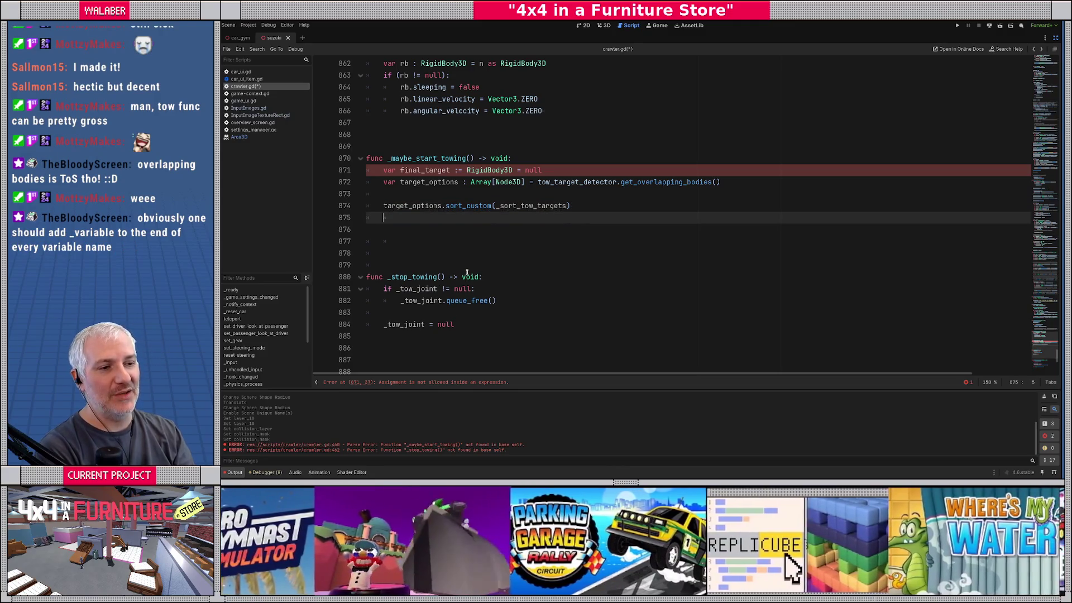
Delete the unused final_target declaration line
key("Return")
key("Up")
key("Up")
key("Up")
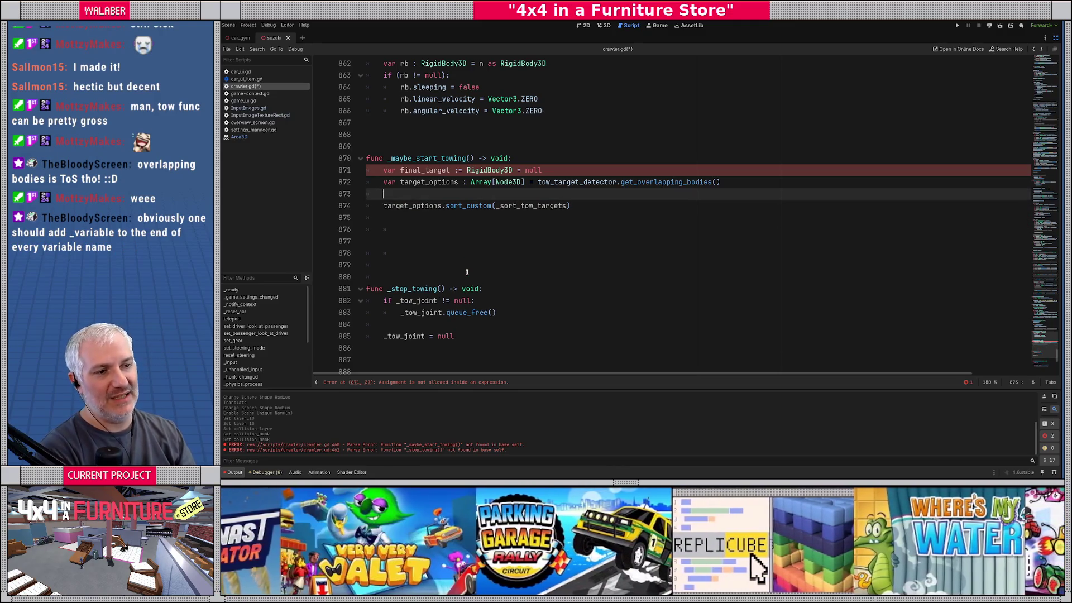
key("ctrl+shift+k")
key("Down")
key("Down")
key("Down")
key("Down")
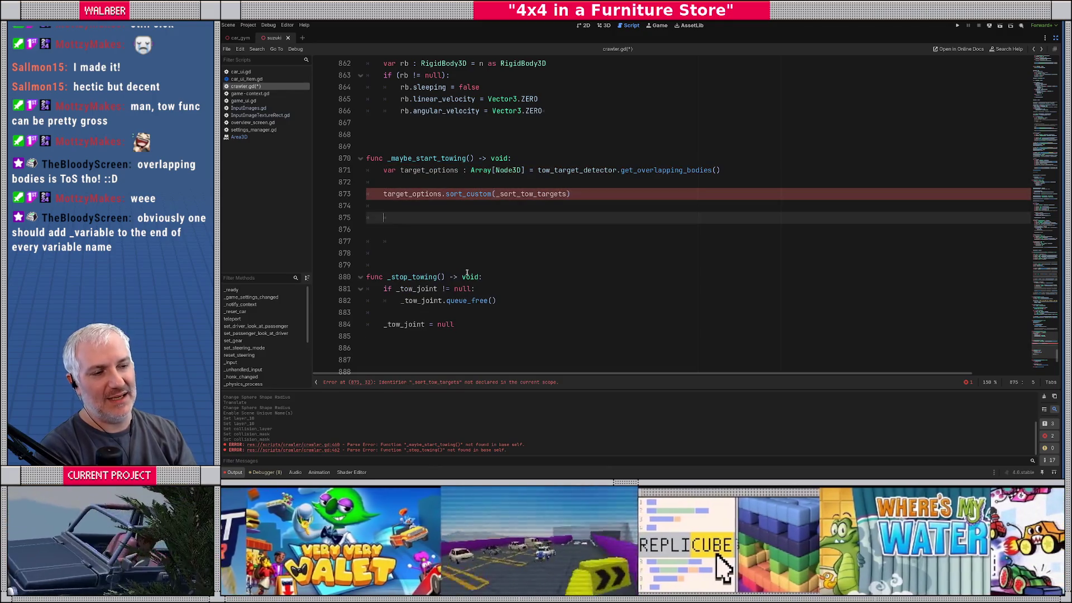
Start an if target_options.size() > 0: block in _maybe_start_towing()
type("if tar")
key("Return")
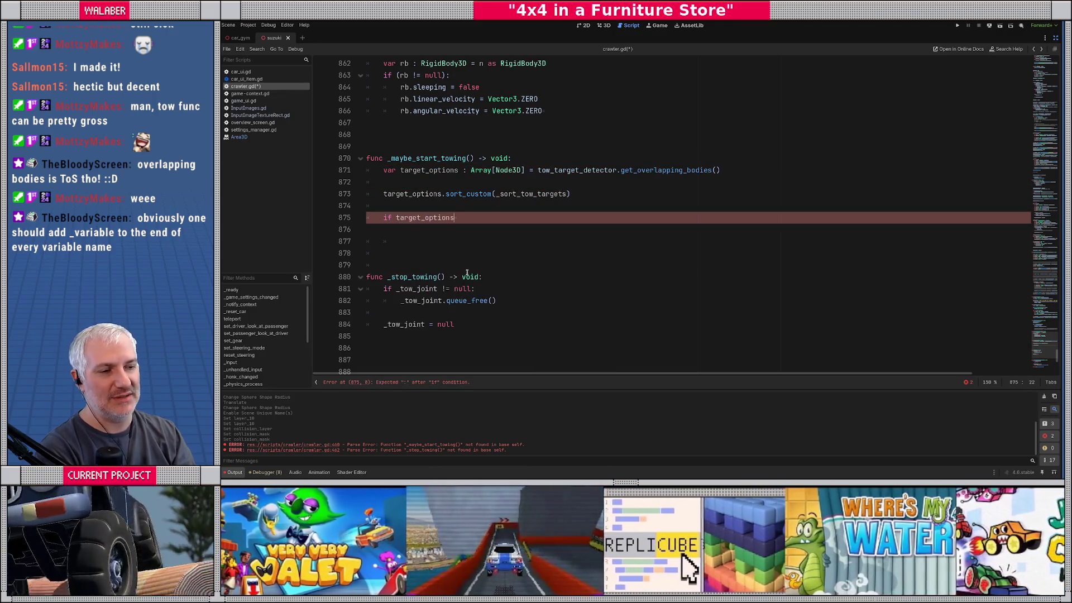
type(".siz")
key("Return")
type("> 0:")
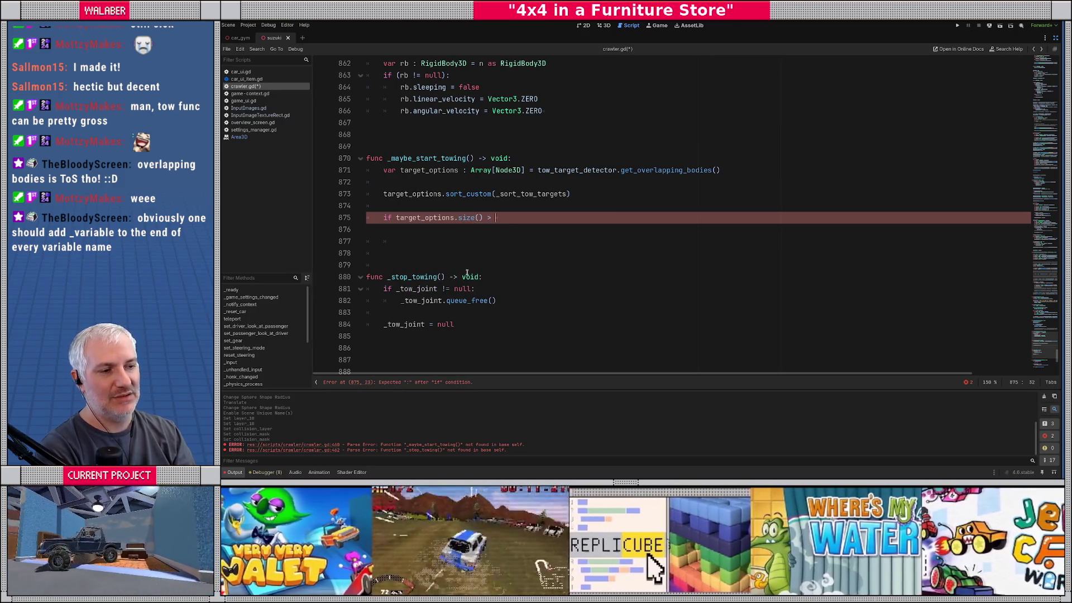
key("Return")
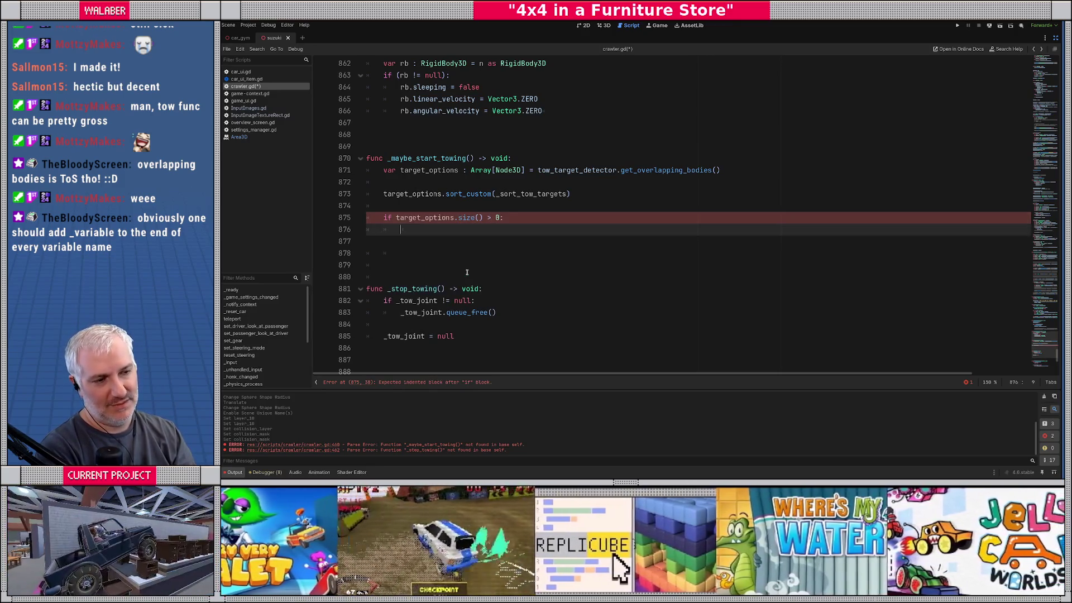
Declare var target_body : RigidBody3D = target_options[0] as RigidBody3D inside the block
type("var target_body : Rigi")
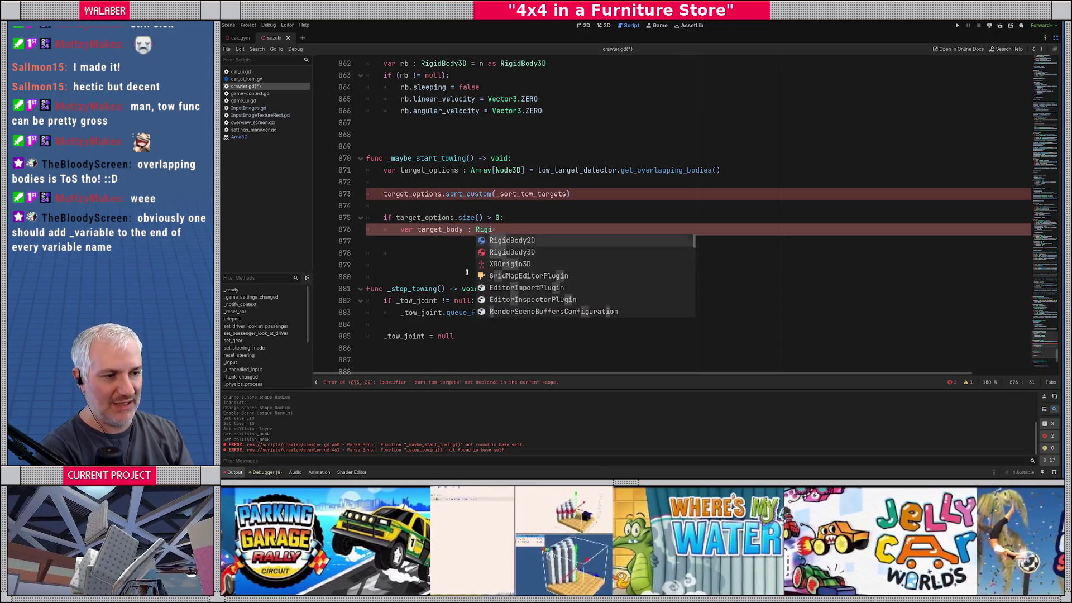
key("Down")
key("Return")
type("targ")
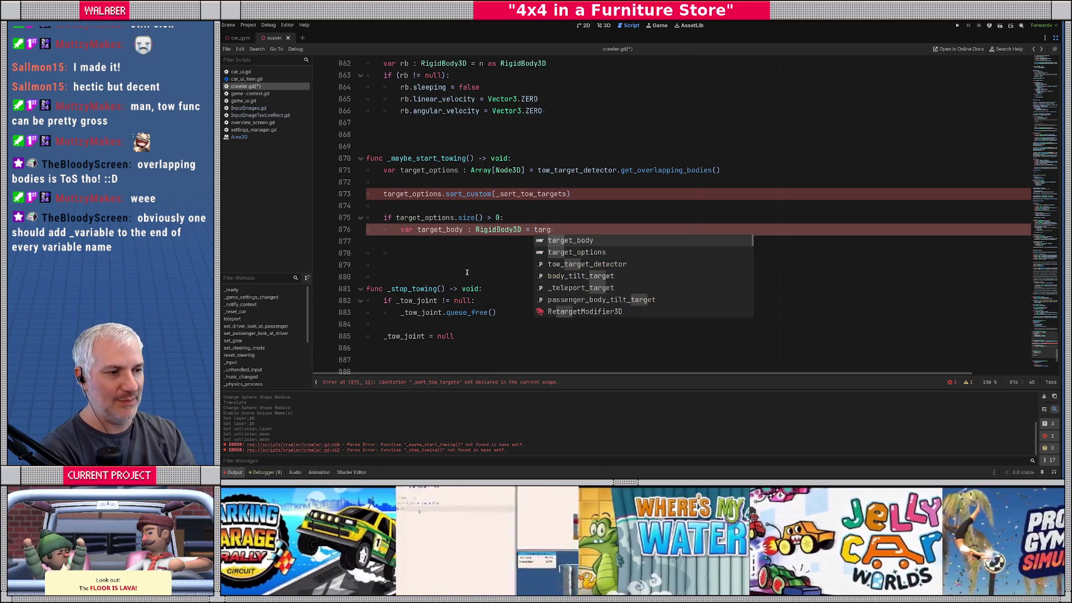
key("Down")
key("Return")
type("[0]")
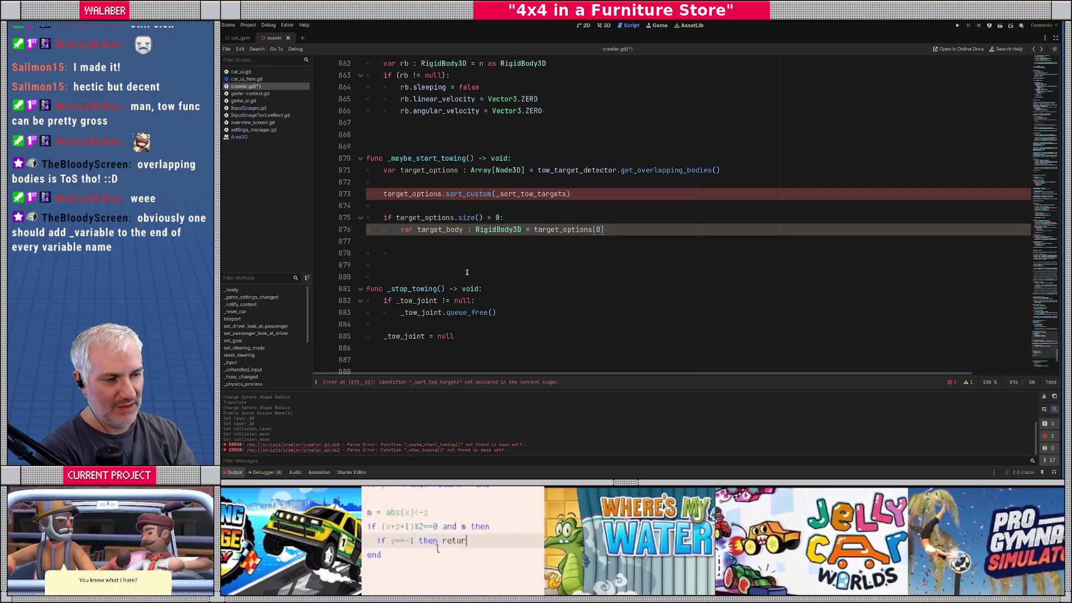
type(" as Rig")
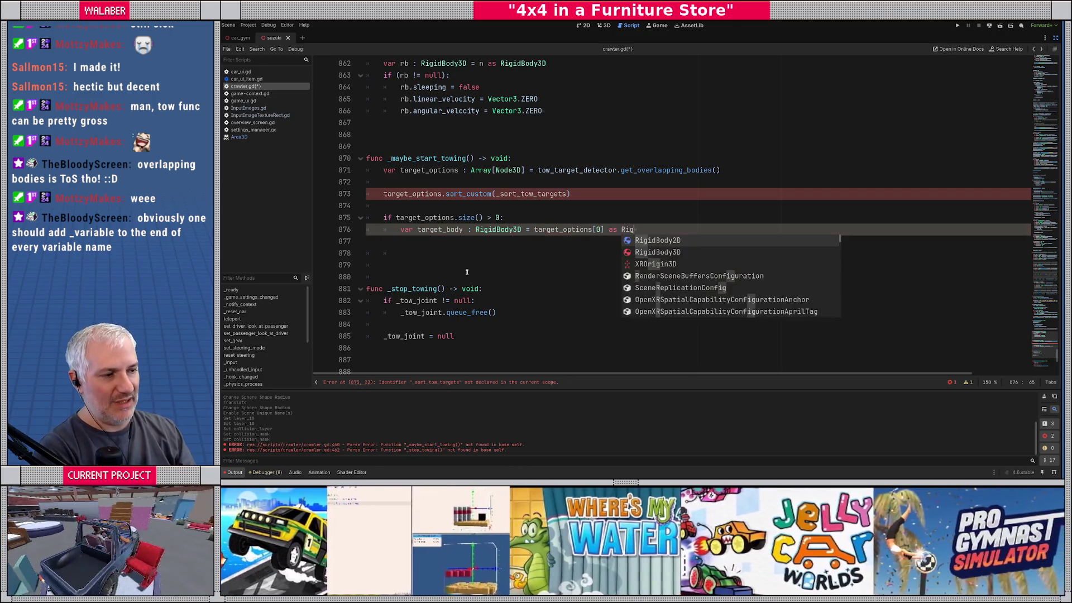
key("Return")
key("Return")
Add an if target_body: check with '# attach to it, yo' and pass, then begin _sort_tow_targets(a:Node3D, b:Node3D)
type("if tar")
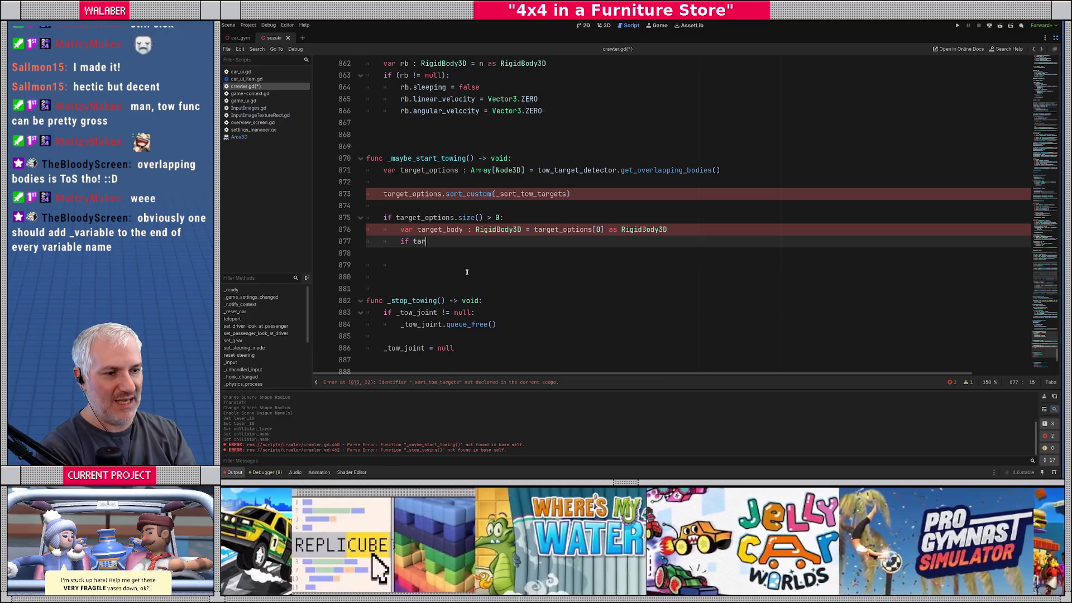
key("Return")
type(":")
key("Return")
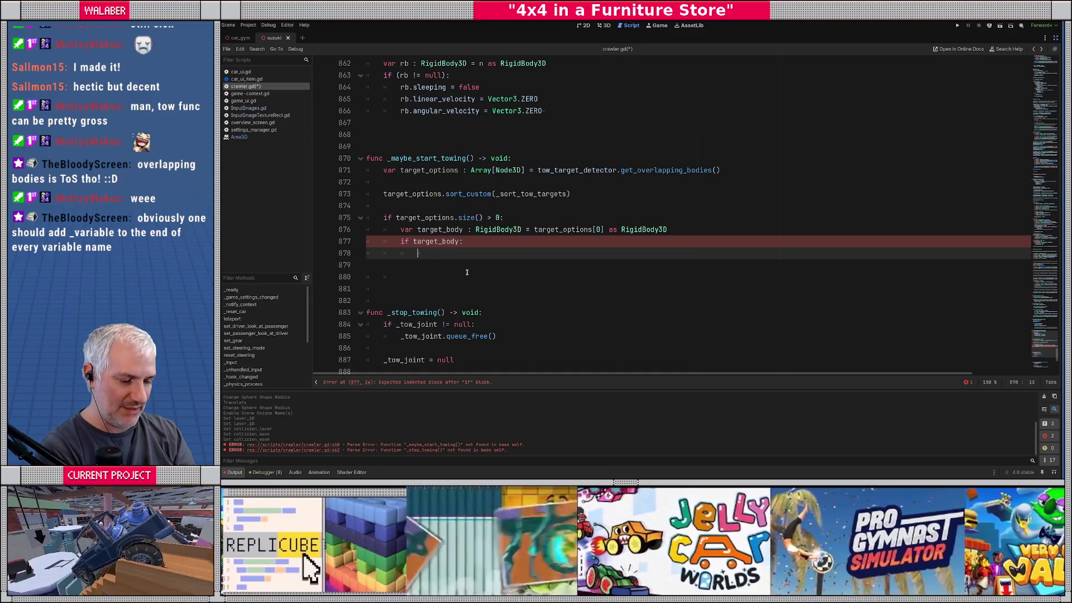
type("$# attach to it, yo")
key("Return")
type("pass")
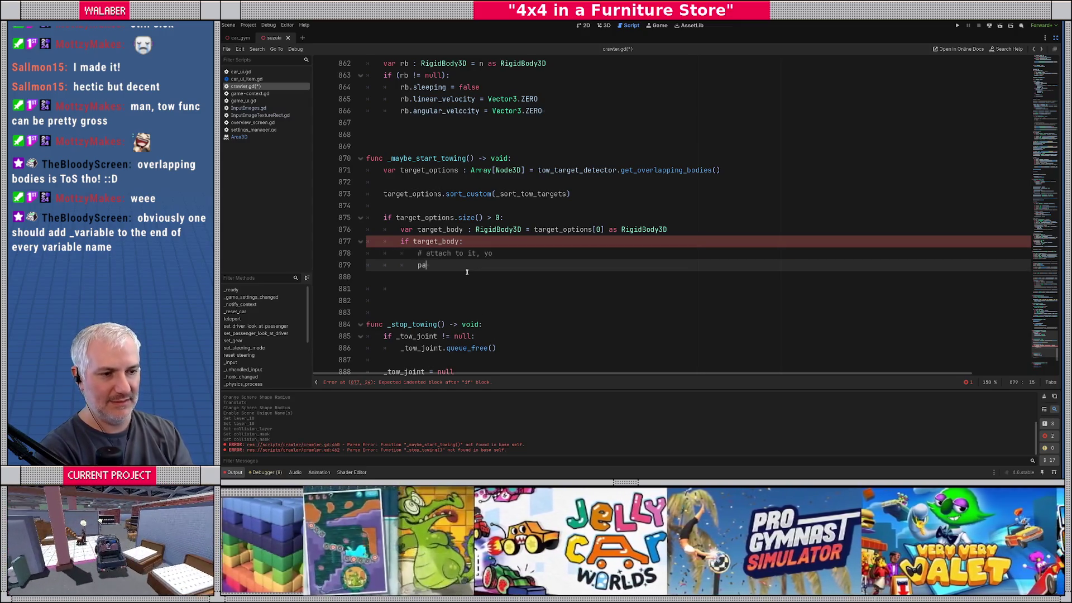
key("Return")
key("Down")
type("fun")
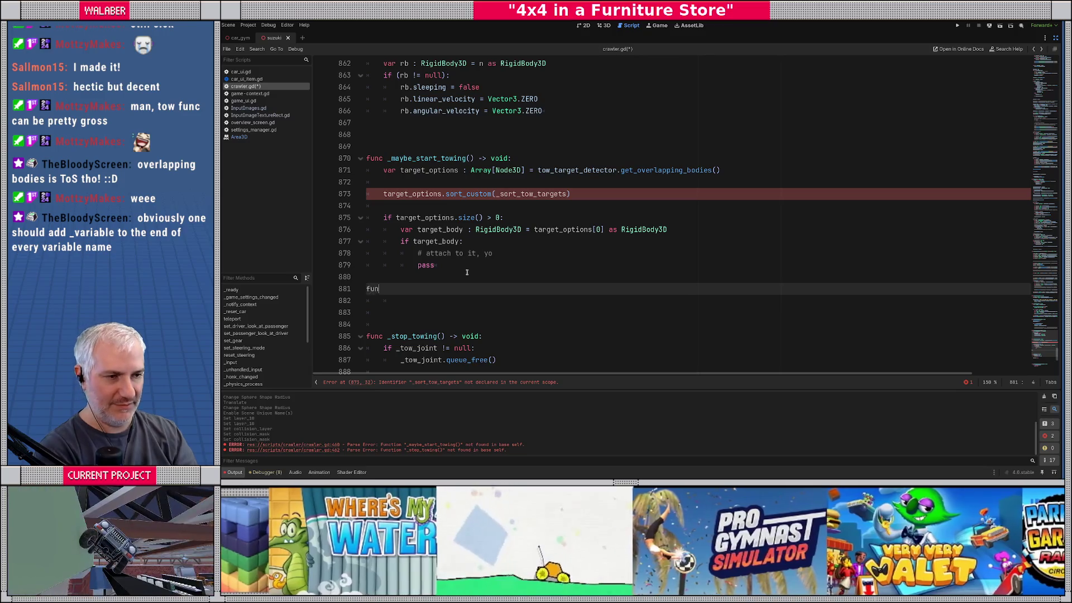
type("c _sort_tow")
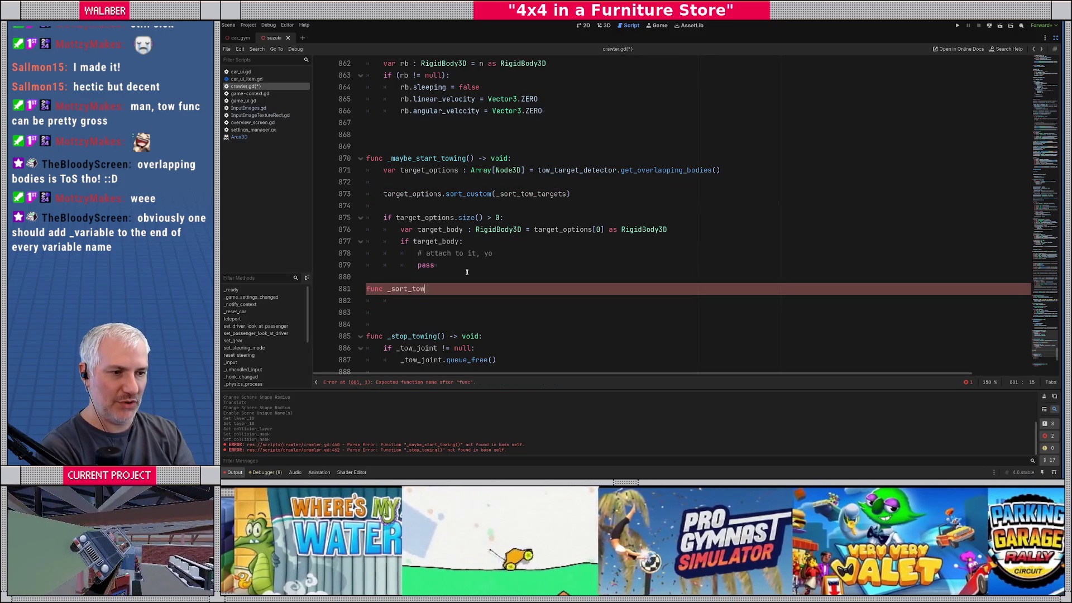
type("_targets(a:Node3D, b:")
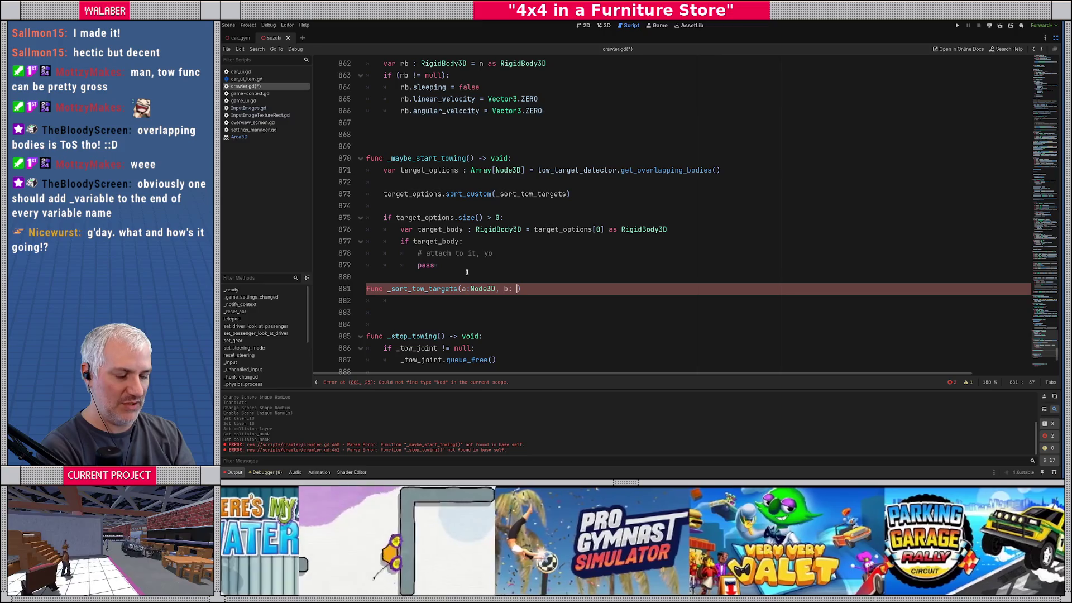
type("Node3D")
type(") -> v")
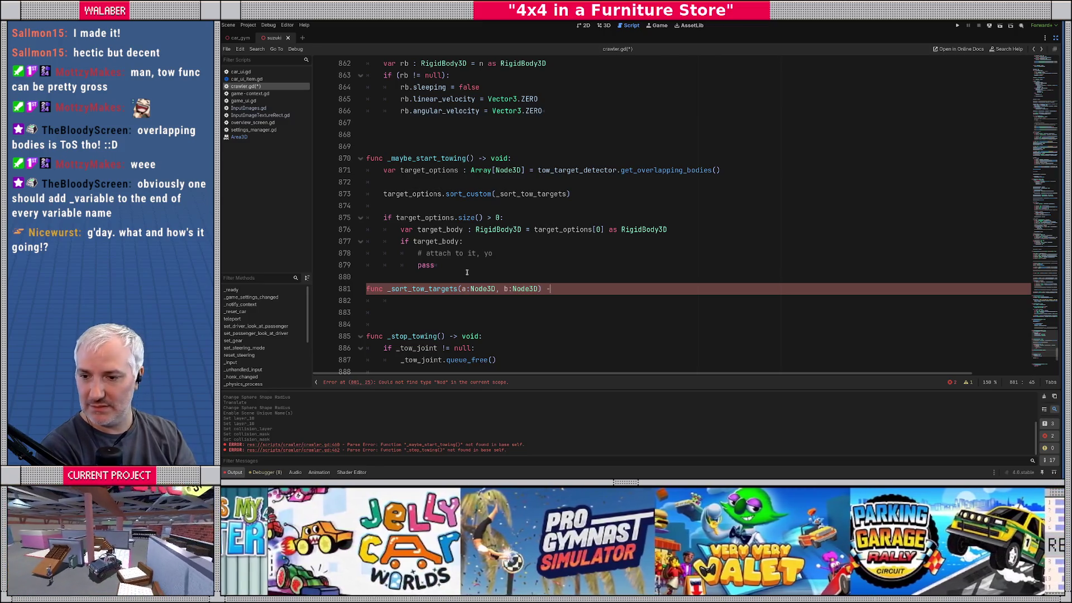
Give _sort_tow_targets a bool return type and compute a_dist via tow_target_detector.global_position.distance_squared_to(a.global_position)
key("BackSpace")
type("bool:")
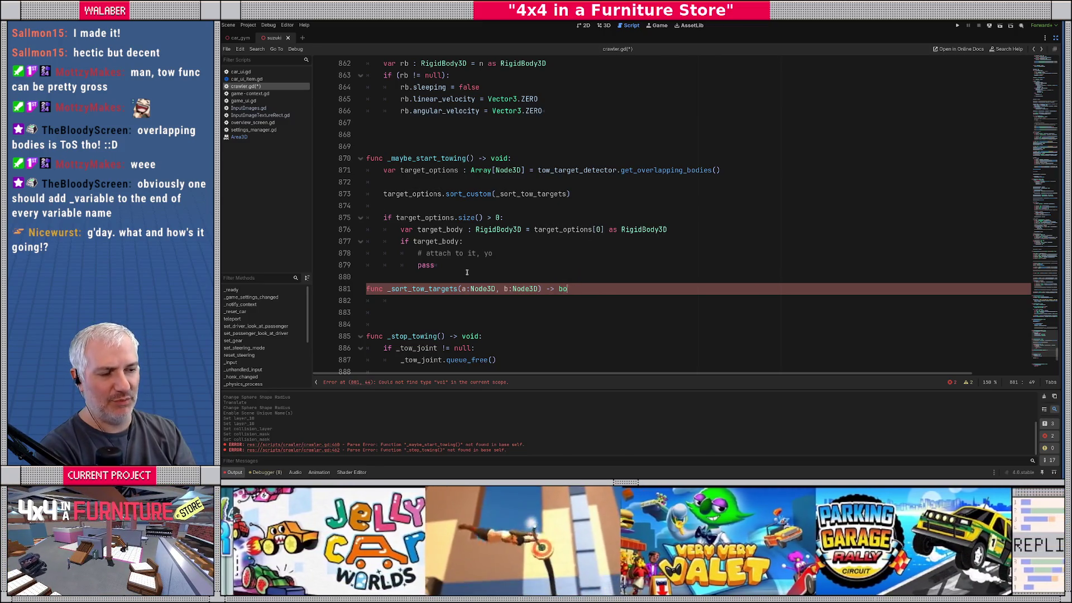
key("Return")
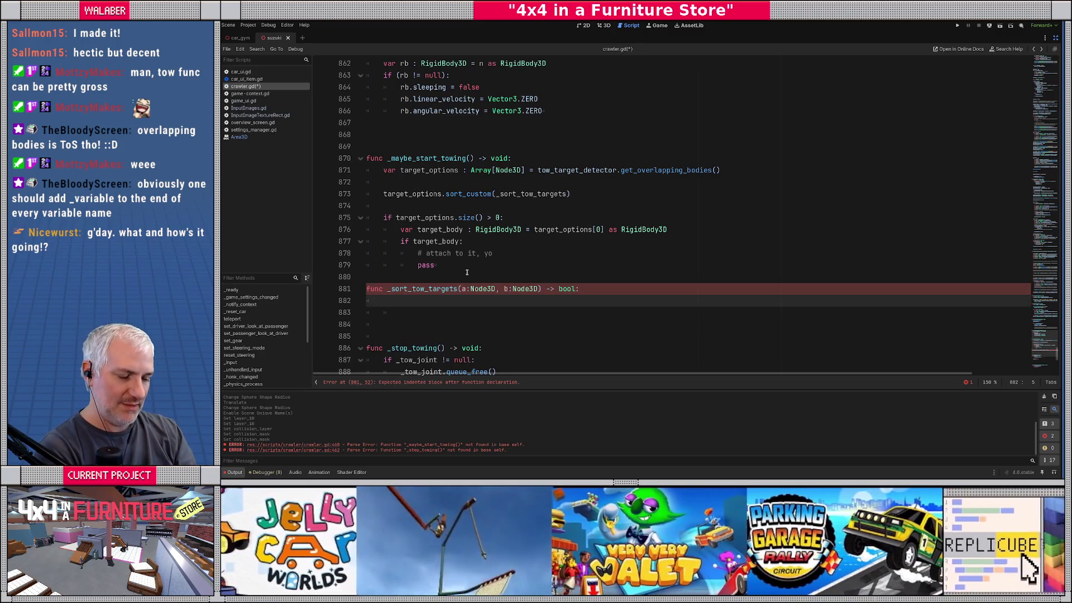
type("var a_")
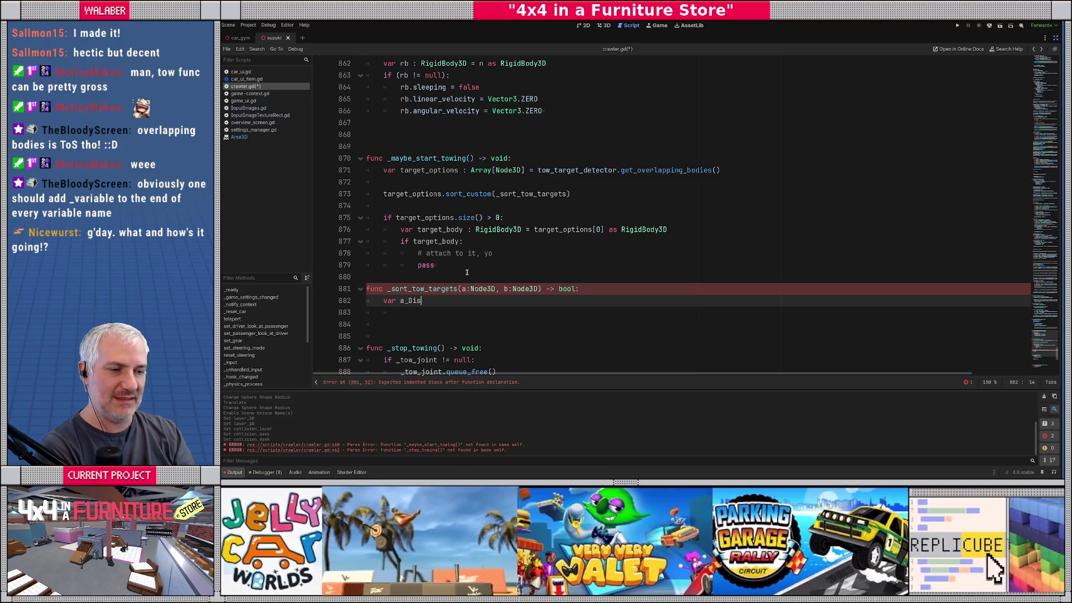
type("dist := ")
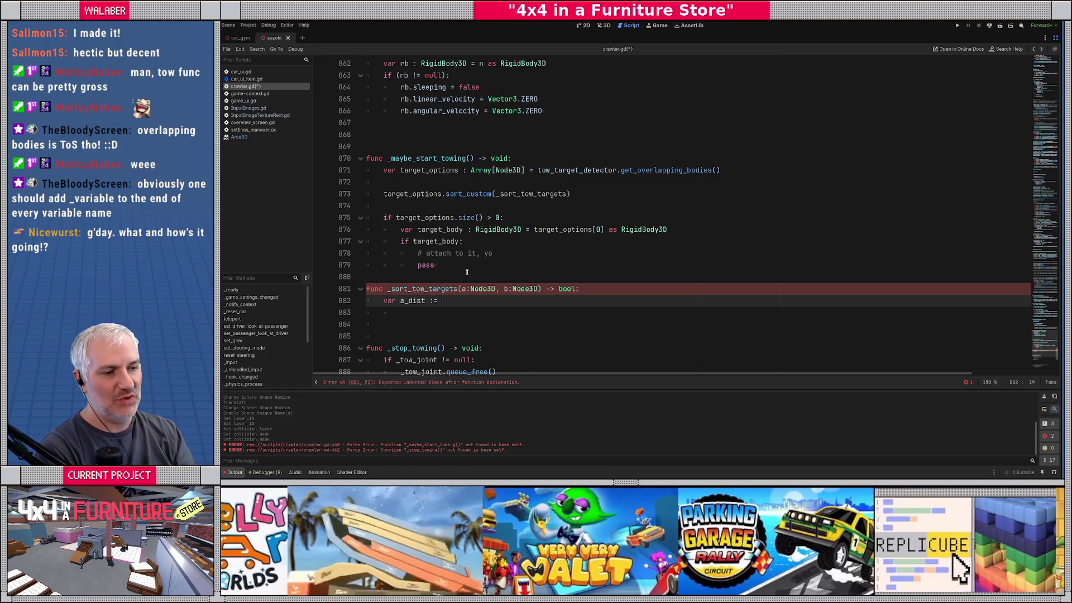
type("tow")
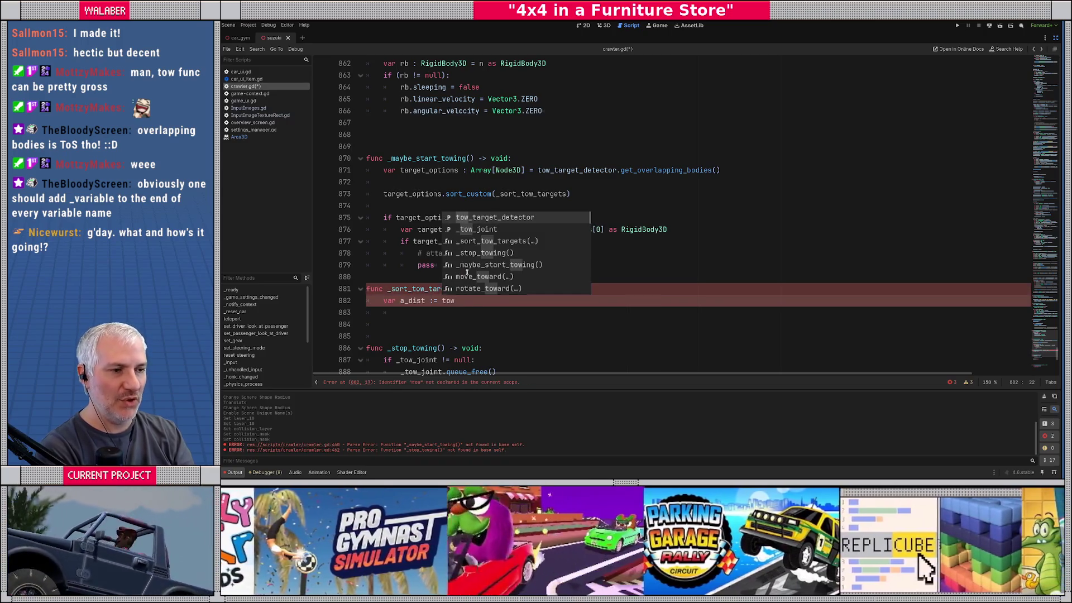
type("_target_detector.global_po")
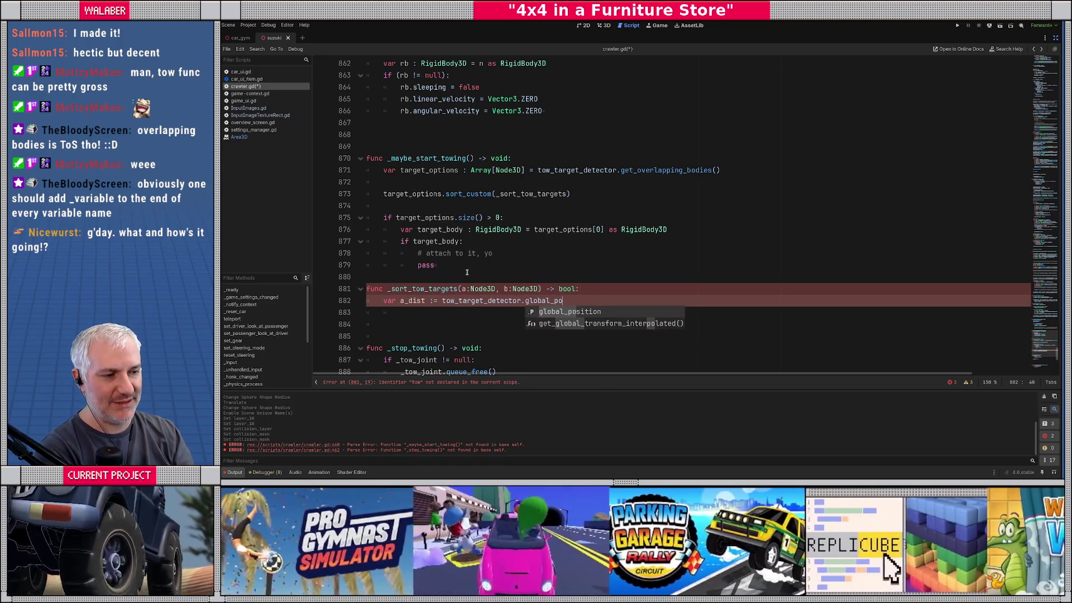
type("sition.dis")
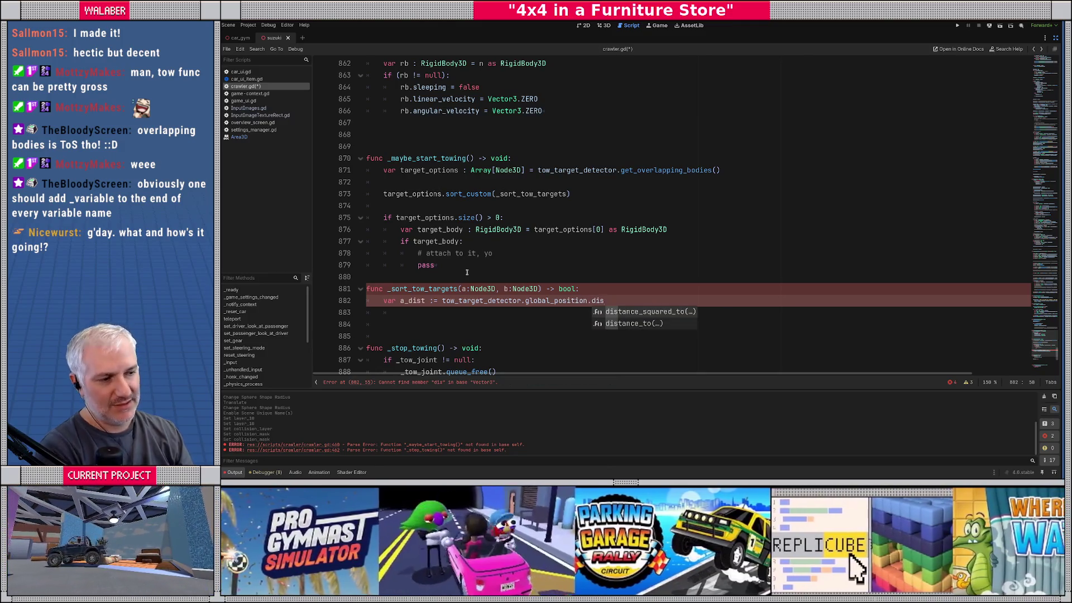
key("Return")
type("a.global_")
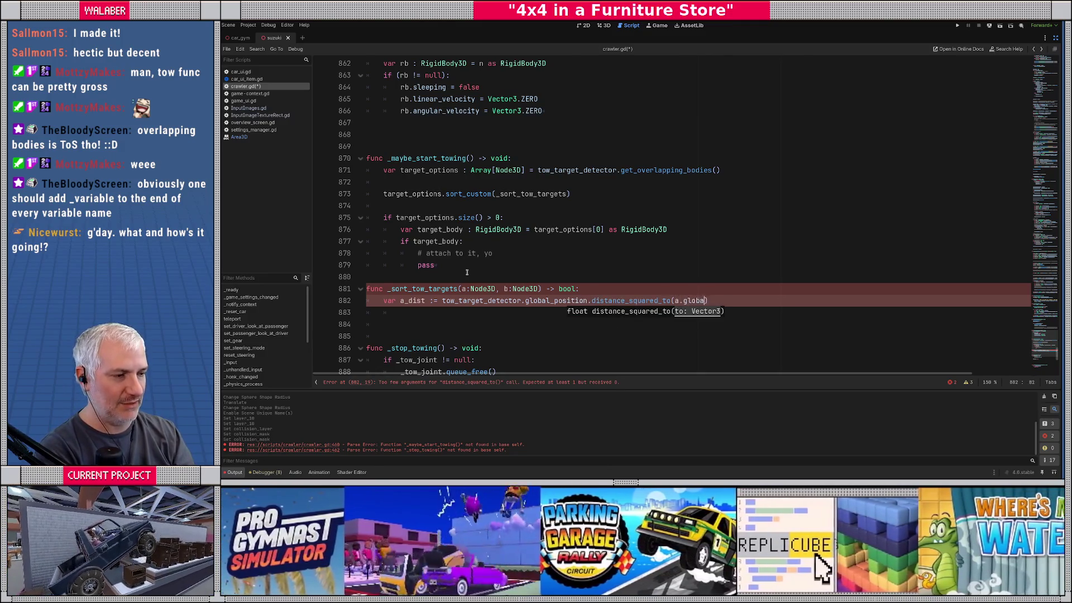
key("Down")
key("Return")
key("shift+Home")
key("alt+Down")
key("alt+Down")
key("alt+Down")
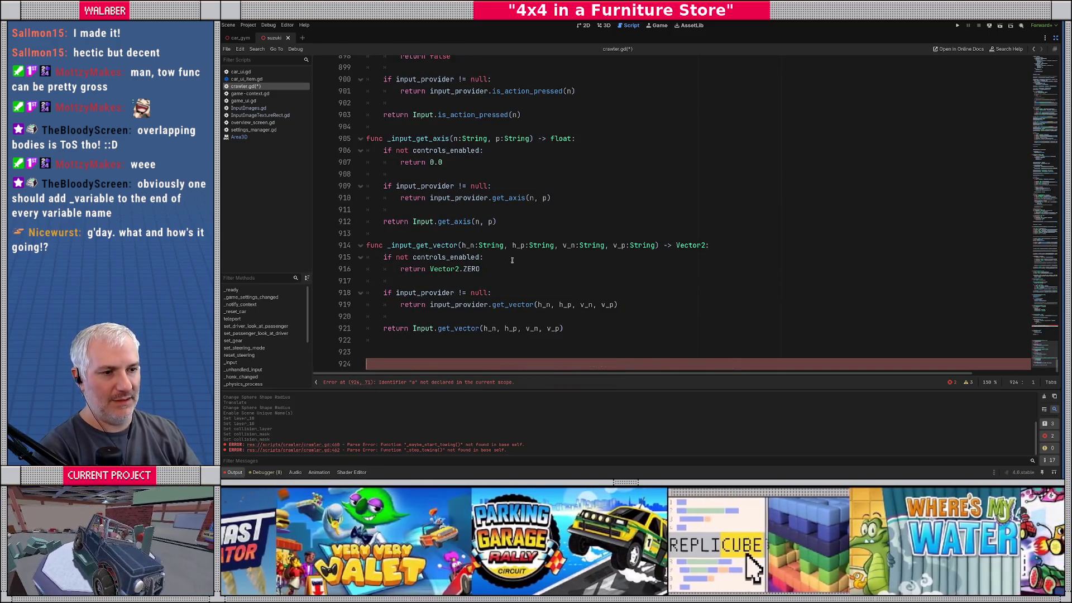
key("ctrl+z")
Duplicate the line as b_dist, return a_dist < b_dist, and add a blank line after the attach block
key("ctrl+shift+d")
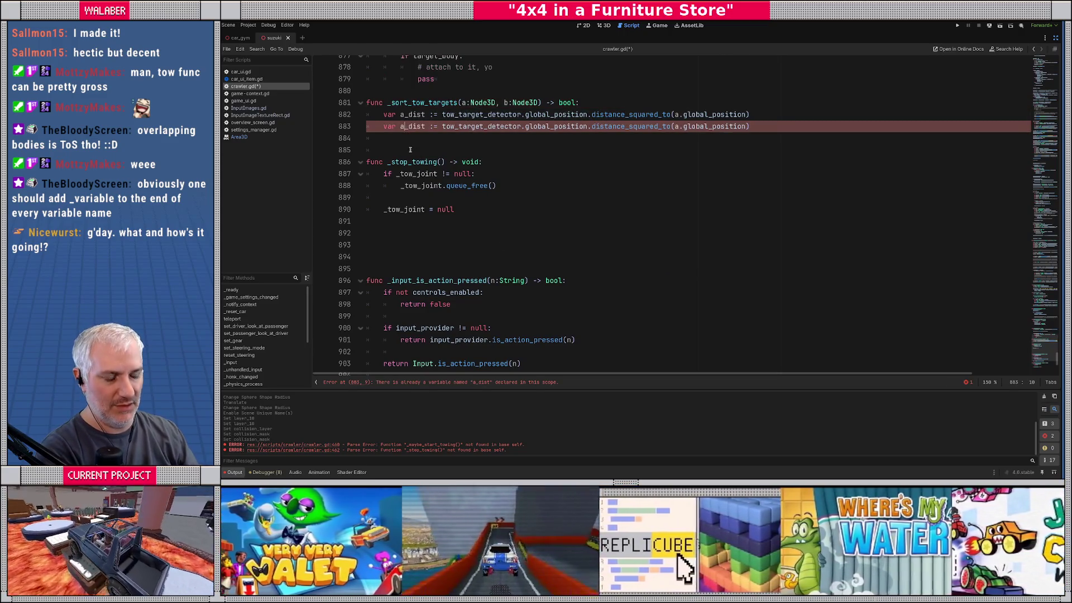
key("BackSpace")
type("b")
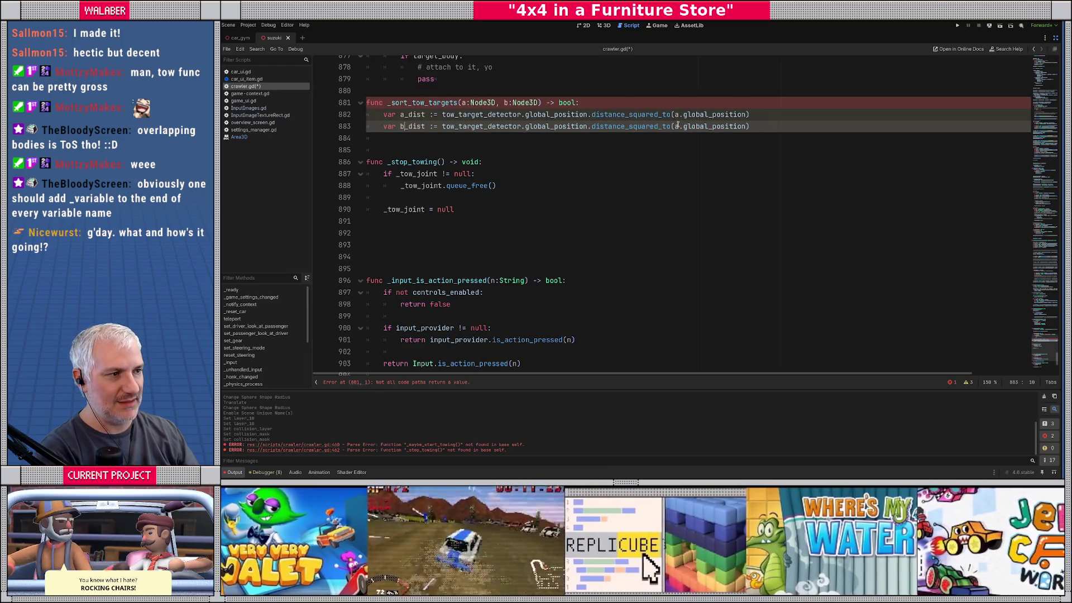
key("End")
key("Return")
key("Return")
type("ret")
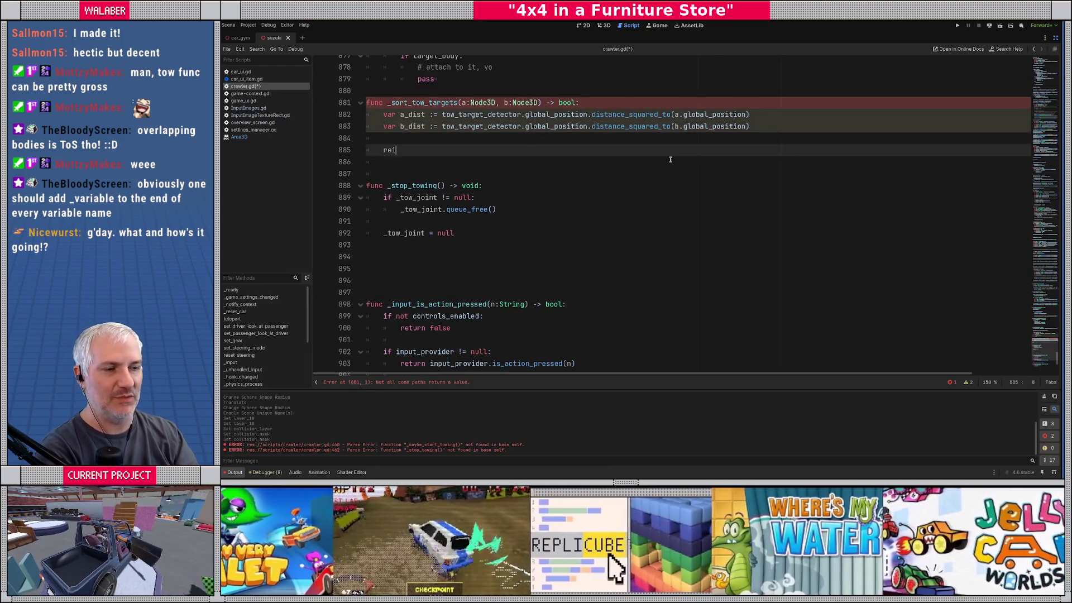
type("urn a_")
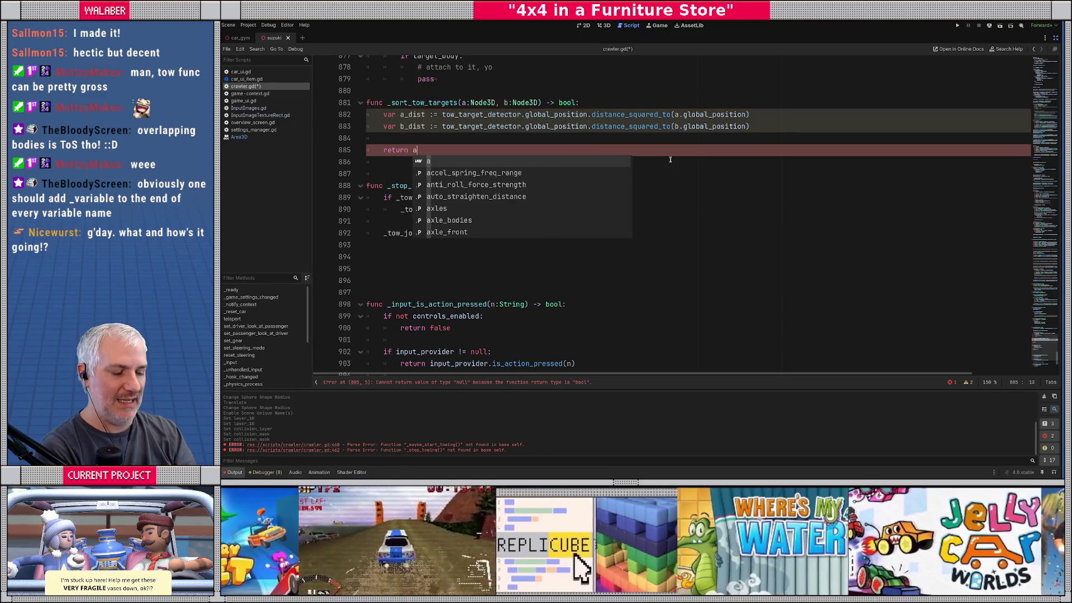
key("Return")
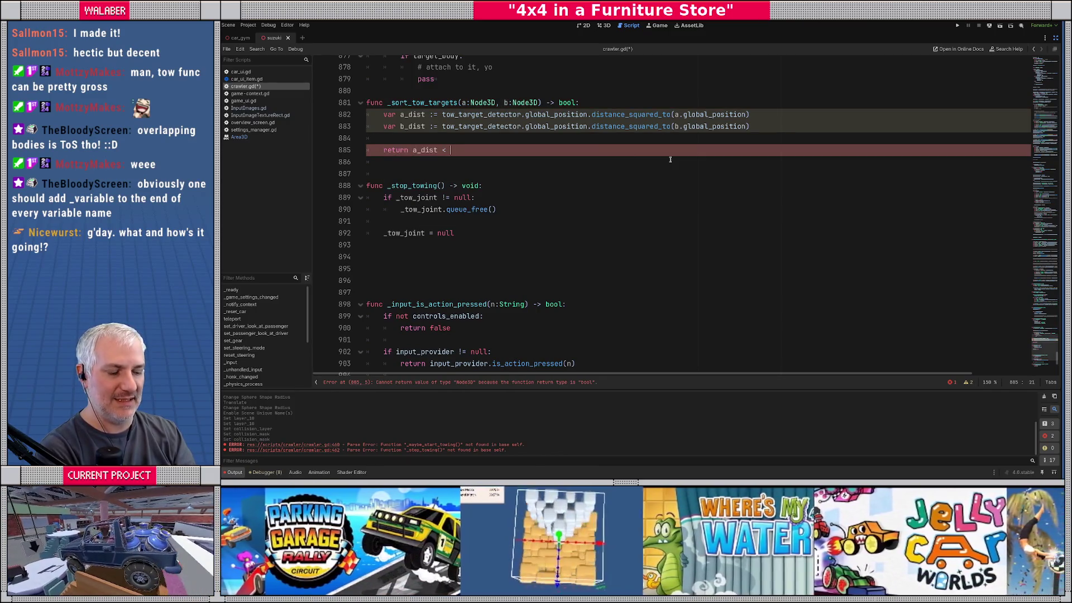
type("b_dist")
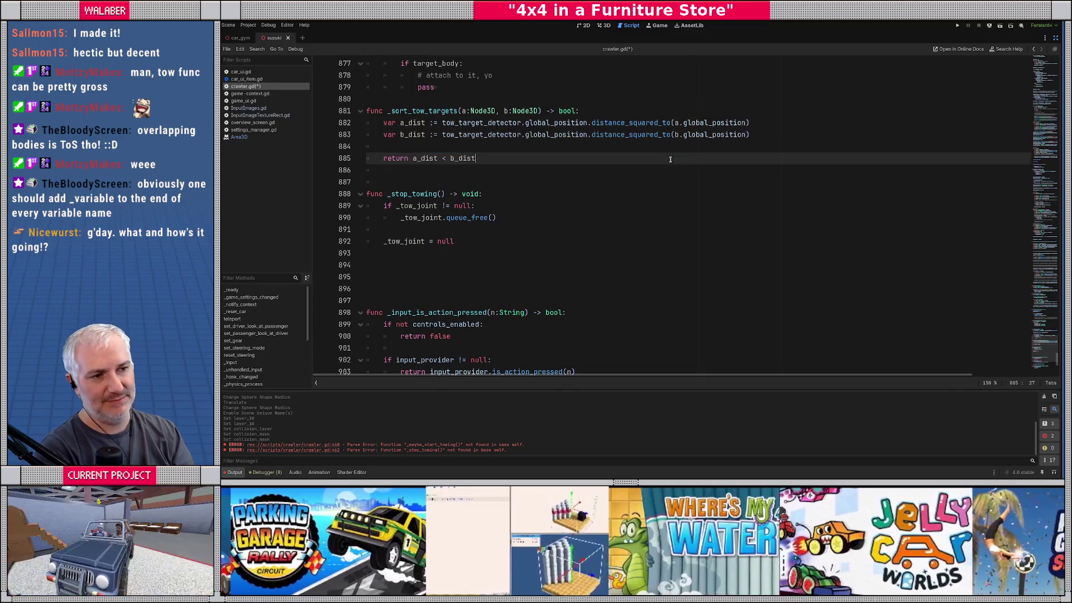
scroll(669, 159, "up", 2)
left_click(436, 168)
key("Return")
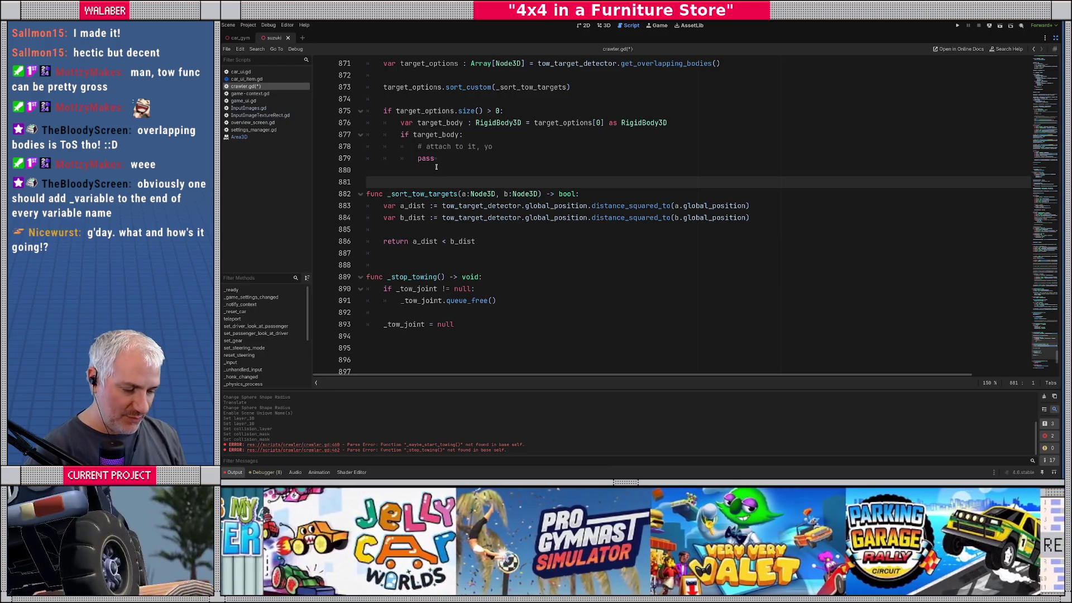
Replace the '# attach to it, yo' comment with _tow_joint = Generic6DOFJoint3D.new()
key("ctrl+z")
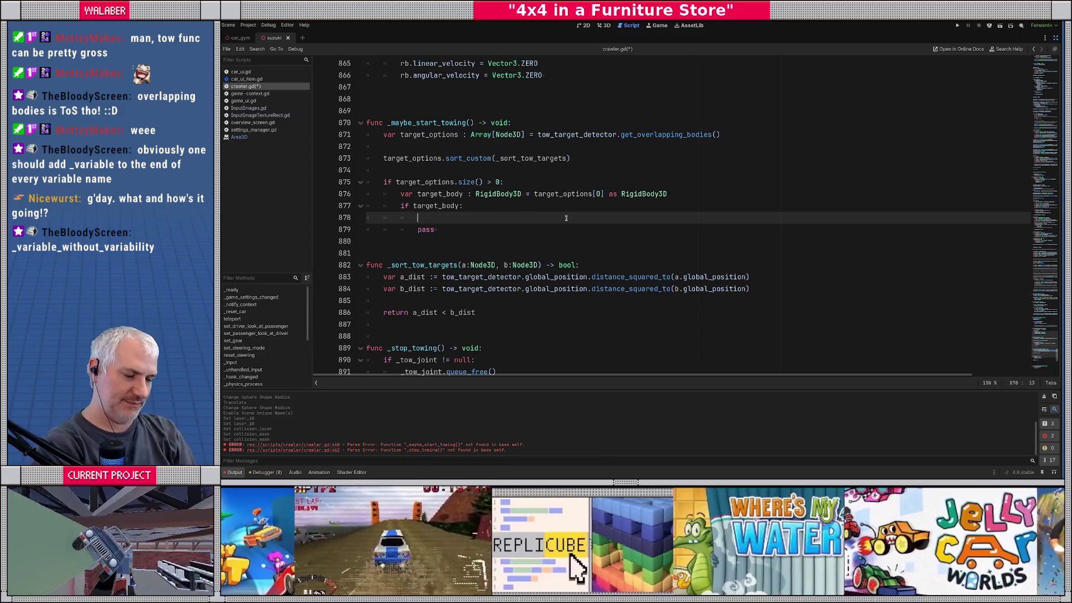
type("_t")
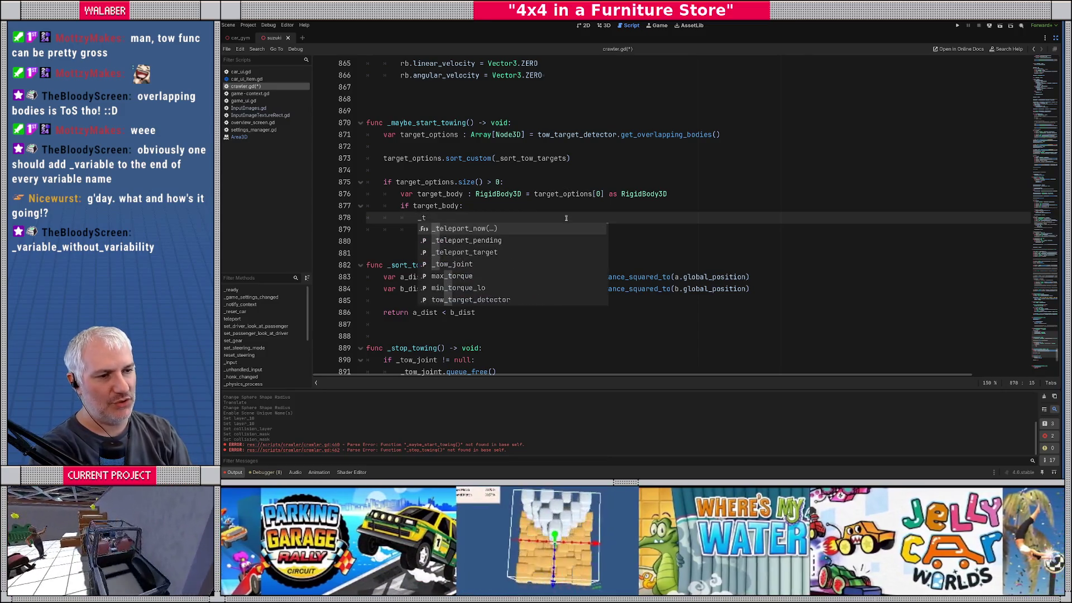
type("ow_j")
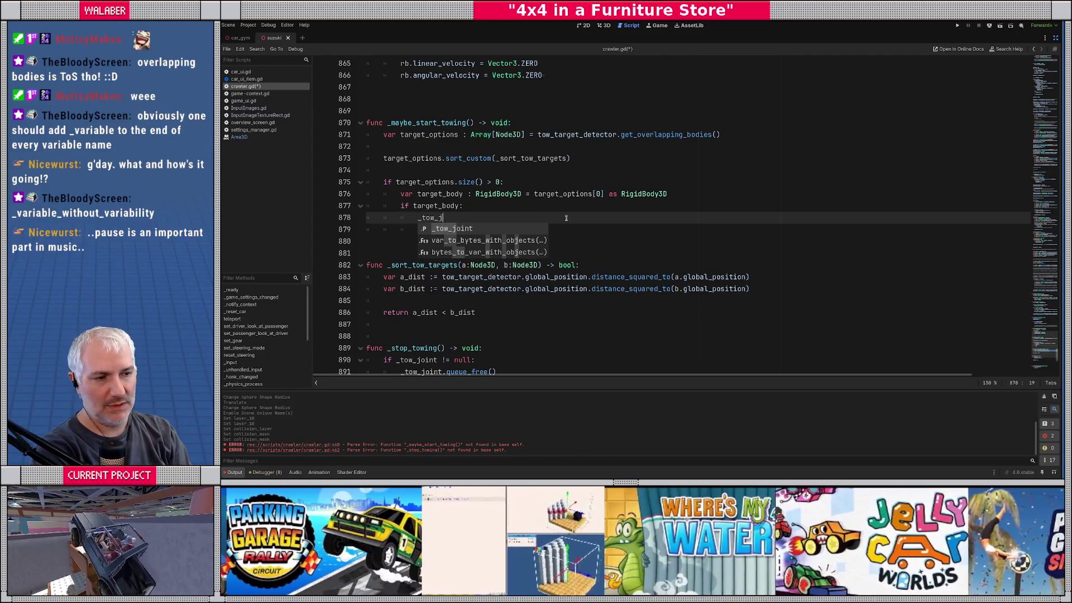
key("Return")
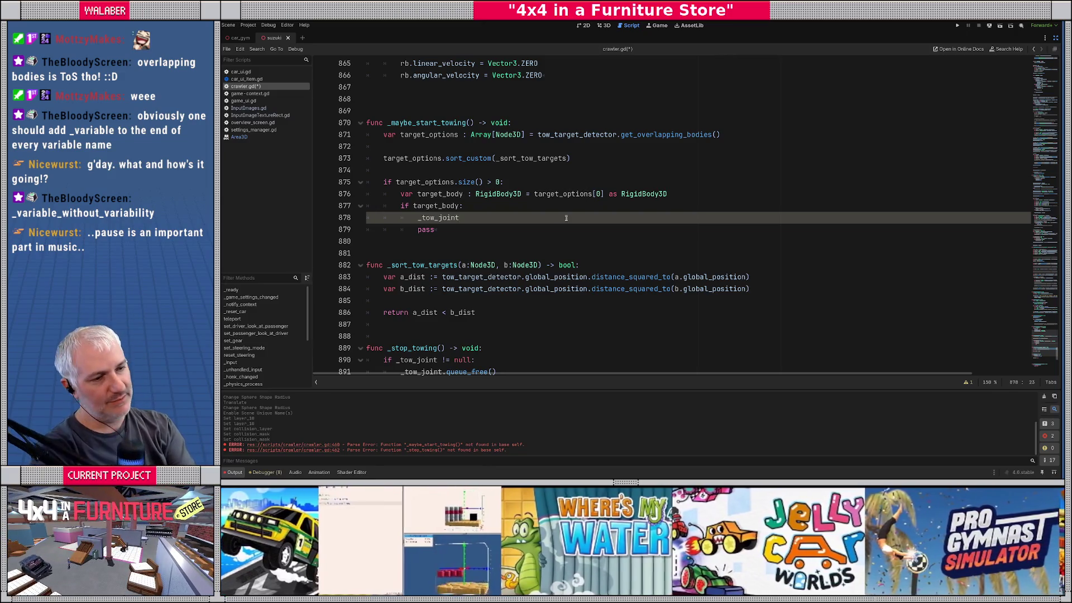
type("= Gene")
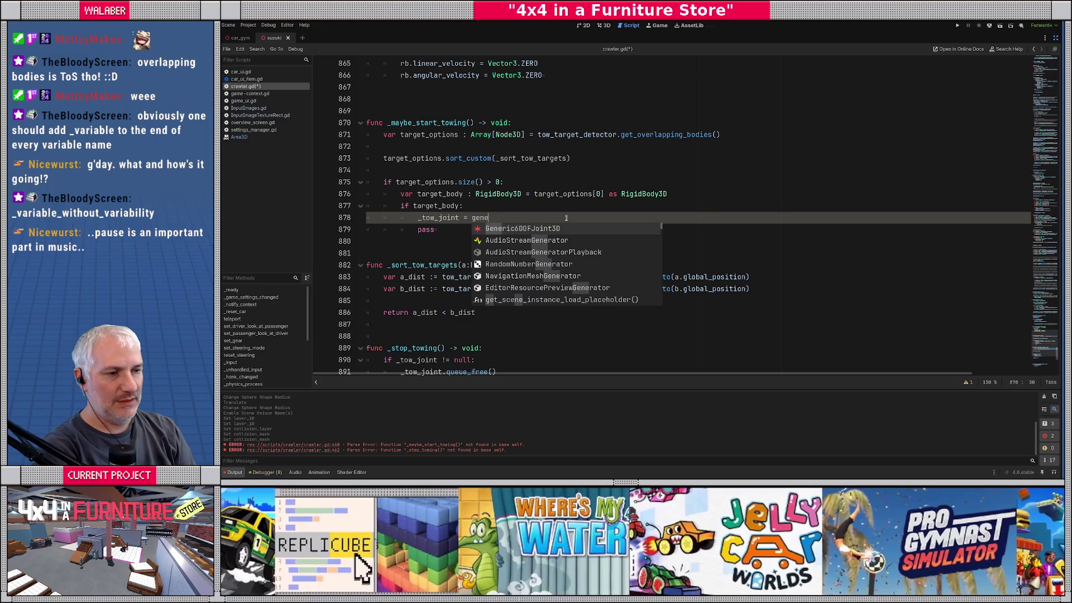
key("Return")
type(".new")
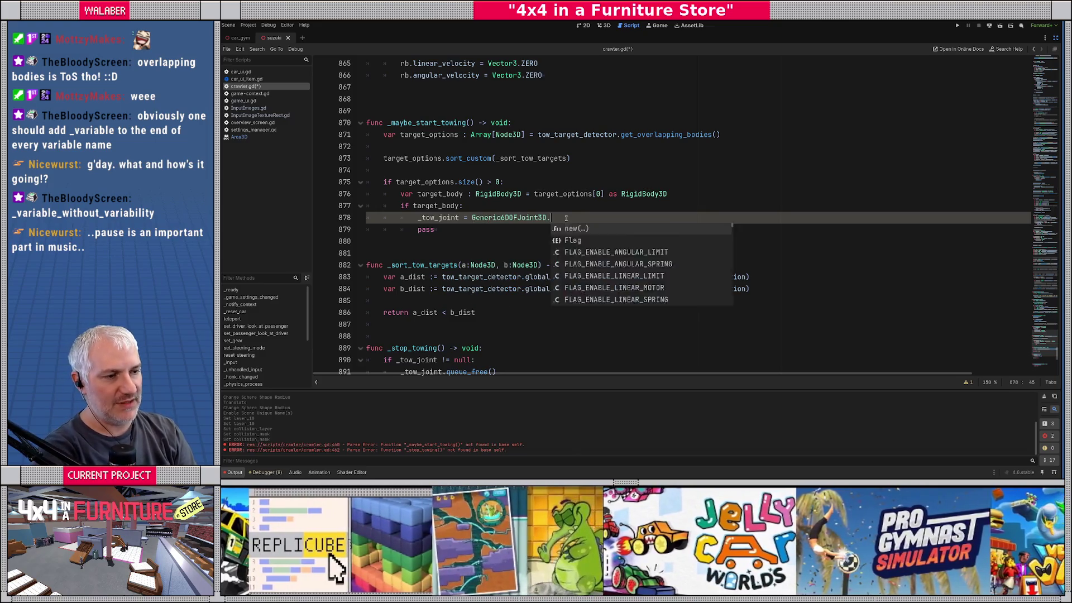
key("Return")
key("Return")
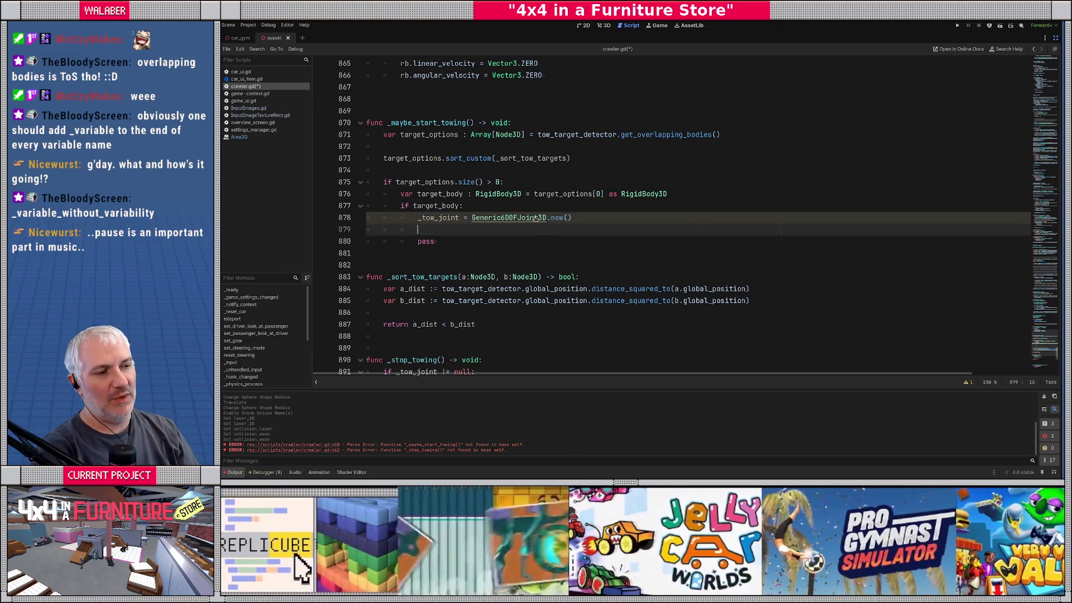
left_click(534, 217, "ctrl")
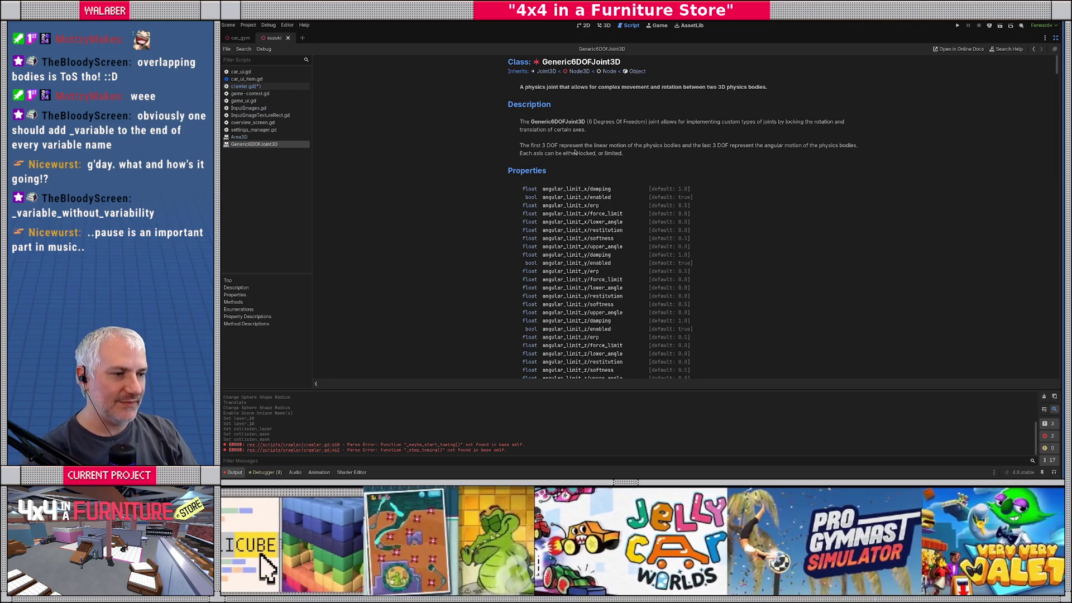
scroll(575, 150, "down", 15)
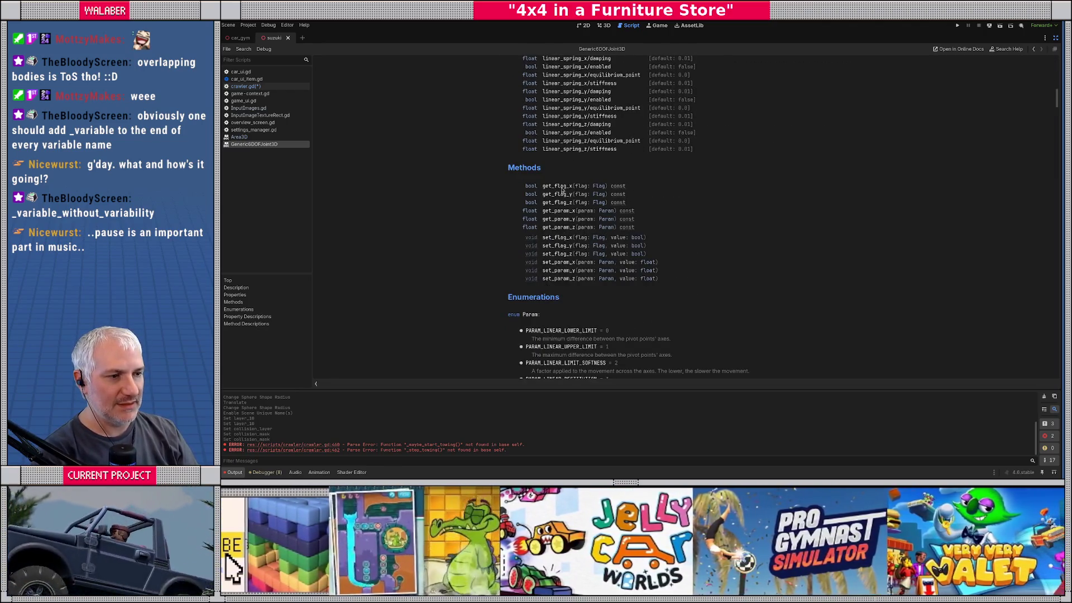
scroll(562, 191, "down", 3)
scroll(562, 234, "up", 20)
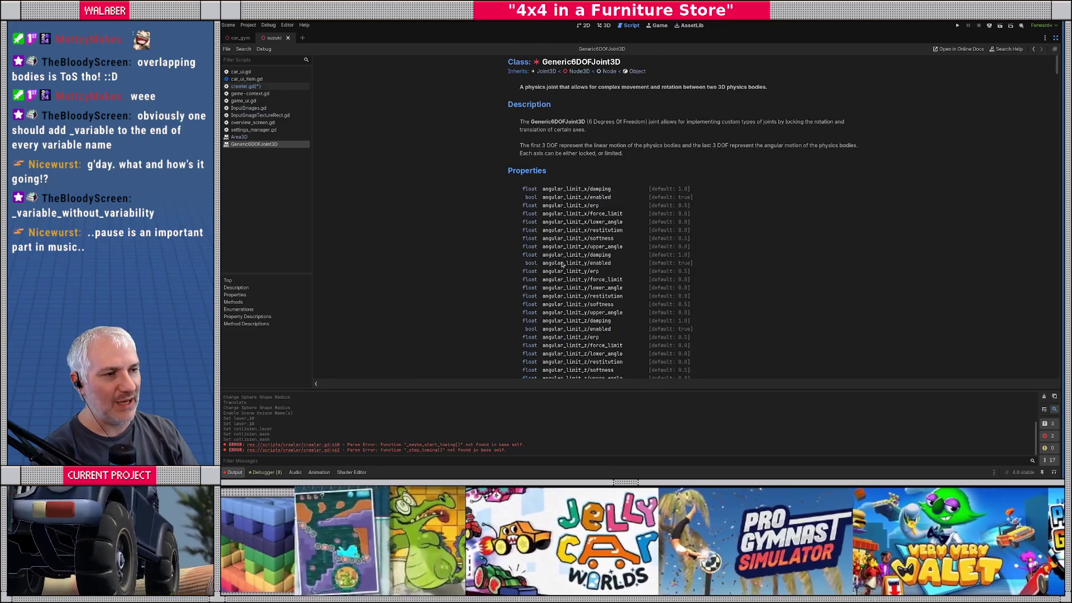
left_click(547, 71)
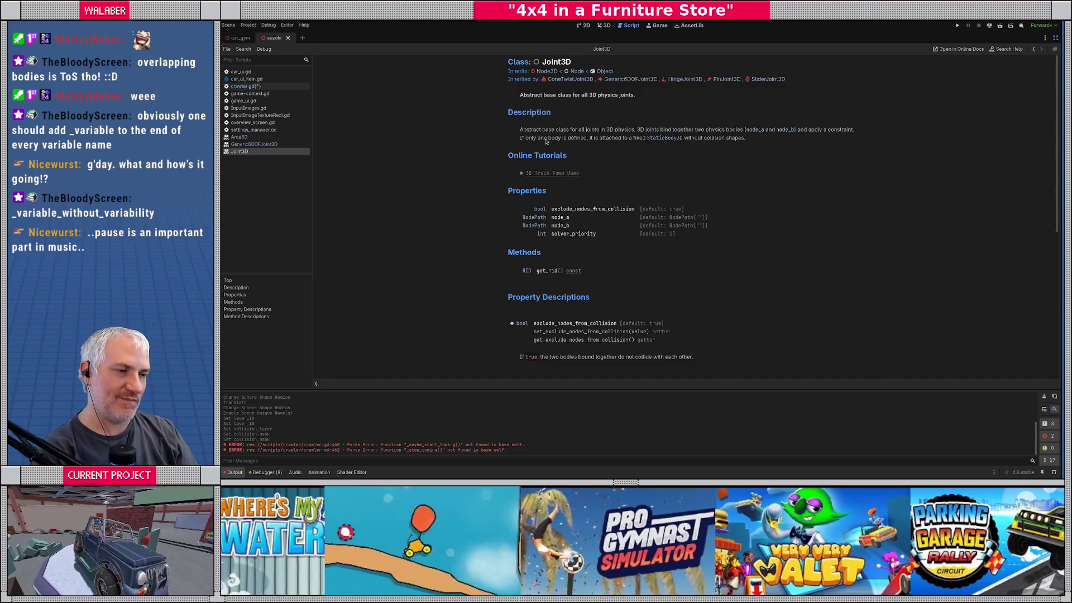
key("alt+Left")
scroll(559, 223, "down", 10)
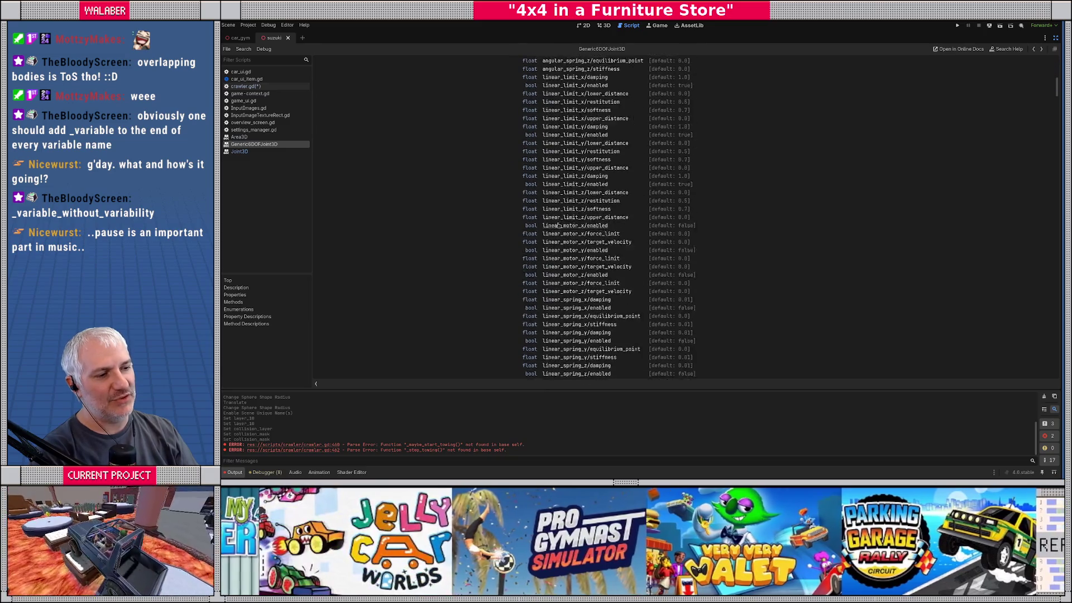
scroll(559, 226, "down", 5)
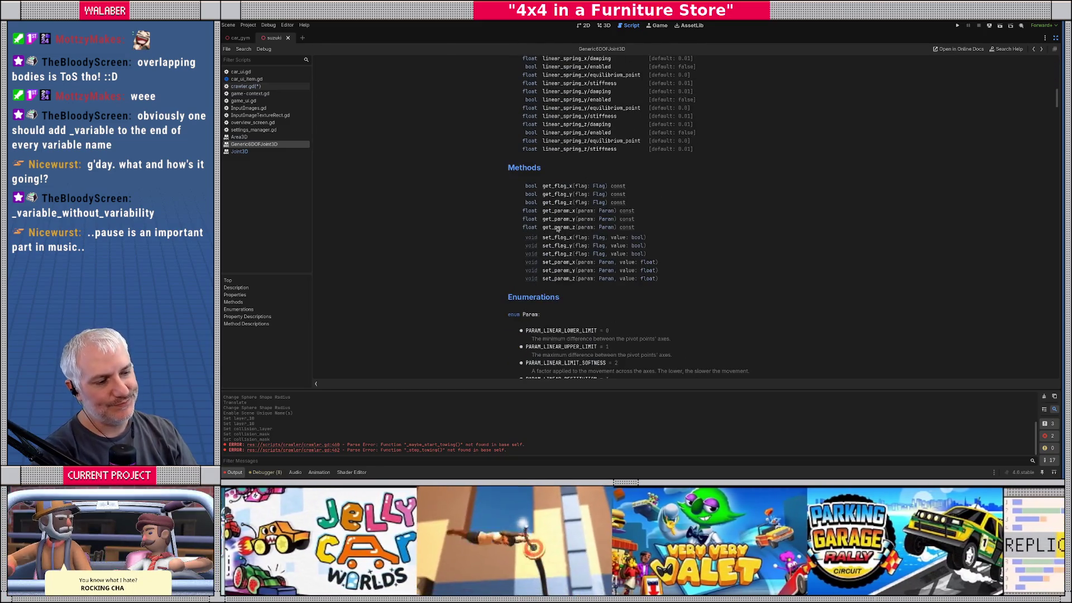
scroll(557, 229, "down", 1)
scroll(564, 228, "up", 15)
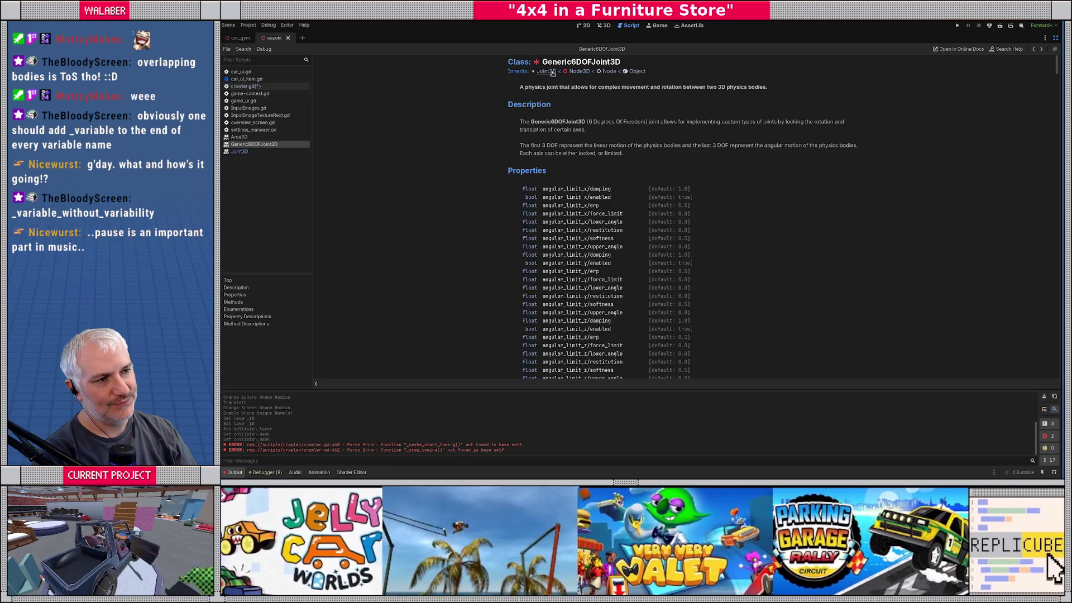
left_click(546, 71)
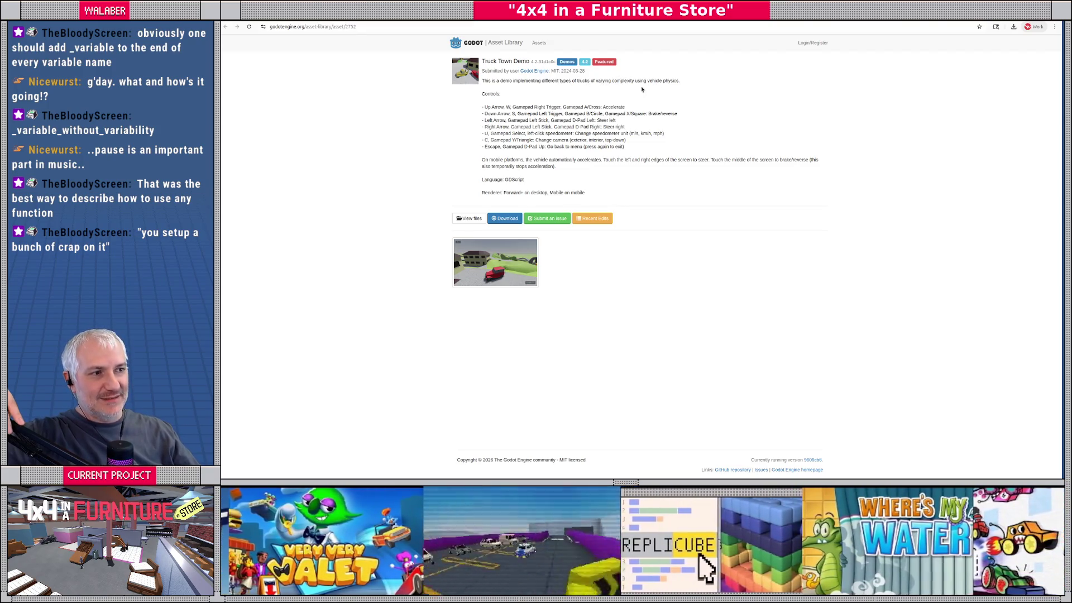
left_click(490, 274)
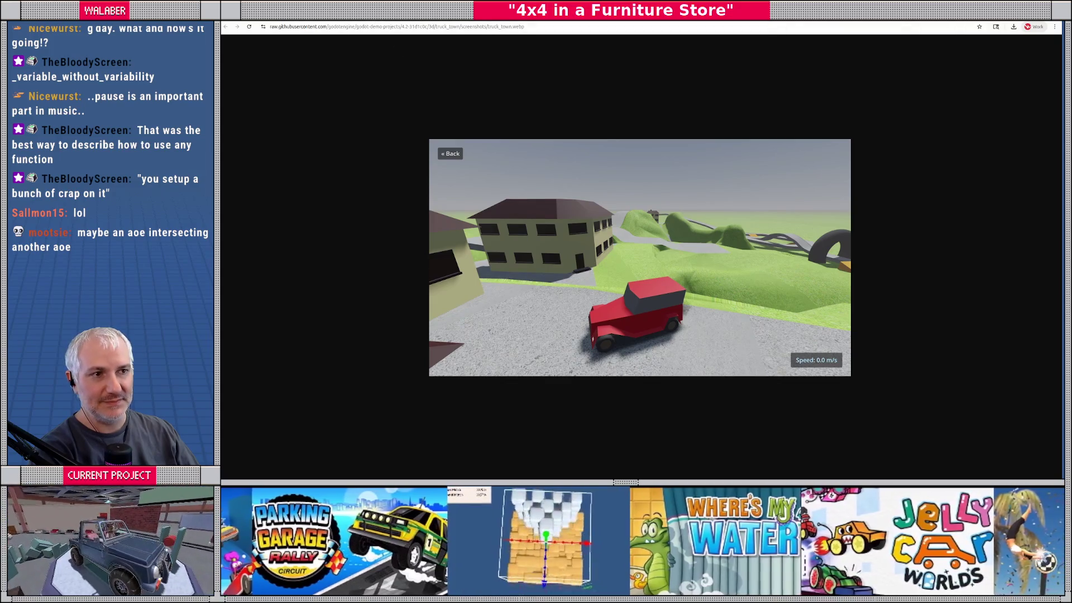
key("alt+Left")
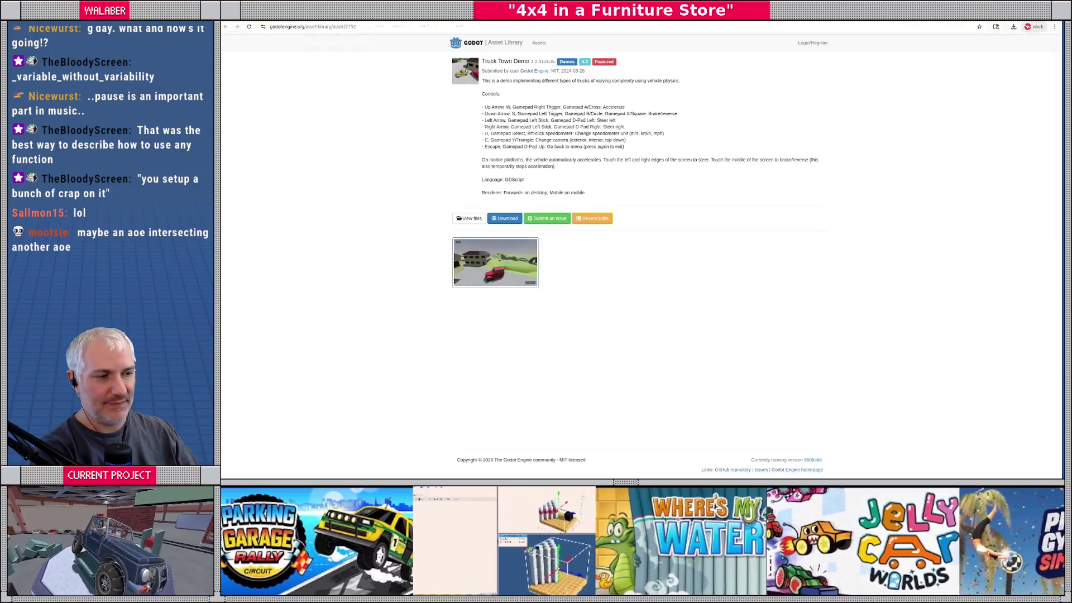
key("alt+Tab")
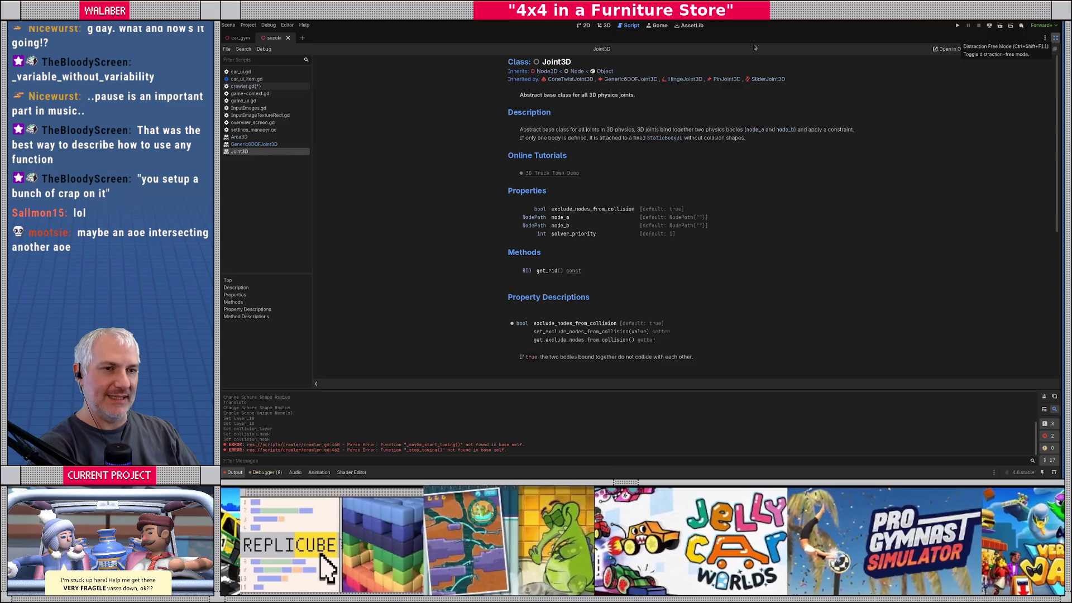
left_click(246, 86)
Place the cursor on empty line 881 of crawler.gd, then switch to the Excalidraw sketch
left_click(557, 250)
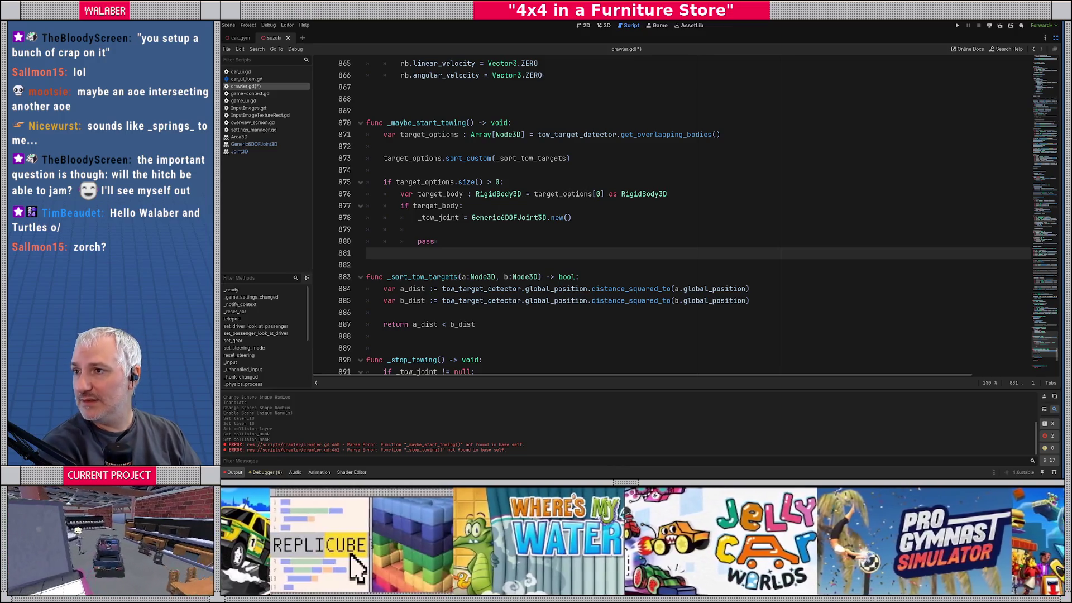
key("alt+Tab")
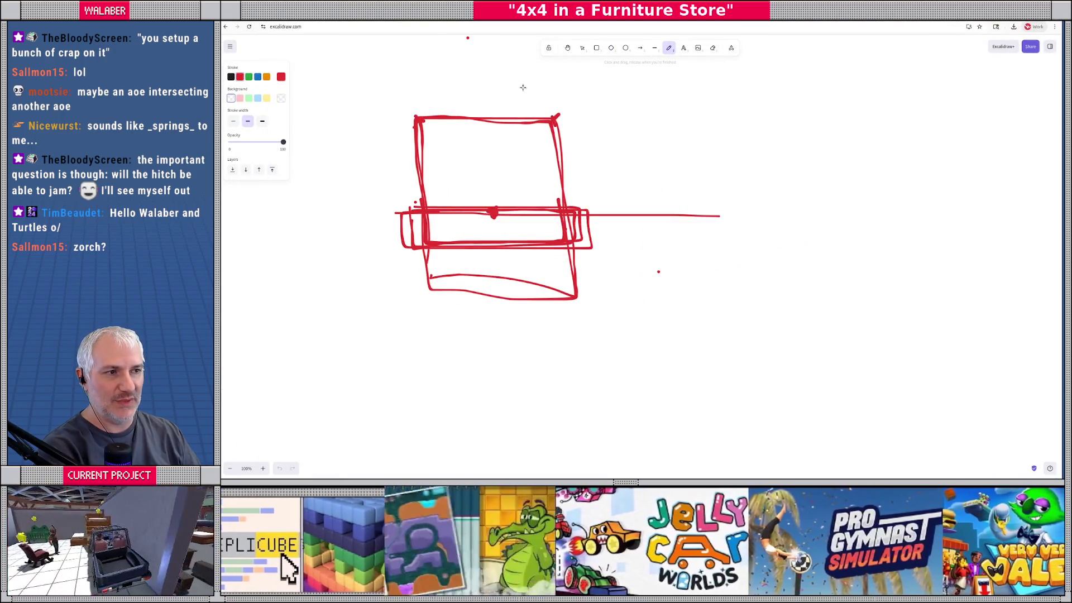
Erase the old red box sketch and leftover dots, then begin the truck body outline freehand
left_click(712, 48)
mouse_move(519, 162)
left_mouse_down()
mouse_move(558, 117)
mouse_move(407, 120)
mouse_move(432, 217)
mouse_move(491, 211)
mouse_move(625, 243)
mouse_move(468, 38)
left_mouse_up()
mouse_move(567, 70)
left_mouse_down()
mouse_move(466, 198)
mouse_move(430, 201)
mouse_move(572, 226)
left_mouse_up()
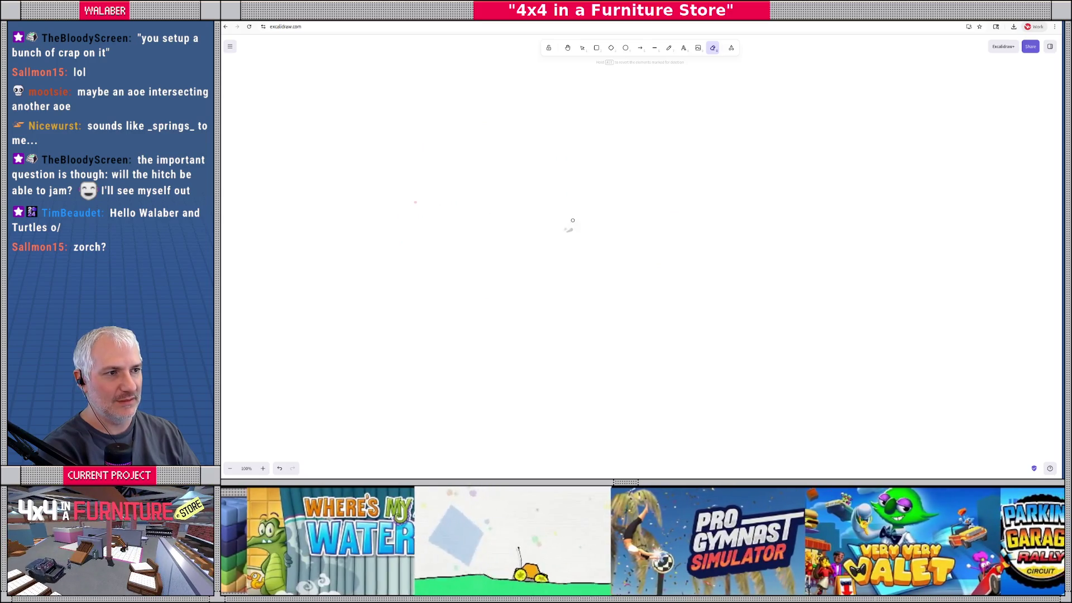
left_click(669, 48)
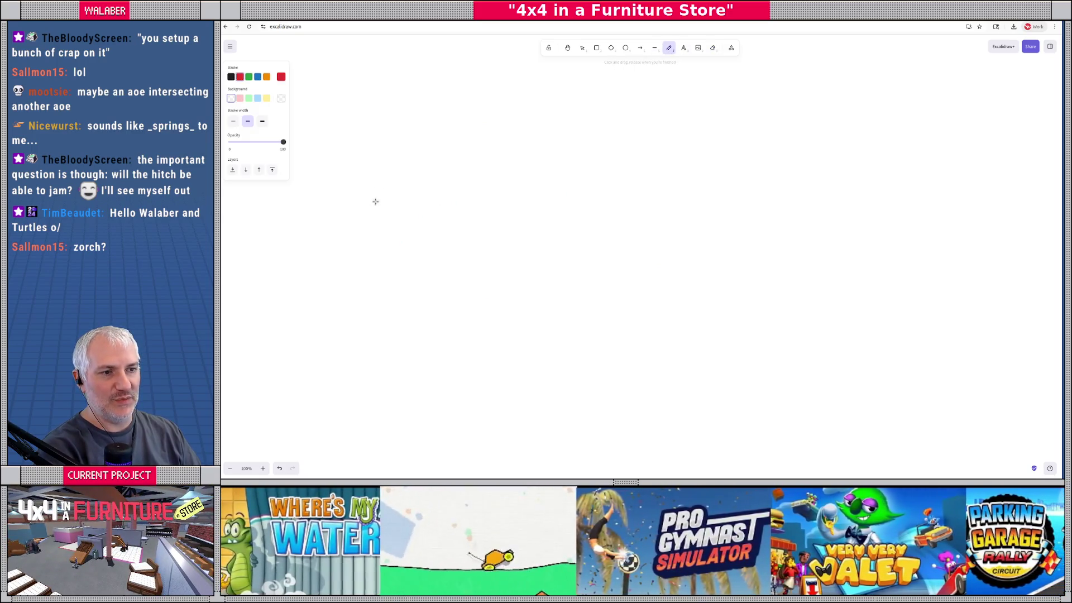
mouse_move(386, 221)
left_mouse_down()
mouse_move(407, 311)
mouse_move(370, 232)
mouse_move(362, 237)
mouse_move(480, 243)
mouse_move(371, 162)
mouse_move(319, 57)
mouse_move(271, 56)
left_mouse_up()
Draw the truck's underside, rear hitch square, and a trailer box whose tongue ends in a coupler ring
left_click(305, 241)
left_click_drag(305, 241, 221, 239)
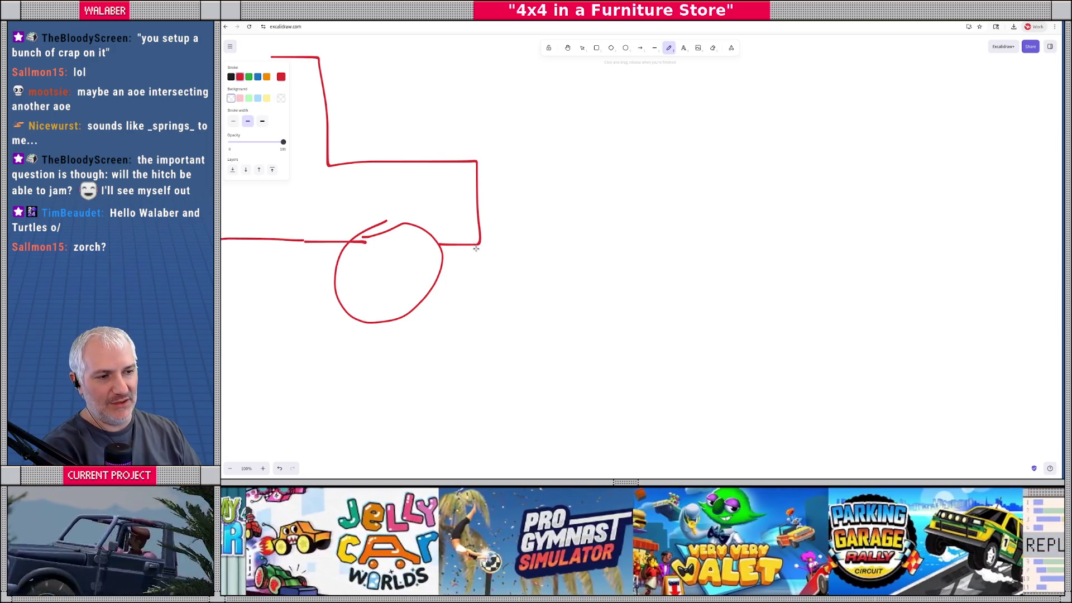
mouse_move(477, 246)
left_mouse_down()
mouse_move(489, 253)
mouse_move(474, 260)
mouse_move(474, 247)
left_mouse_up()
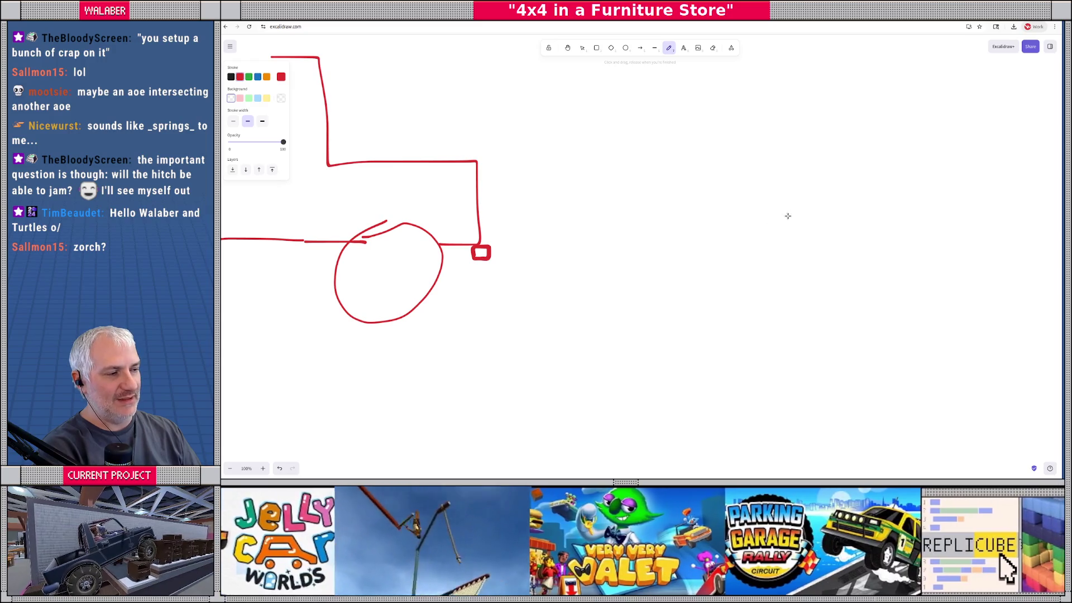
mouse_move(874, 202)
left_mouse_down()
mouse_move(789, 182)
mouse_move(703, 233)
mouse_move(841, 326)
mouse_move(870, 180)
left_mouse_up()
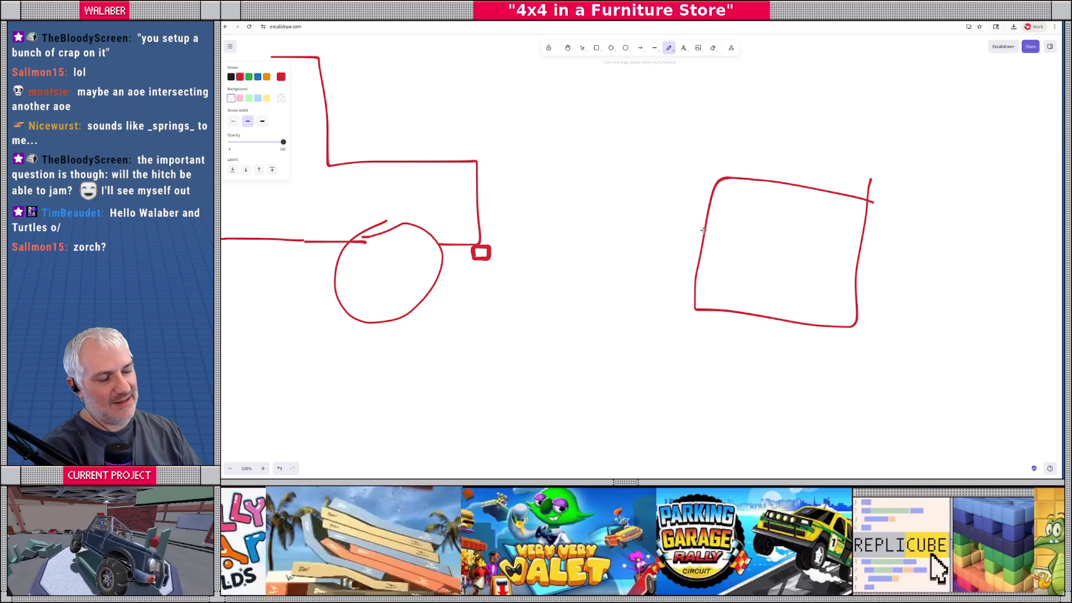
mouse_move(706, 229)
left_mouse_down()
mouse_move(624, 273)
mouse_move(633, 280)
mouse_move(702, 239)
left_mouse_up()
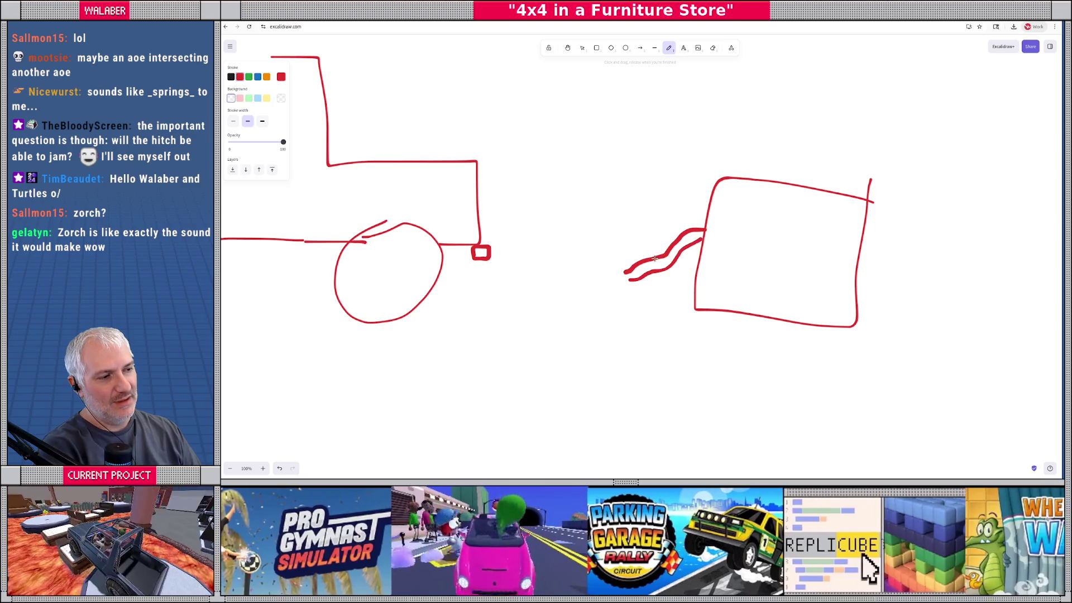
mouse_move(608, 268)
left_mouse_down()
mouse_move(613, 295)
mouse_move(630, 273)
mouse_move(597, 282)
mouse_move(622, 279)
mouse_move(612, 292)
left_mouse_up()
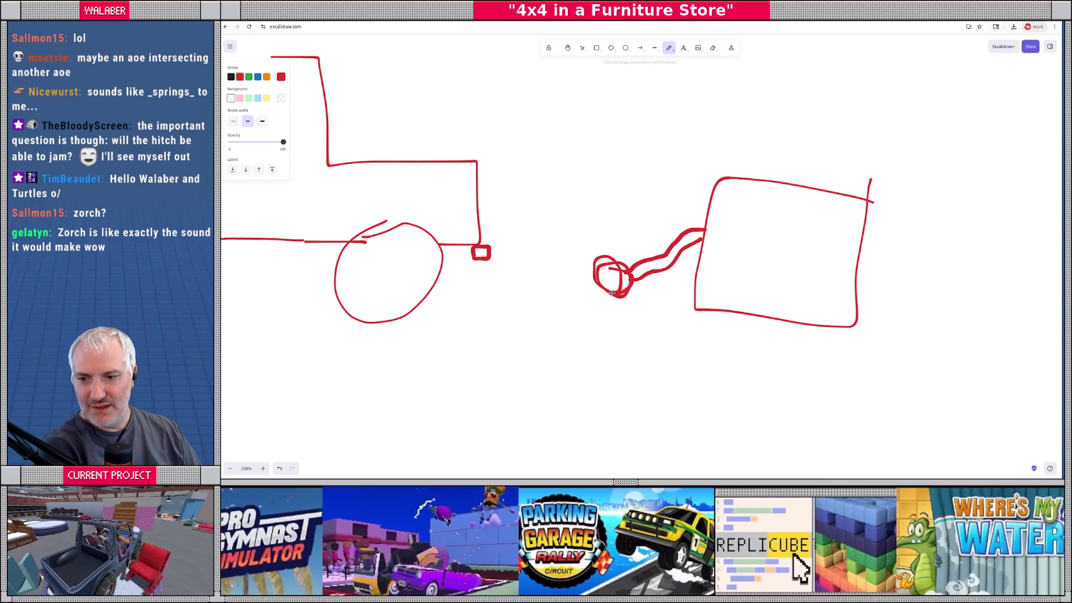
Sketch a dashed detection circle around the hitch gap
left_click_drag(497, 169, 506, 170)
left_click_drag(547, 175, 555, 178)
left_click_drag(582, 184, 610, 208)
left_click_drag(619, 235, 619, 242)
left_click_drag(621, 296, 615, 304)
left_click_drag(528, 346, 519, 344)
left_click_drag(500, 339, 469, 315)
left_click_drag(462, 296, 461, 285)
left_click_drag(458, 237, 466, 197)
left_click_drag(490, 178, 494, 171)
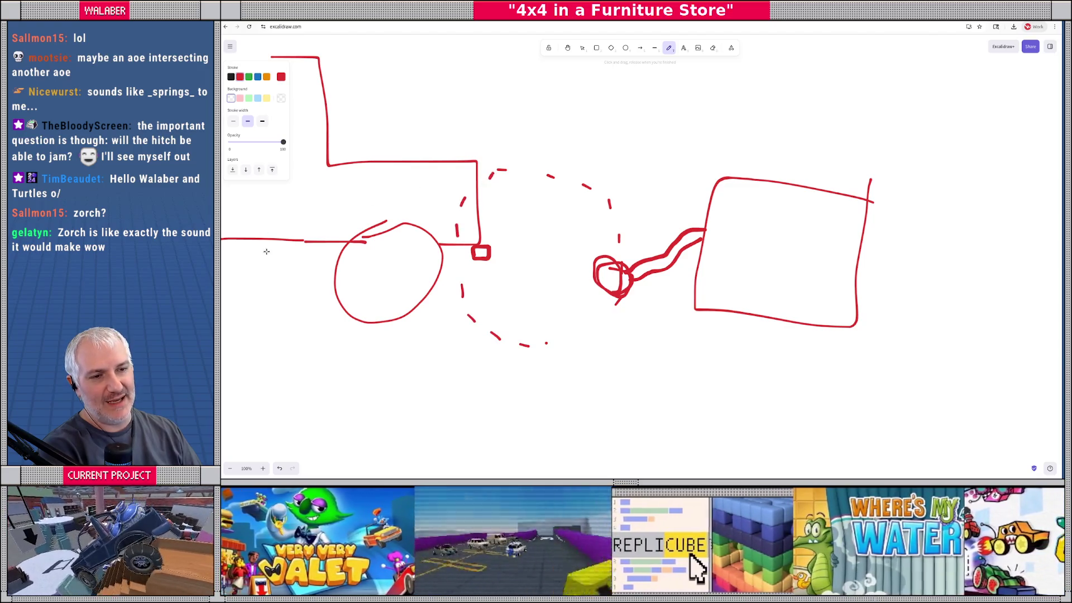
Draw a small cylinder with an arrow above the truck, undoing an extra scribbled ball by the hitch
mouse_move(386, 110)
left_mouse_down()
mouse_move(407, 109)
mouse_move(375, 101)
mouse_move(377, 118)
mouse_move(408, 120)
mouse_move(407, 109)
left_mouse_up()
mouse_move(399, 66)
left_mouse_down()
mouse_move(389, 84)
mouse_move(410, 84)
left_mouse_up()
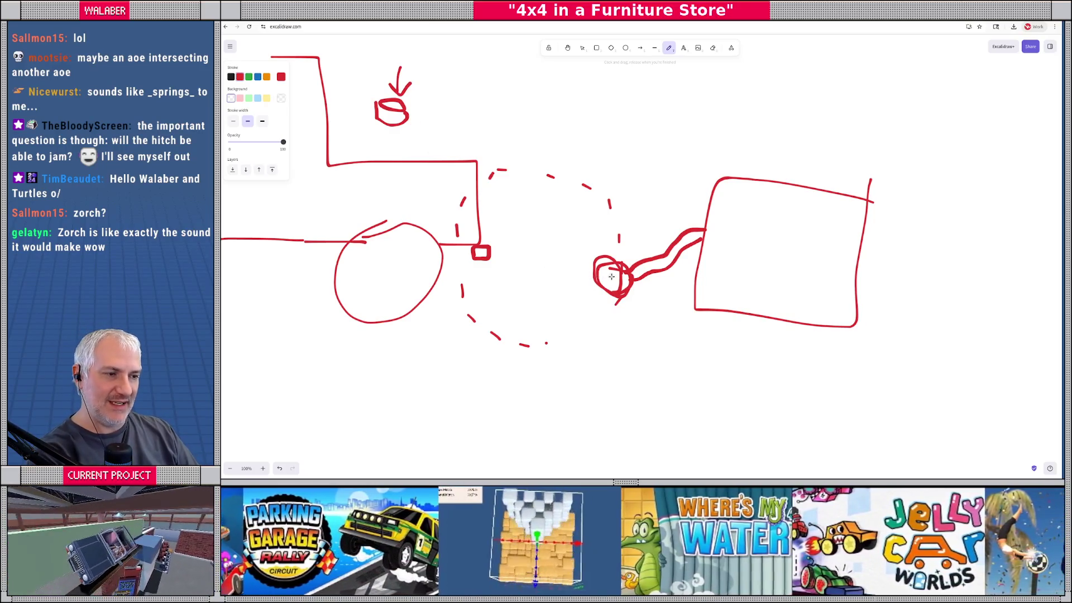
mouse_move(487, 258)
left_mouse_down()
mouse_move(525, 262)
mouse_move(486, 252)
mouse_move(519, 248)
mouse_move(501, 260)
left_mouse_up()
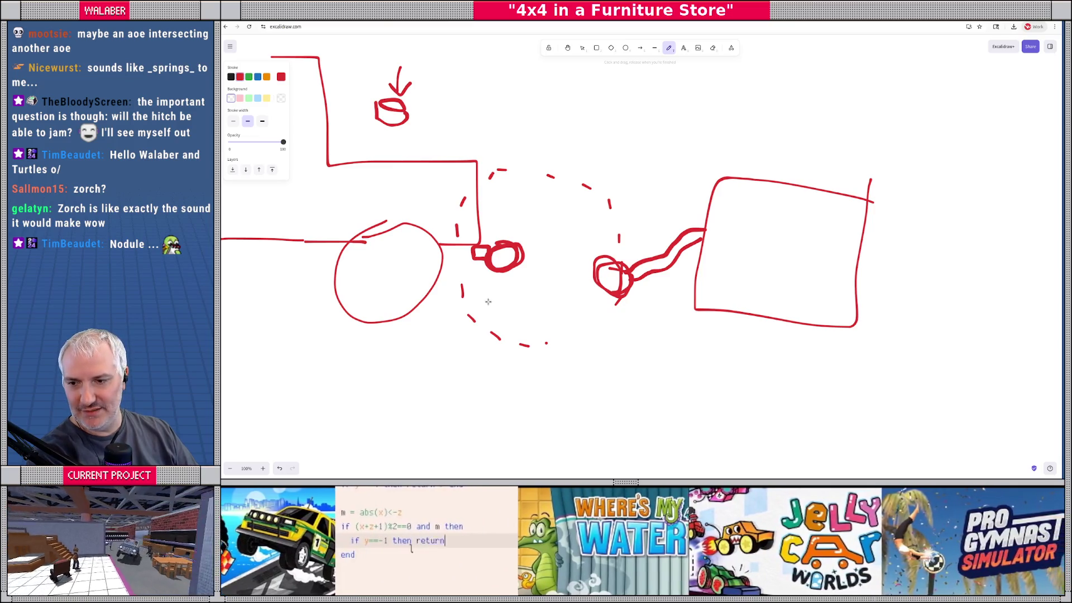
mouse_move(478, 244)
left_mouse_down()
mouse_move(505, 257)
mouse_move(483, 253)
left_mouse_up()
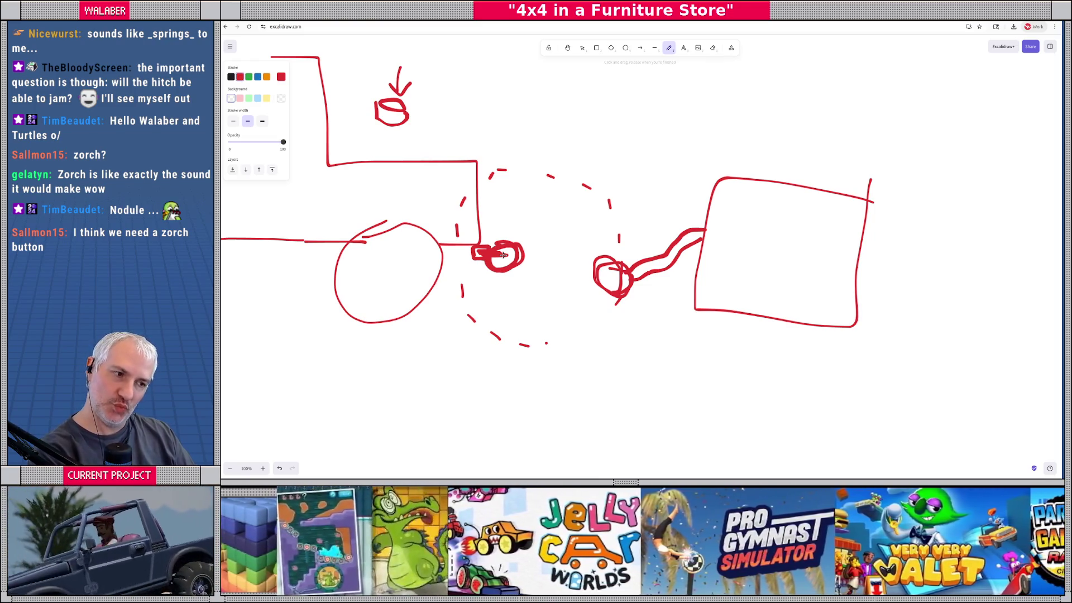
key("ctrl+z")
key("ctrl+z")
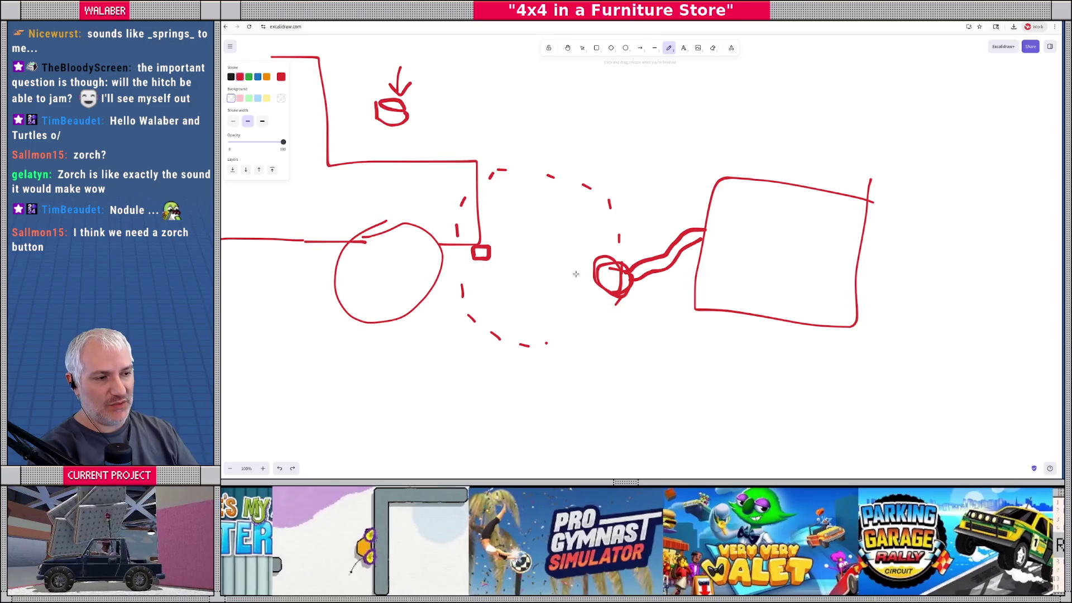
Shift the sketch up and right, then draw a blue arrow from the hitch square to the trailer ball
scroll(576, 270, "up", 1)
left_click_drag(555, 287, 596, 222)
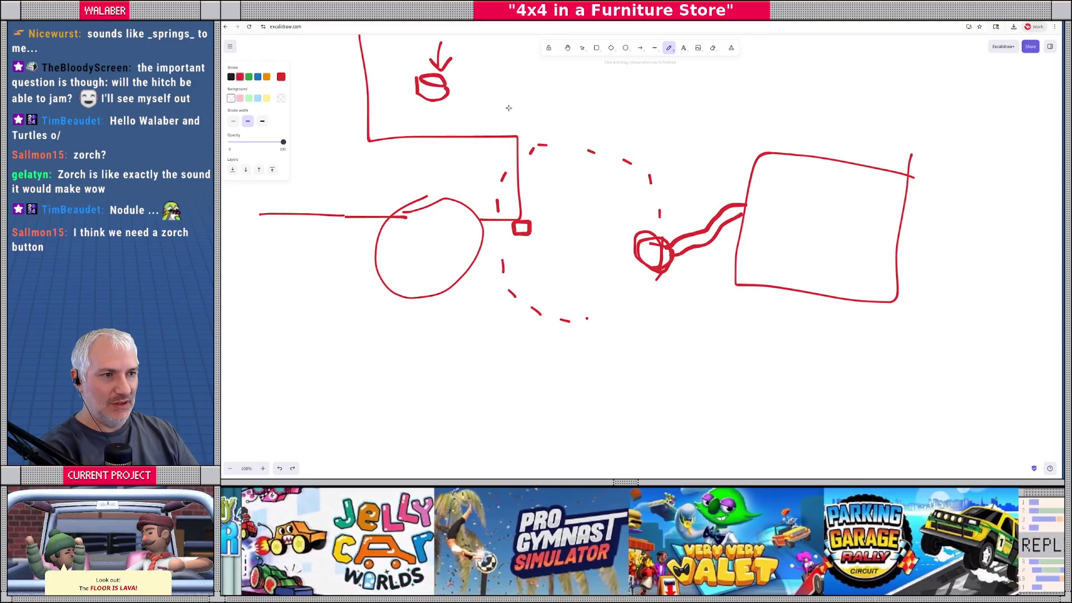
left_click(258, 77)
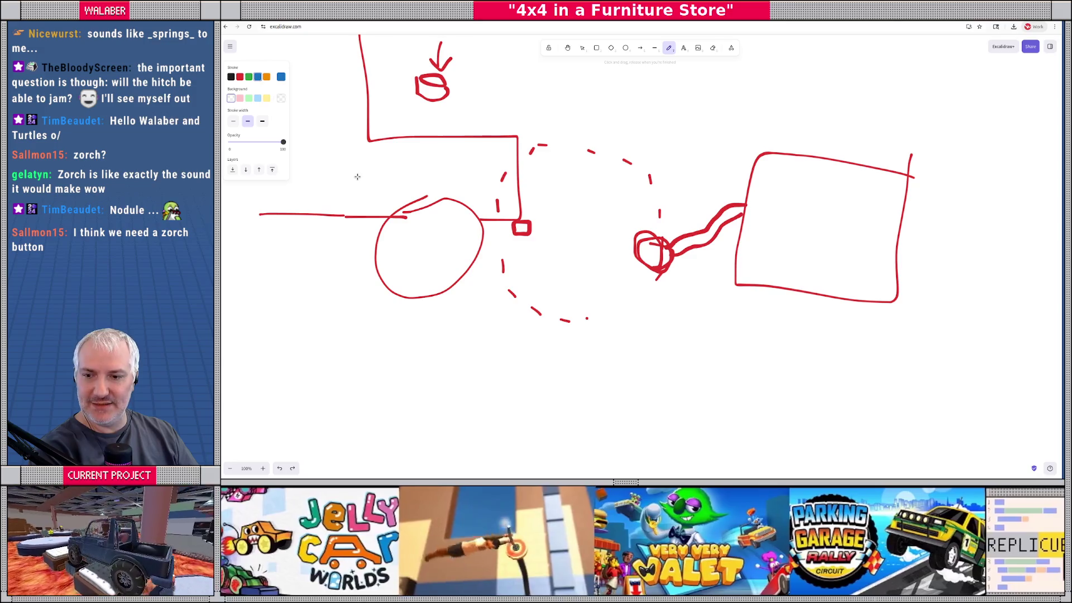
mouse_move(521, 226)
left_mouse_down()
mouse_move(596, 246)
mouse_move(583, 228)
mouse_move(592, 241)
mouse_move(579, 252)
left_mouse_up()
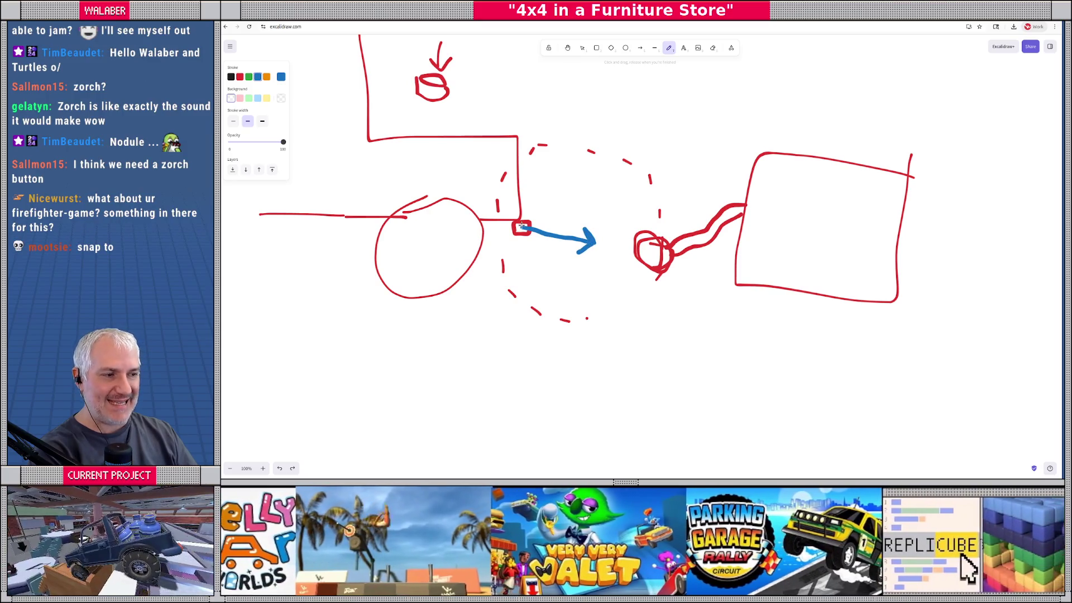
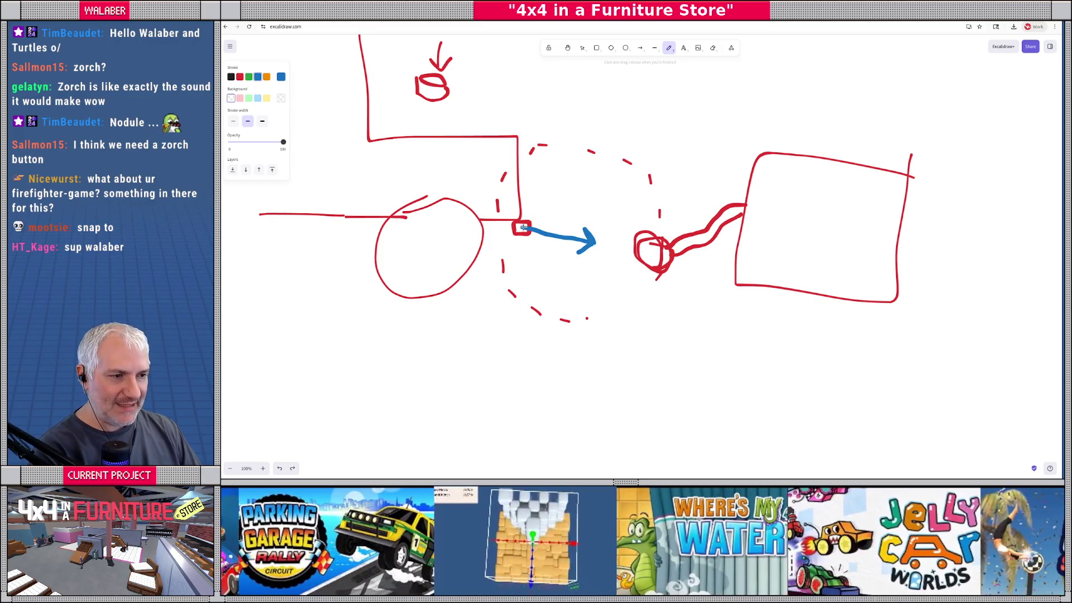
Draw a green arrow up and a red arrow down-left from the red square
left_click(249, 77)
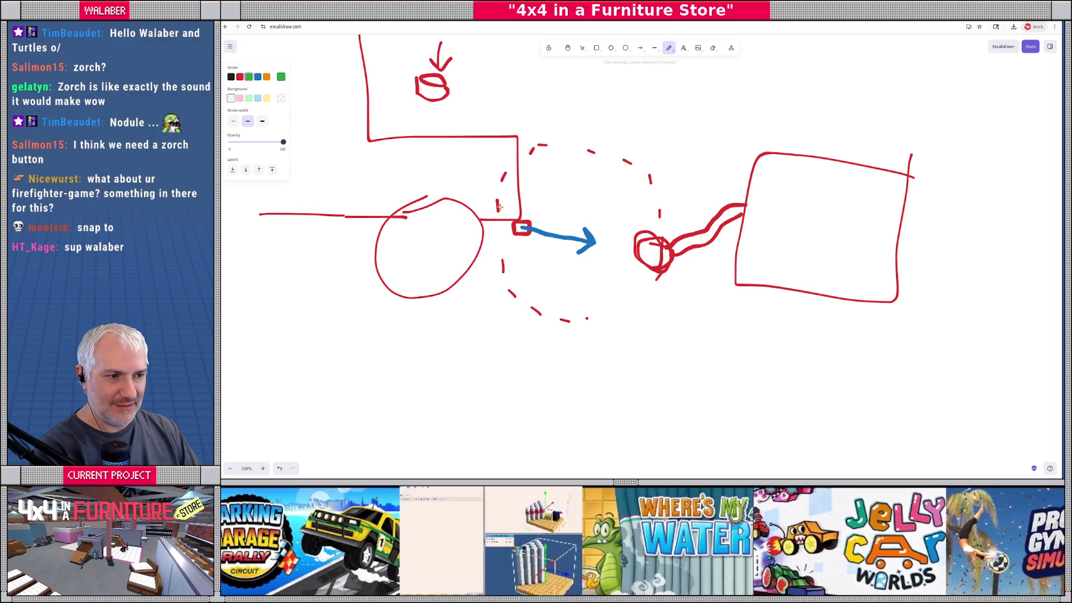
mouse_move(522, 226)
left_mouse_down()
mouse_move(531, 168)
mouse_move(539, 180)
left_mouse_up()
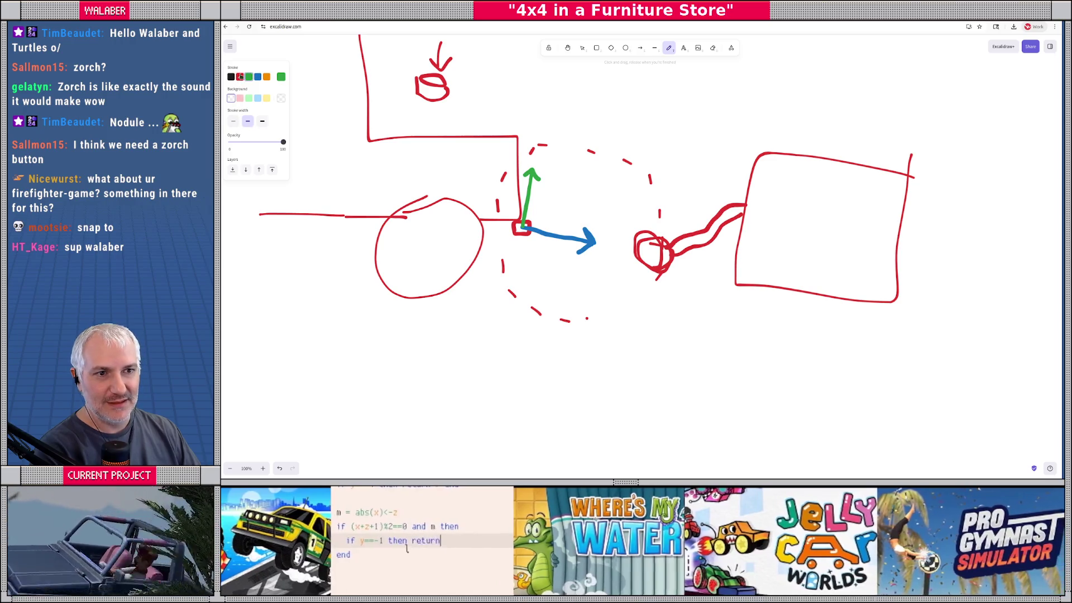
left_click(239, 76)
mouse_move(522, 228)
left_mouse_down()
mouse_move(487, 258)
mouse_move(490, 245)
mouse_move(502, 258)
left_mouse_up()
left_click(257, 77)
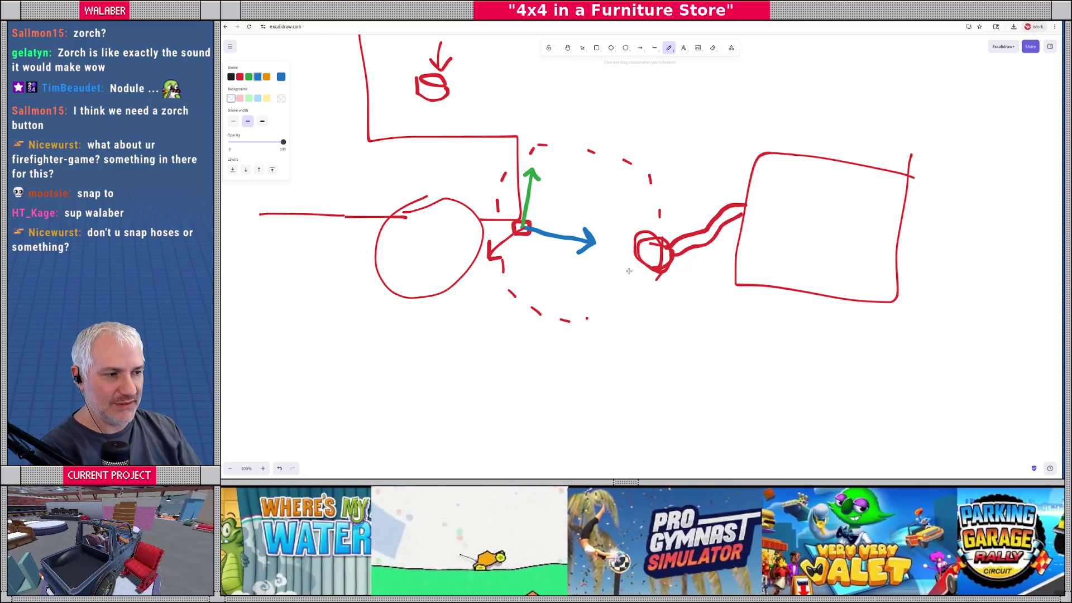
Draw a blue bracket from the red square to the small red circle, plus a blue plus inside it
left_click_drag(521, 226, 595, 242)
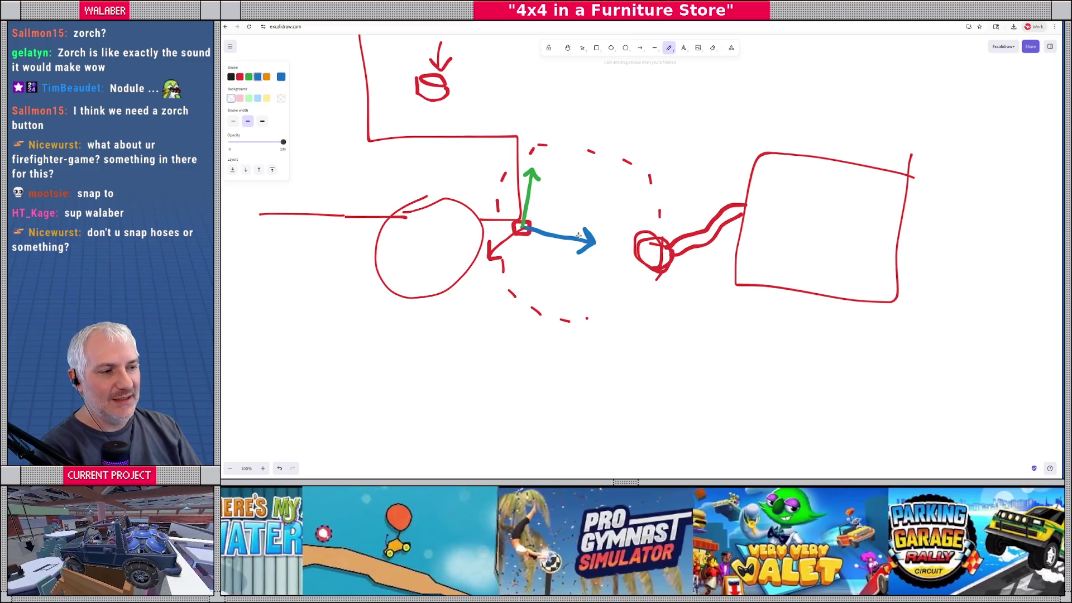
mouse_move(532, 219)
left_mouse_down()
mouse_move(551, 204)
mouse_move(601, 211)
mouse_move(663, 239)
left_mouse_up()
mouse_move(609, 170)
left_mouse_down()
mouse_move(603, 177)
mouse_move(611, 161)
mouse_move(612, 185)
left_mouse_up()
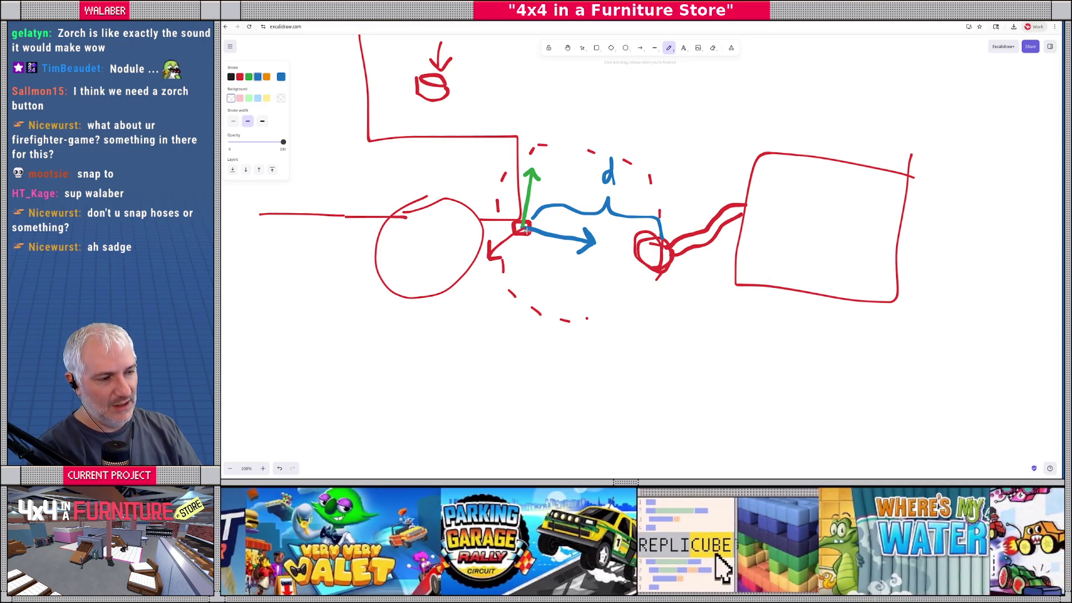
mouse_move(652, 241)
left_mouse_down()
mouse_move(652, 258)
mouse_move(661, 249)
left_mouse_up()
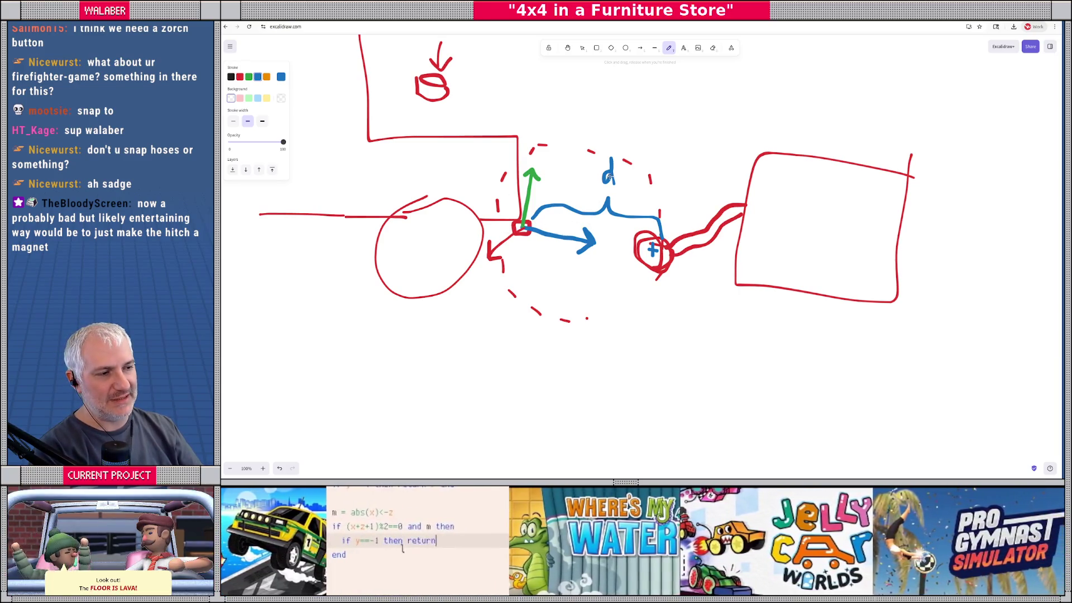
Sketch extra blue strokes in the upper right, undo them with Ctrl+Z, and return to Godot
left_click_drag(582, 66, 647, 139)
left_click_drag(584, 66, 664, 123)
key("ctrl+z")
mouse_move(585, 65)
left_mouse_down()
mouse_move(591, 103)
mouse_move(678, 148)
left_mouse_up()
key("ctrl+z")
key("ctrl+z")
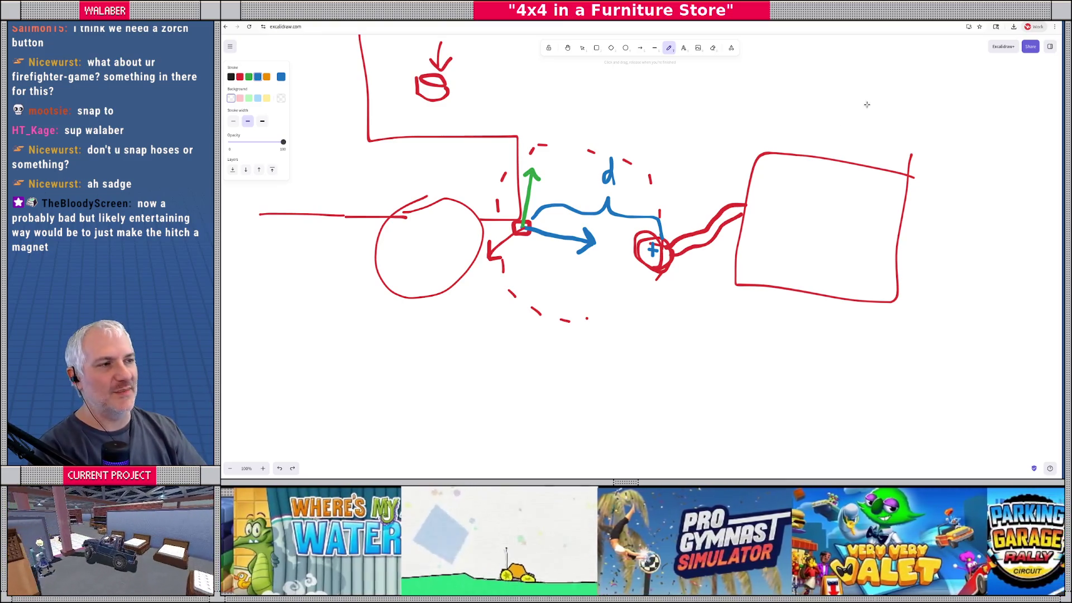
key("alt+Tab")
Below the joint creation line, add _tow_joint.node_a = _tow_joint.get_path_to(car_body)
left_click(446, 226)
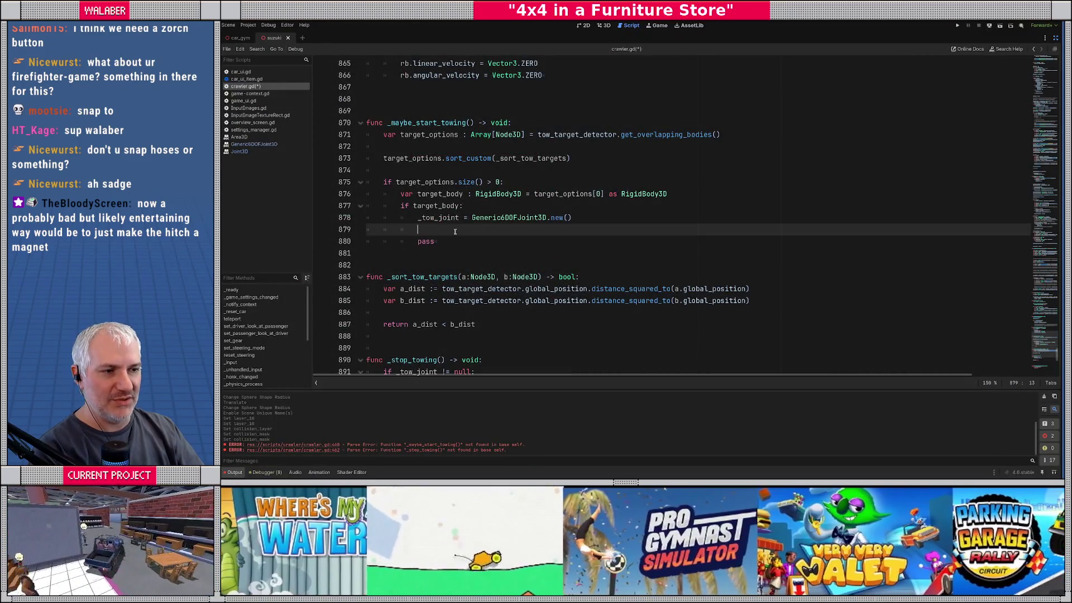
left_click(592, 222)
key("Return")
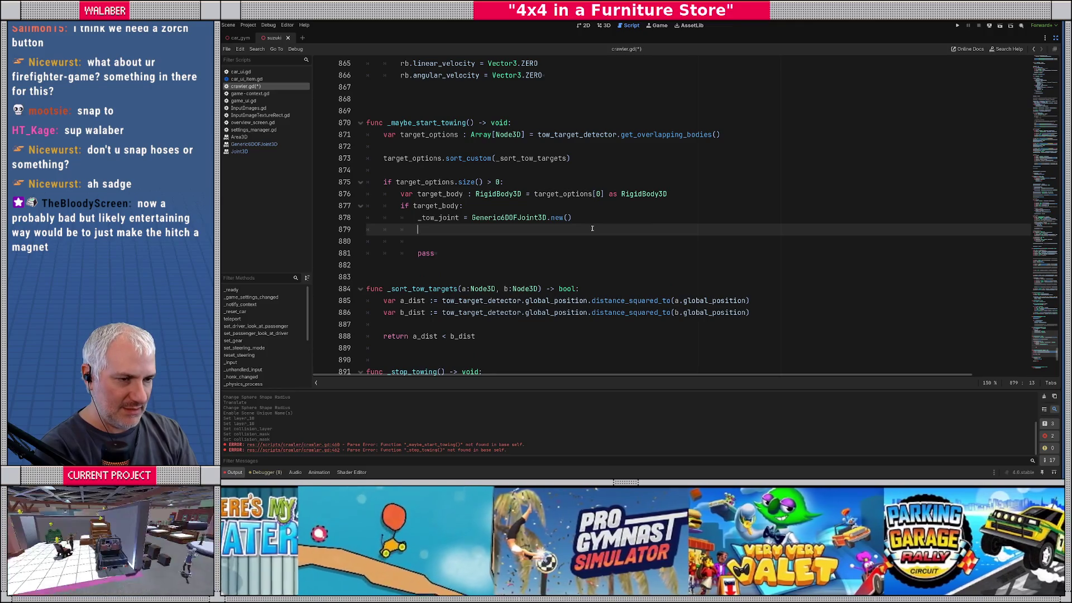
type("_tow_")
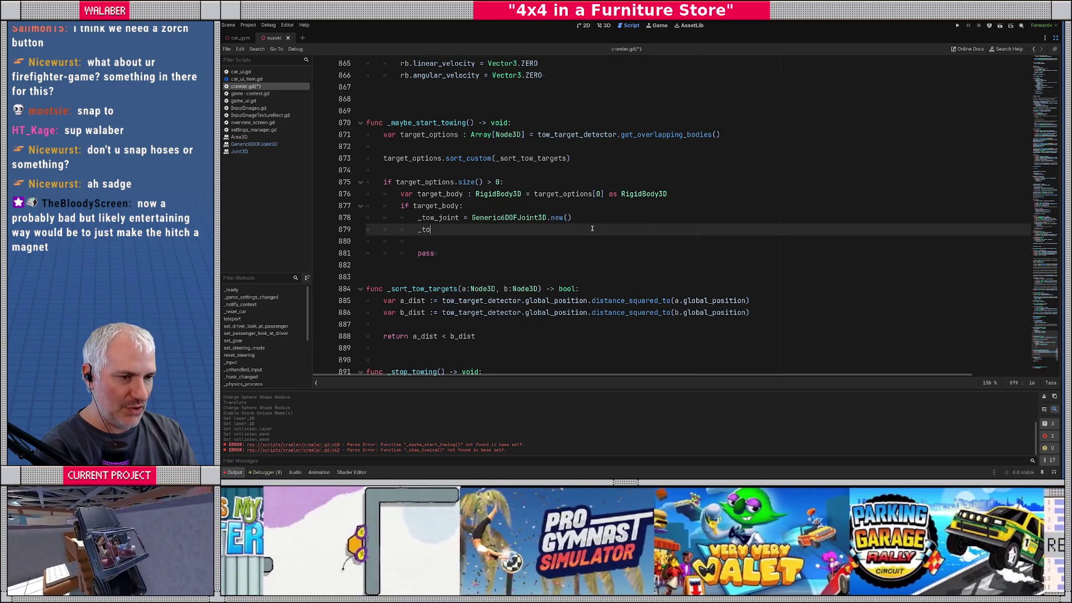
key("Return")
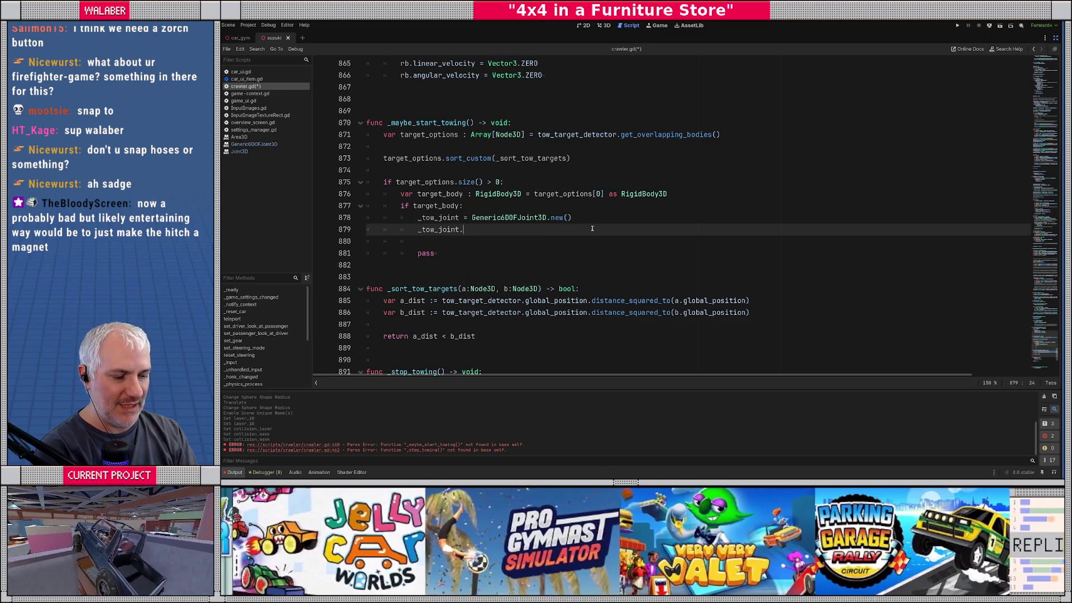
type(".node_a")
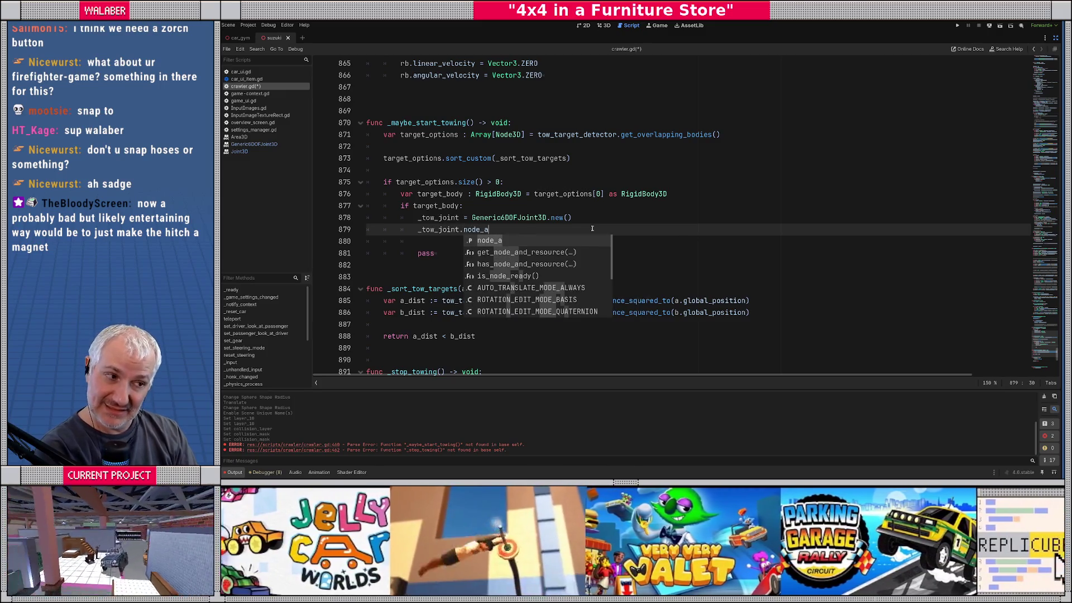
type(" = _tow")
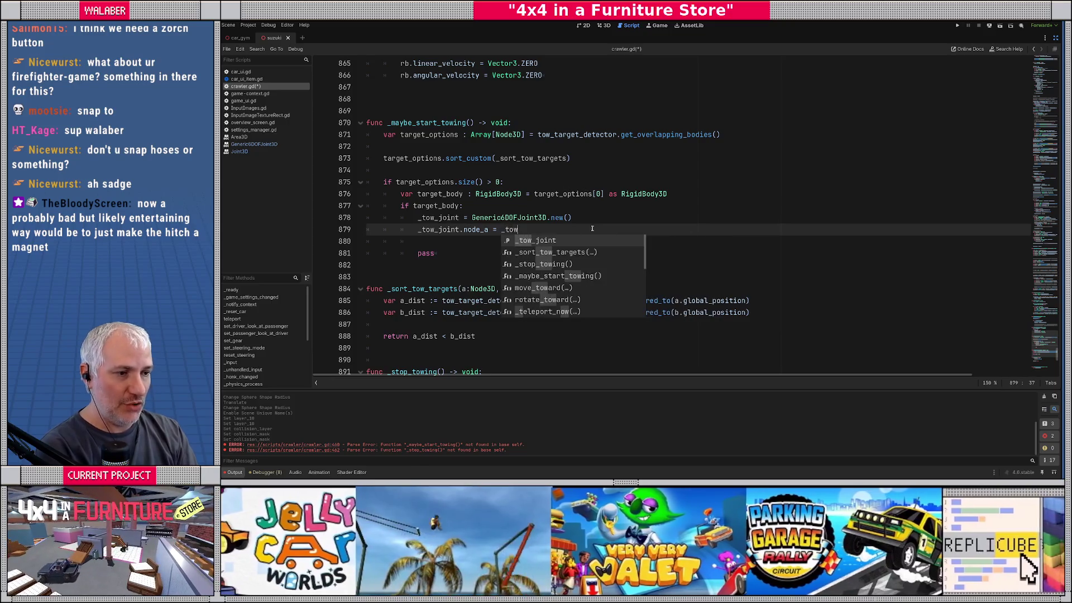
key("Return")
type(".")
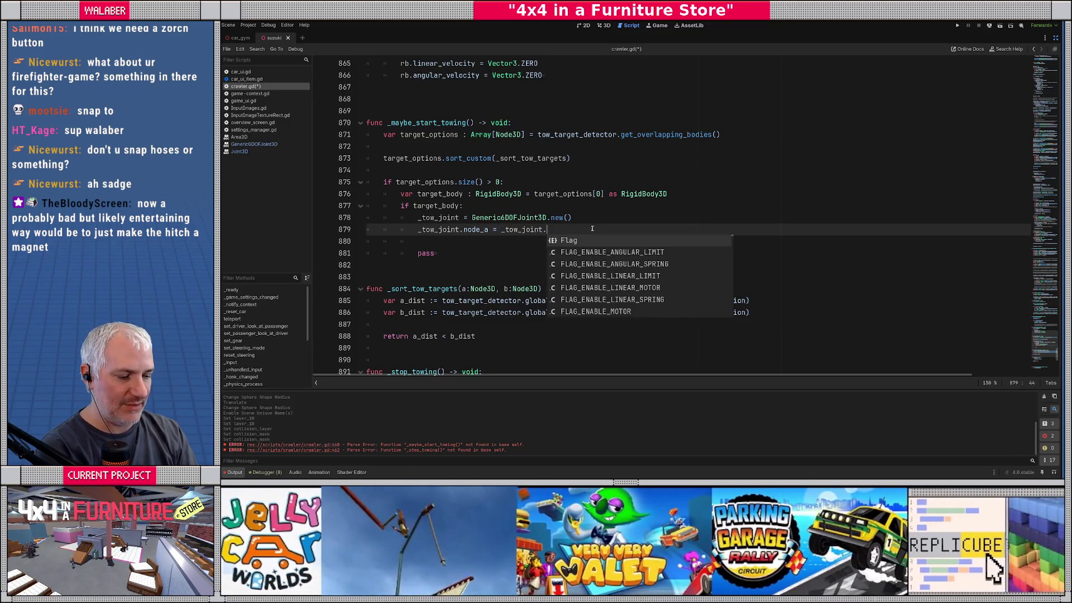
type("get_path")
key("Return")
type("car_body")
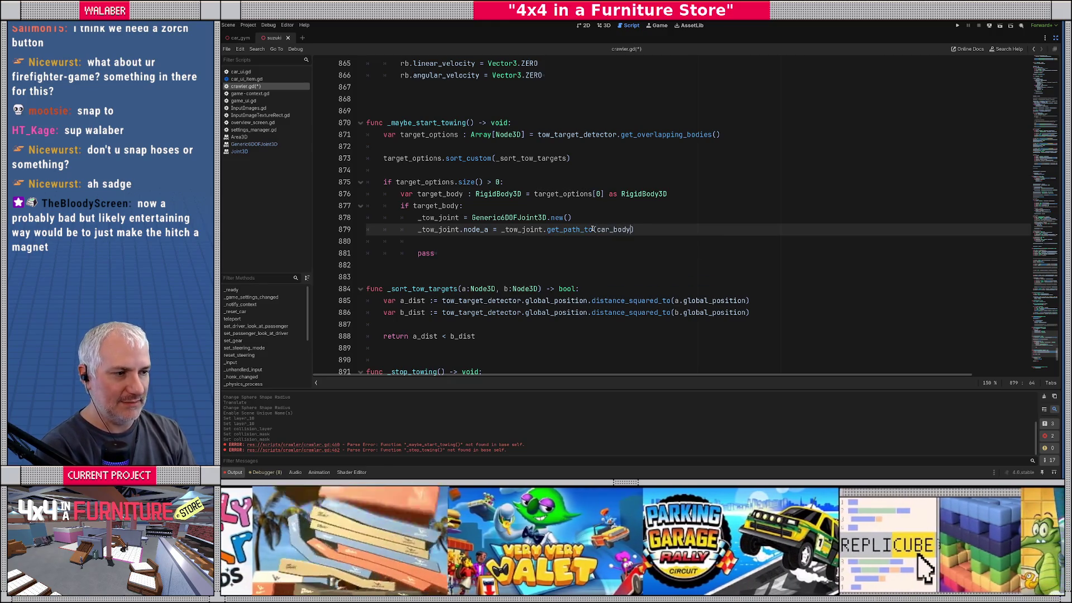
key("Return")
Add _tow_joint.node_b = _tow_joint.get_path_to(target_body) on the next line
type("_tow")
key("Return")
type(".node_b ")
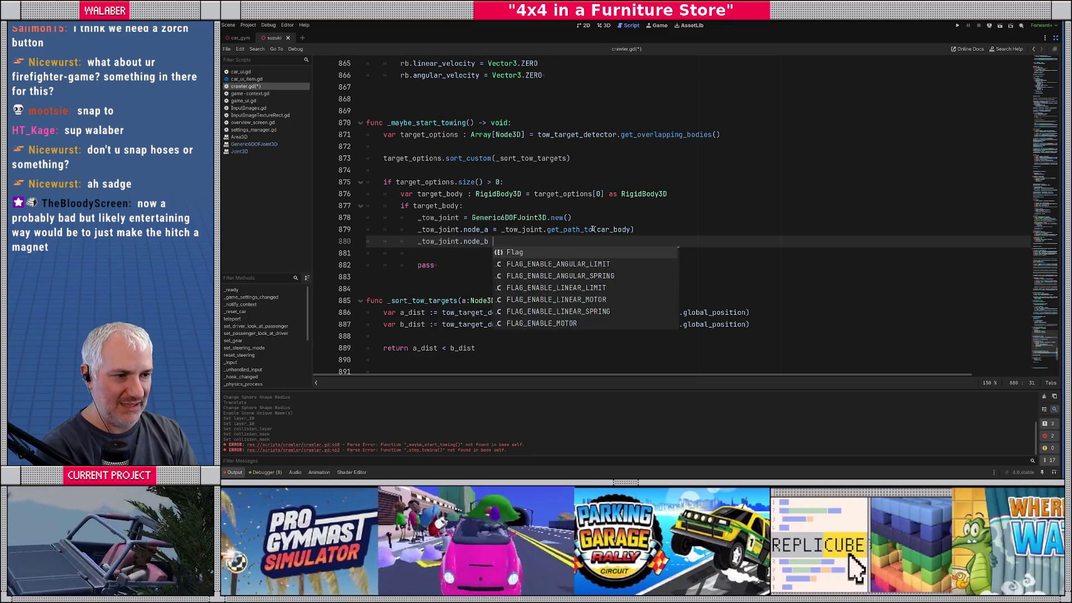
type("= _tow_joint")
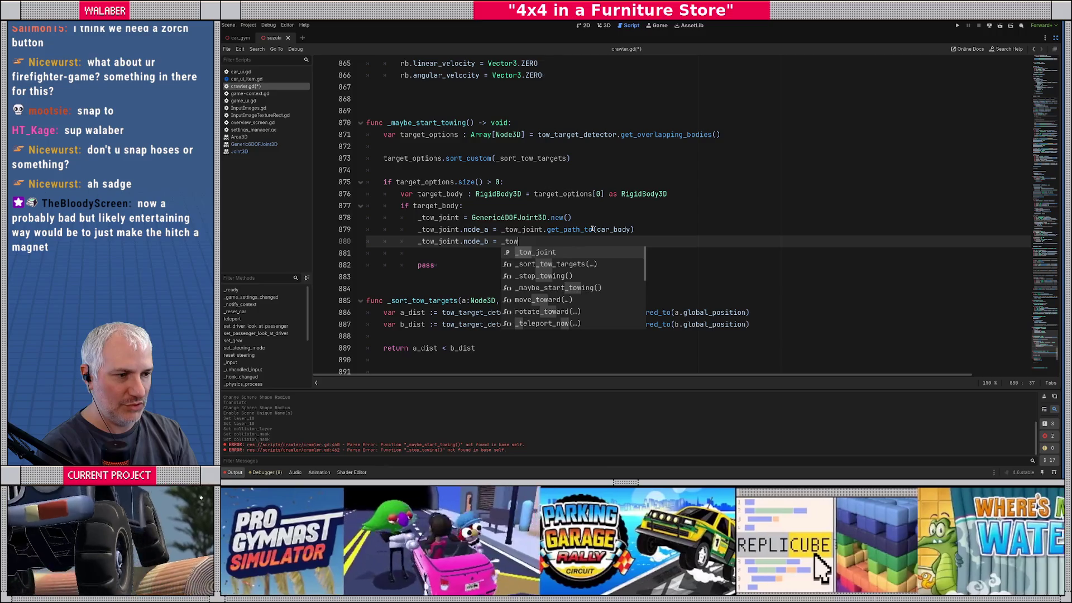
key("Return")
type(".get_p")
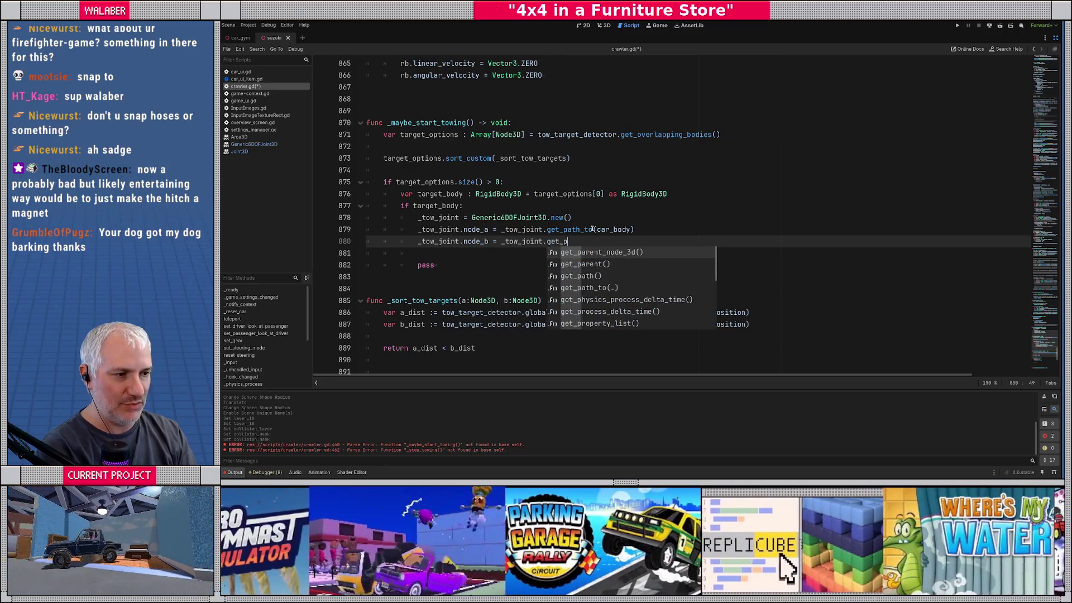
key("Down")
key("Down")
key("Down")
key("Return")
type("target_b")
key("Return")
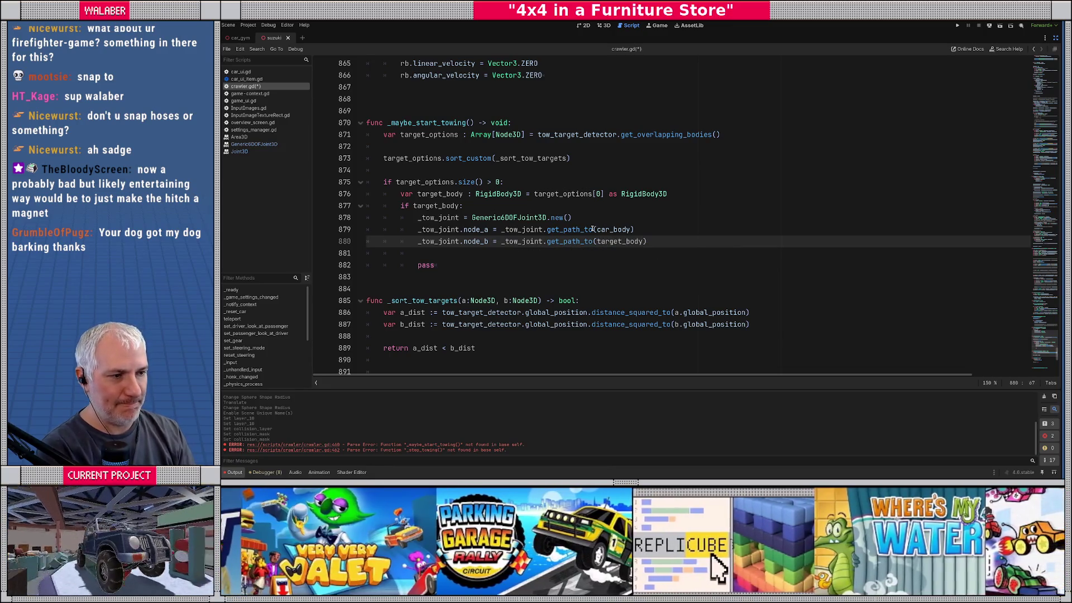
key("Return")
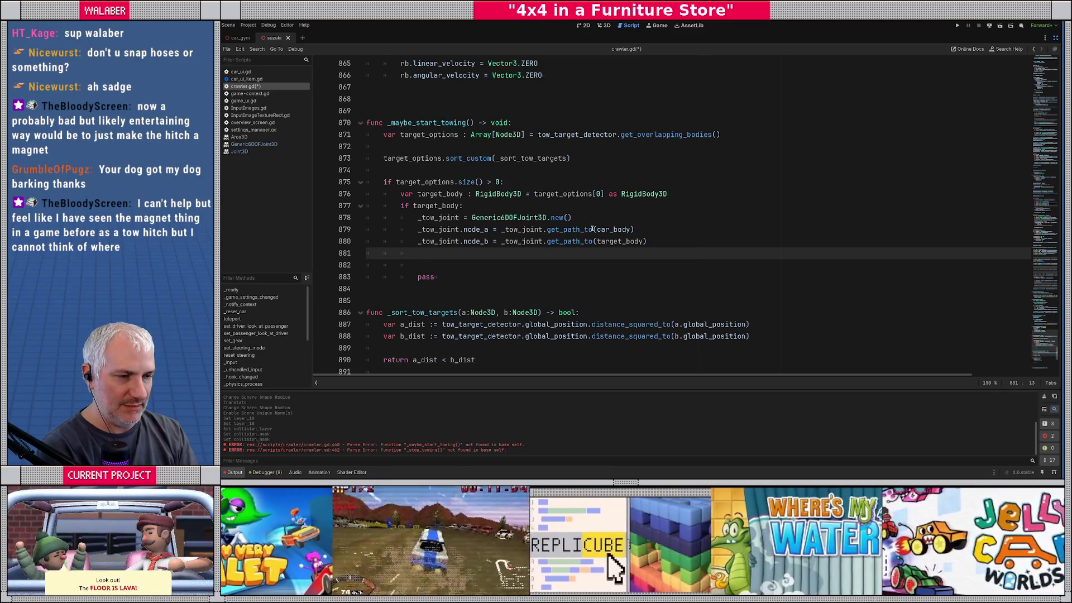
left_click(593, 229)
key("Home")
Insert car_body.add_child(_tow_joint) above the node_a line
key("Return")
key("Up")
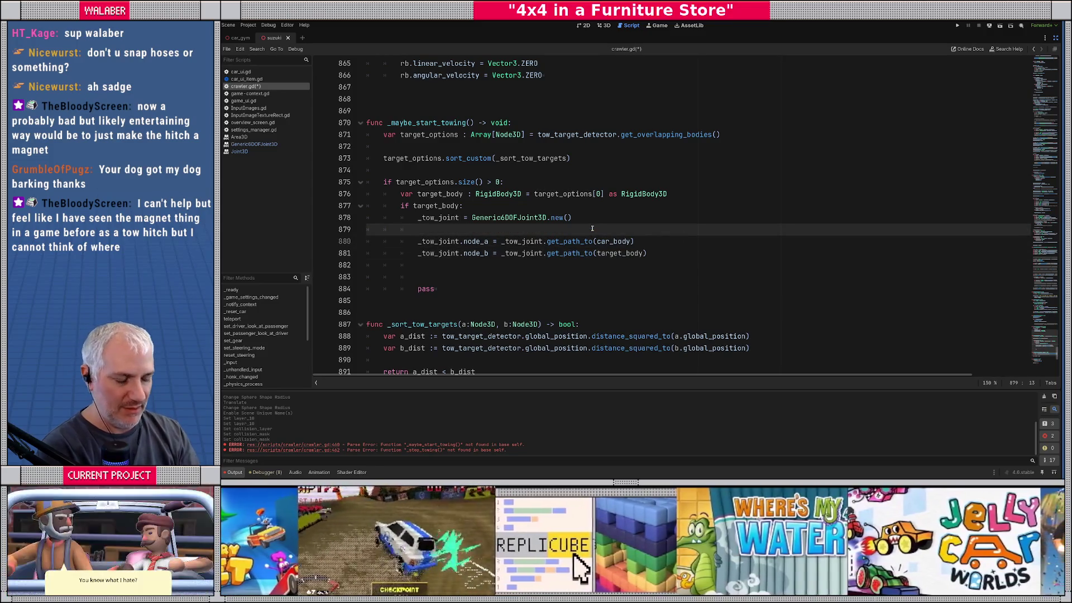
type("car_body")
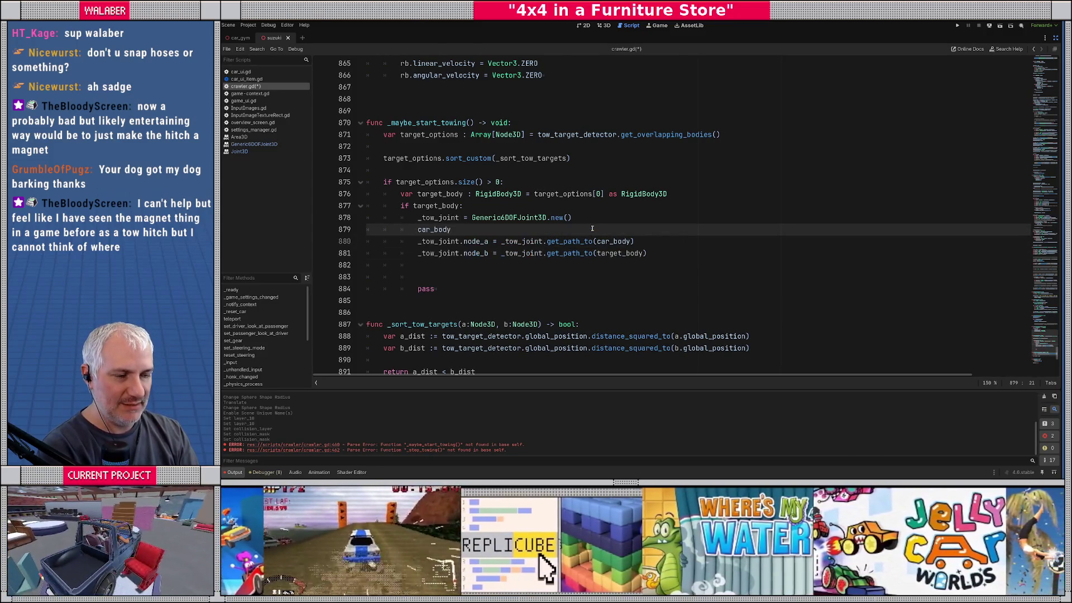
type(".add_child(_to")
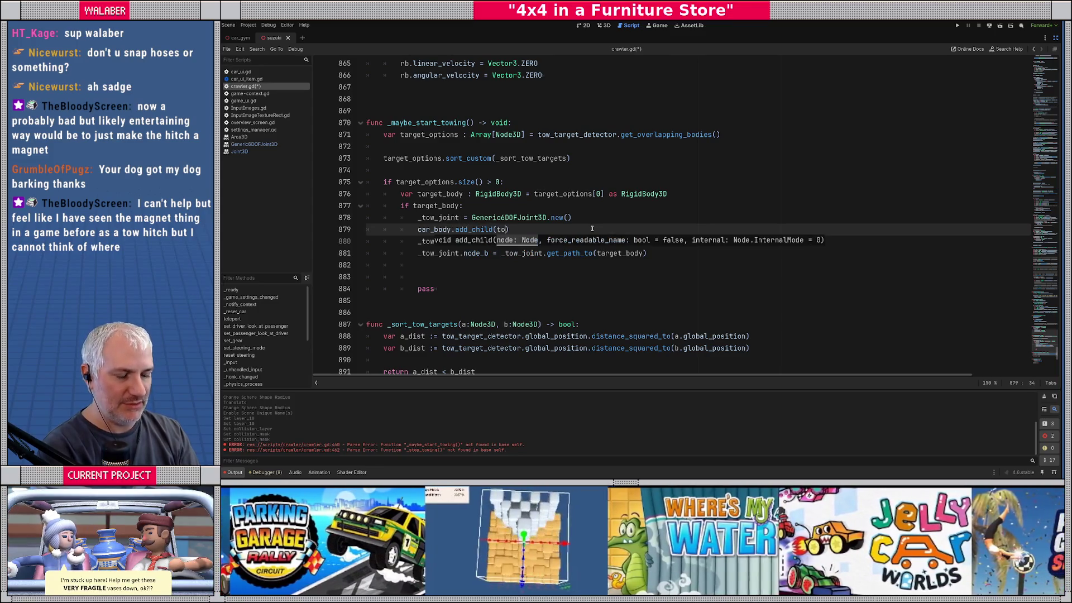
type("w_")
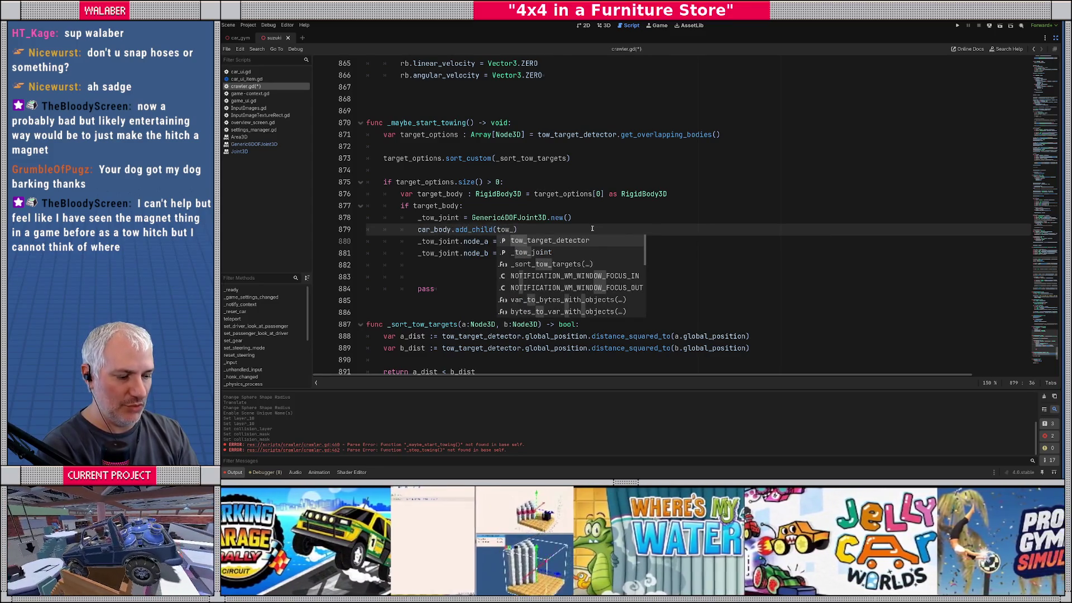
type("j")
key("Return")
type(")")
key("Return")
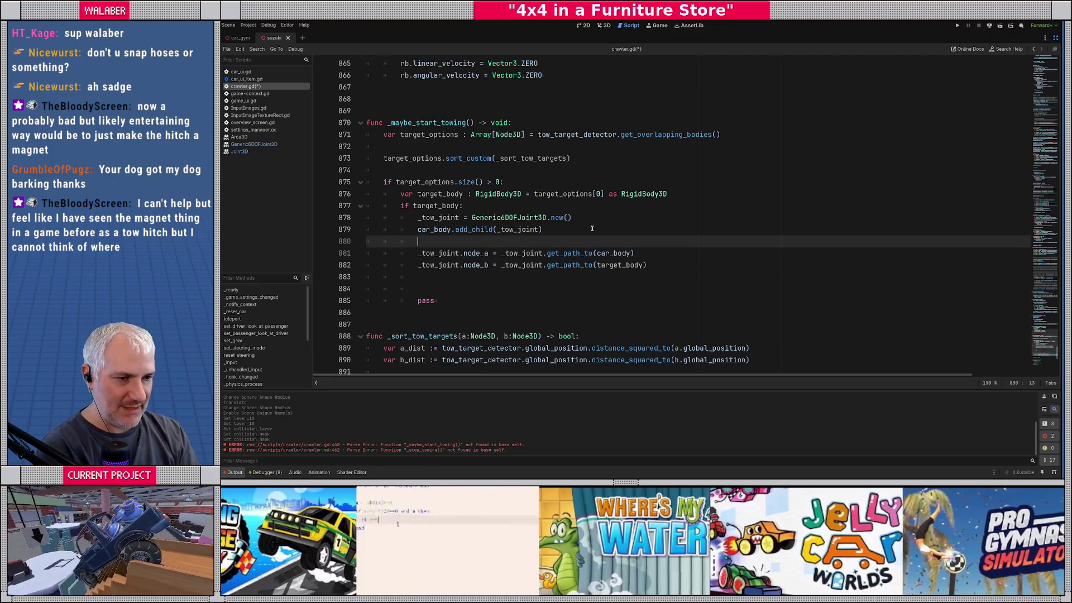
Set the joint's position from tow_target_detector, using position rather than global_position on both sides
type("_tow")
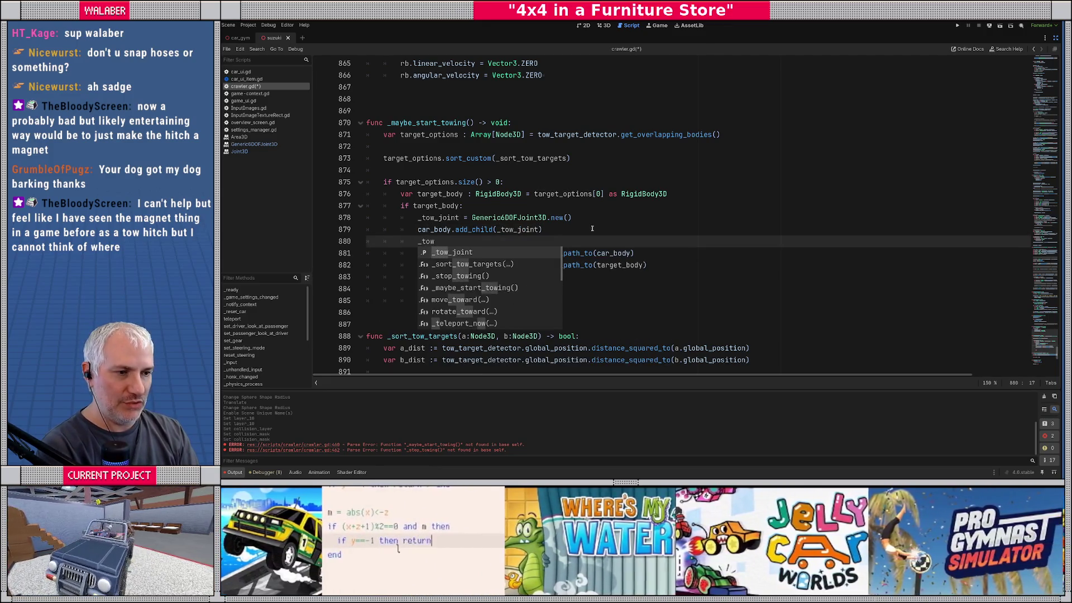
key("Return")
type(".globalpo")
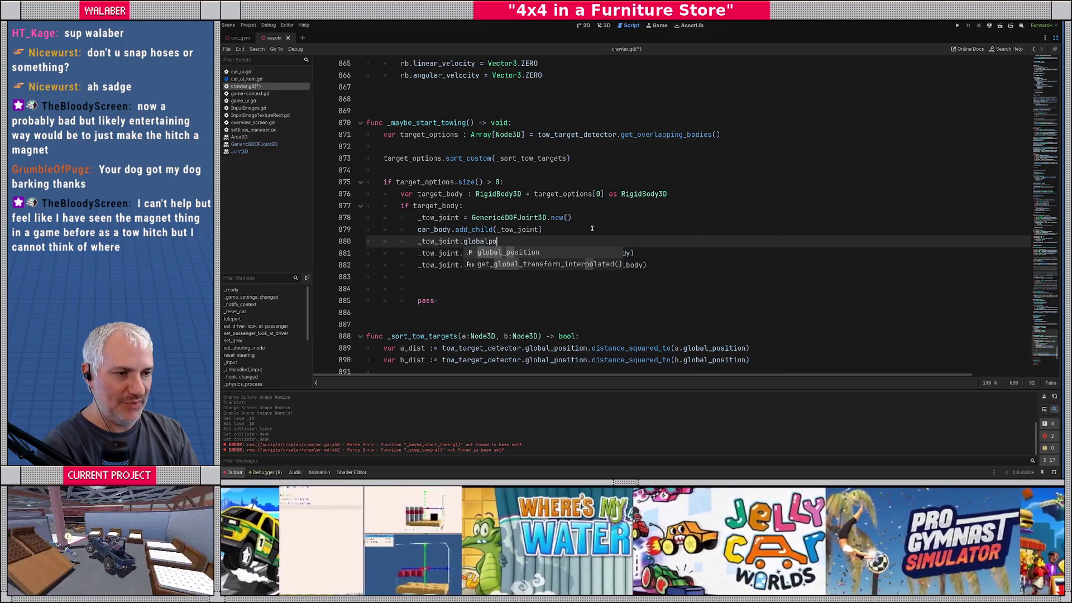
key("Return")
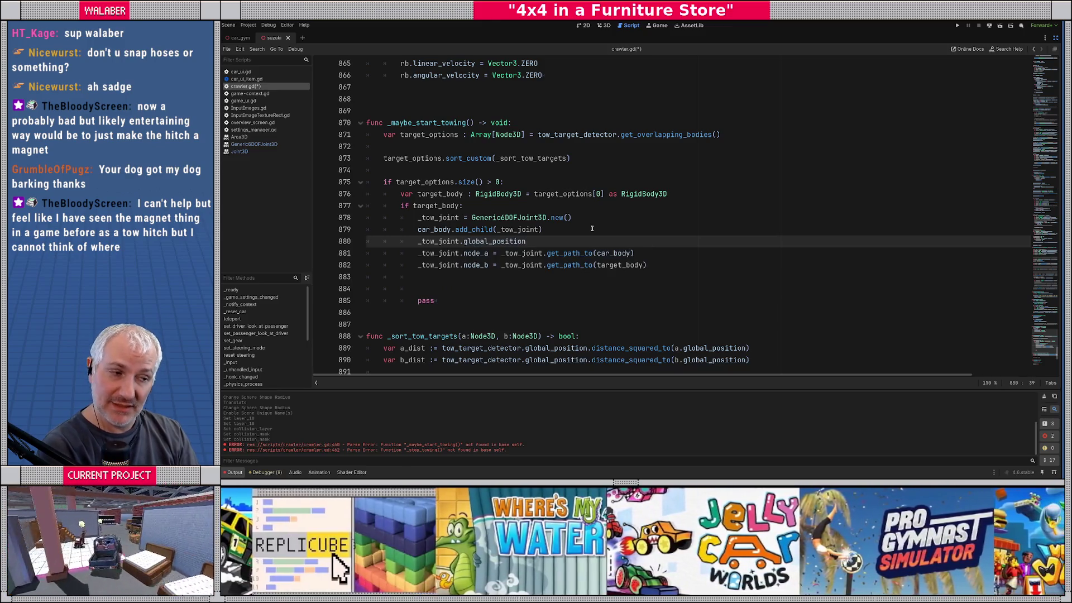
type(" = ")
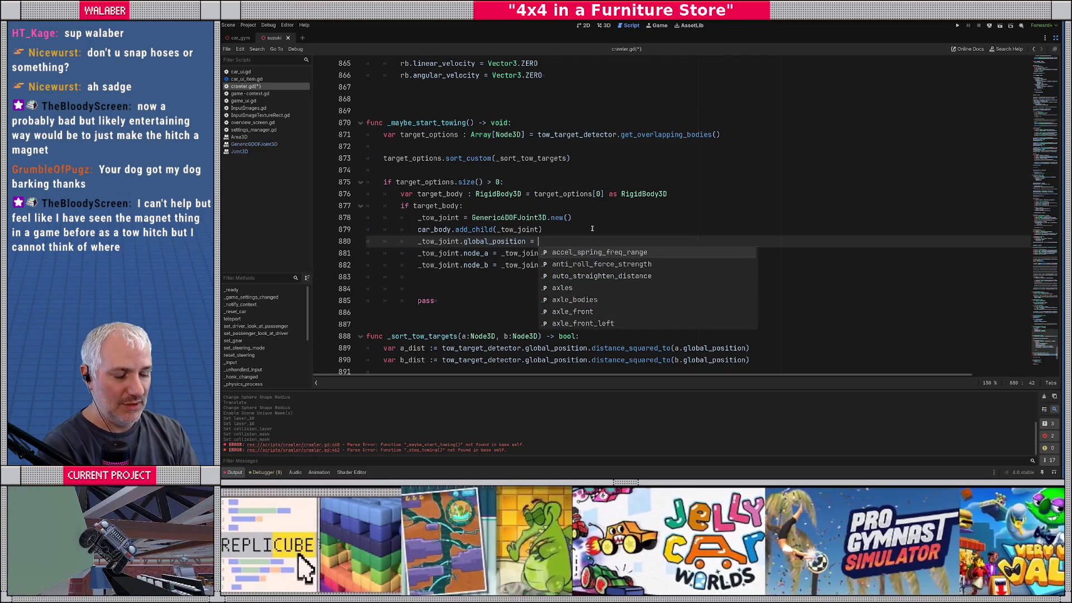
type("tow")
key("Return")
type(".global_po")
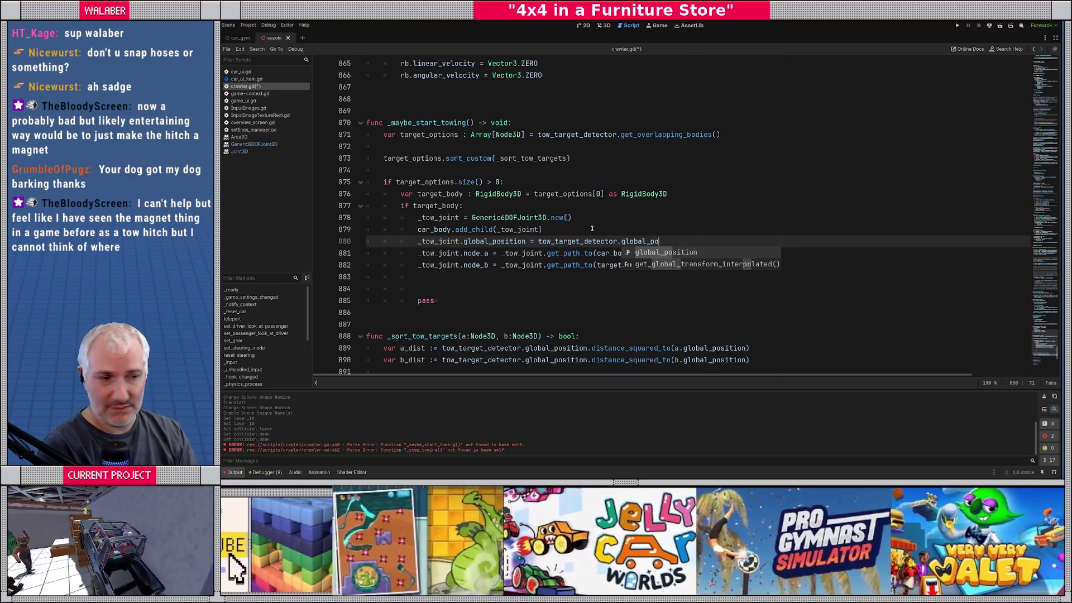
key("Return")
left_click_drag(463, 241, 491, 241)
key("BackSpace")
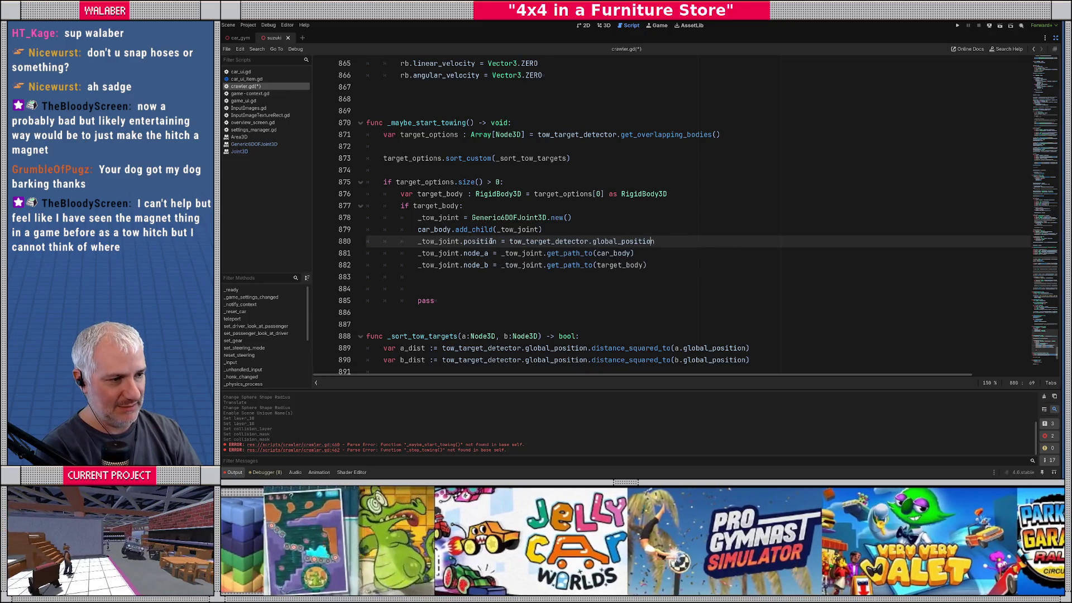
key("BackSpace")
key("BackSpace")
key("BackSpace")
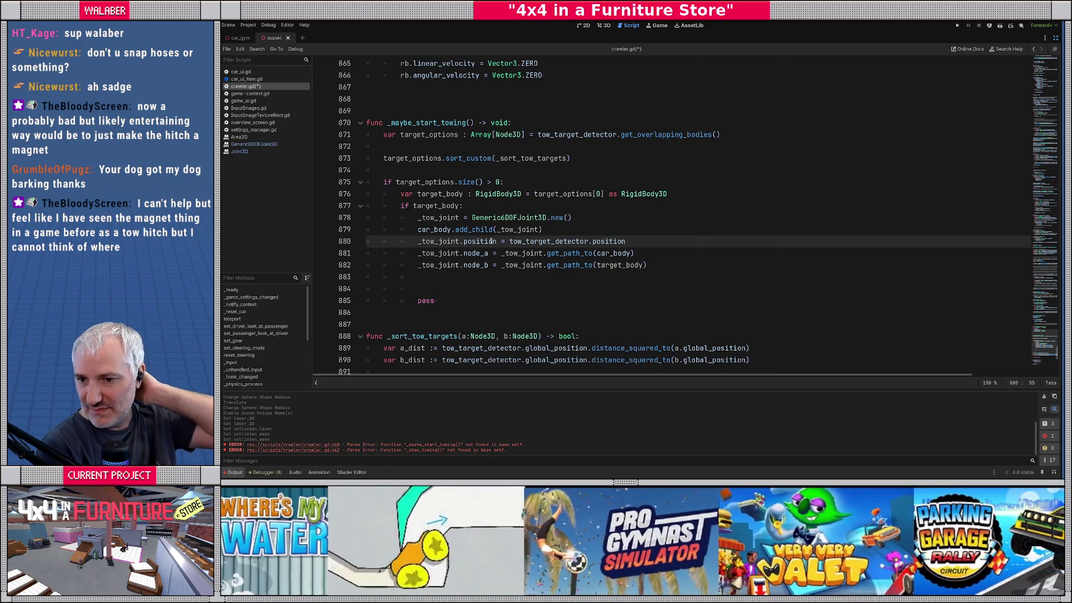
left_click(645, 242)
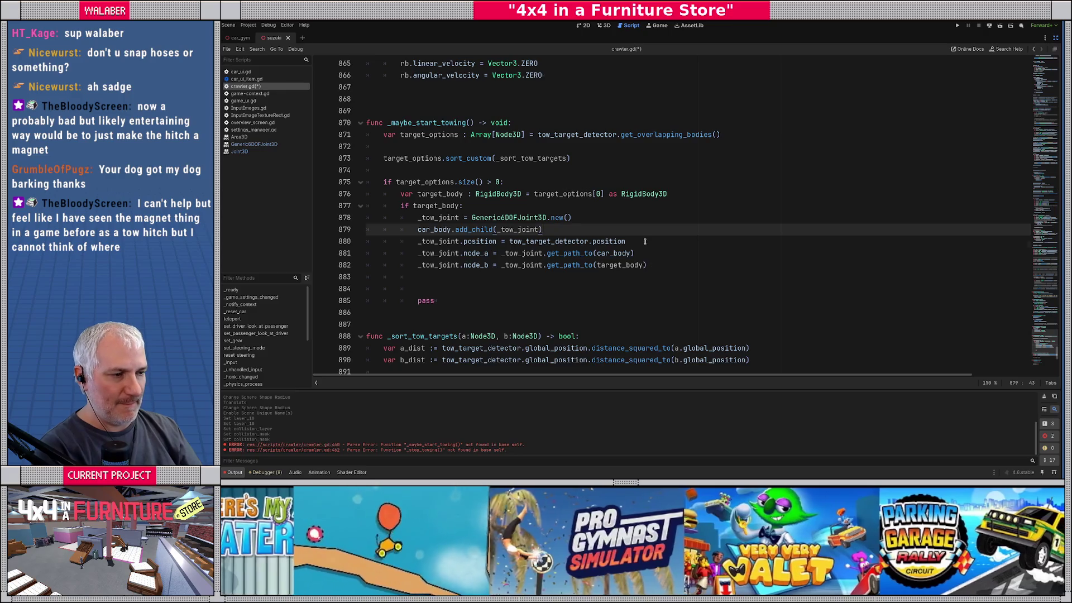
Begin line 881 with _tow_joint.global_basis = Basis.looking_at(
key("Return")
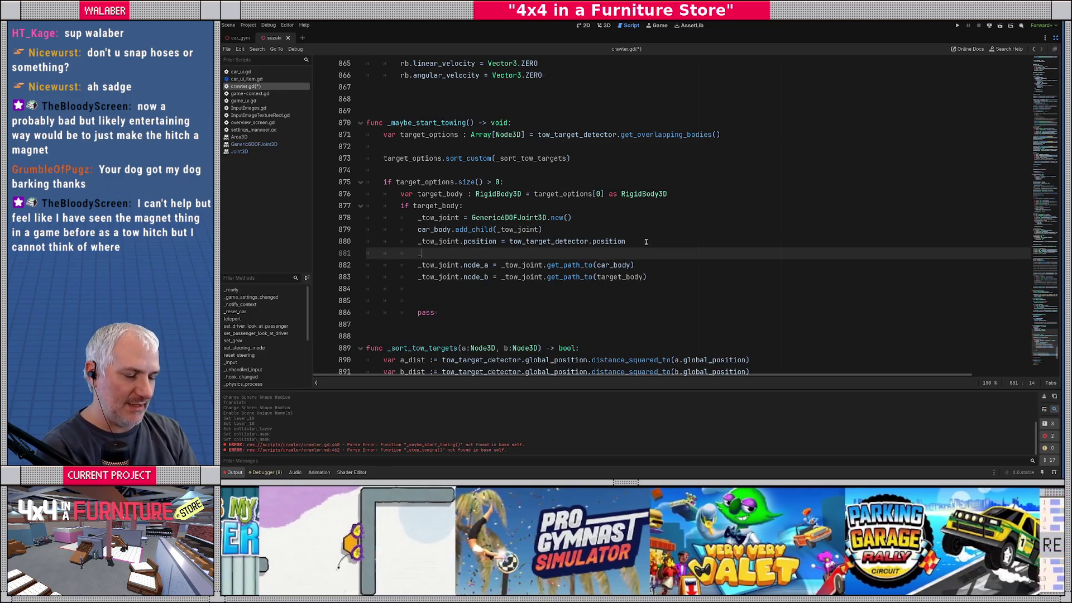
type("tow_joint.global_")
key("Return")
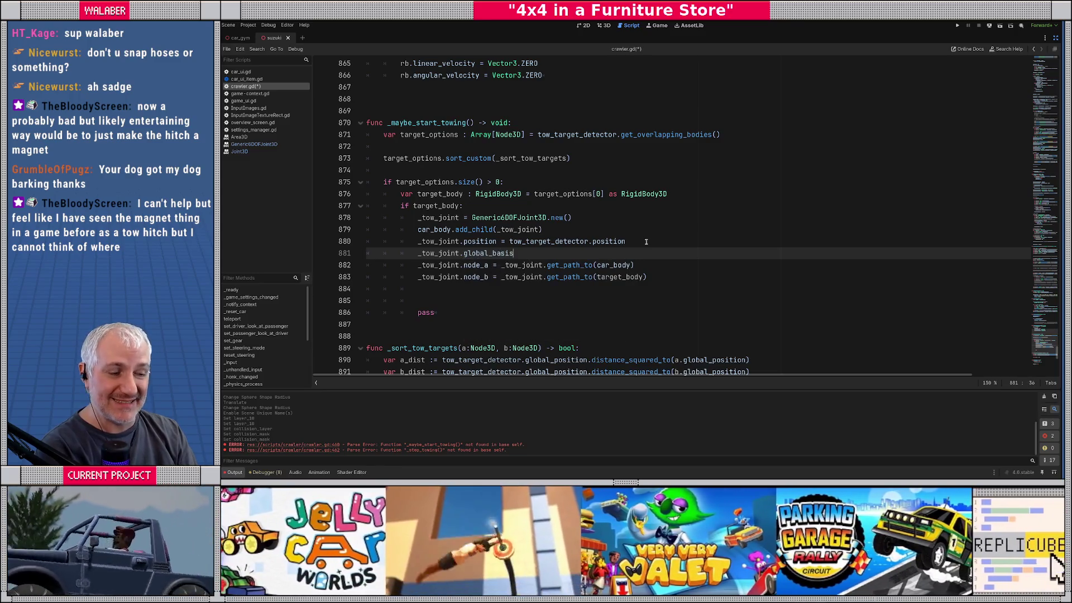
type(" = ")
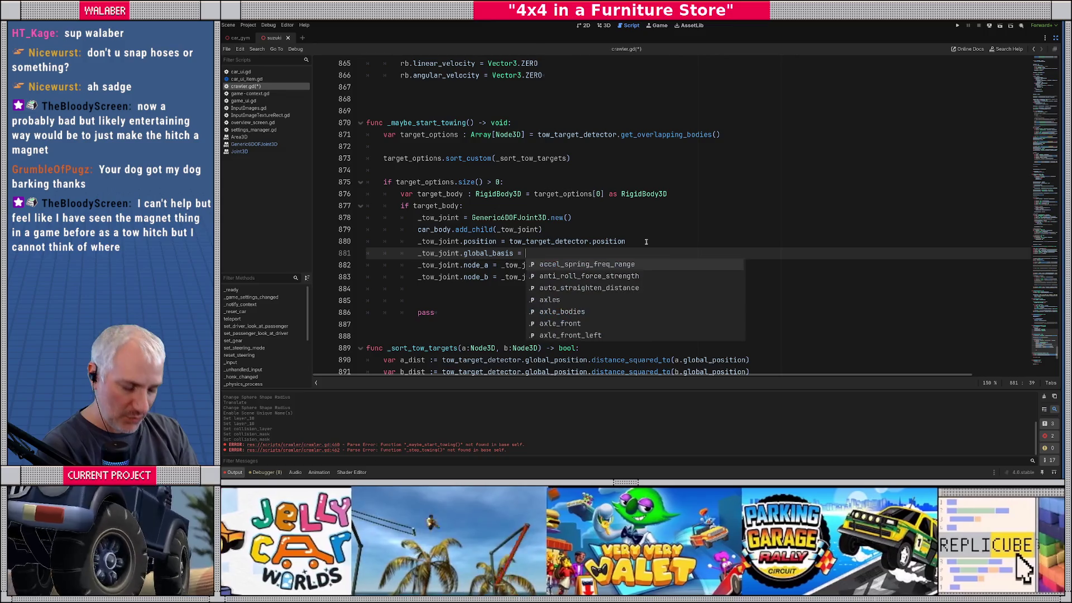
type("Basi")
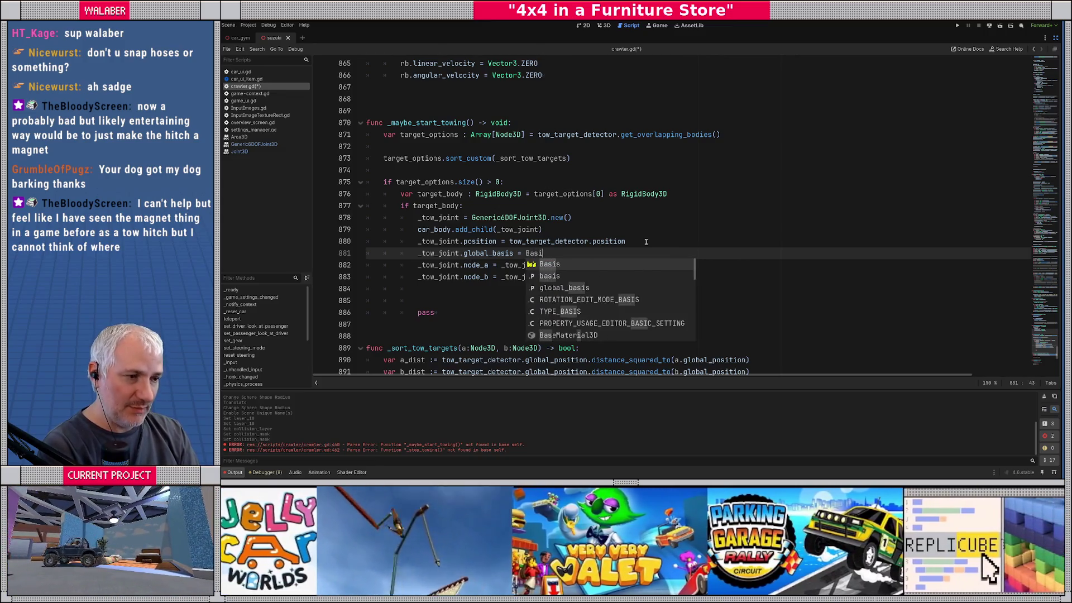
type("s.looking_at(")
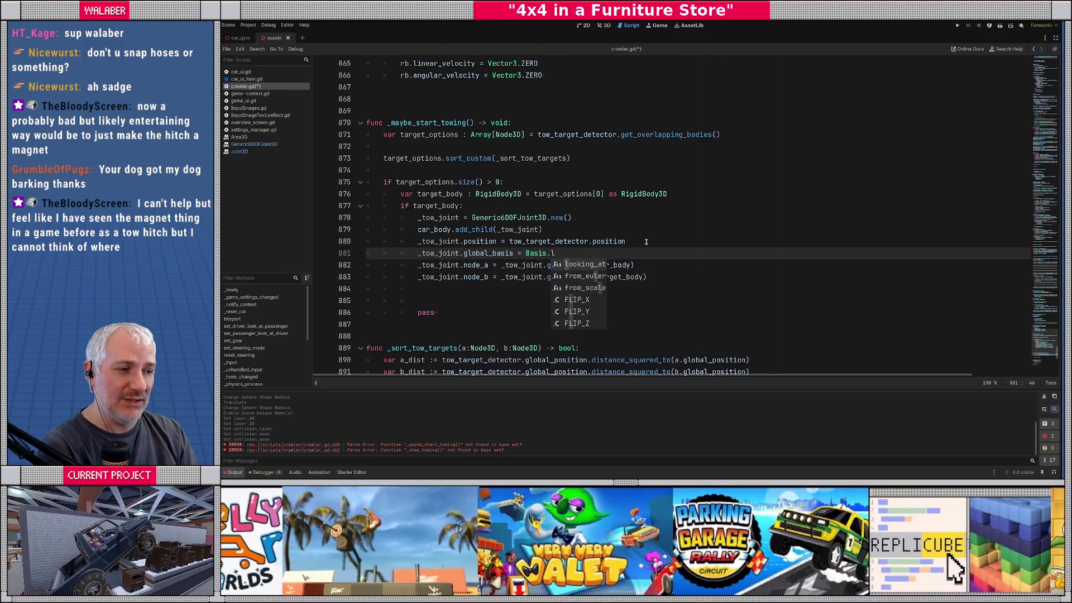
key("Return")
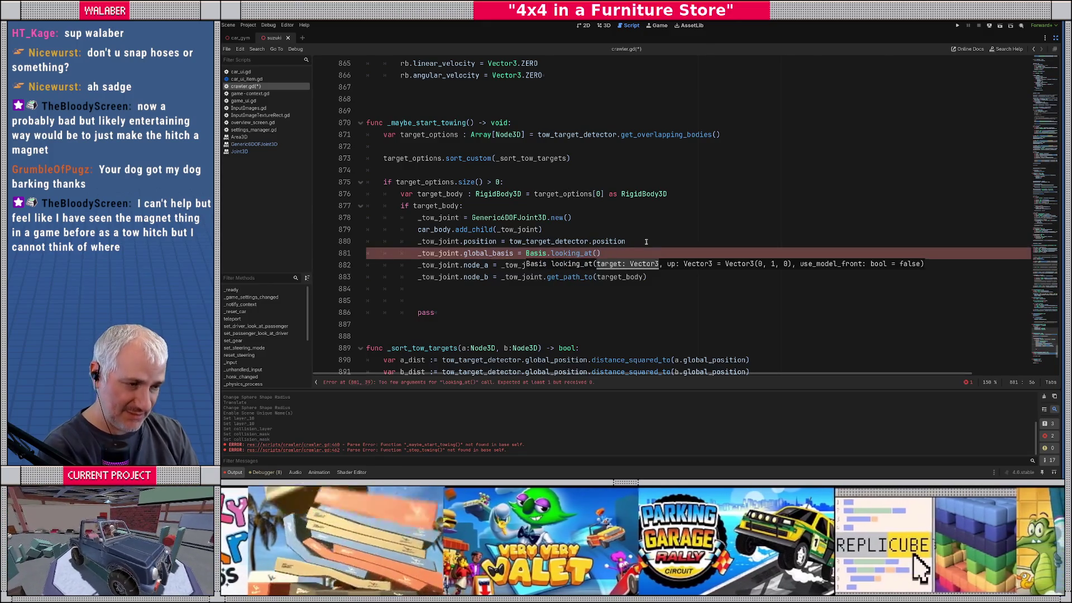
key("Escape")
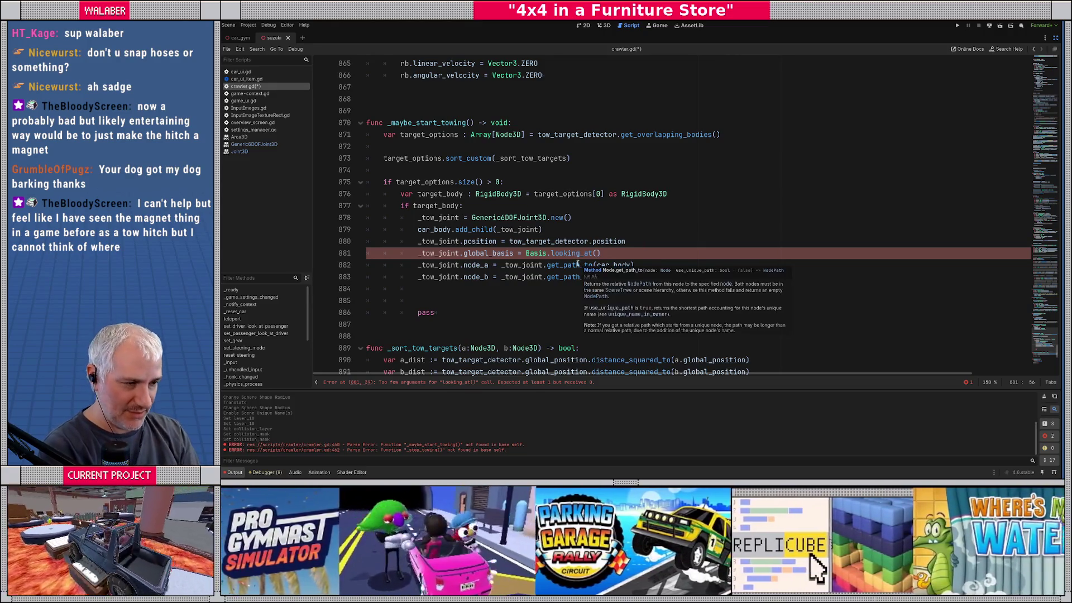
Pass target_body.global_position - tow_target_detector.global_position, Vector3.UP and true to looking_at
type("target_")
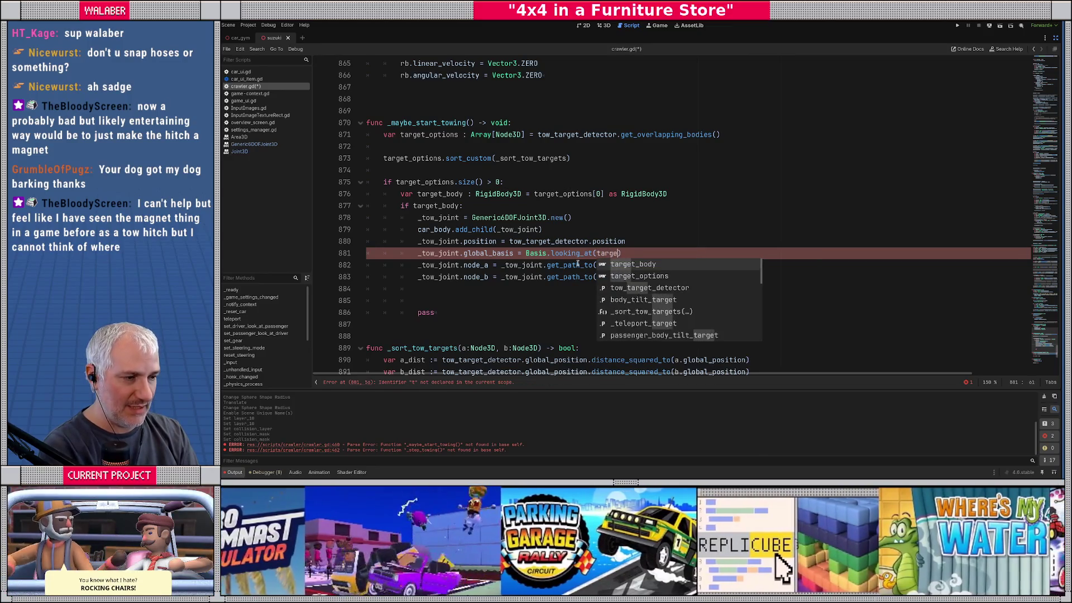
type("body.glob")
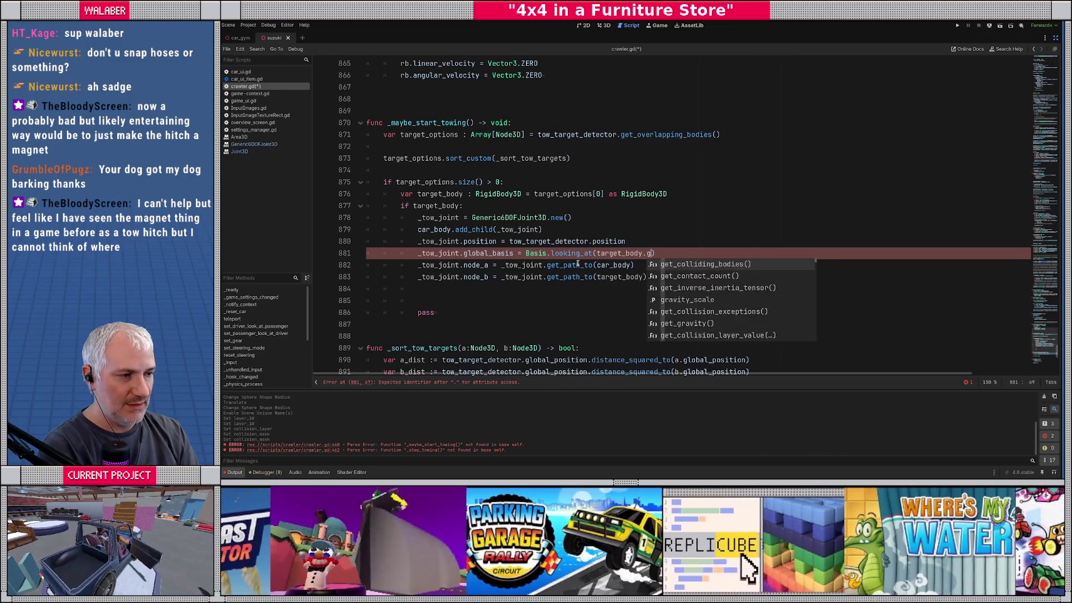
type("al_position")
type(" - ")
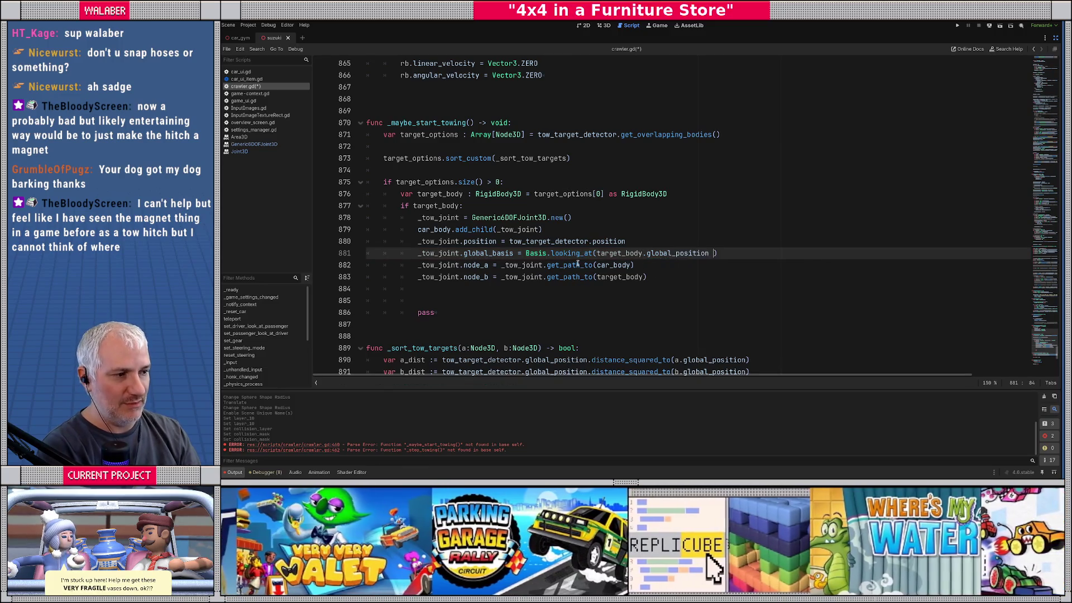
type("tow_target_detector.g")
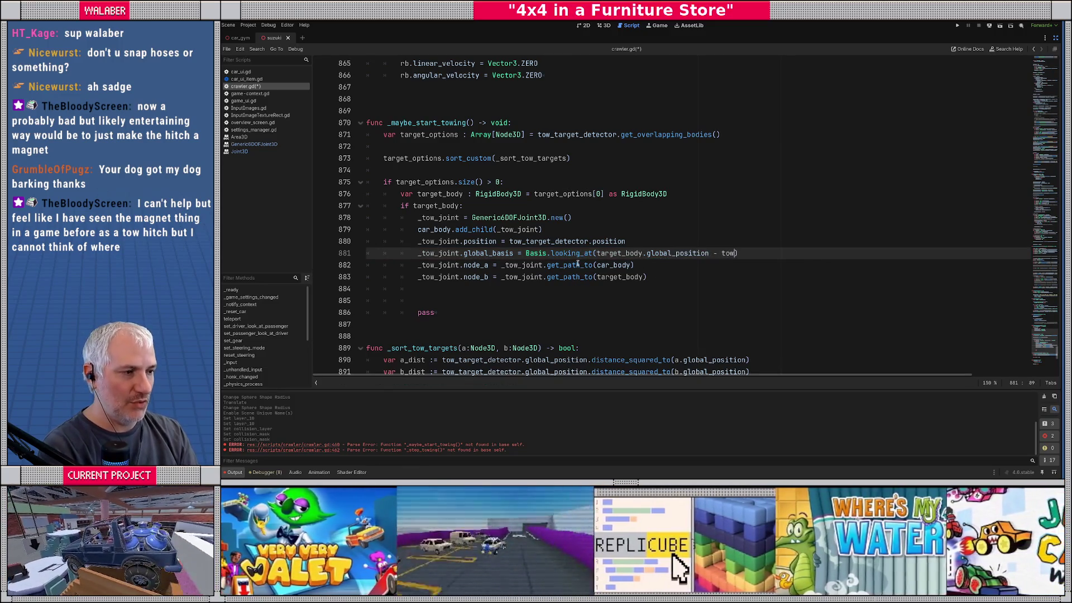
type("lo")
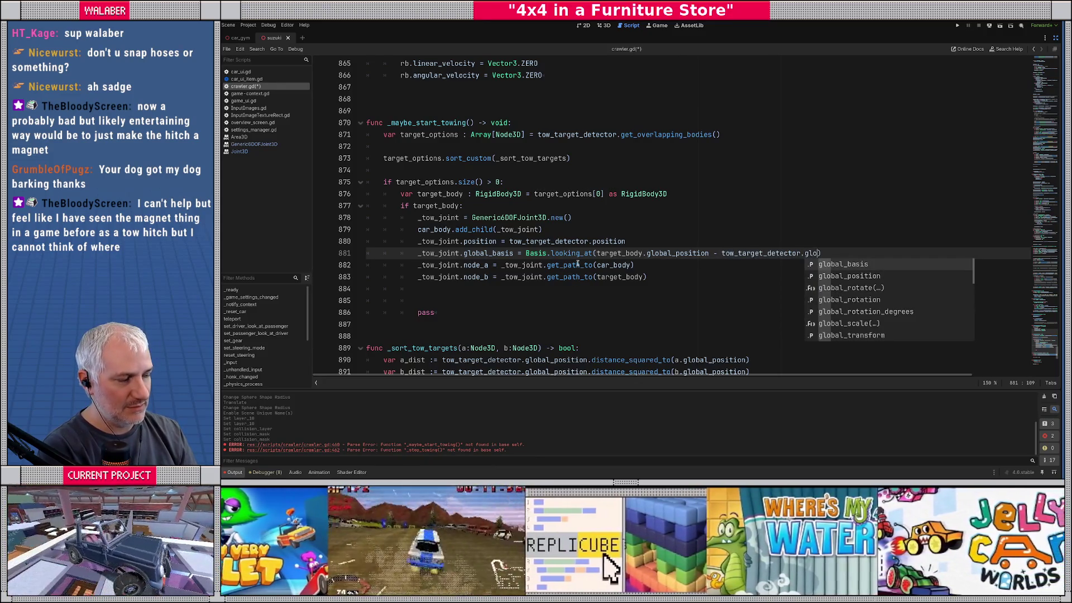
key("Down")
key("Return")
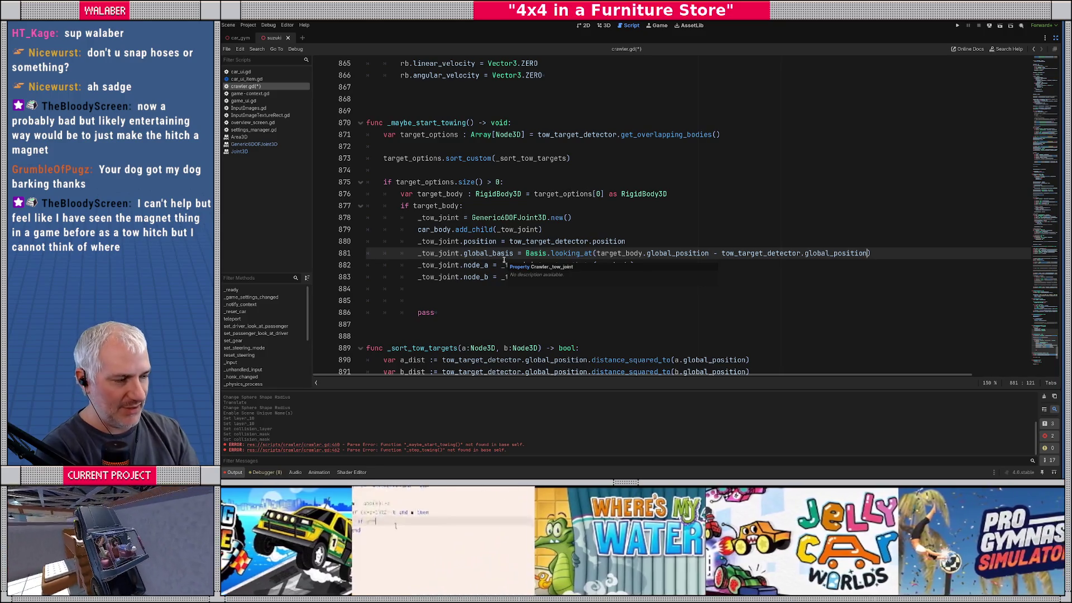
type(",")
key("BackSpace")
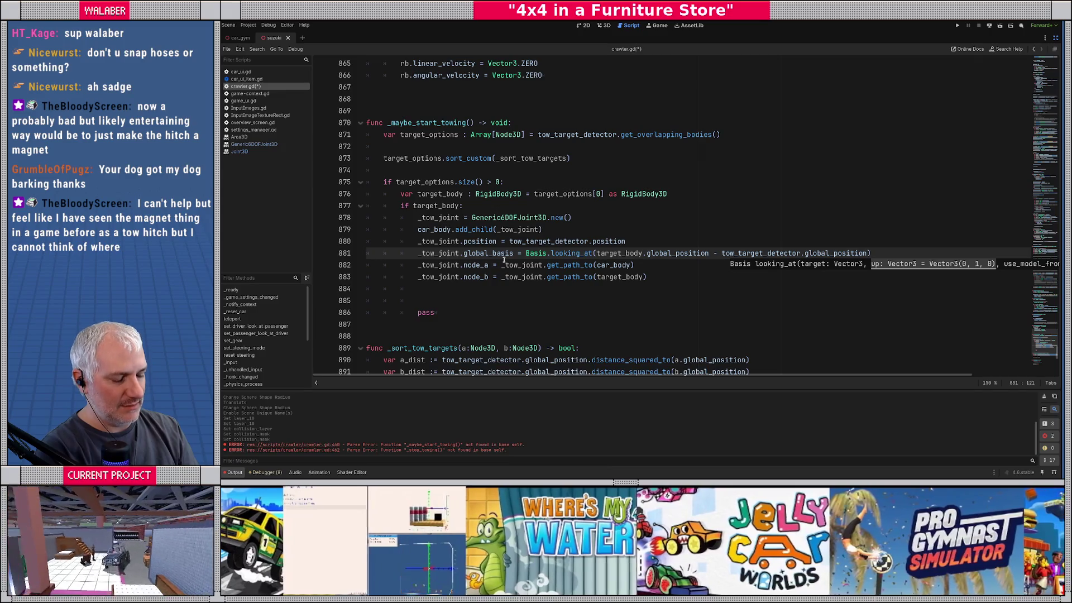
type(", Vector2.u")
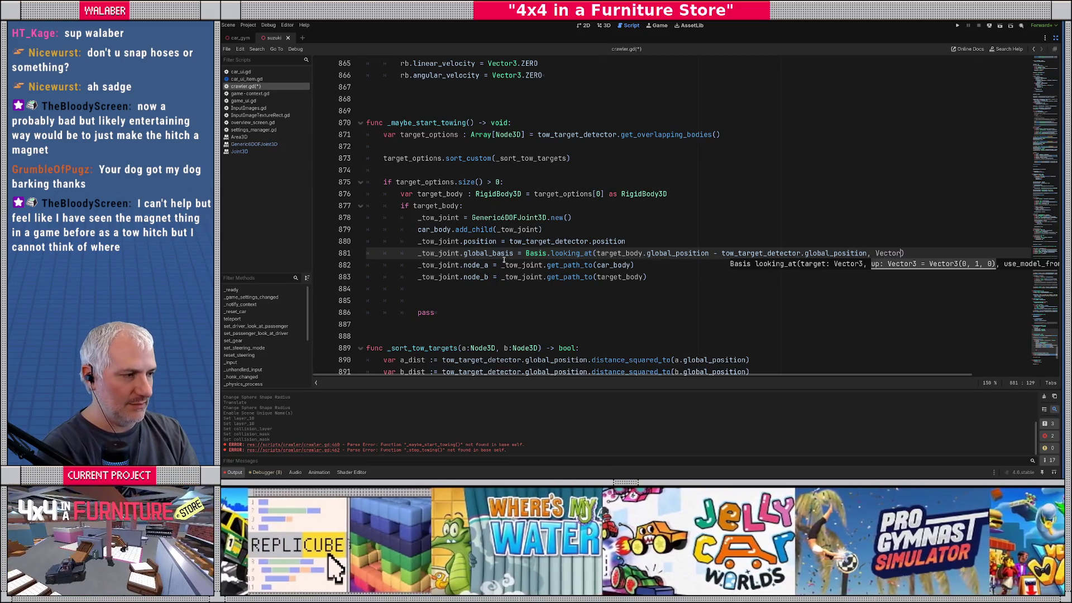
key("BackSpace")
key("BackSpace")
key("BackSpace")
type("3.")
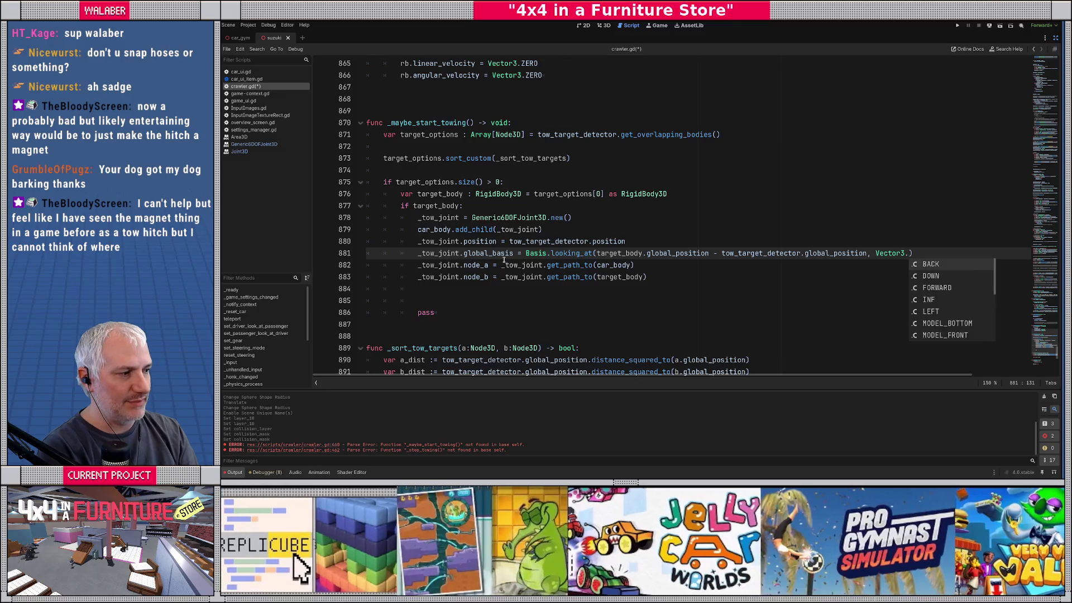
type("UP,")
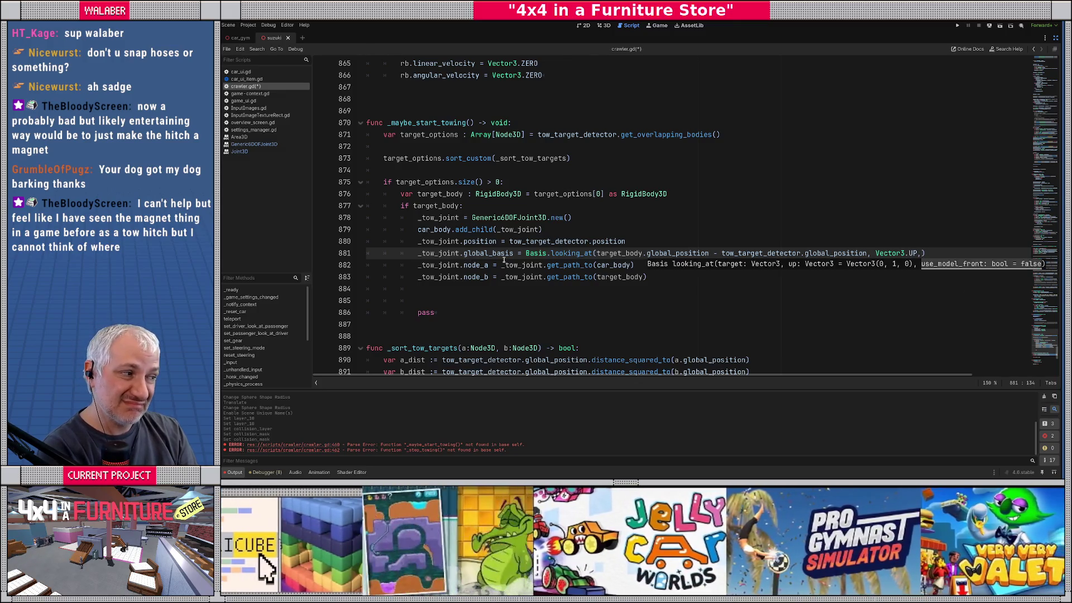
type(" true)")
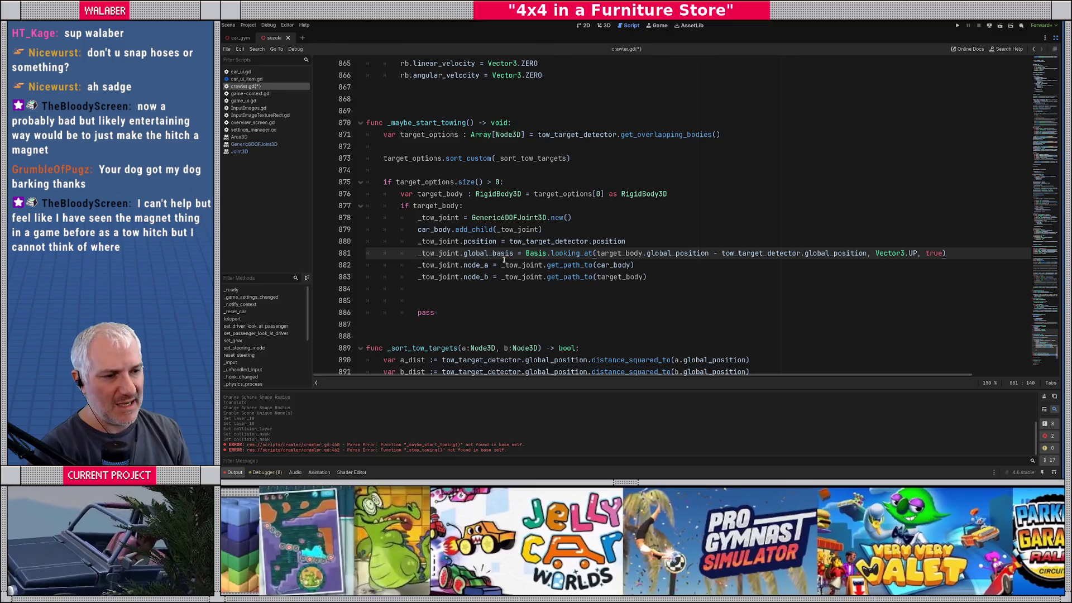
key("Down")
key("Down")
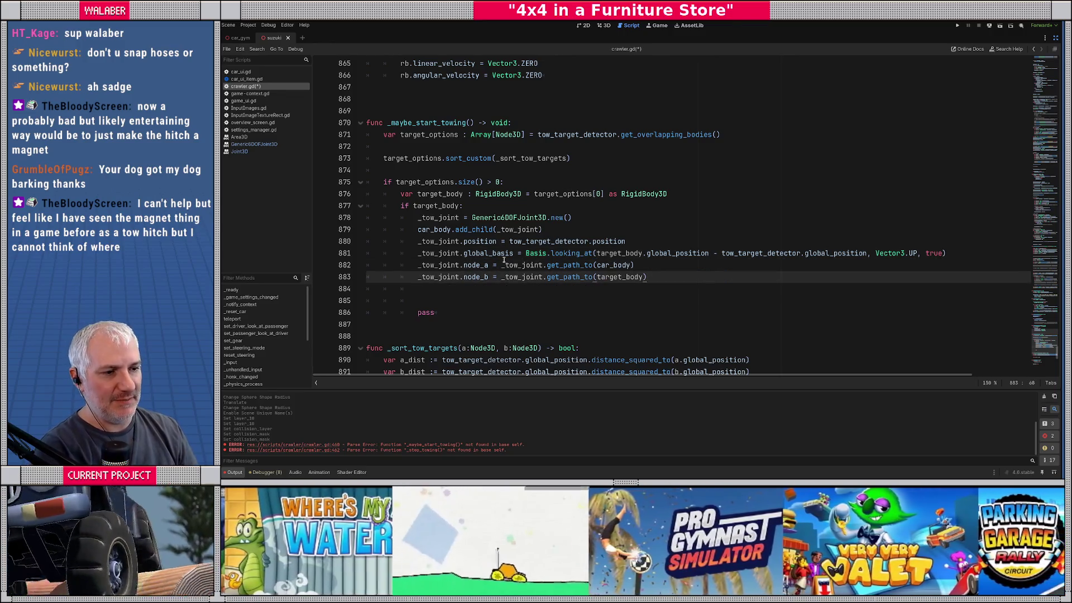
Start a _tow_joint.set_pa… call on a new line below the node_b assignment
key("Return")
type("_tow")
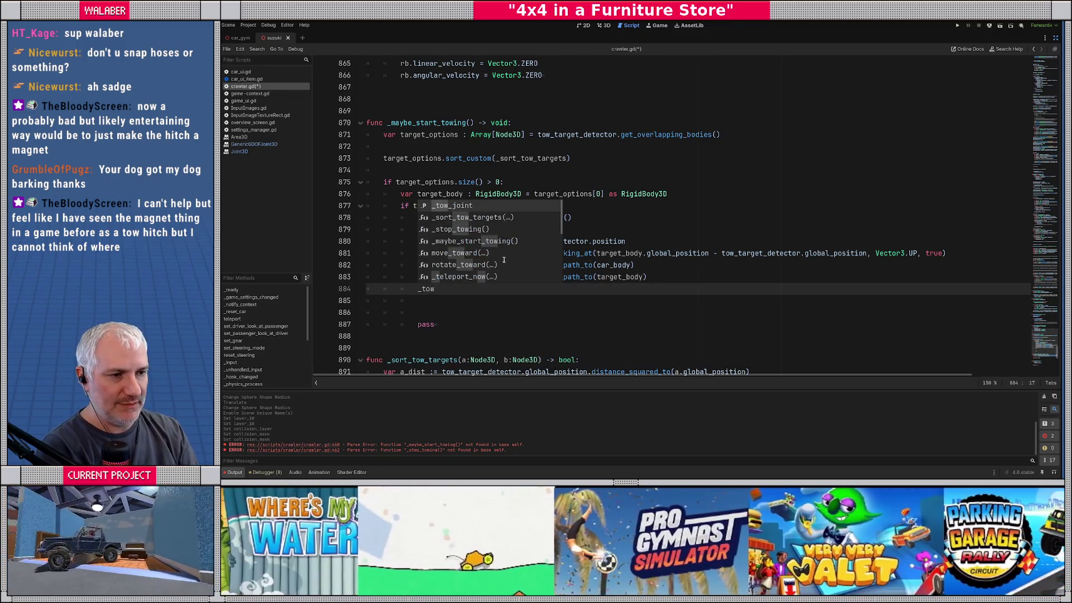
key("Return")
type(".set_")
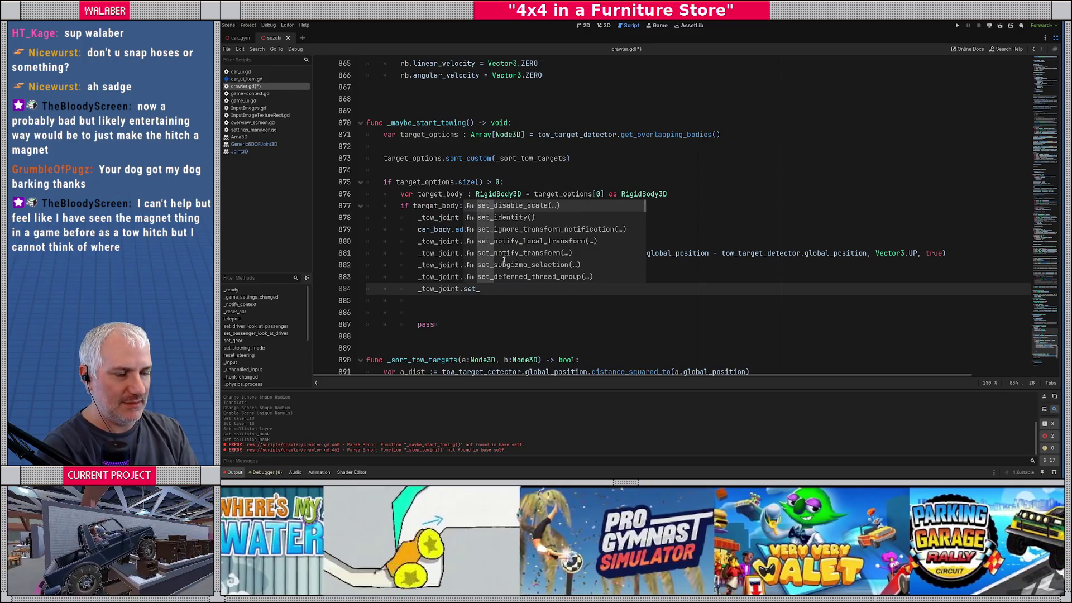
type("pa")
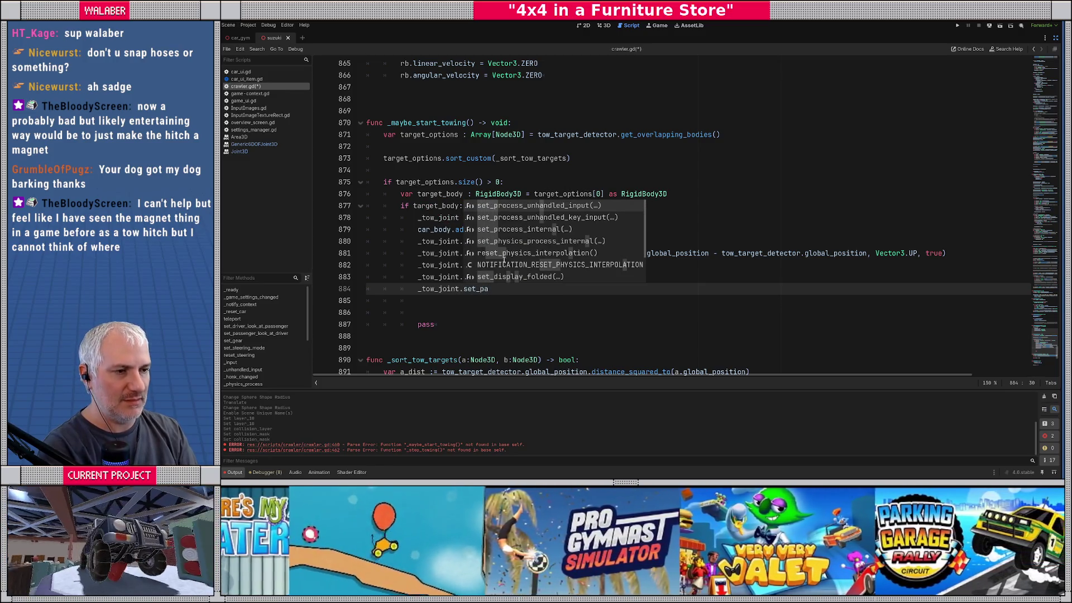
key("Escape")
Try := on joint creation line 878, retype the call as set_par, then remove the colon again
left_click(464, 218)
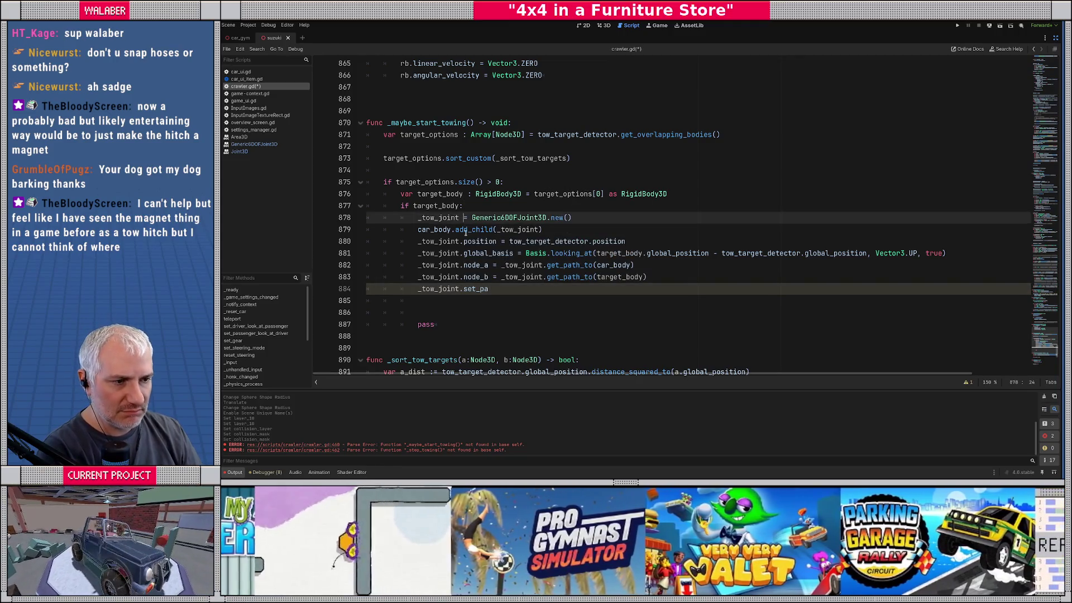
type(":")
double_click(484, 286)
type("set_par")
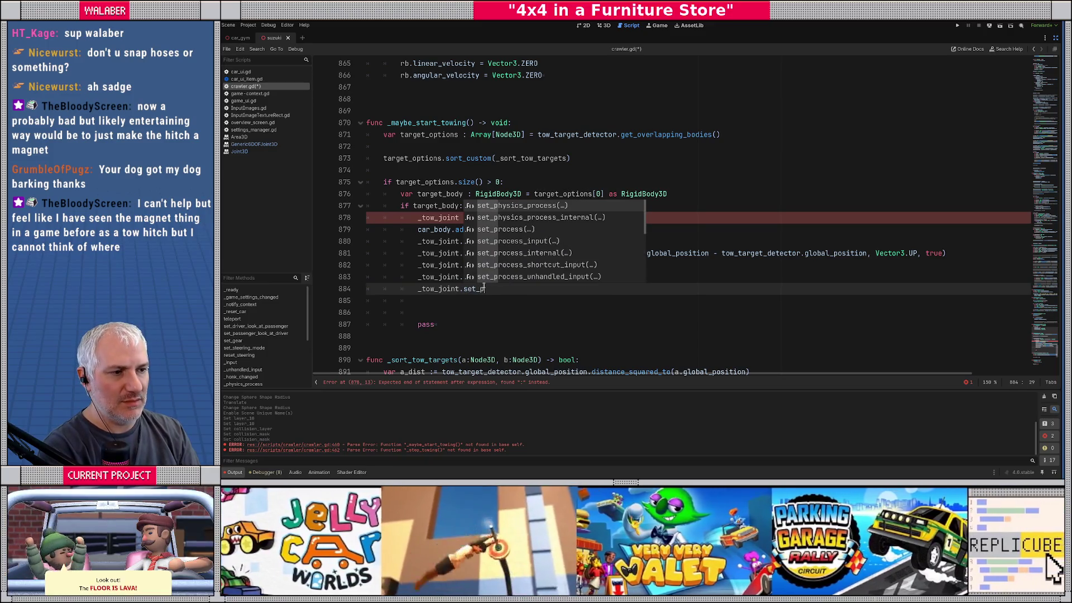
key("Escape")
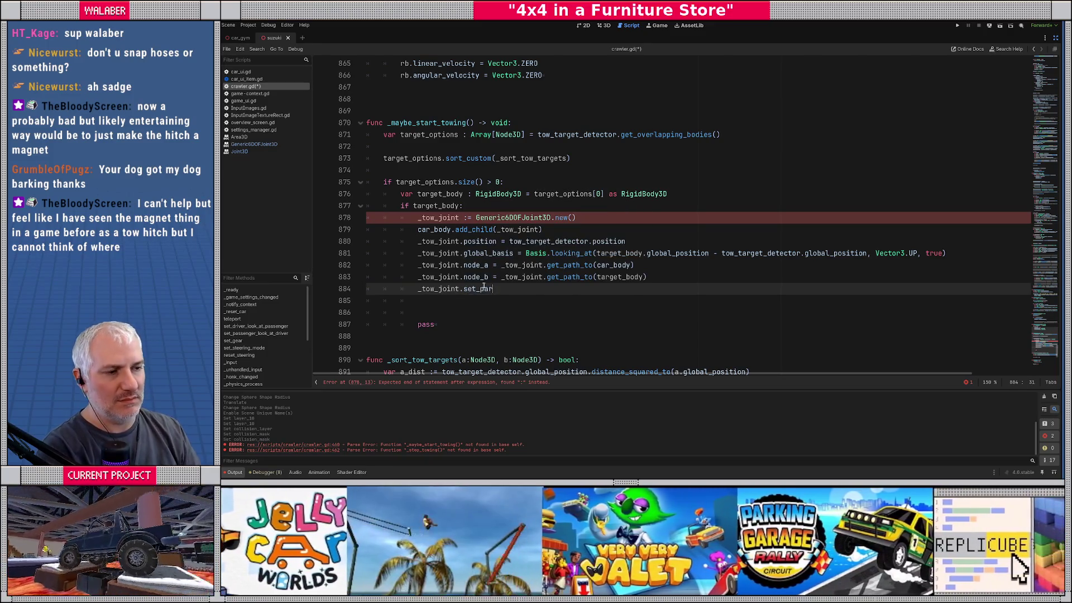
left_click(476, 241)
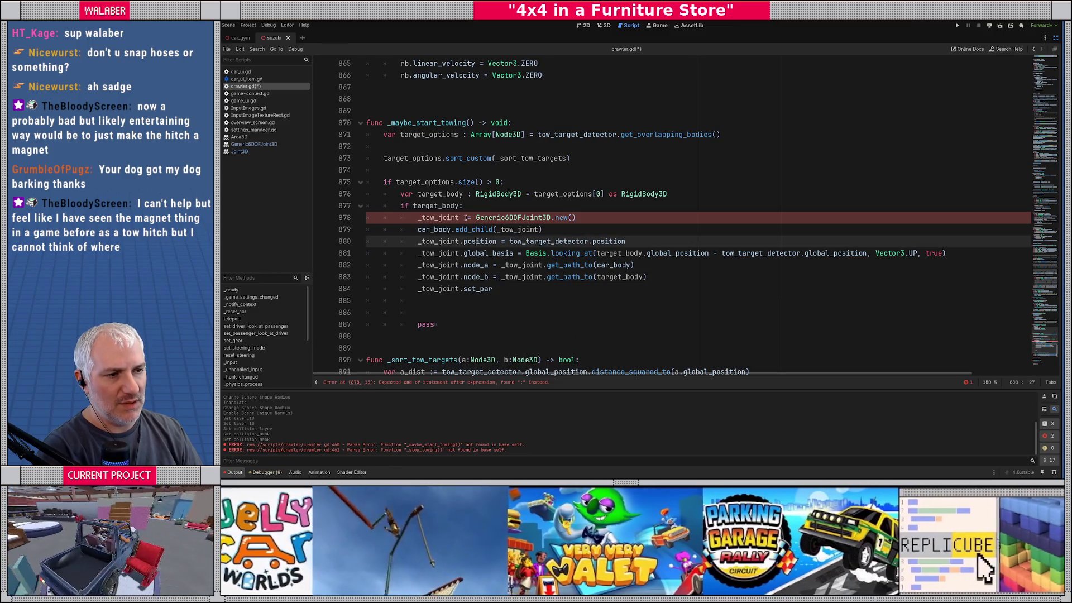
left_click(465, 217)
key("Delete")
Check the Generic6DOFJoint3D class docs, then return to the unfinished call on line 884
left_click(451, 222, "ctrl")
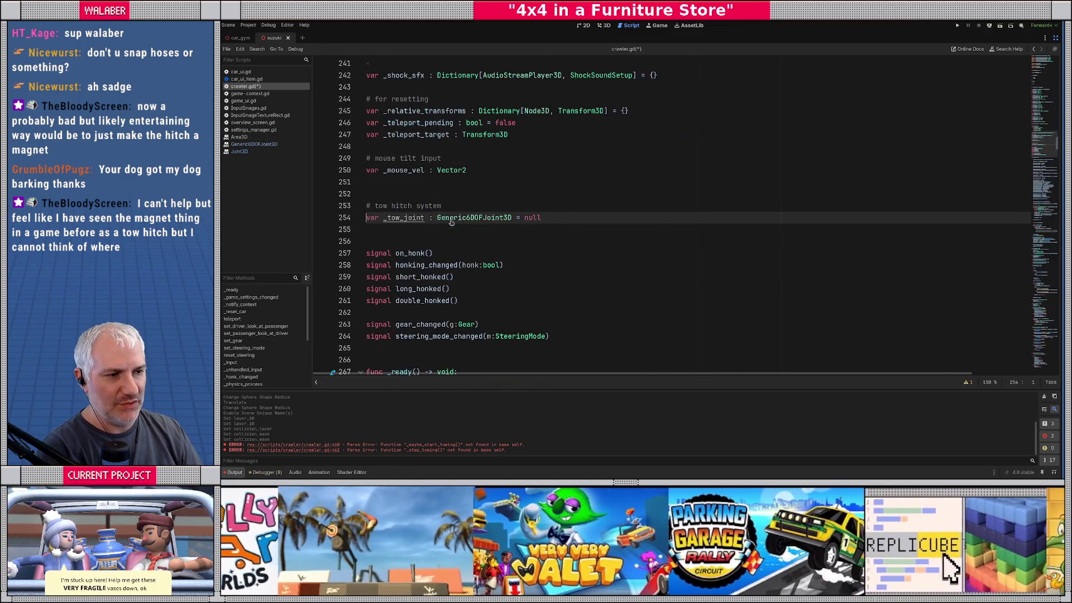
left_click(475, 221, "ctrl")
scroll(483, 218, "down", 10)
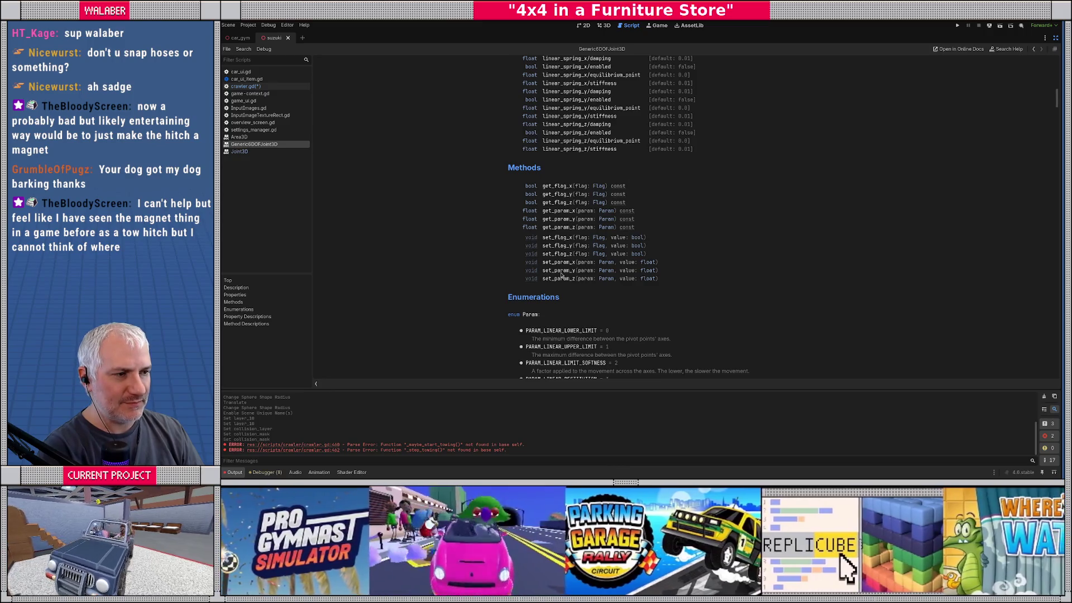
scroll(574, 251, "up", 3)
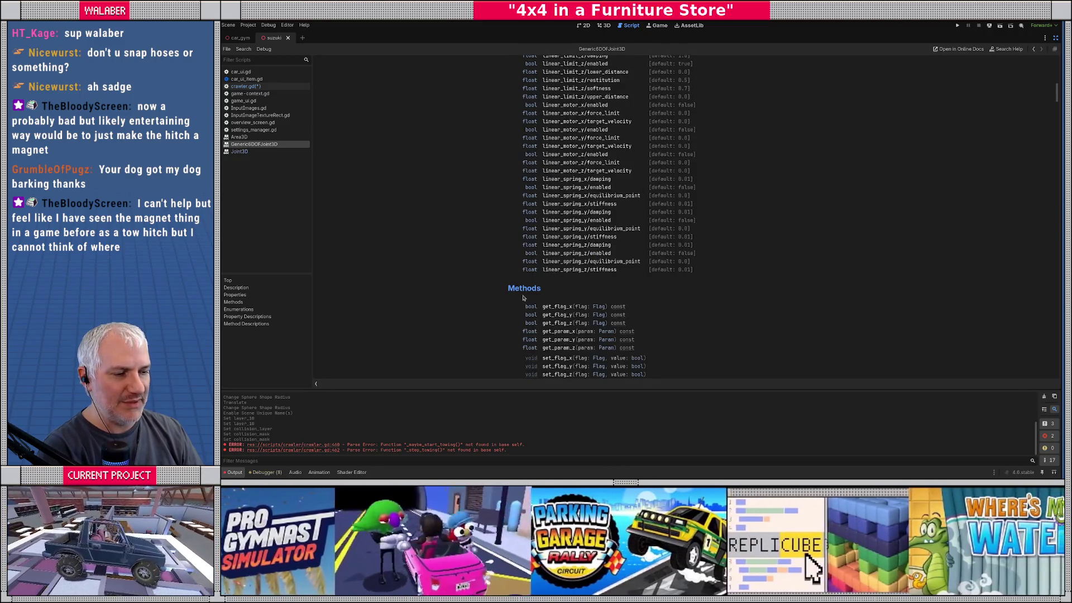
key("alt+Left")
left_click(485, 288)
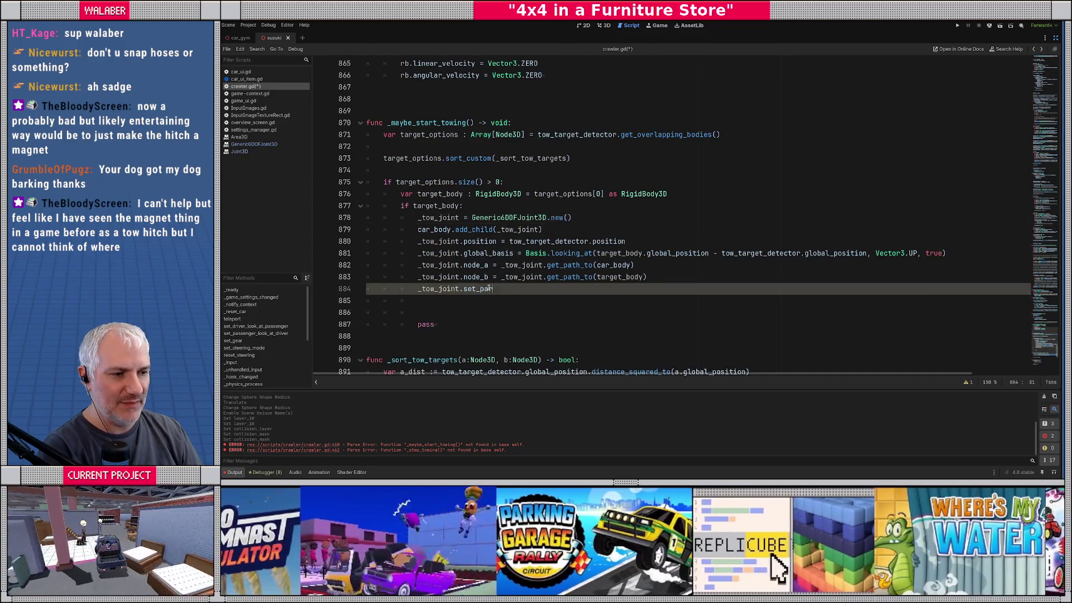
Write _tow_joint.set_flag_x(Generic6DOFJoint3D.FLAG_ENABLE_LINEAR_LIMIT, true) on line 884
double_click(485, 288)
type("set_flag_x(")
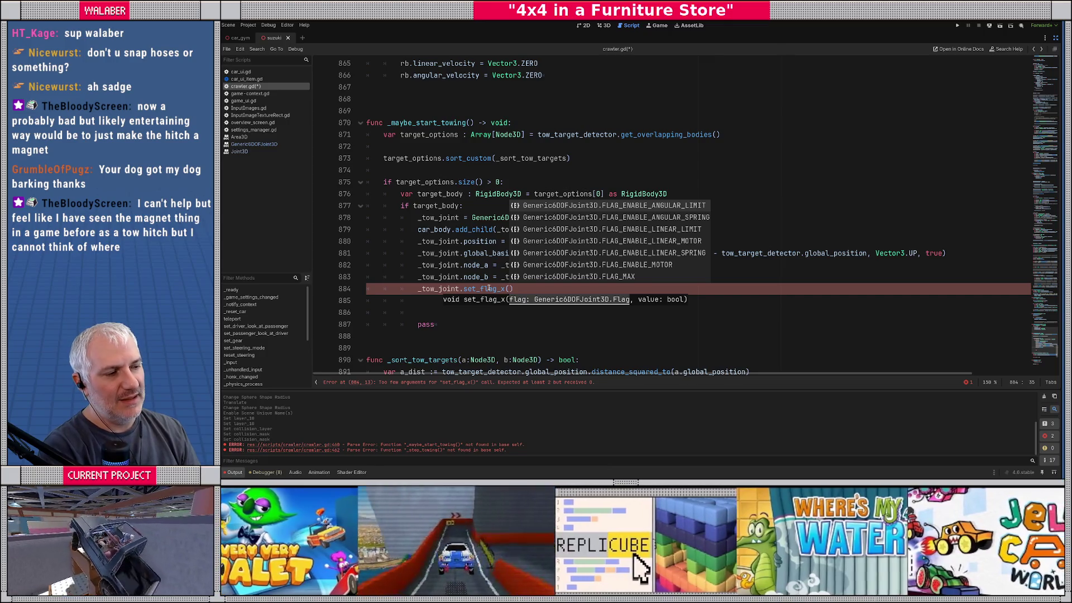
key("Down")
key("Down")
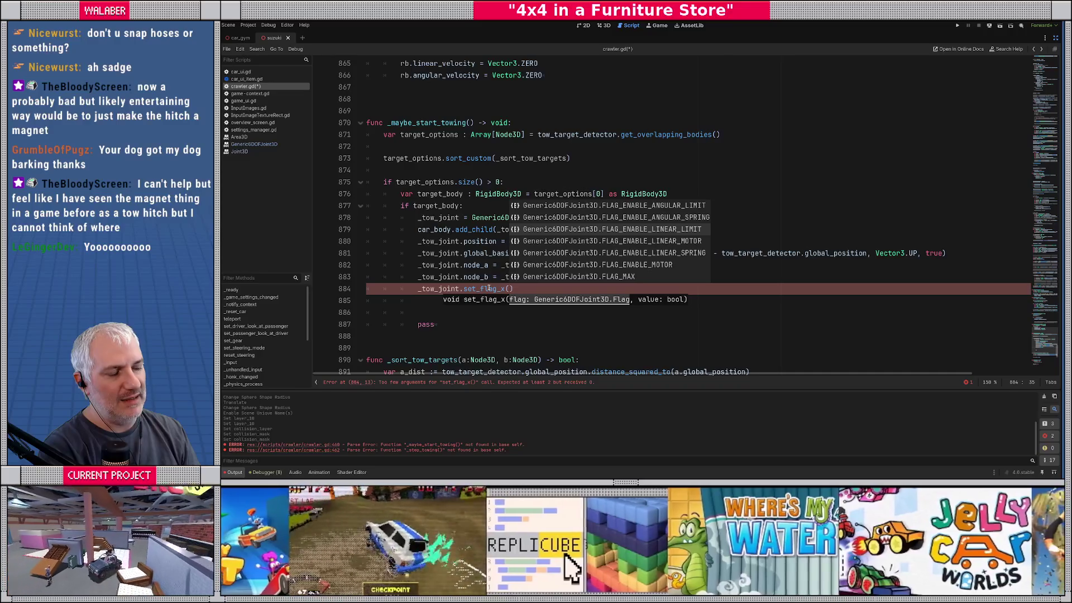
key("Return")
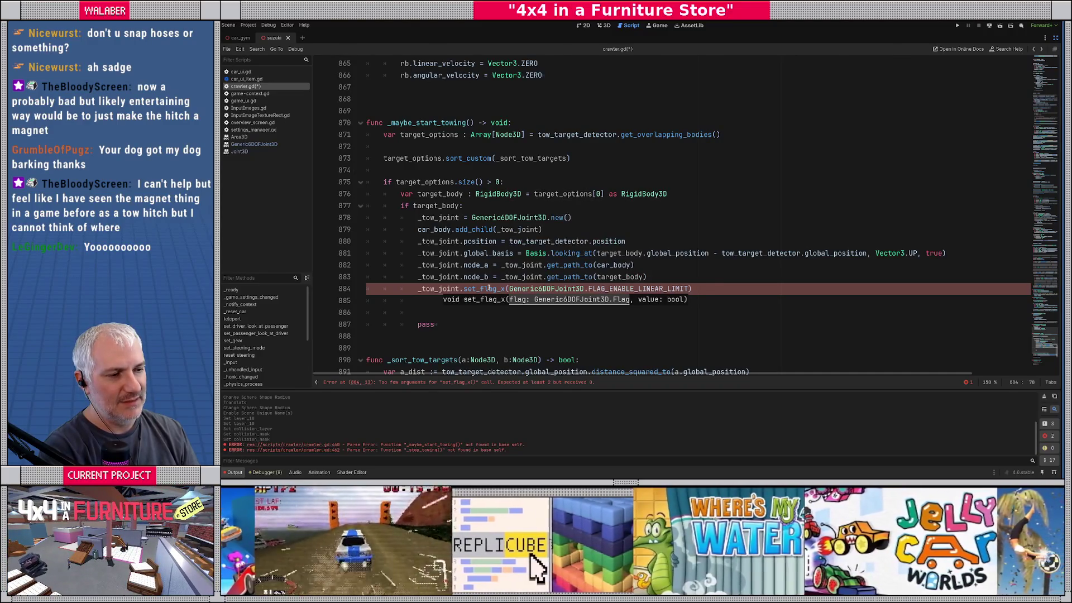
type(", true)")
key("Return")
Add the matching set_flag_y call with FLAG_ENABLE_LINEAR_LIMIT and true
type("_tow_joint.set_")
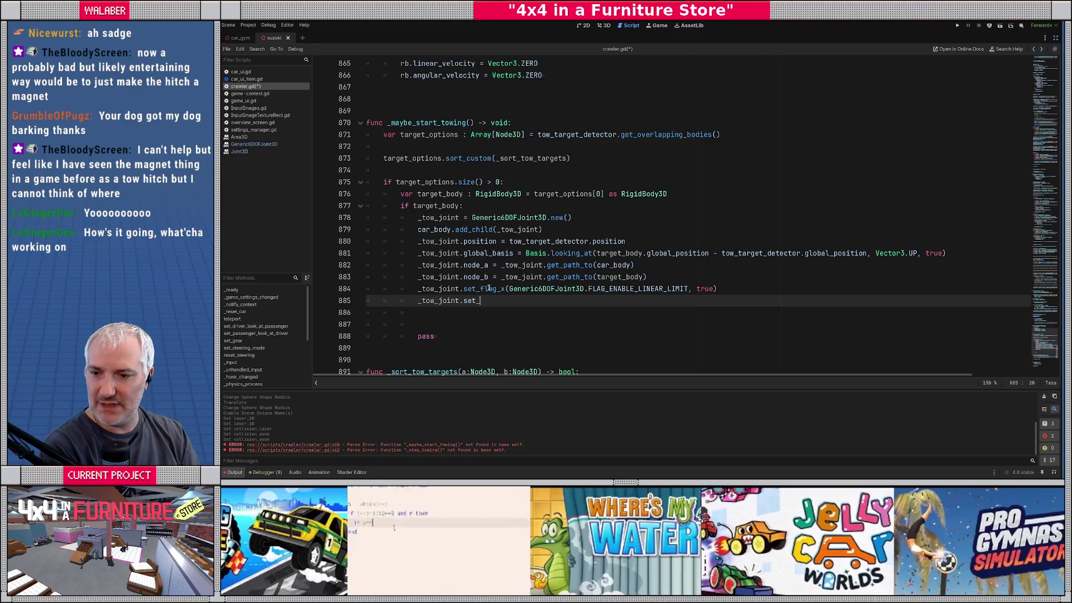
type("flag_y(")
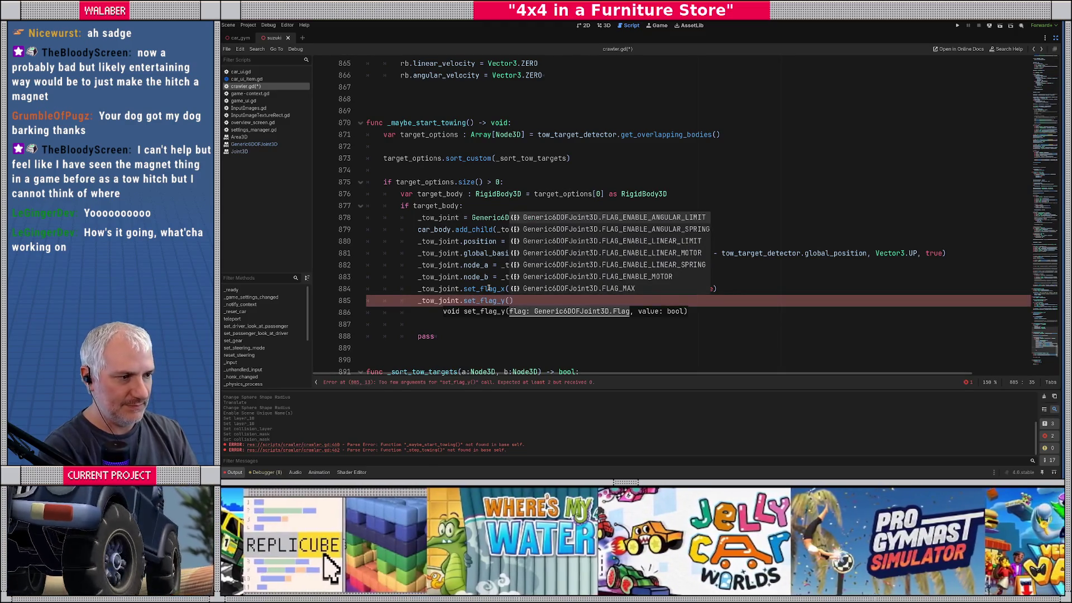
key("Down")
key("Down")
key("Down")
key("Up")
key("Up")
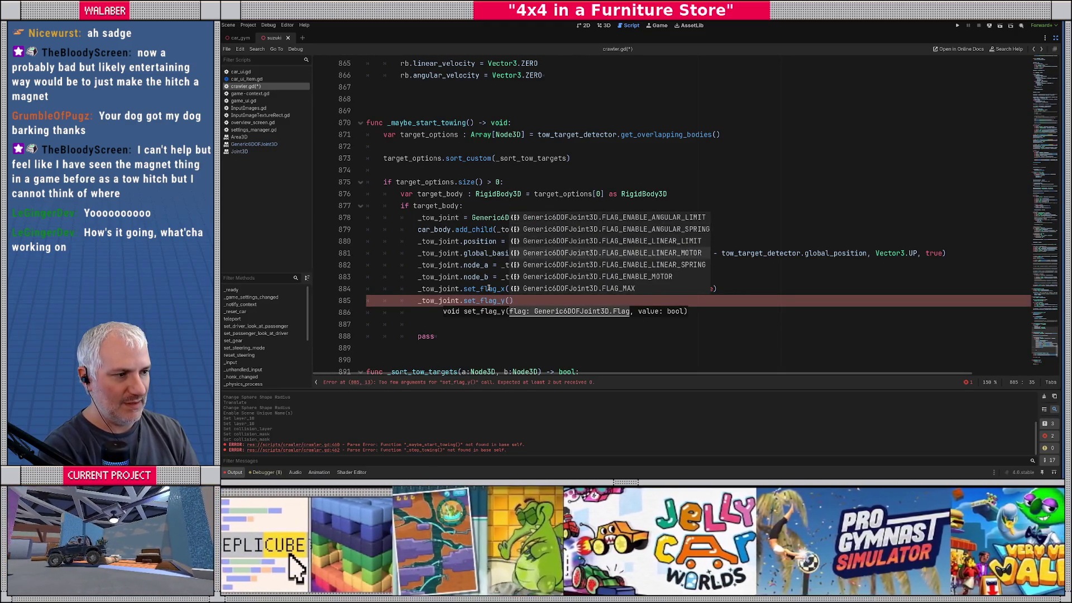
key("Return")
type("true)")
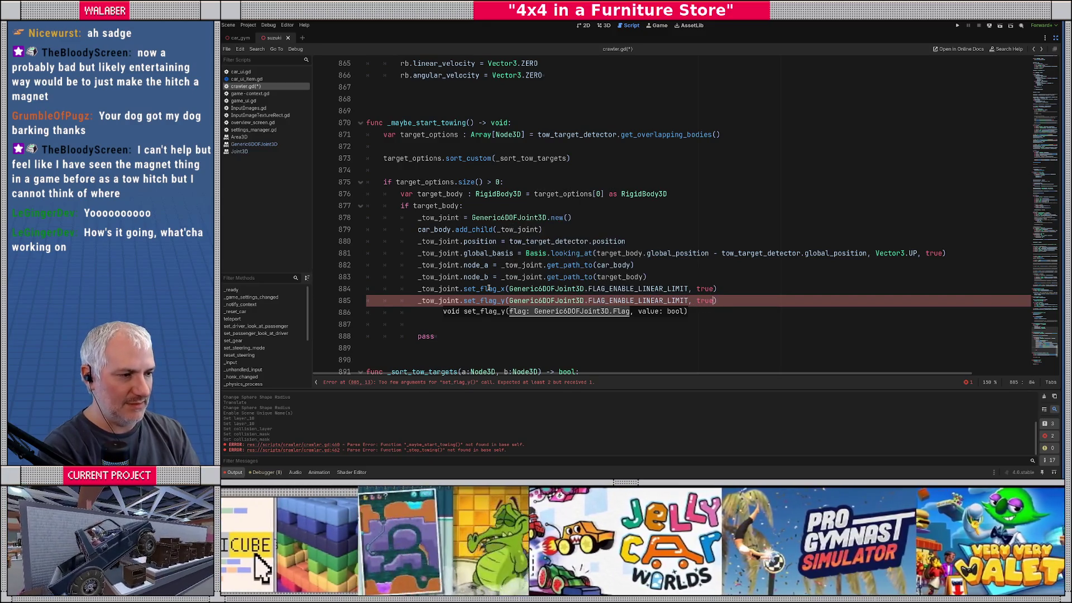
Copy the set_flag_y line and change the copy to set_flag_z on line 886
key("shift+Home")
key("ctrl+c")
key("End")
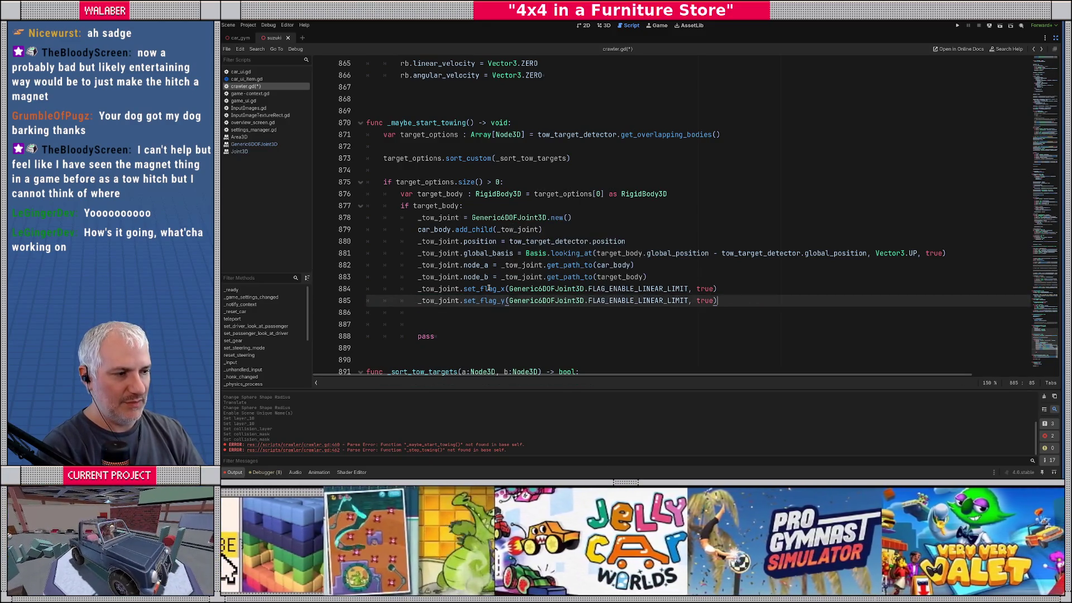
key("Return")
key("ctrl+v")
left_click(500, 312)
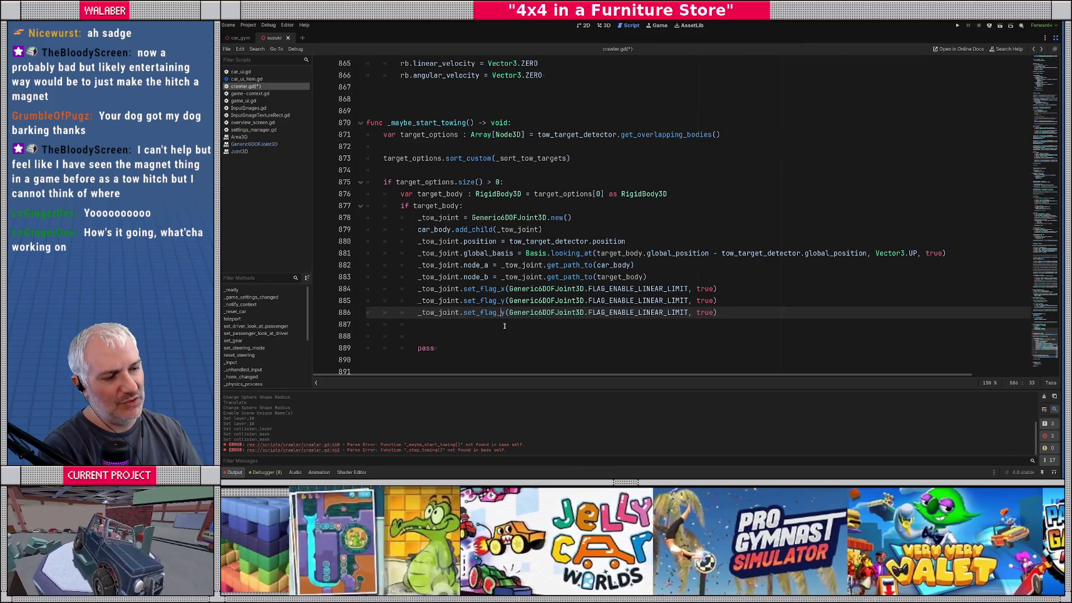
key("Delete")
type("z")
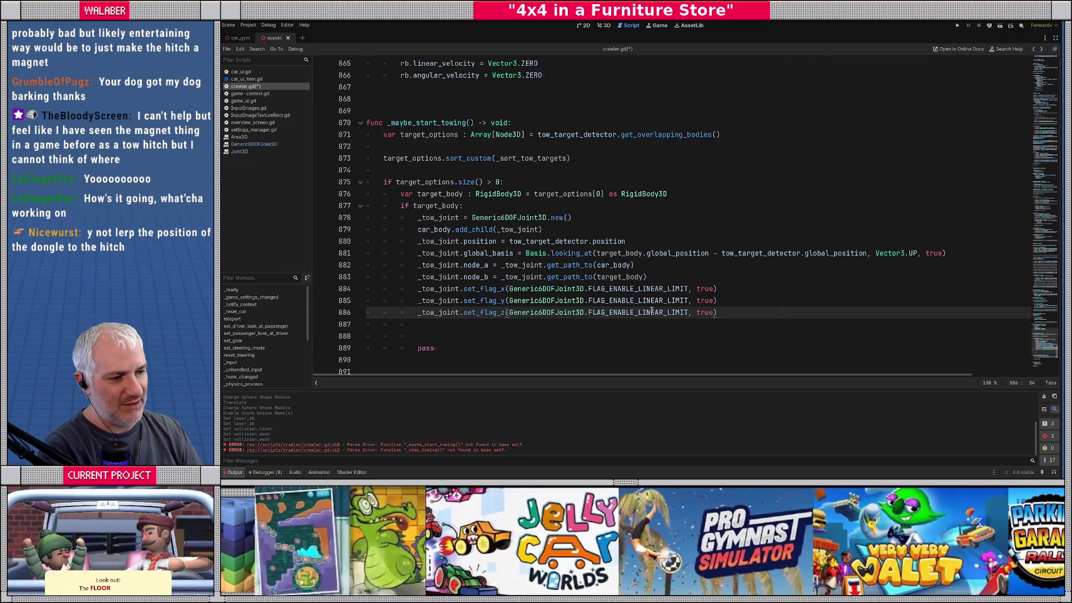
left_click(720, 313)
key("Return")
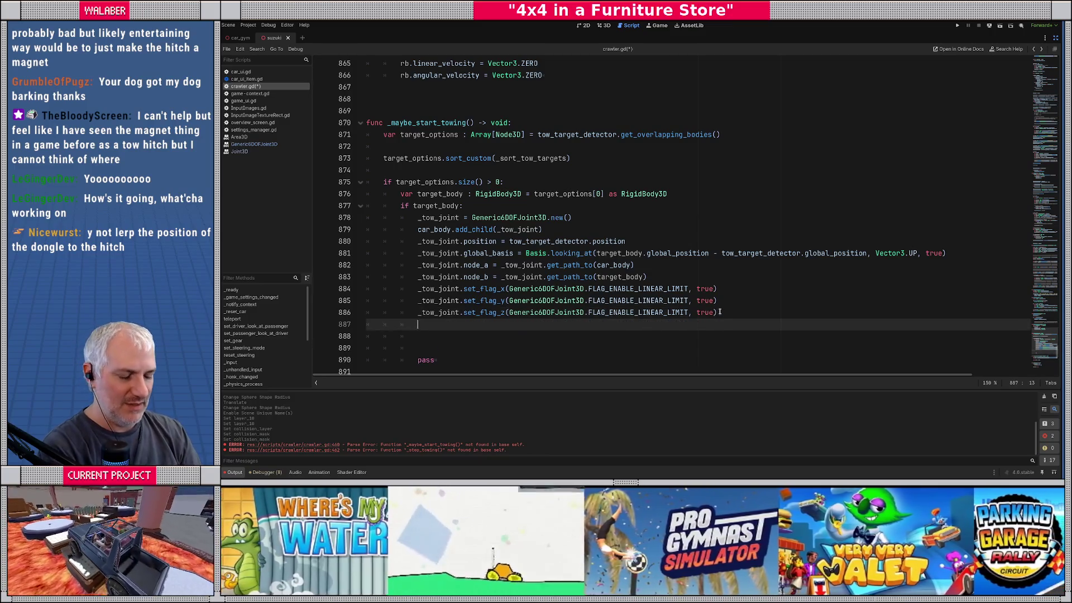
Write _tow_joint.set_param_x(Generic6DOFJoint3D.PARAM_LINEAR_LOWER_LIMIT, 0.0) on line 887
type("_tow_joint.set_param")
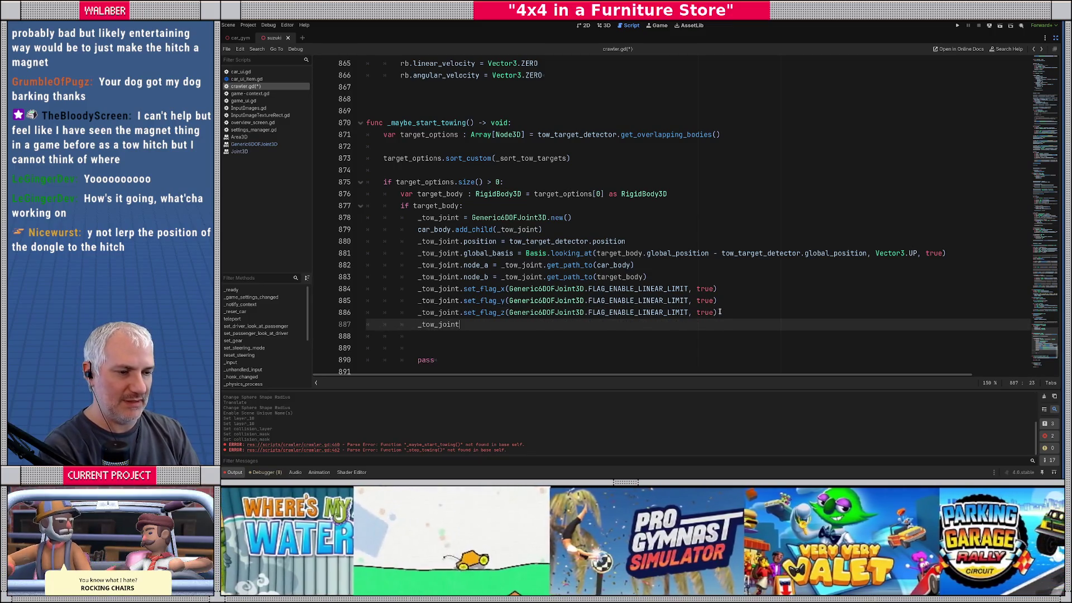
type("_x(")
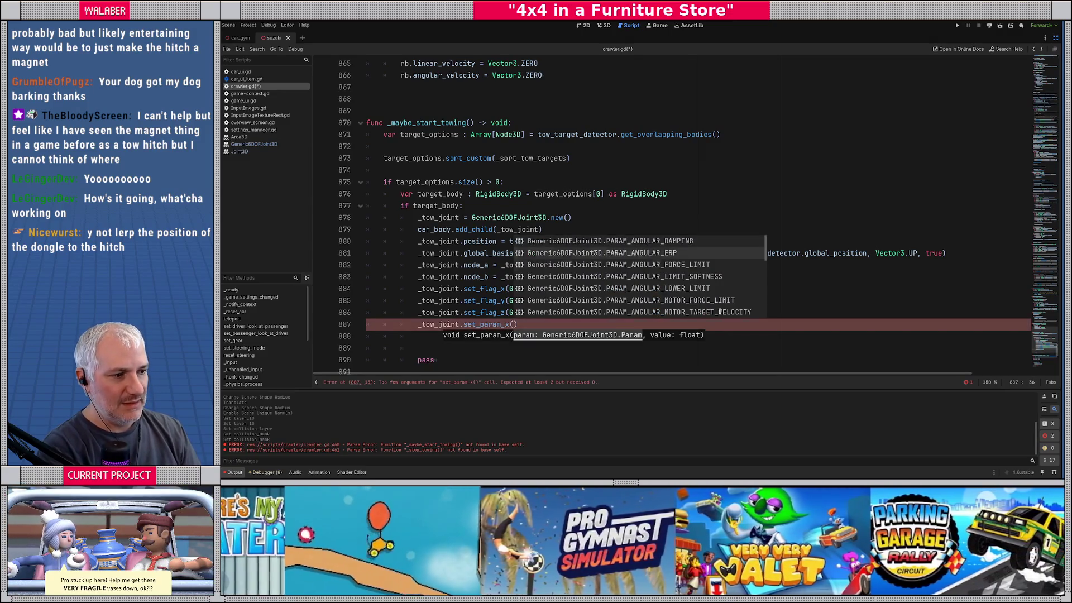
scroll(720, 312, "down", 5)
scroll(720, 312, "down", 4)
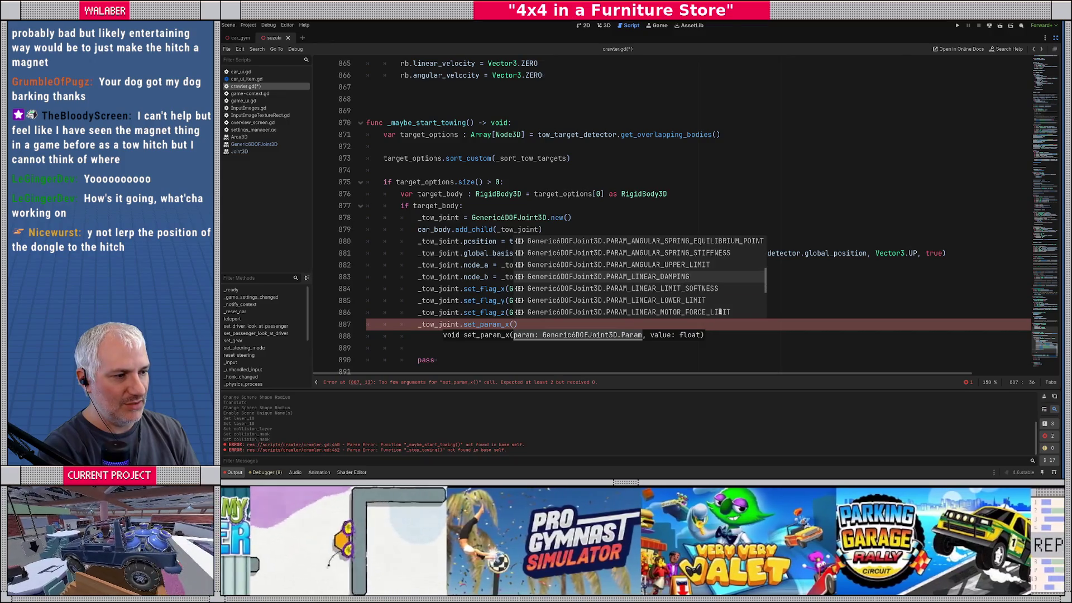
key("Return")
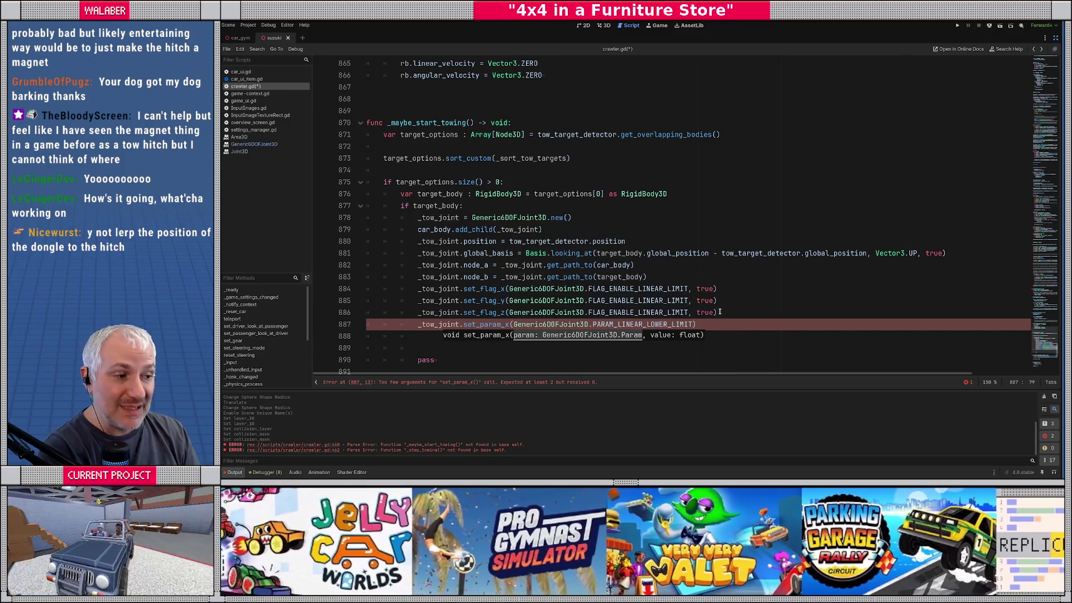
type(", ")
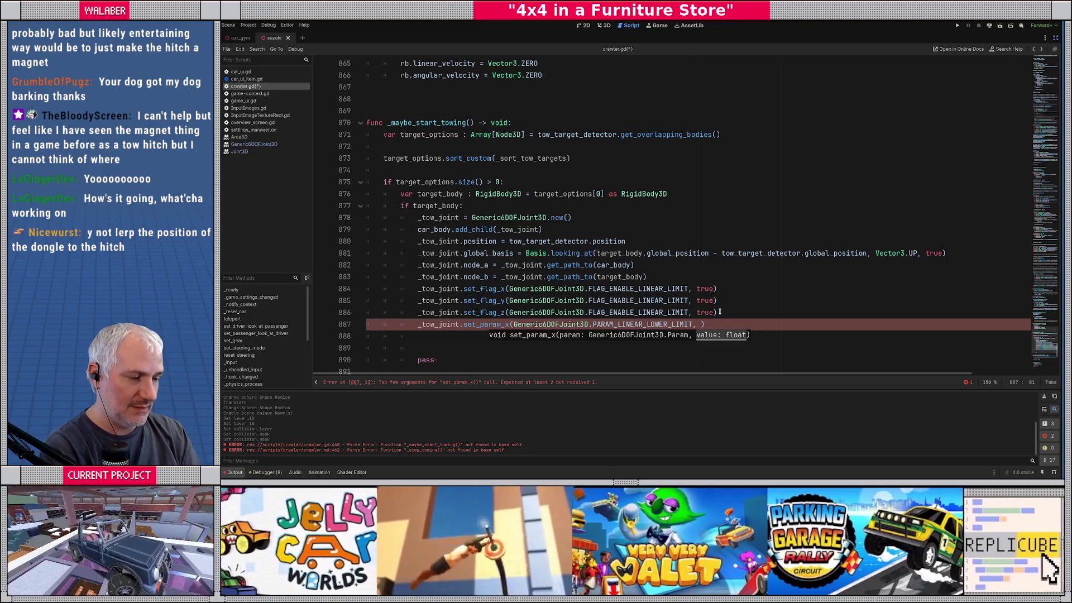
type("0.0")
Duplicate that line twice, changing the copies to set_param_y and set_param_z
key("End")
key("shift+Home")
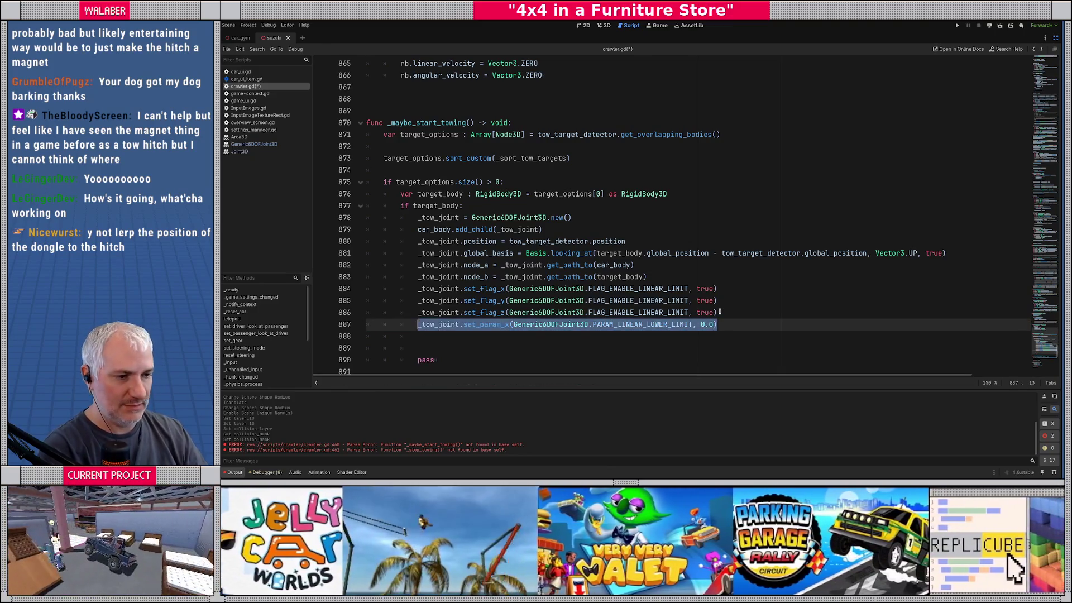
key("ctrl+alt+Down")
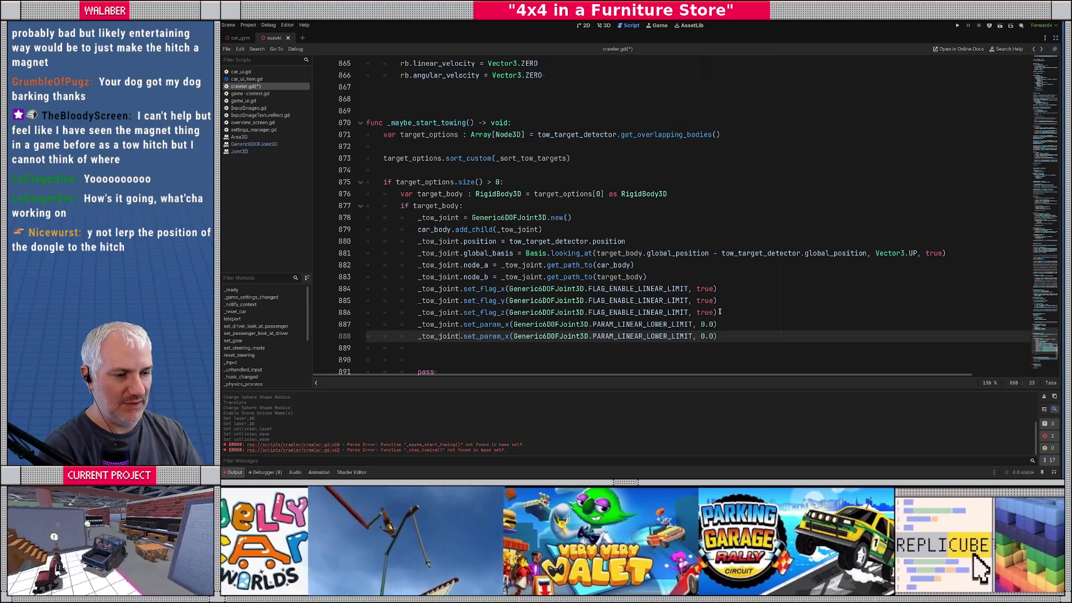
key("Right")
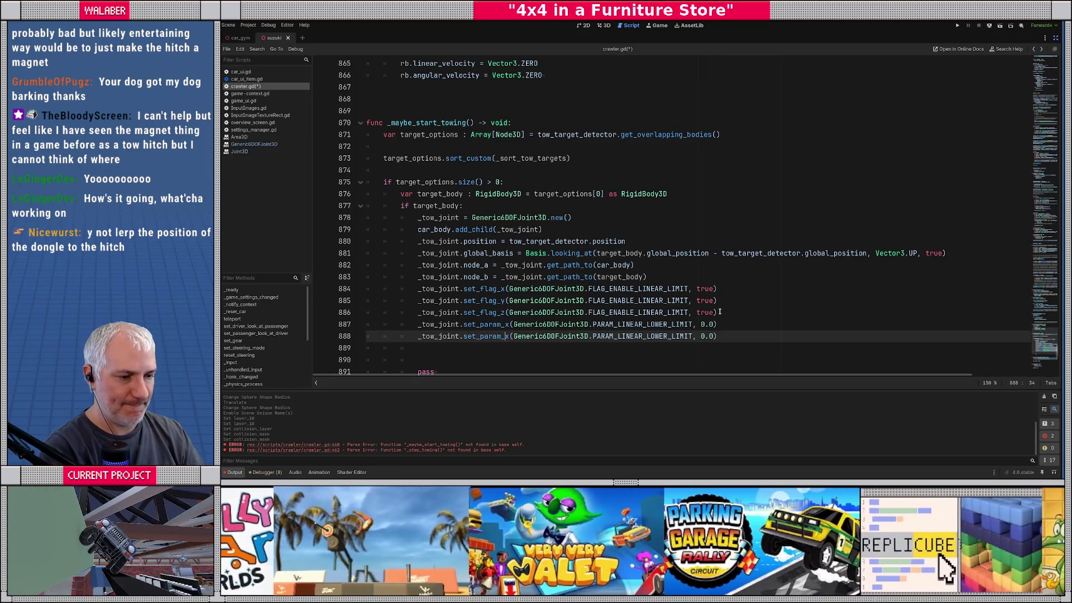
key("BackSpace")
type("y")
key("End")
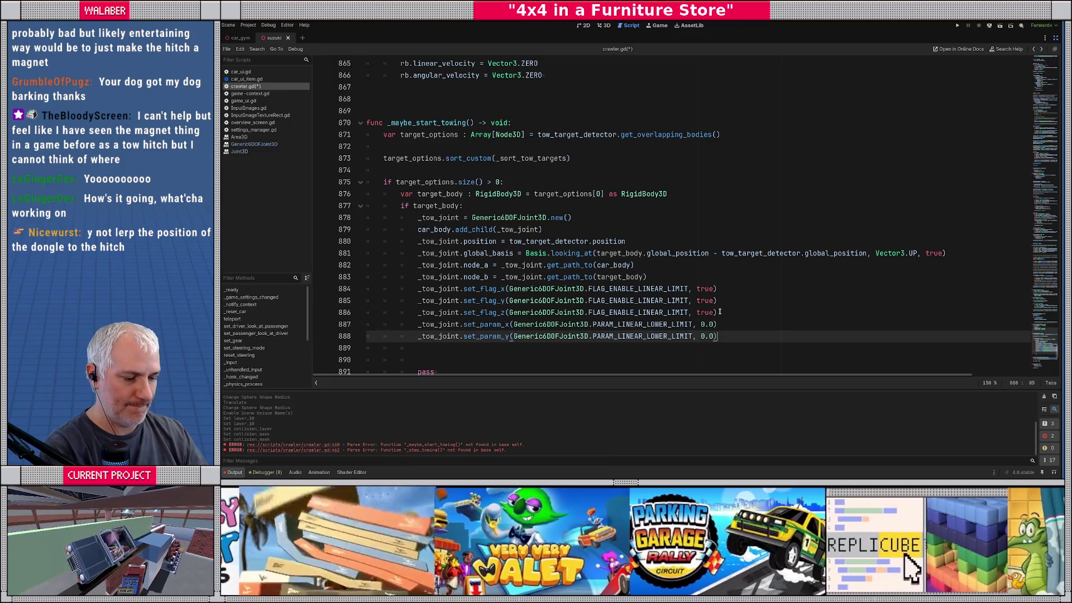
key("ctrl+alt+Down")
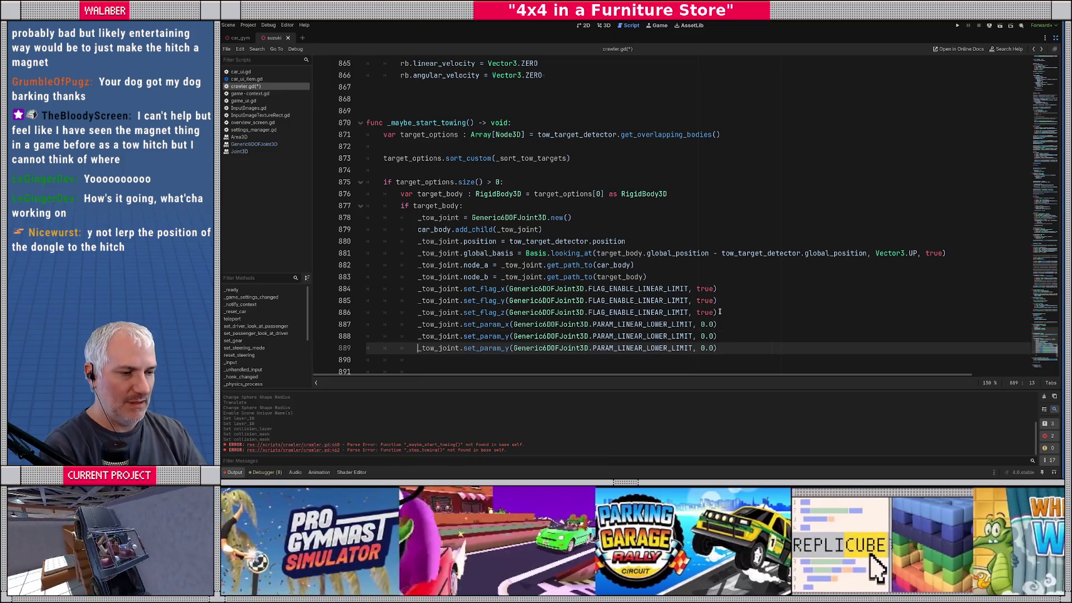
key("Home")
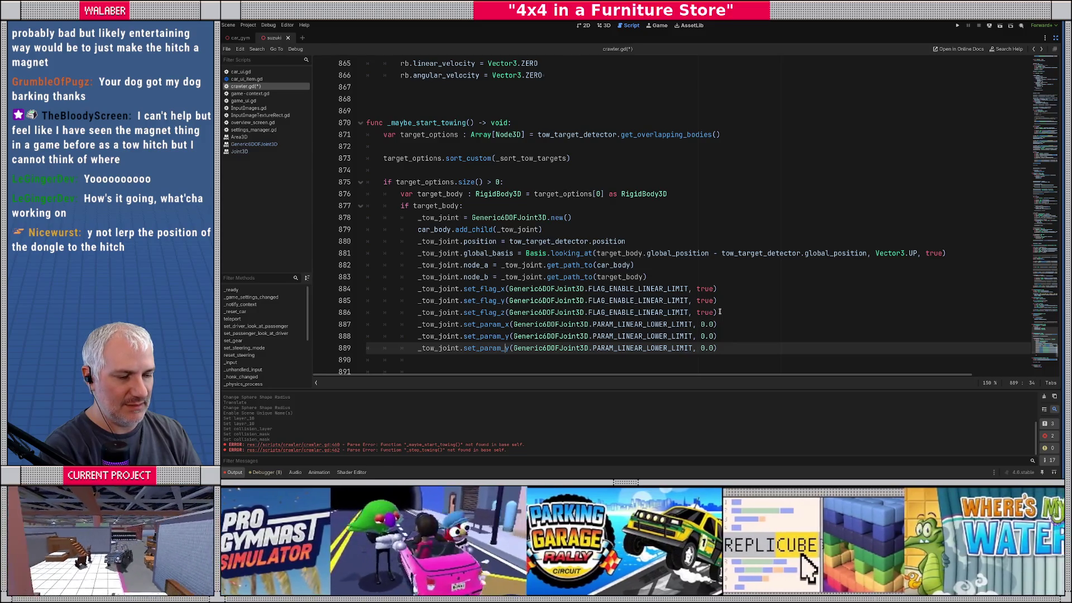
key("Delete")
type("z")
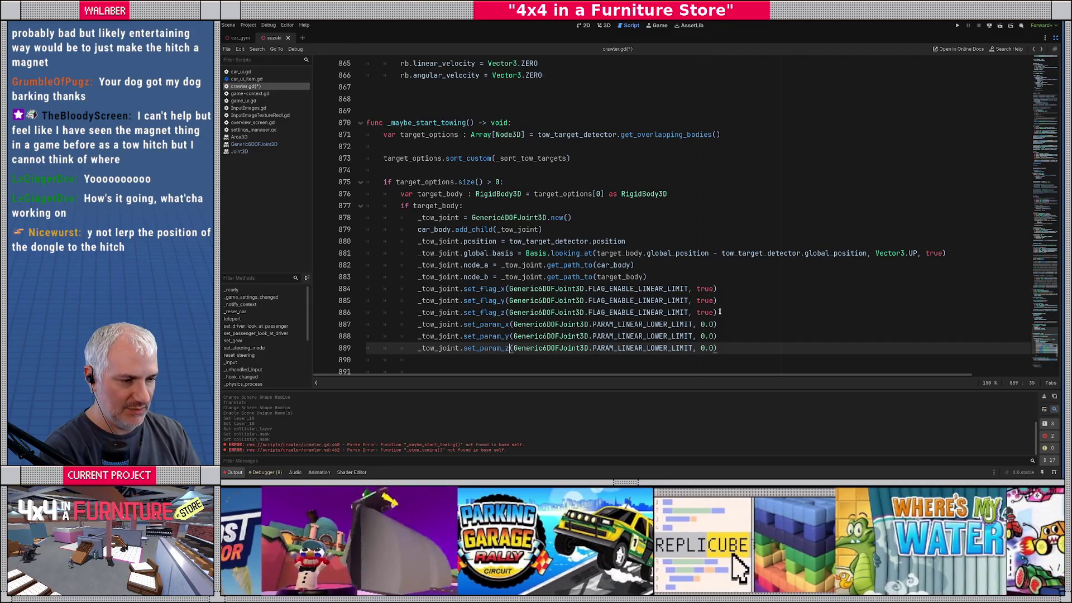
scroll(738, 280, "down", 1)
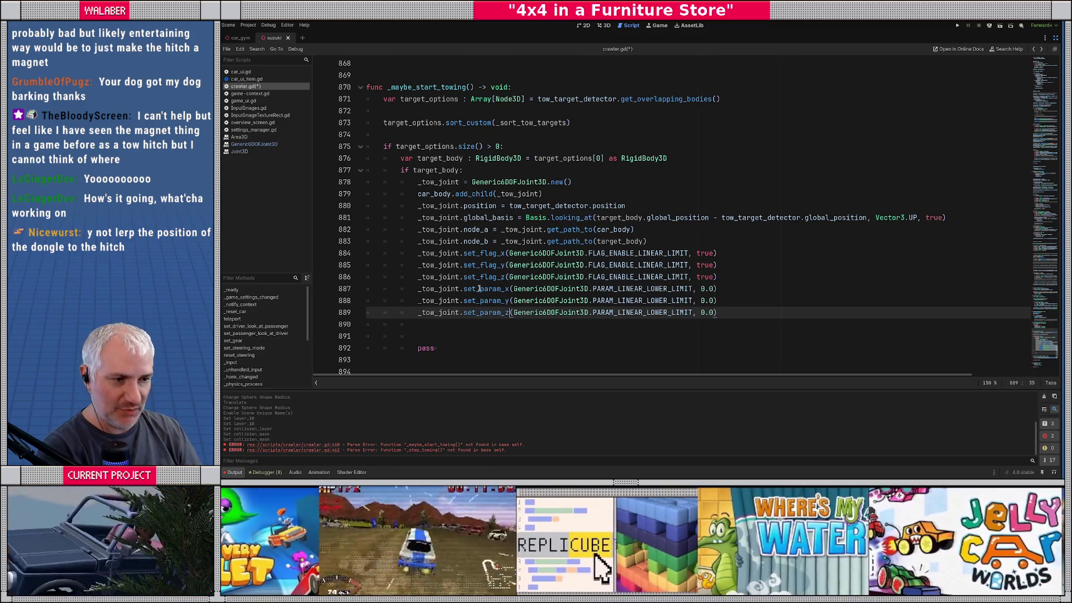
Duplicate the three tow-joint set_param lines 887–889 below as lines 890–892
left_click_drag(419, 288, 725, 308)
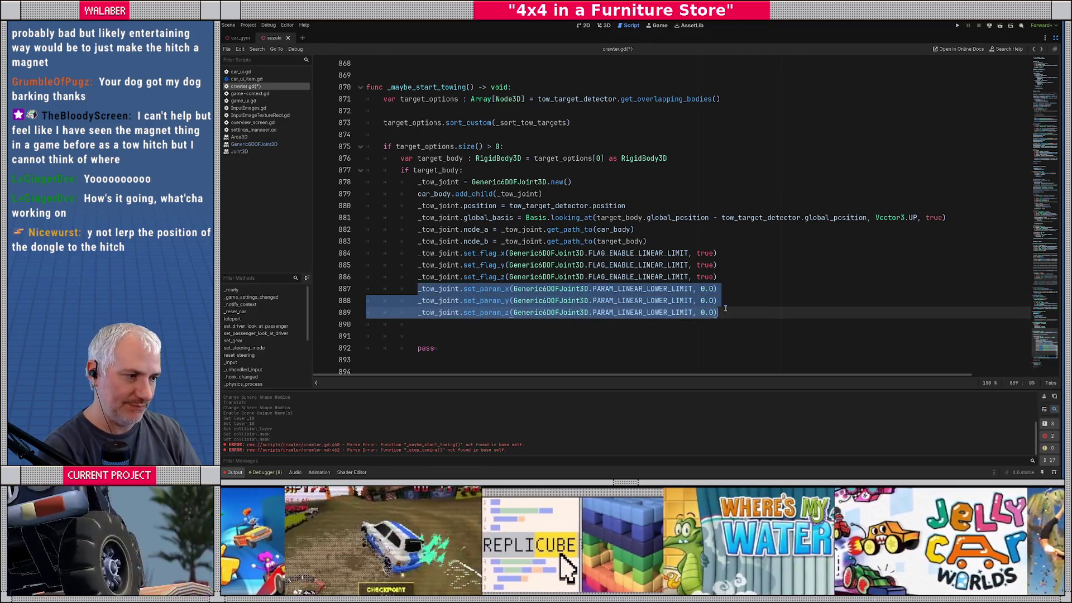
left_click(723, 312)
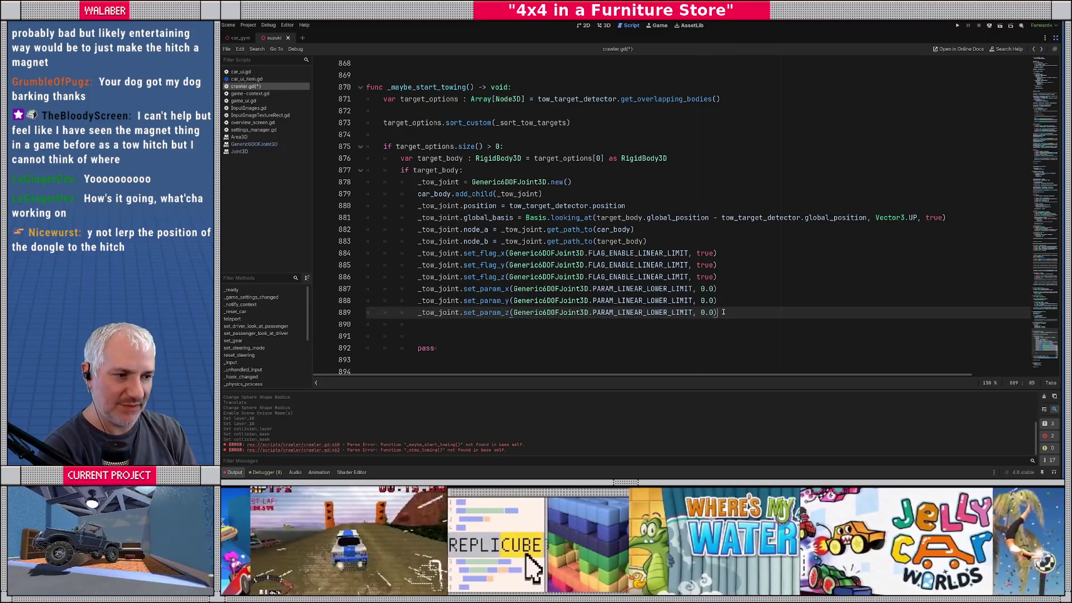
key("Return")
type("_tow_joint.set_param_x(Generic6DOFJoint3D.PARAM_LINEAR_LOWER_LIMIT, 0.0) \t\t\t_tow_joint.set_param_y(Generic6DOFJoint3D.PARAM_LINEAR_LOWER_LIMIT, 0.0) \t\t\t_tow_joint.set_param_z(Generic6DOFJoint3D.PARAM_LINEAR_LOWER_LIMIT, 0.0)")
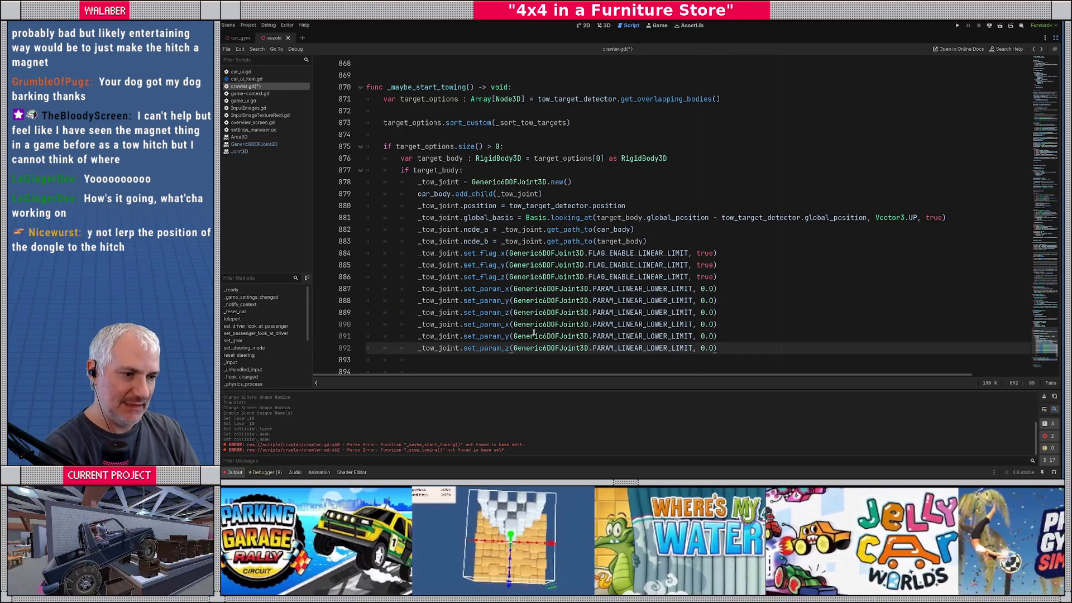
left_click(510, 327)
scroll(531, 324, "down", 1)
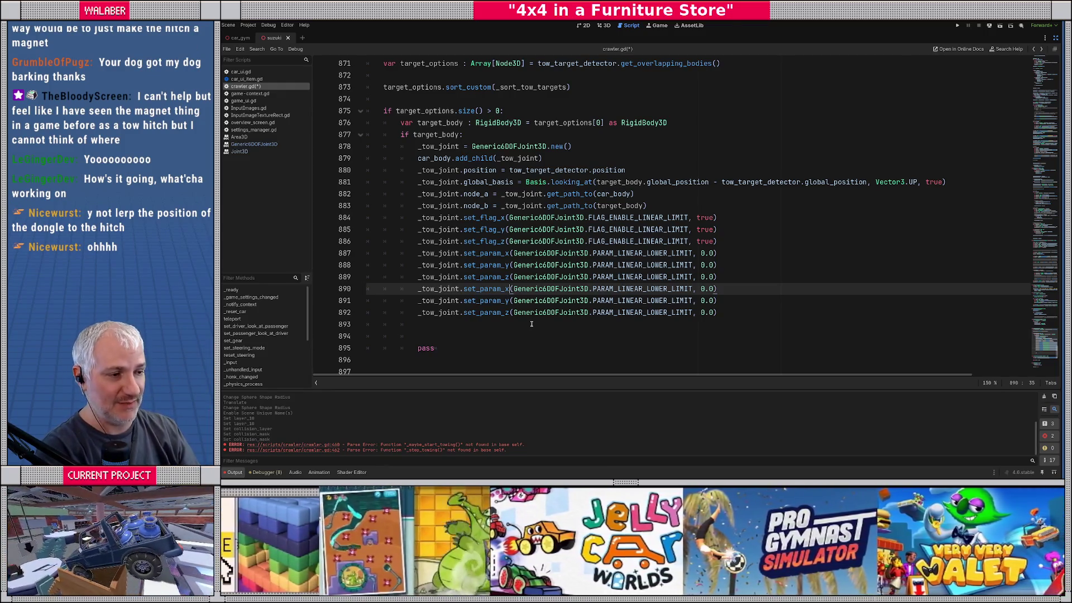
Replace PARAM_LINEAR_LOWER_LIMIT with PARAM_LINEAR_UPPER_LIMIT on lines 890–892, keeping 0.0 for x, y, z
double_click(629, 289)
type("PARAM_L")
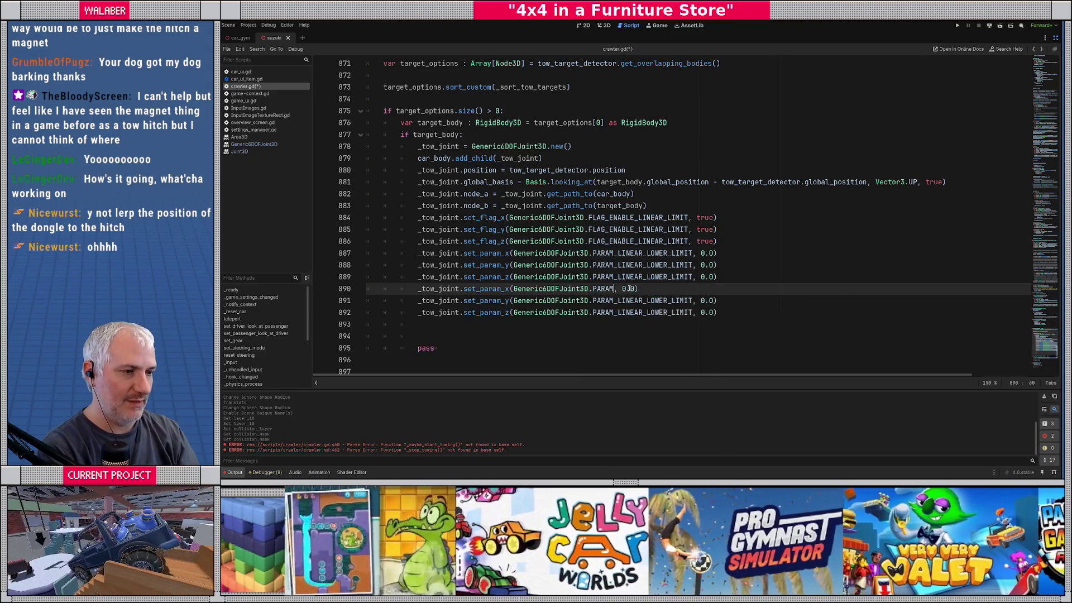
type("INEAR_")
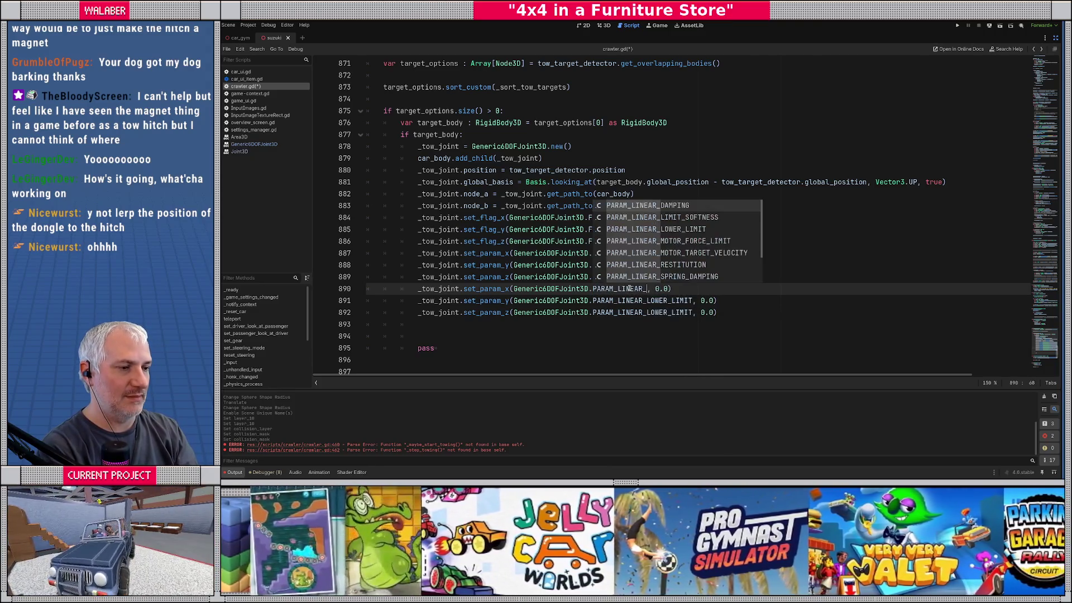
type("U")
key("Return")
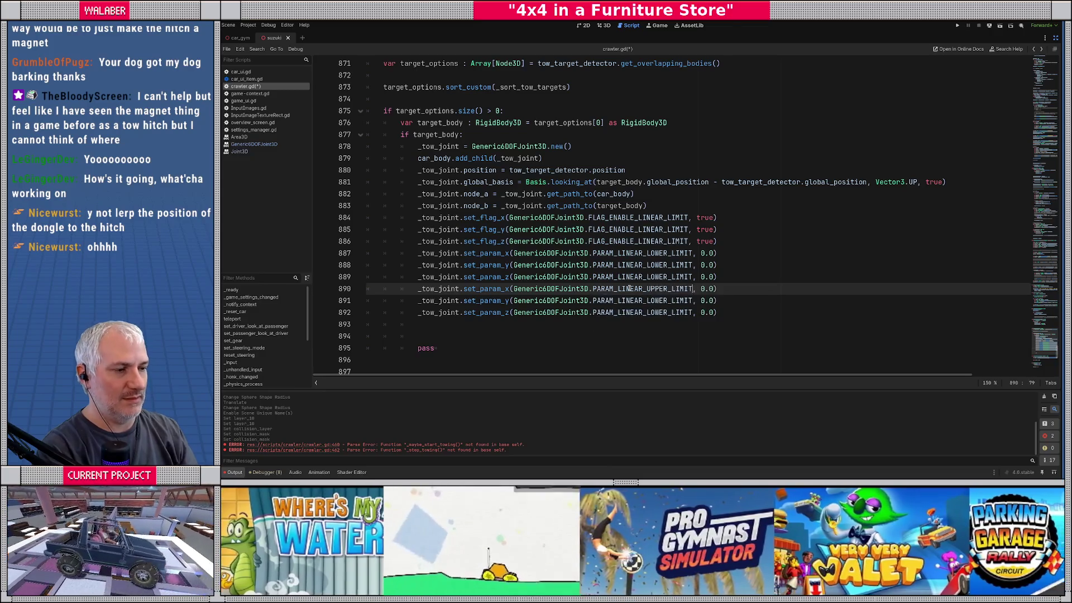
double_click(635, 288)
key("ctrl+c")
double_click(636, 300)
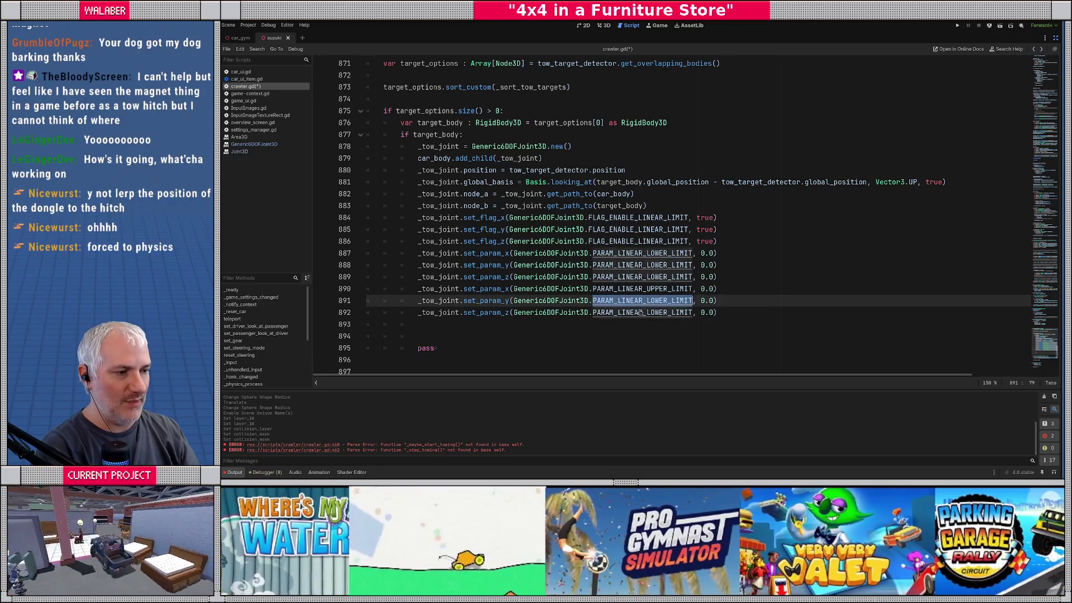
key("ctrl+v")
left_click(638, 313)
double_click(638, 312)
key("ctrl+v")
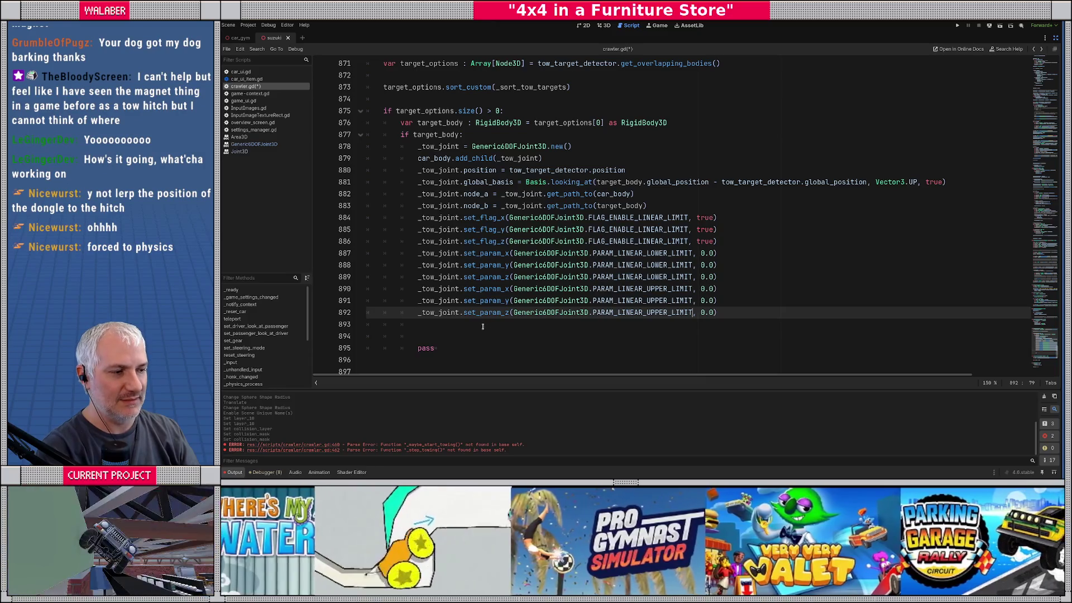
left_click(483, 326)
Add set_flag_x, set_flag_y and set_flag_z lines setting FLAG_ENABLE_ANGULAR_LIMIT to false on _tow_joint
type("tow")
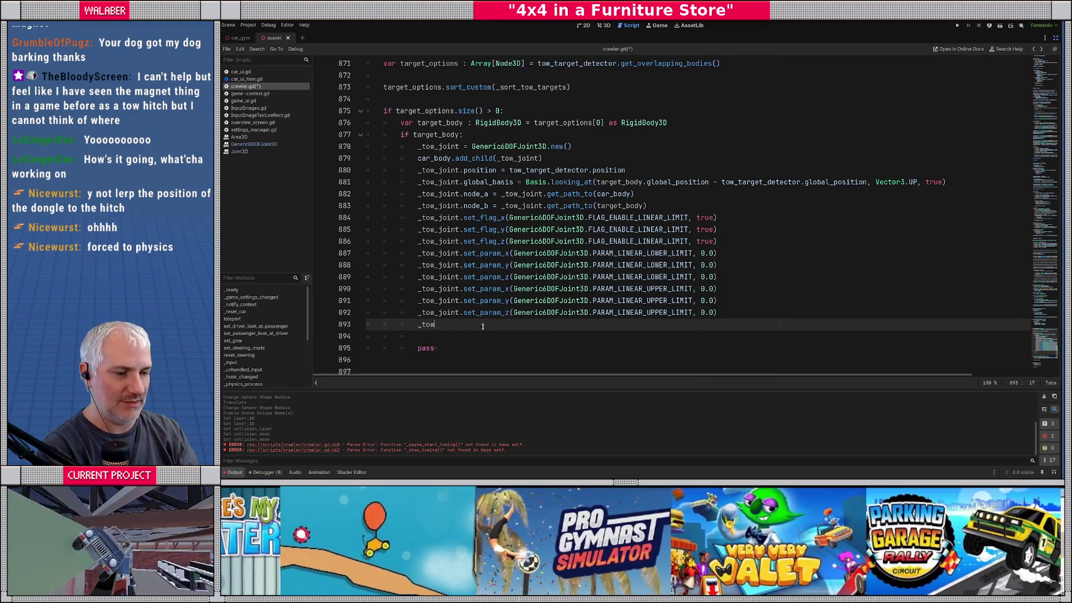
type("_joint.set_fla")
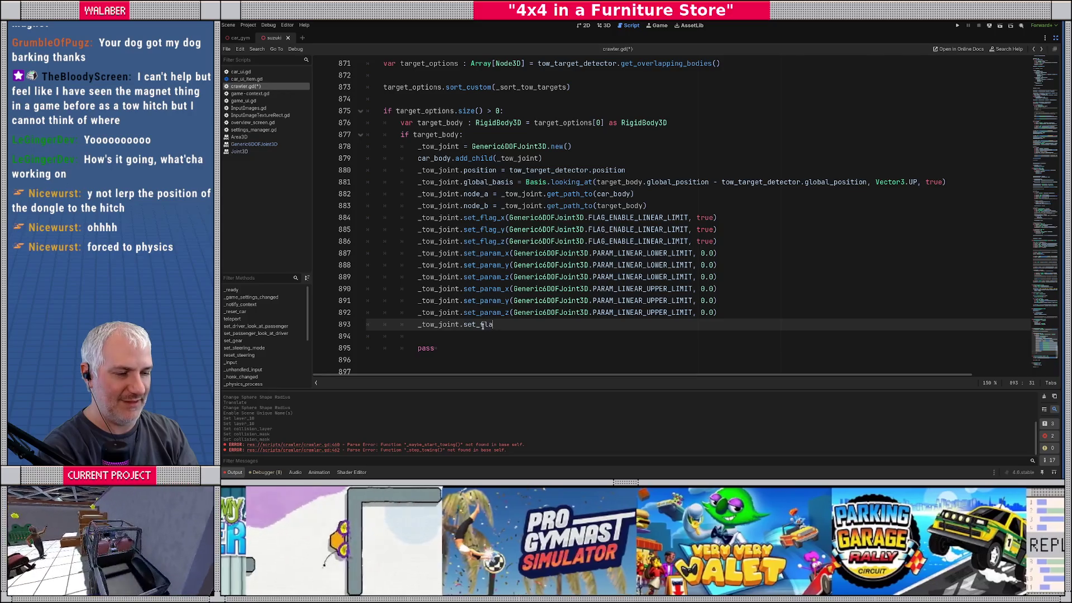
type("g_x(")
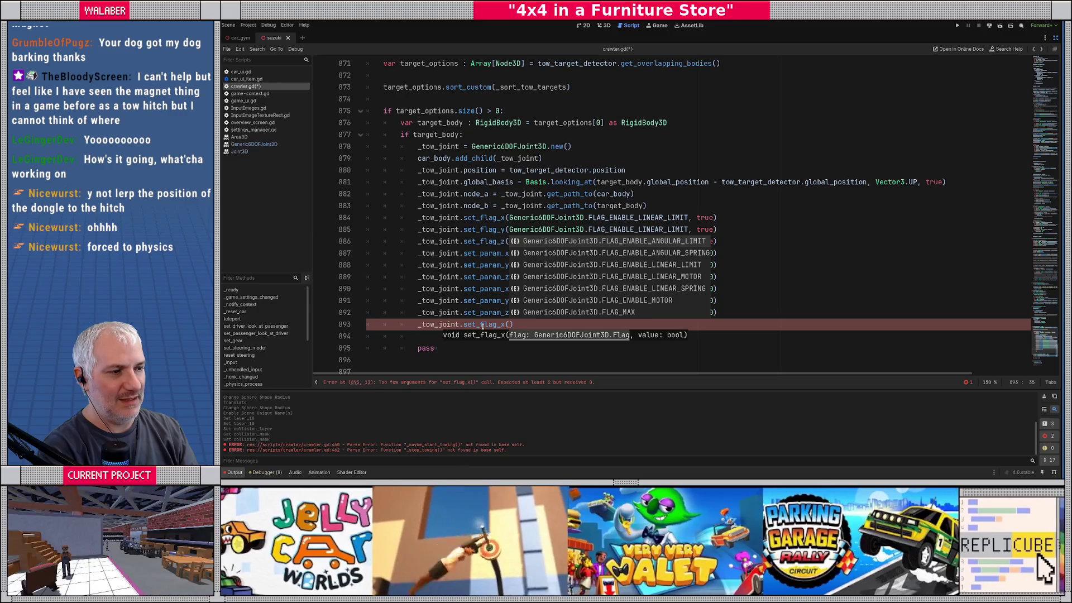
key("Return")
type("false)")
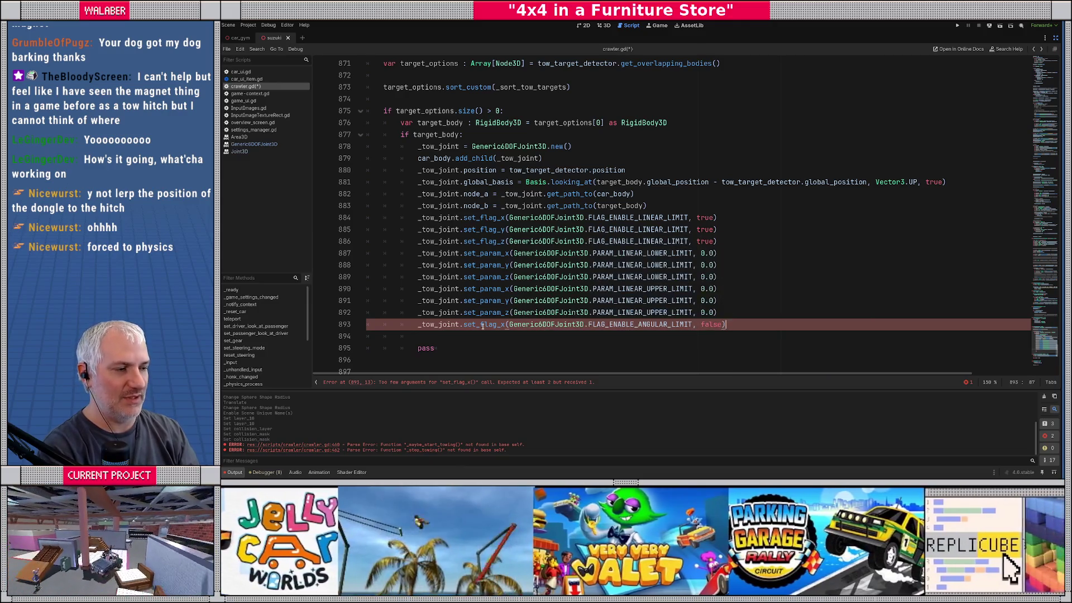
key("ctrl+shift+d")
key("ctrl+shift+d")
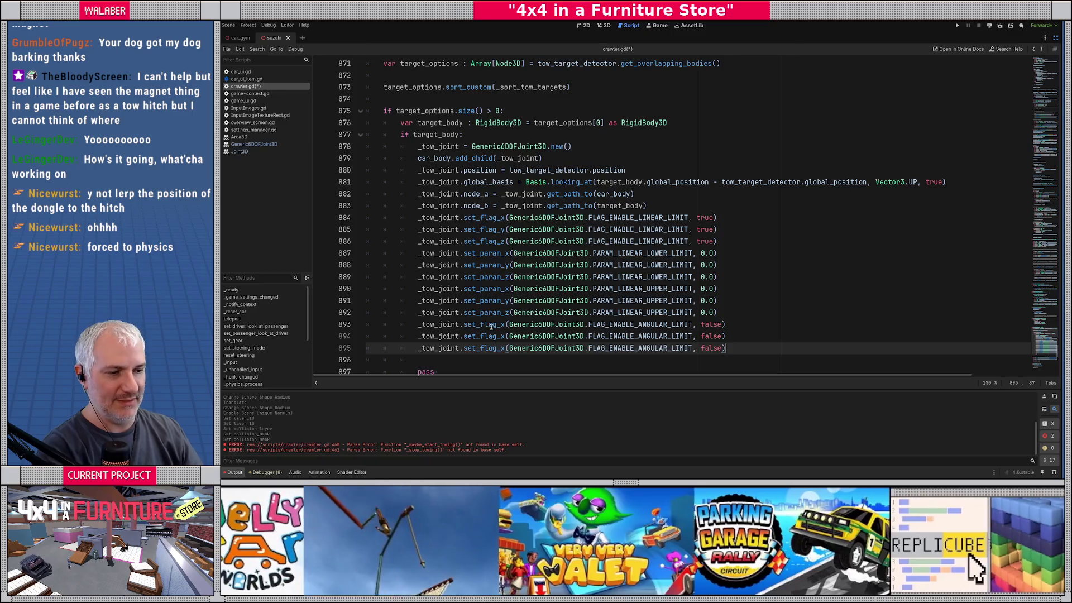
left_click(504, 335)
key("BackSpace")
type("y")
left_click(505, 347)
key("BackSpace")
type("z")
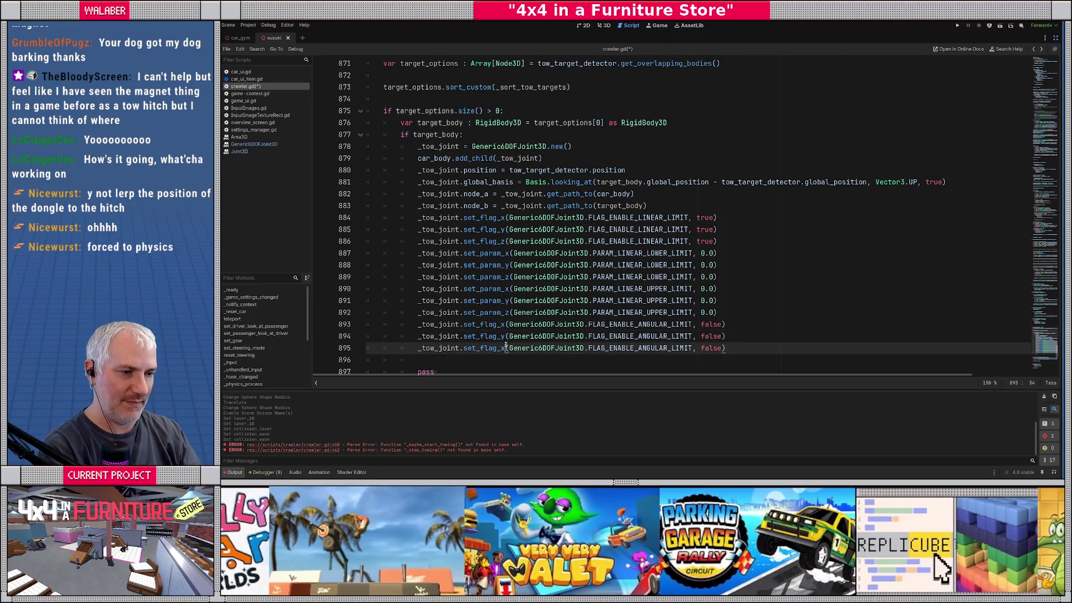
Save crawler.gd and restore the scene, file and inspector panels
scroll(506, 347, "down", 2)
left_click(389, 174)
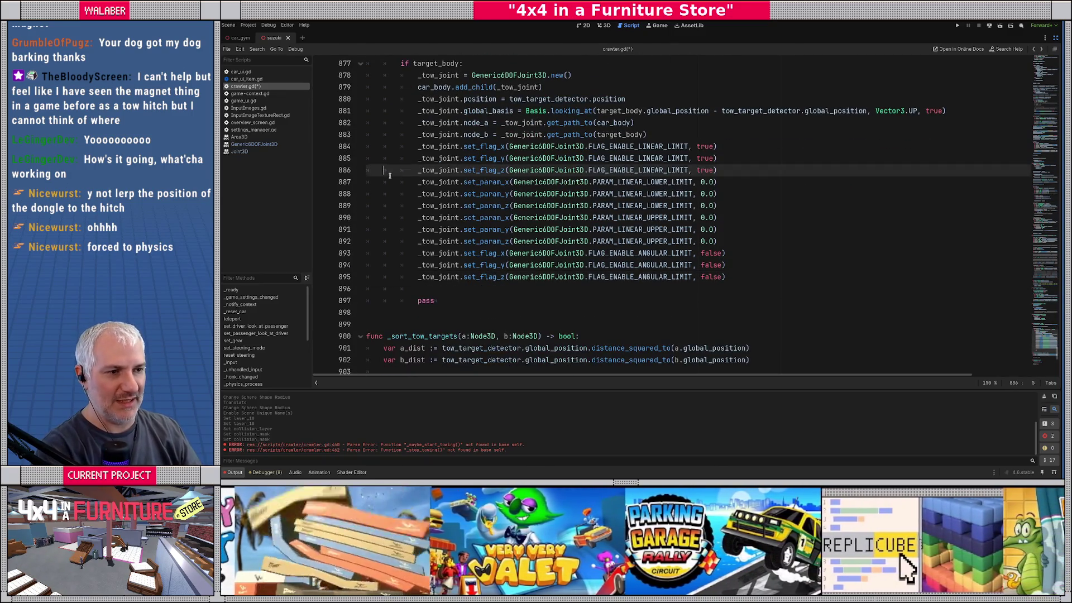
scroll(437, 193, "up", 1)
key("ctrl+s")
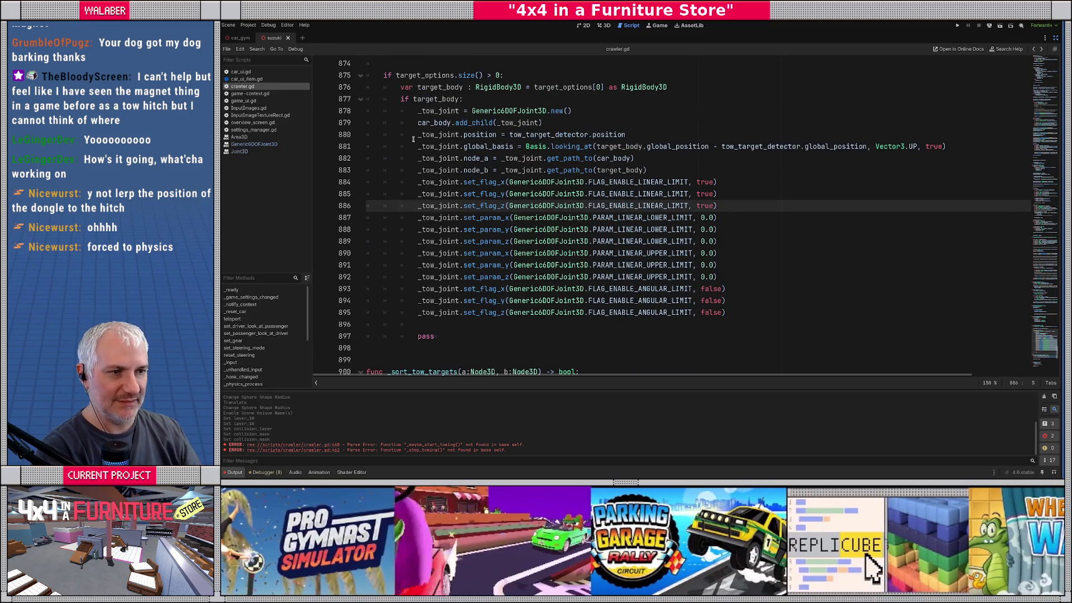
left_click(418, 134)
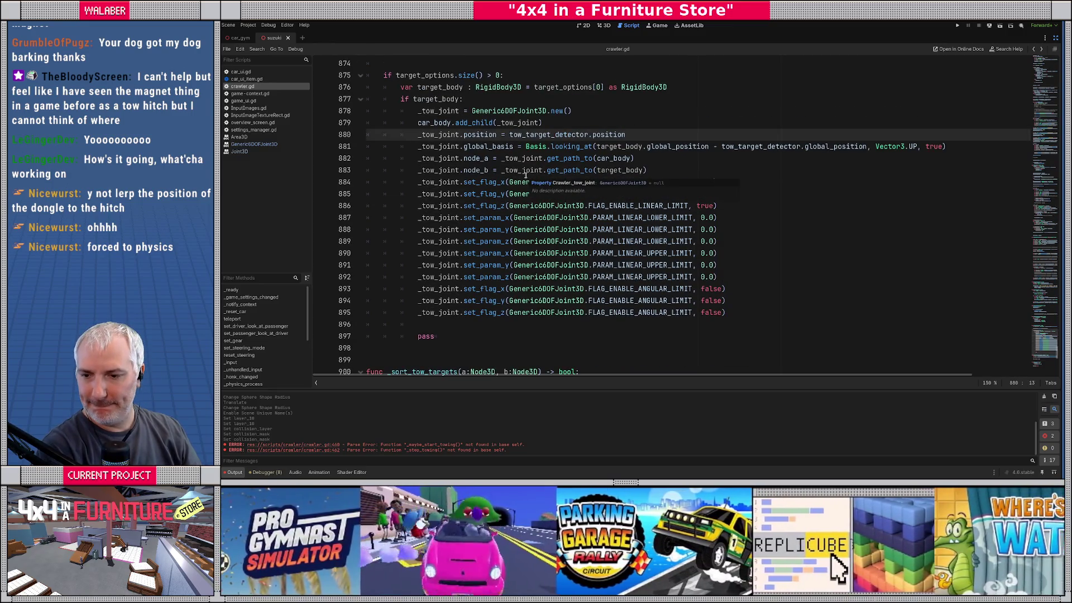
left_click(1055, 37)
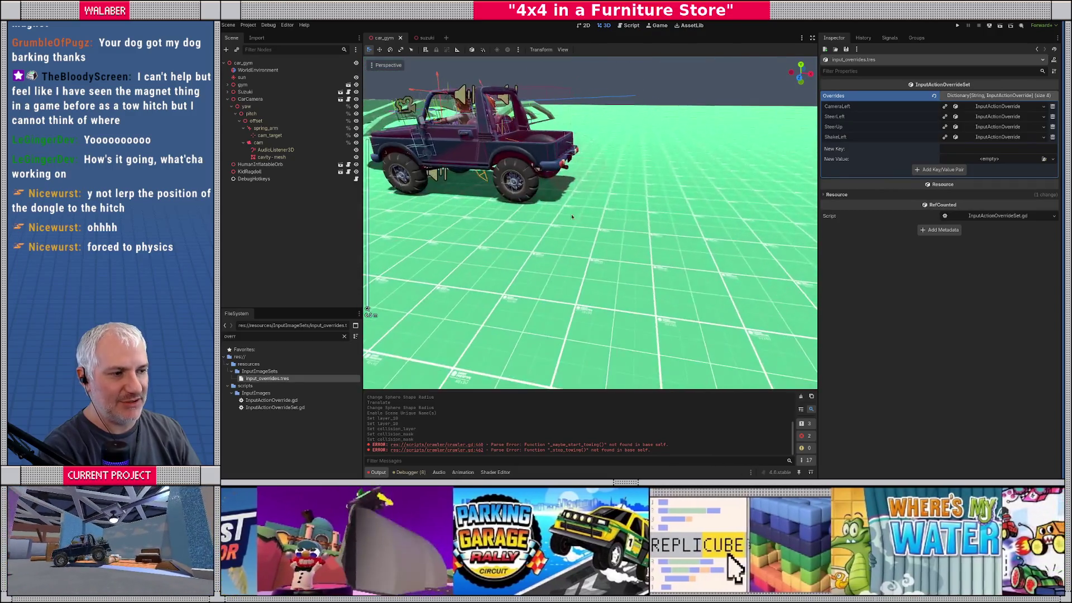
Add a RigidBody3D child to the car_gym scene and name it TowTestCube
right_click(261, 213)
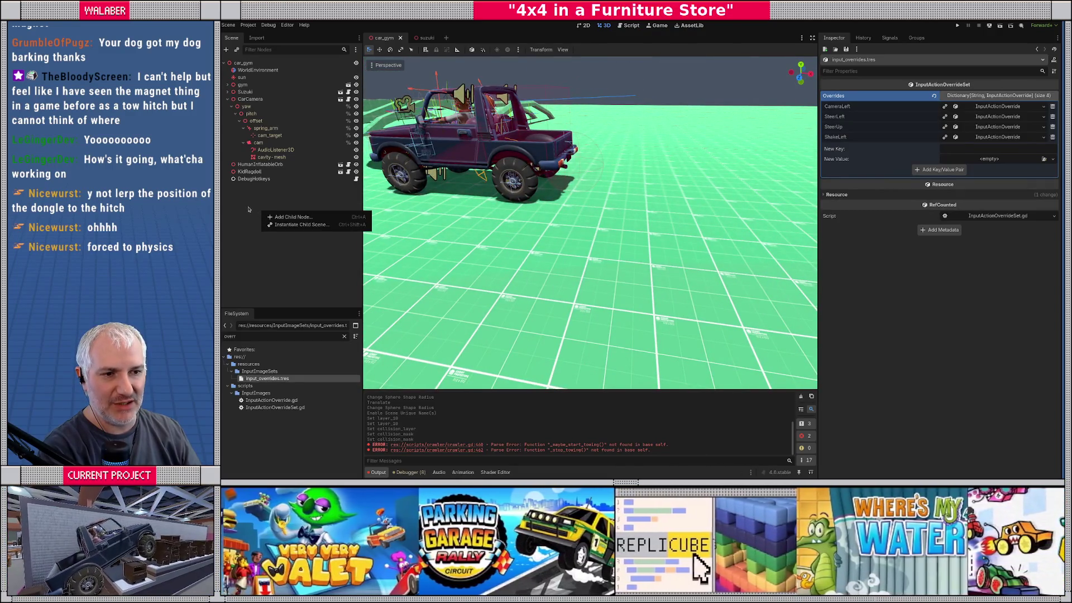
left_click(242, 63)
key("ctrl+a")
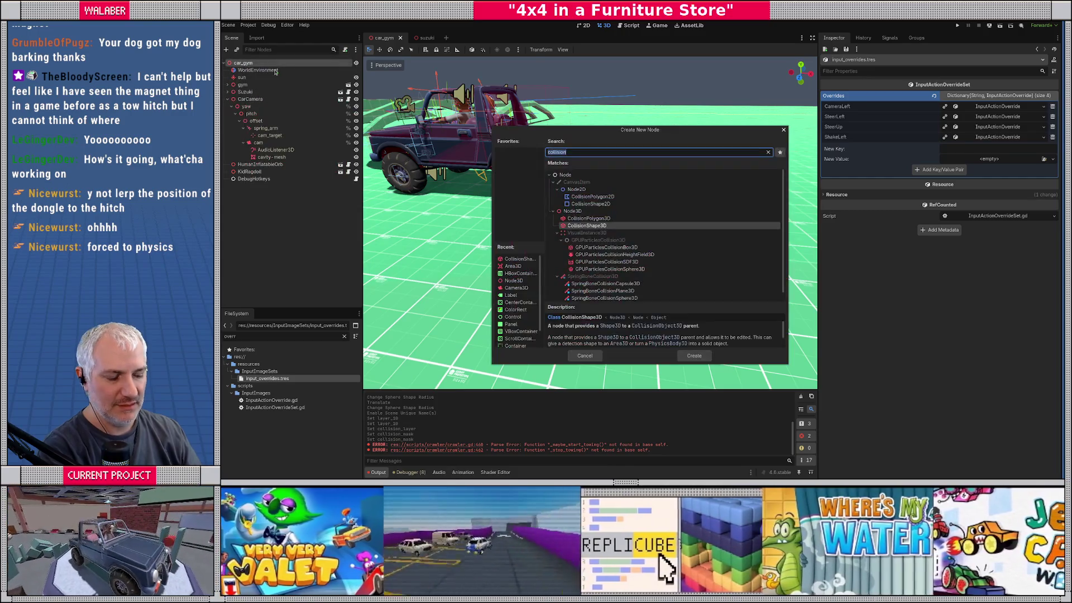
type("rigidbody")
key("Return")
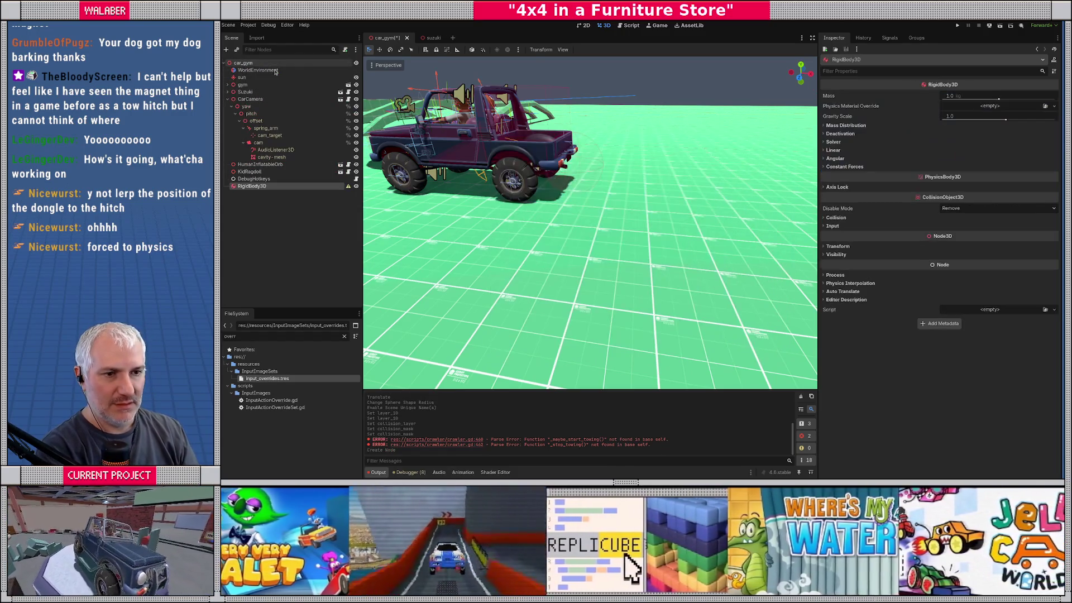
key("F2")
type("TowTest")
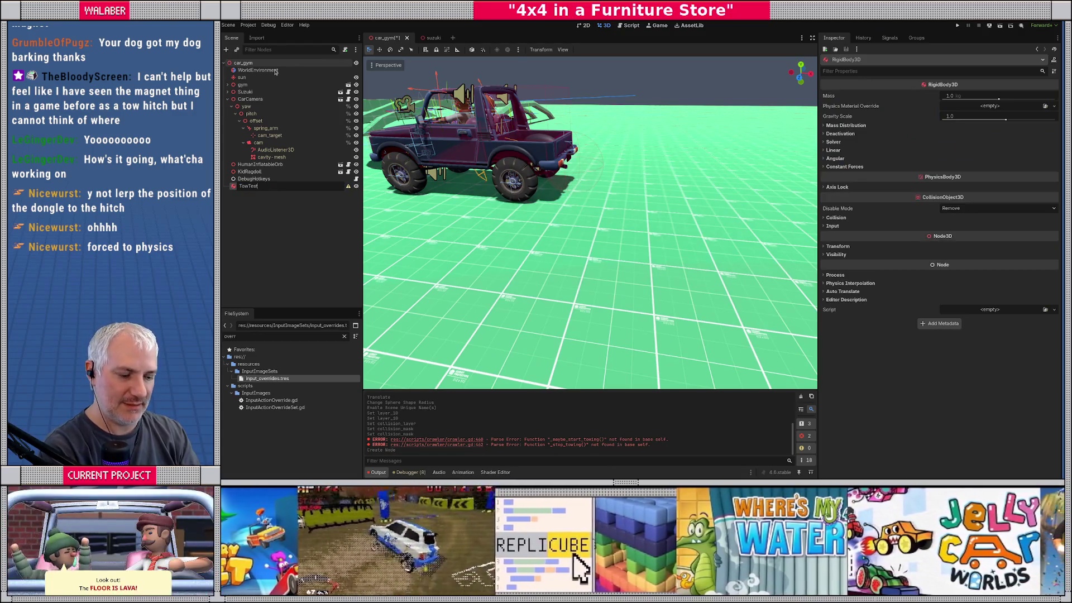
type("Cube")
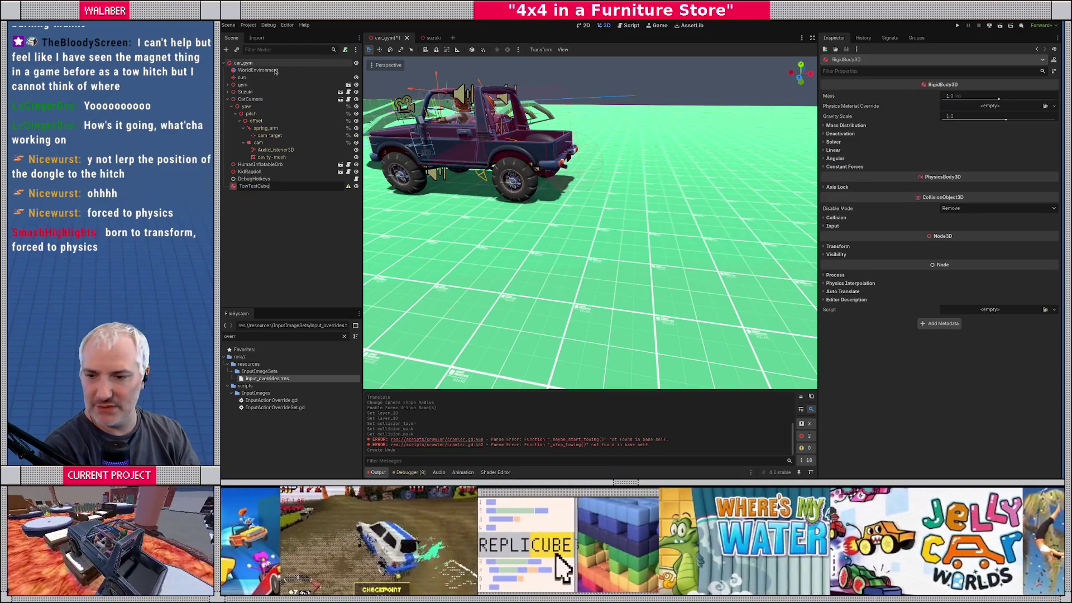
key("Return")
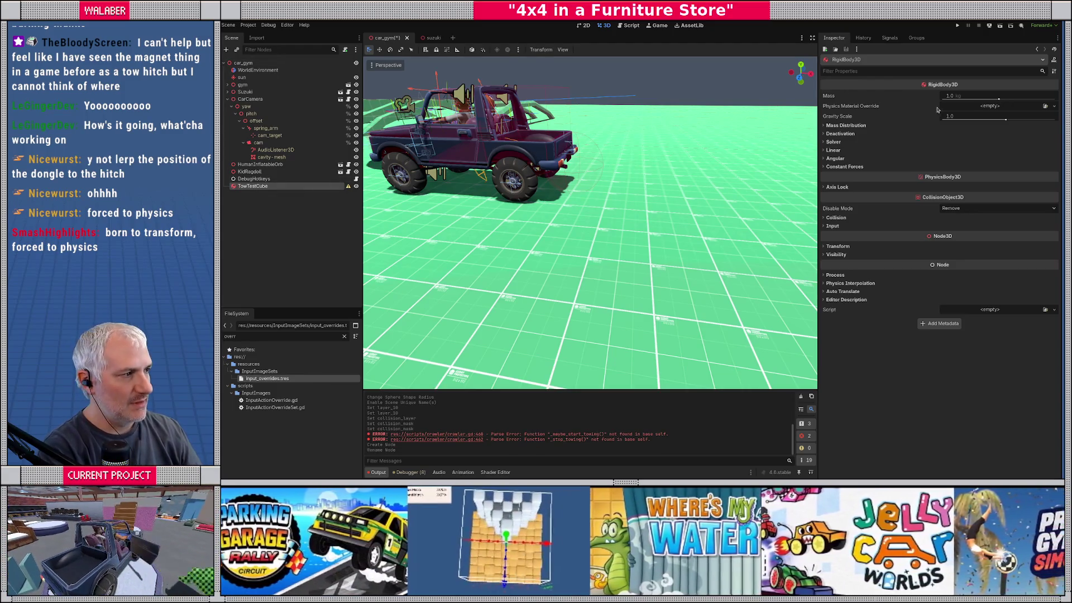
Set TowTestCube's Mass to 100 kg in the Inspector
left_click(951, 96)
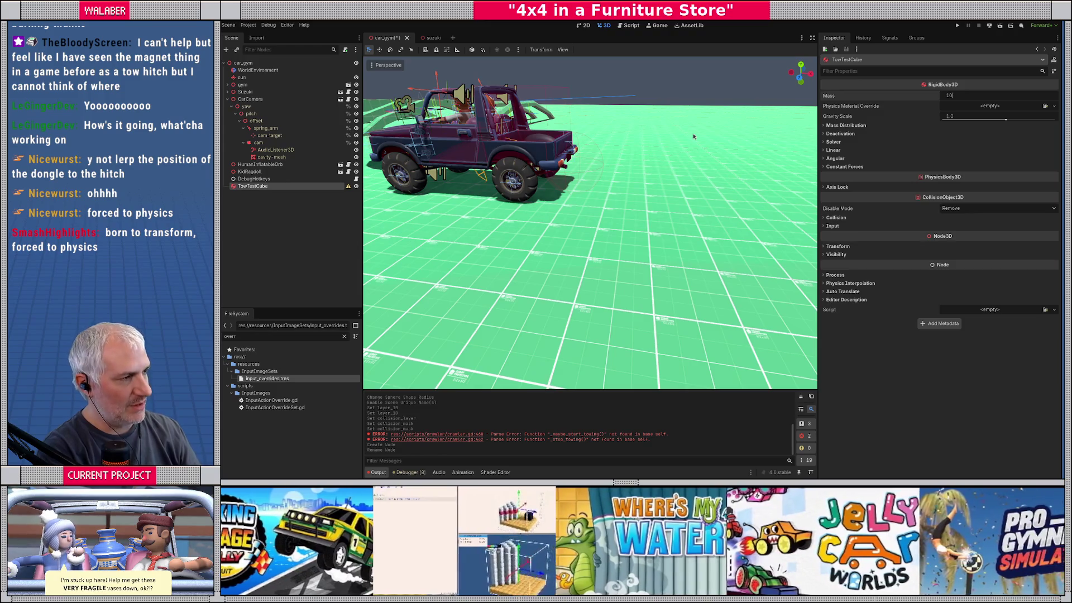
type("0")
key("Return")
right_click(268, 191)
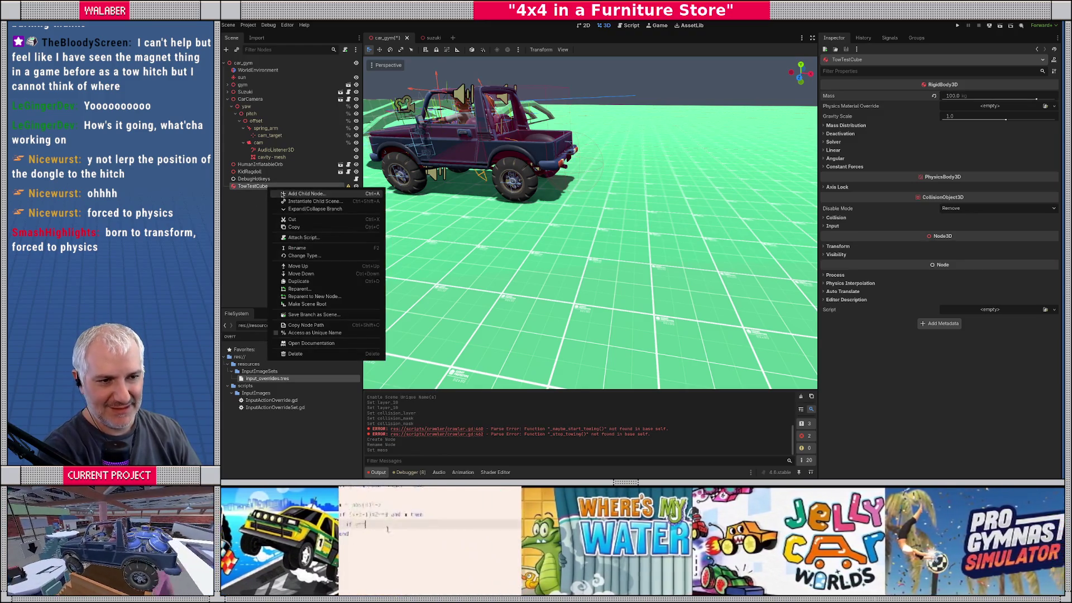
Add a CollisionShape3D child under TowTestCube and choose a box shape for it
left_click(285, 195)
type("collisionshape3d")
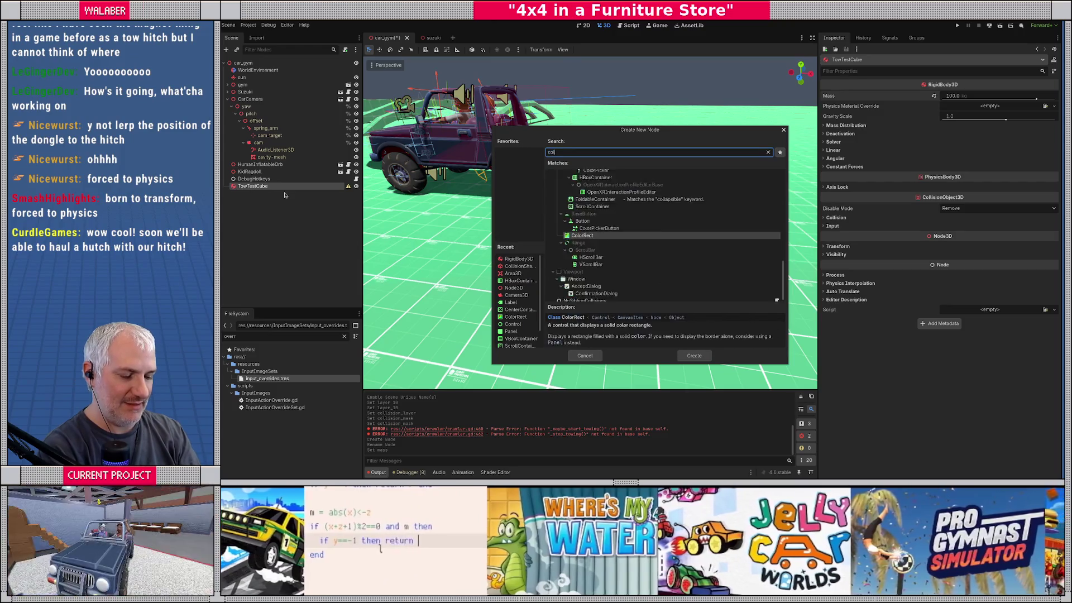
key("Return")
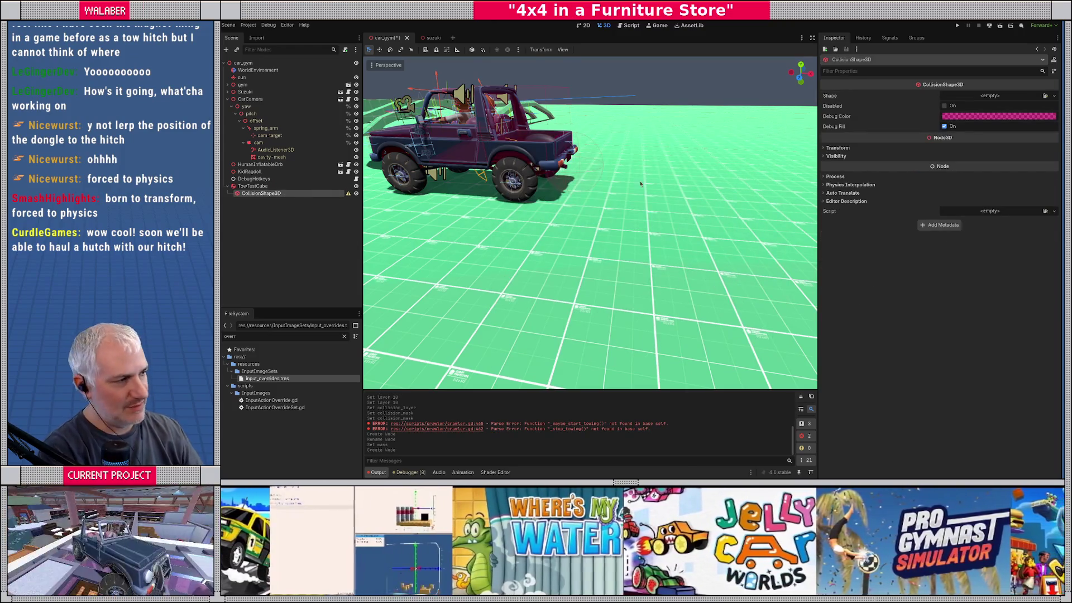
left_click(977, 98)
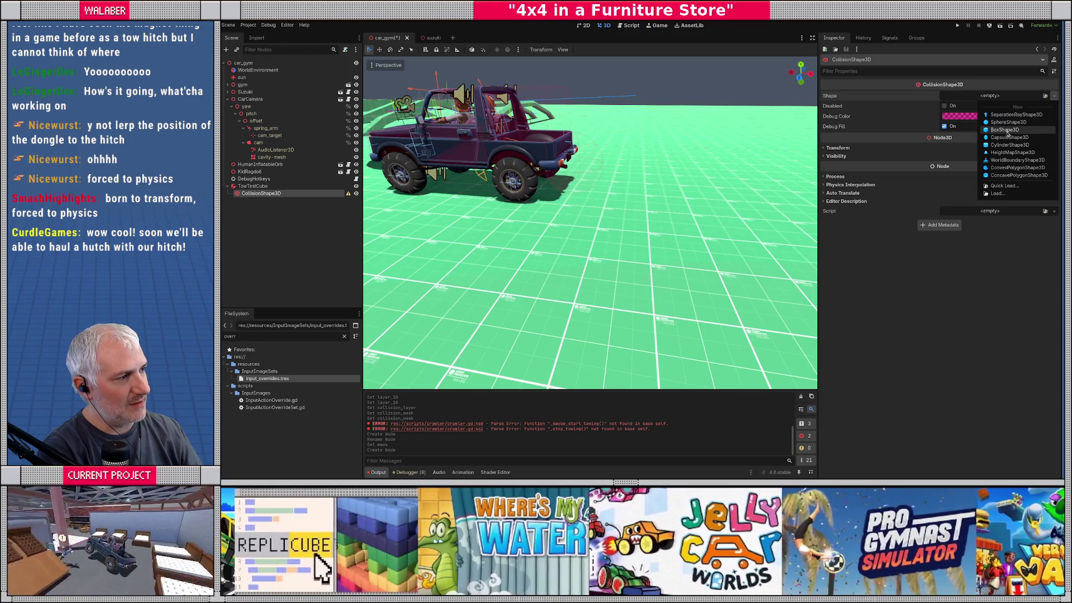
left_click(1004, 130)
In top view, move TowTestCube close to the truck and centre the view on it
left_click(270, 188)
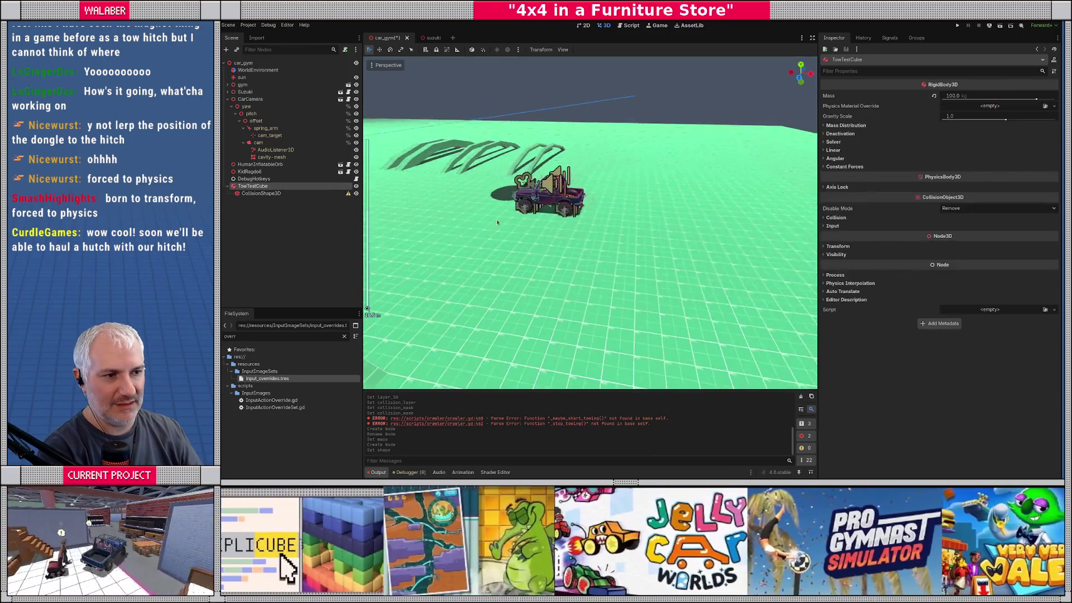
key("KP_7")
scroll(580, 243, "up", 5)
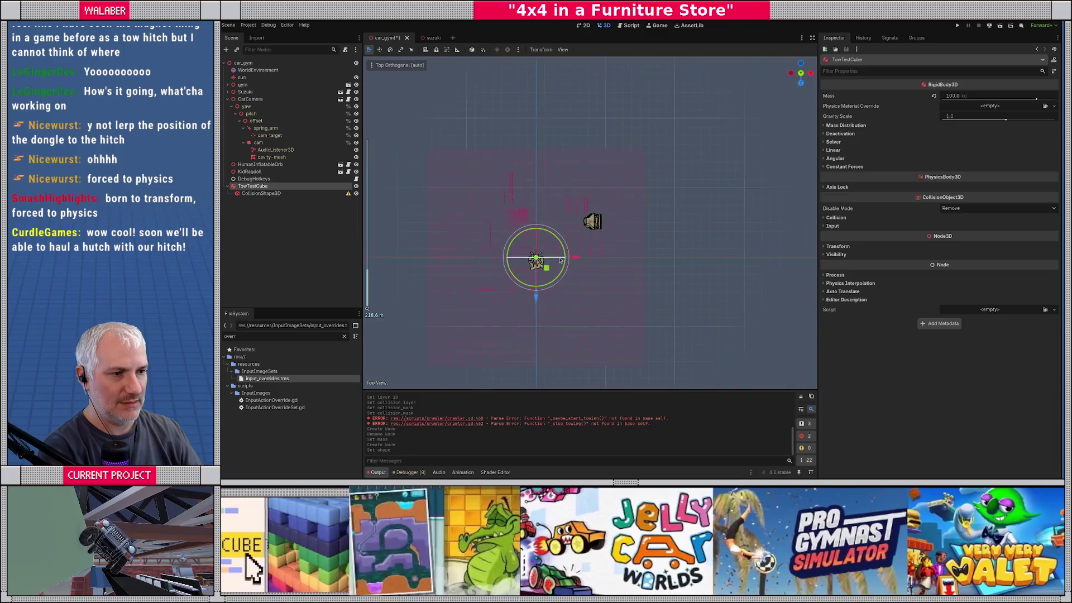
mouse_move(546, 268)
left_mouse_down()
mouse_move(596, 239)
mouse_move(600, 167)
left_mouse_up()
scroll(609, 240, "up", 10)
key("f")
scroll(517, 185, "up", 5)
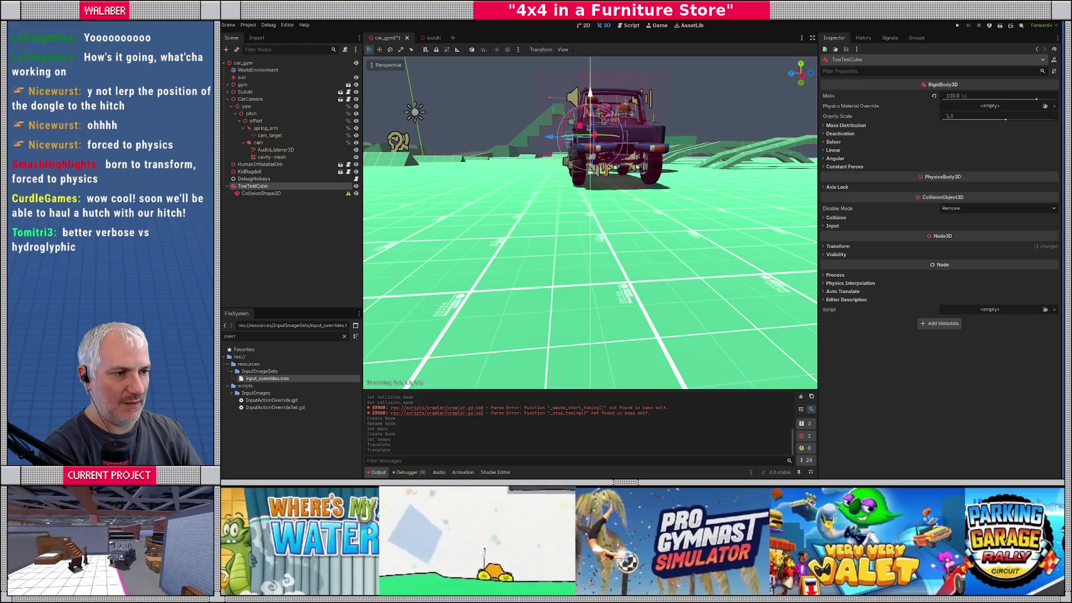